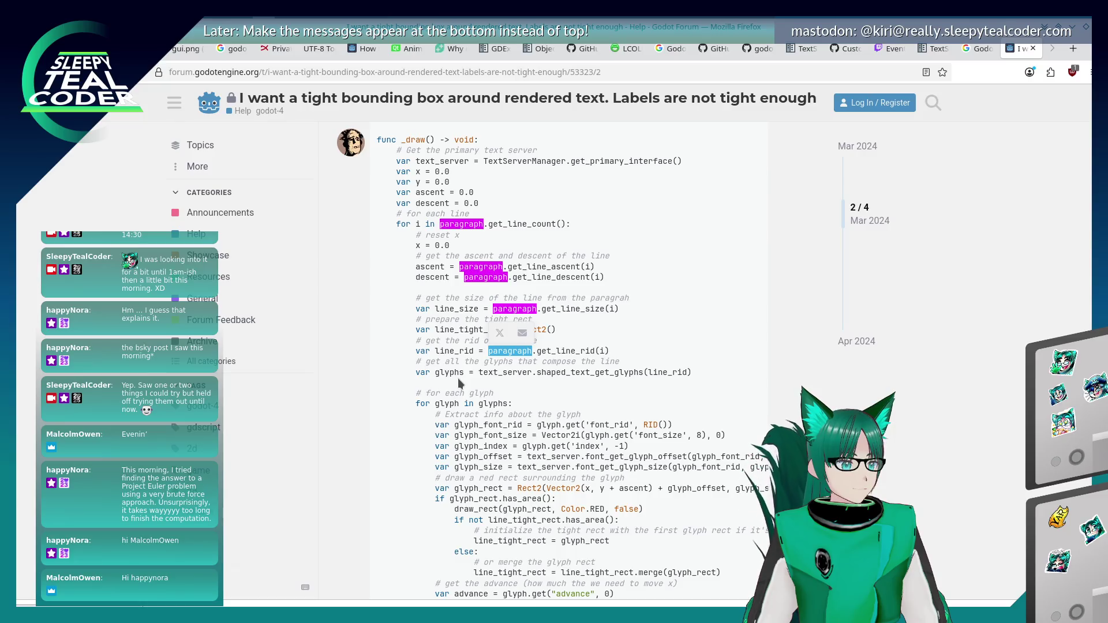
Open a new browser tab
{"action": "key", "text": "alt+Tab"}
{"action": "key", "text": "Escape"}
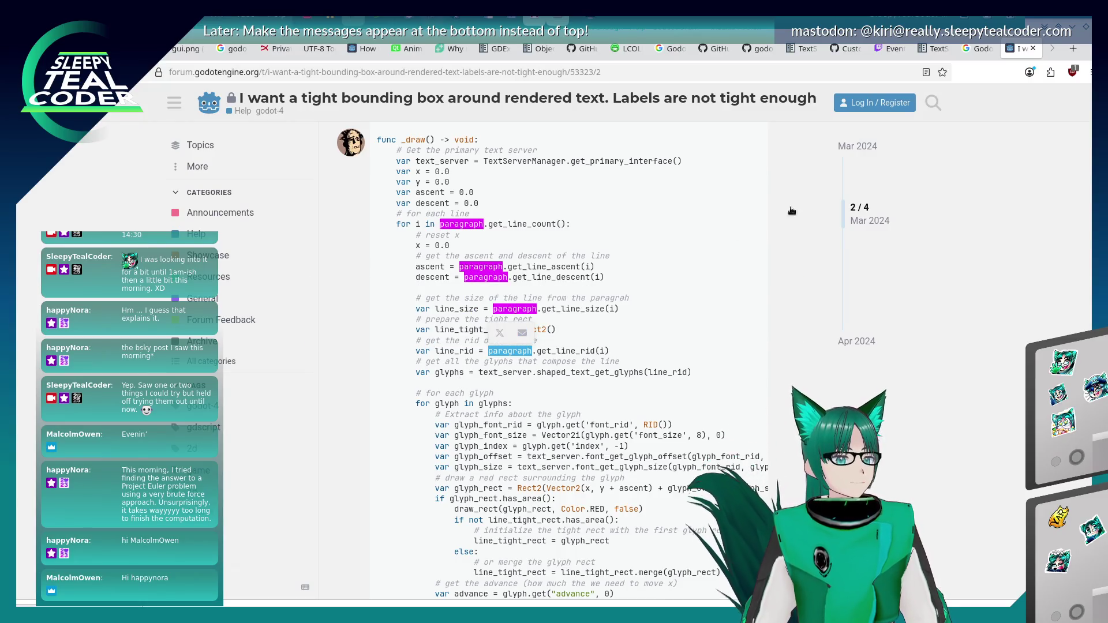
{"action": "key", "text": "ctrl+t"}
{"action": "type", "text": "T"}
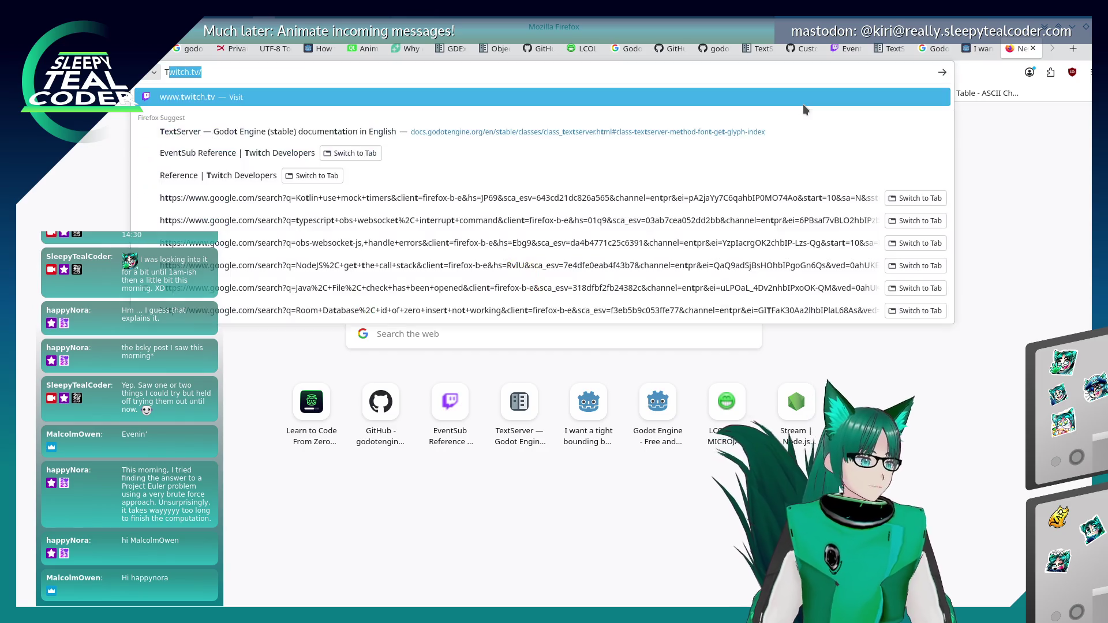
{"action": "type", "text": "extPrara"}
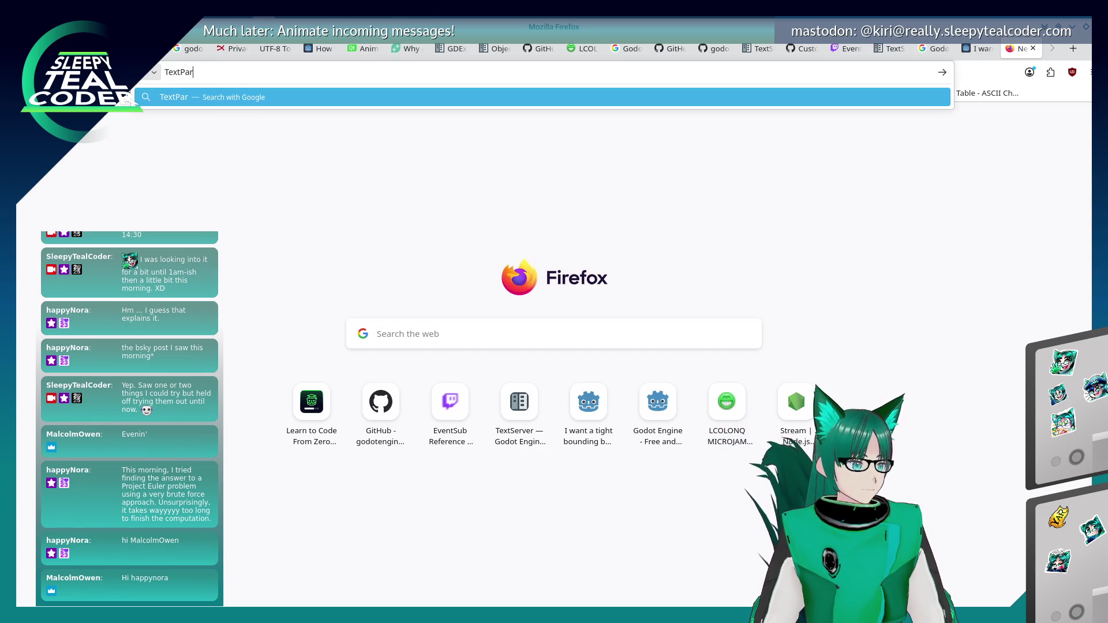
Load the TextServer docs URL from the existing tab in the new tab, then bring up docs search
{"action": "left_click", "coordinate": [889, 49]}
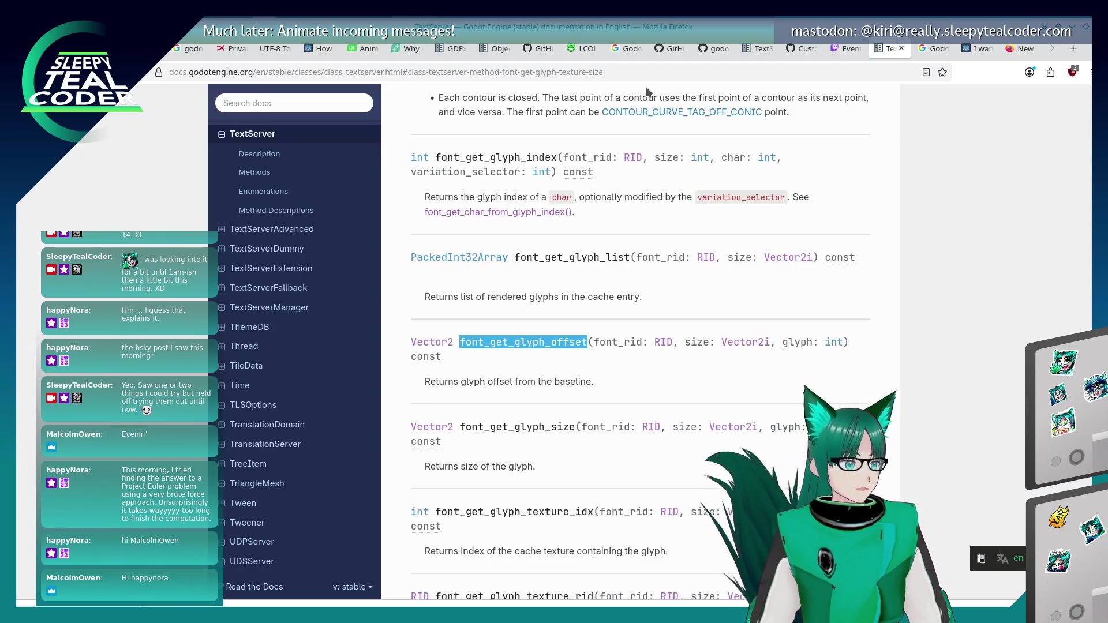
{"action": "key", "text": "ctrl+l"}
{"action": "key", "text": "ctrl+c"}
{"action": "left_click", "coordinate": [1017, 48]}
{"action": "key", "text": "ctrl+v"}
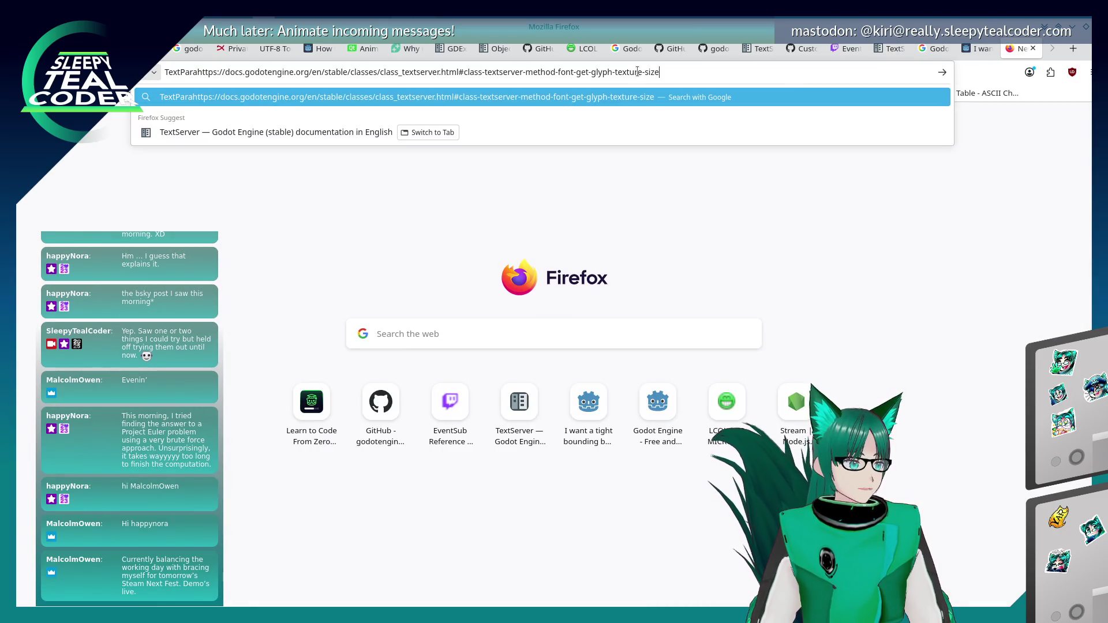
{"action": "key", "text": "ctrl+a"}
{"action": "key", "text": "ctrl+v"}
{"action": "key", "text": "Return"}
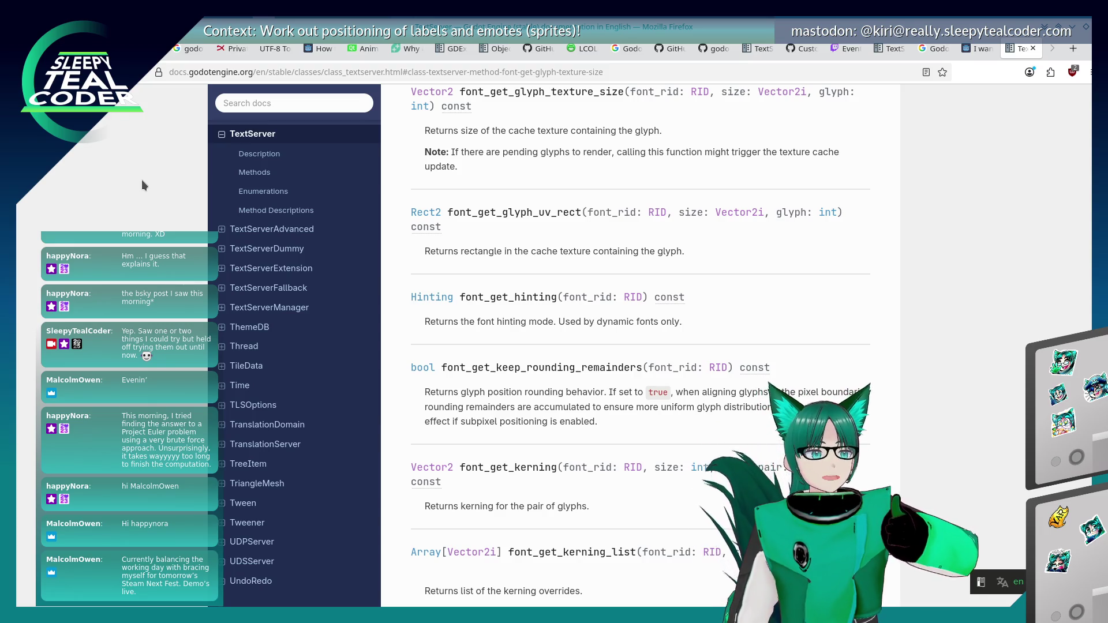
{"action": "left_click", "coordinate": [279, 104]}
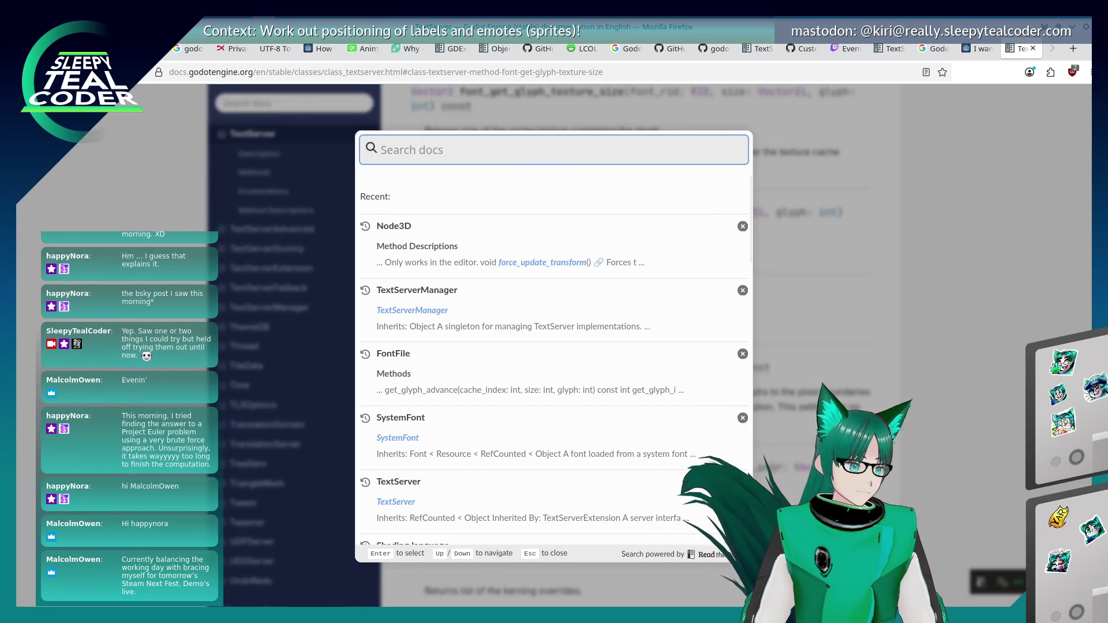
Search the docs for TextParagraph and read its get_line_size method description
{"action": "type", "text": "Text"}
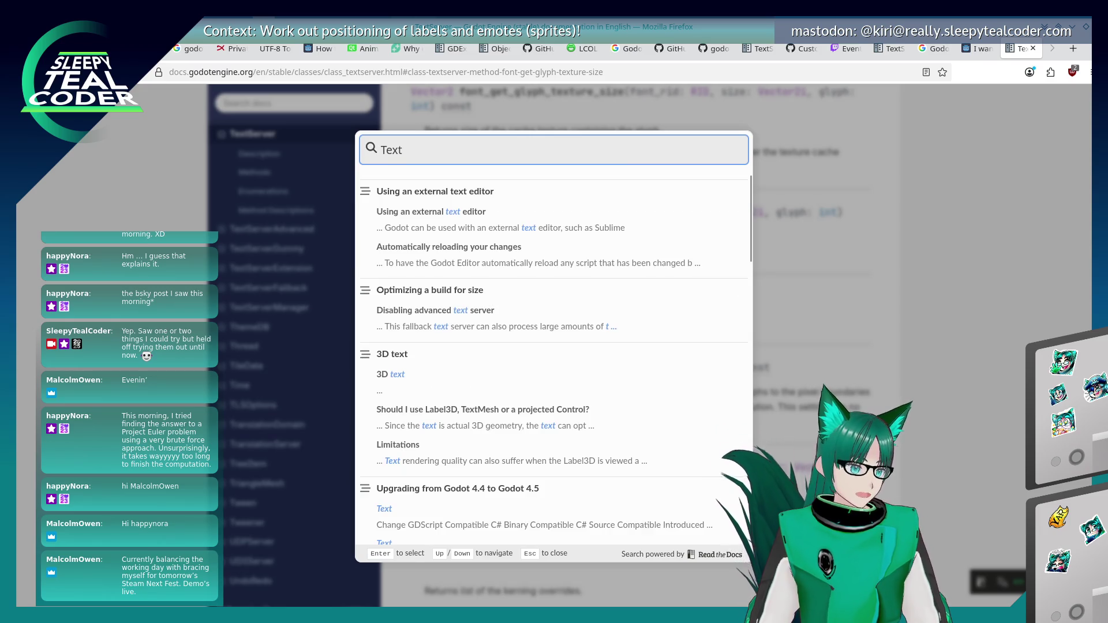
{"action": "type", "text": "Paragraph"}
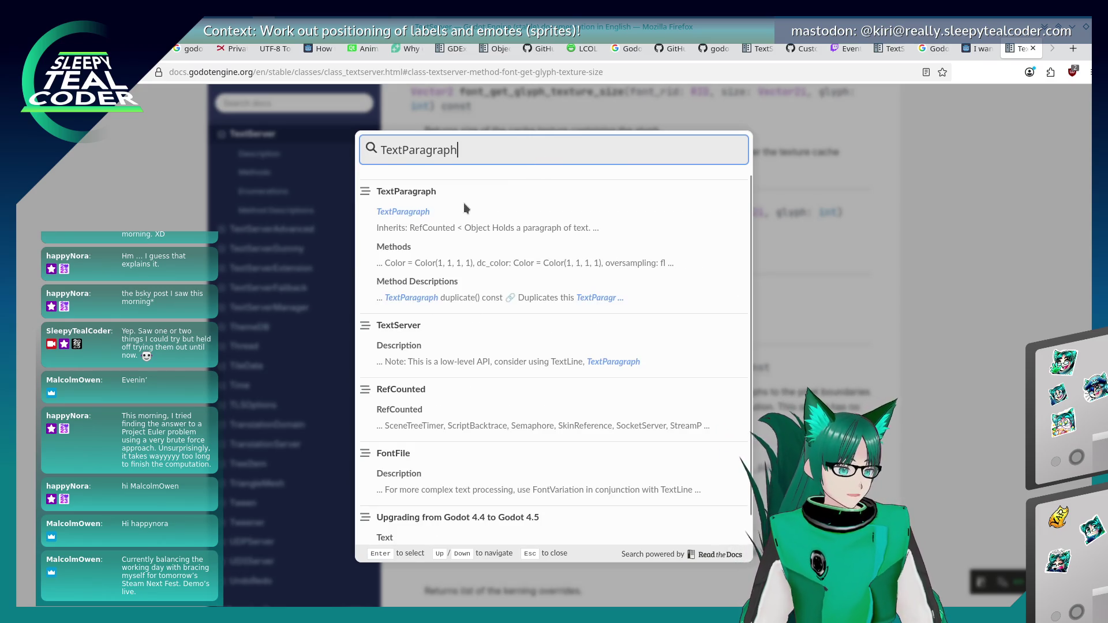
{"action": "key", "text": "Return"}
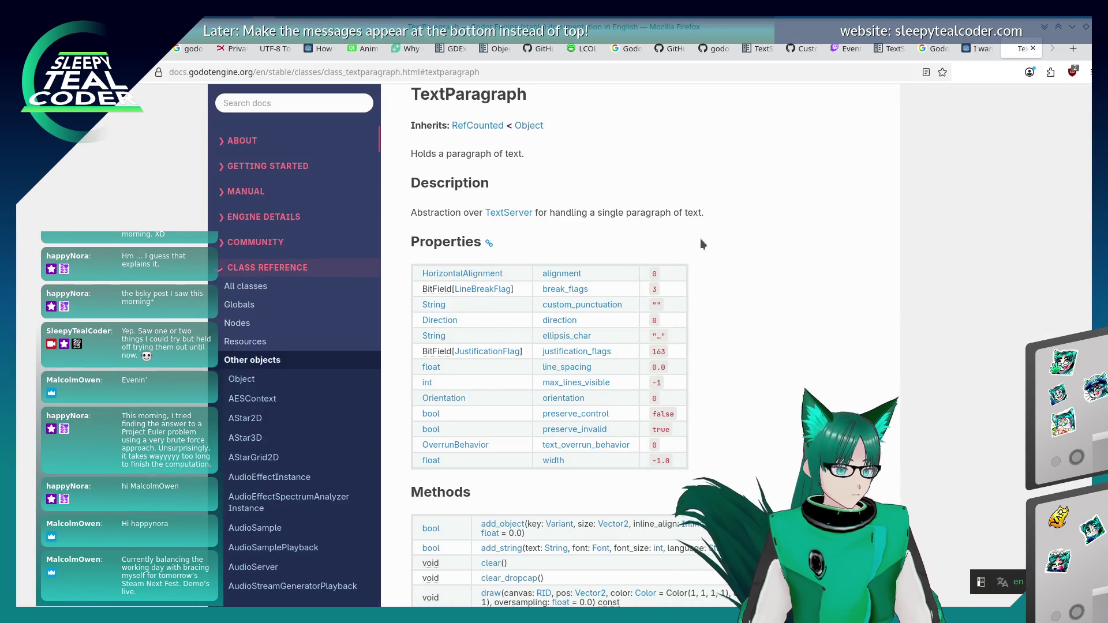
{"action": "scroll", "coordinate": [632, 242], "scroll_direction": "down", "scroll_amount": 10}
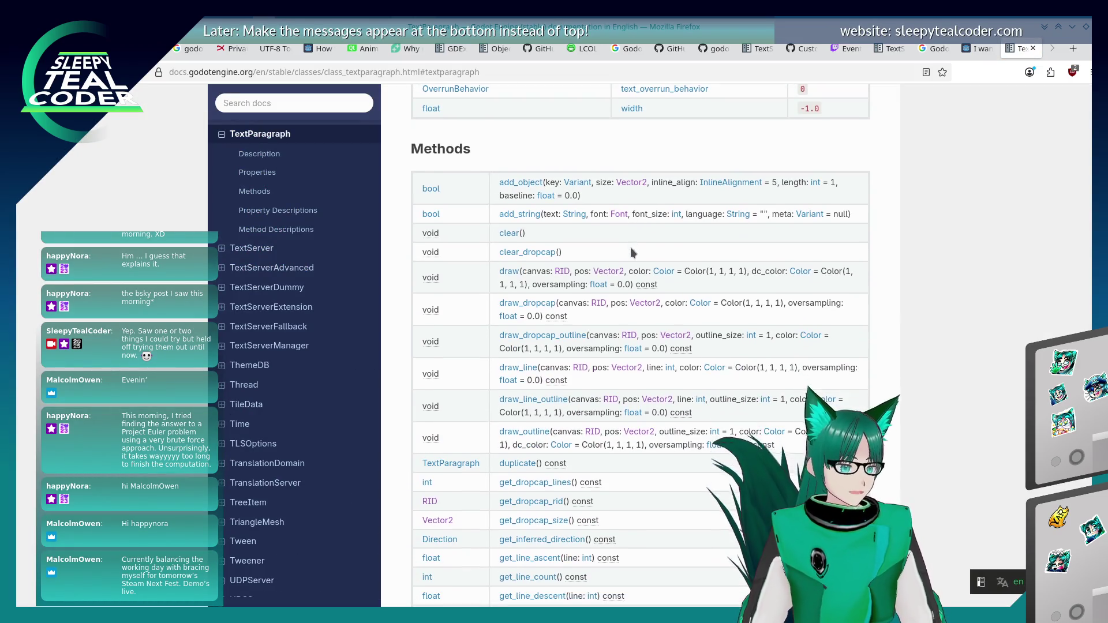
{"action": "scroll", "coordinate": [631, 252], "scroll_direction": "down", "scroll_amount": 5}
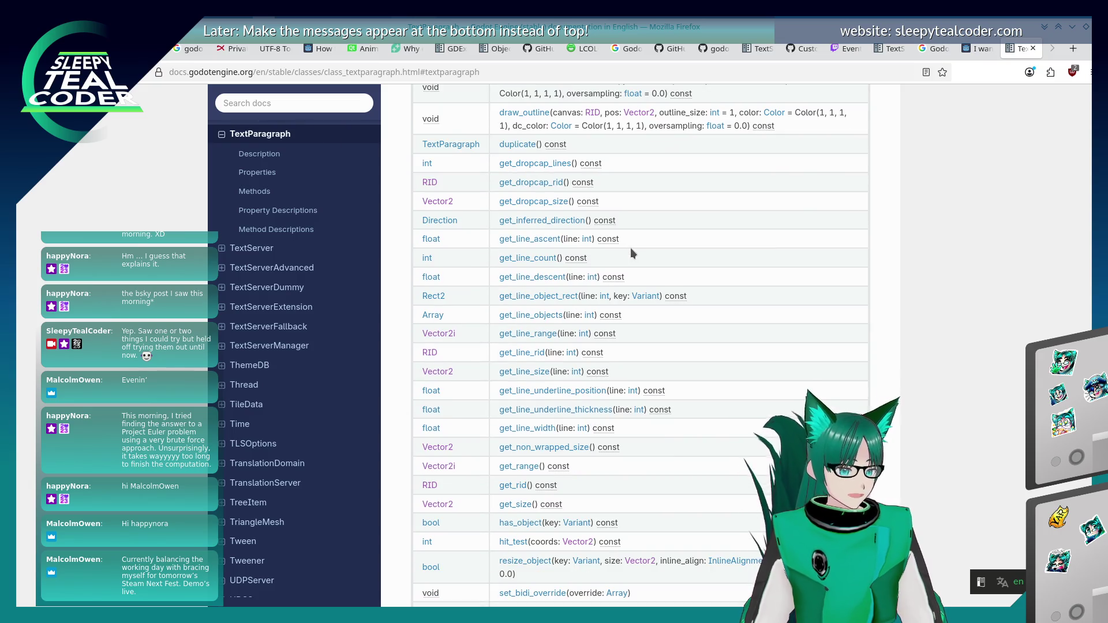
{"action": "left_click", "coordinate": [531, 375]}
{"action": "scroll", "coordinate": [584, 365], "scroll_direction": "up", "scroll_amount": 3}
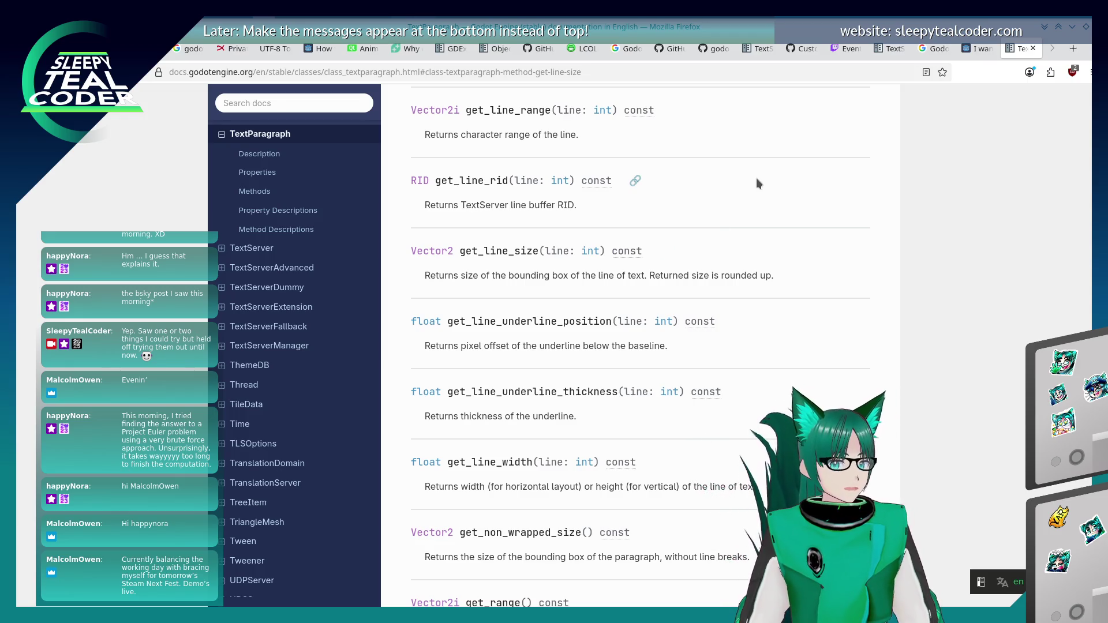
{"action": "scroll", "coordinate": [738, 219], "scroll_direction": "up", "scroll_amount": 3}
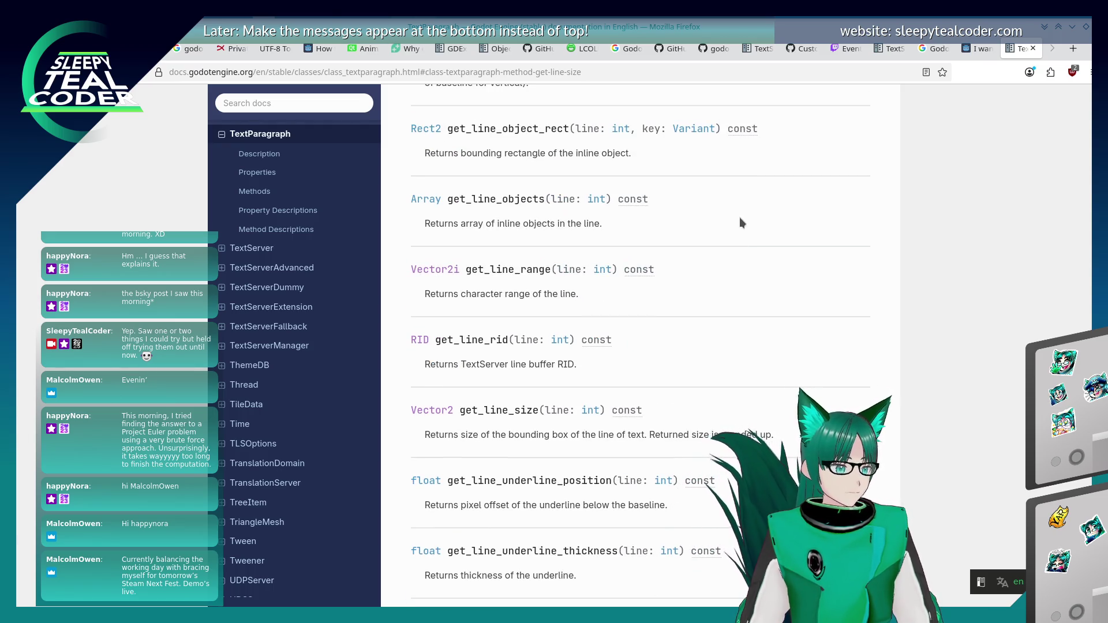
Return to the forum thread on tight text bounding boxes
{"action": "key", "text": "alt+Tab"}
{"action": "key", "text": "Escape"}
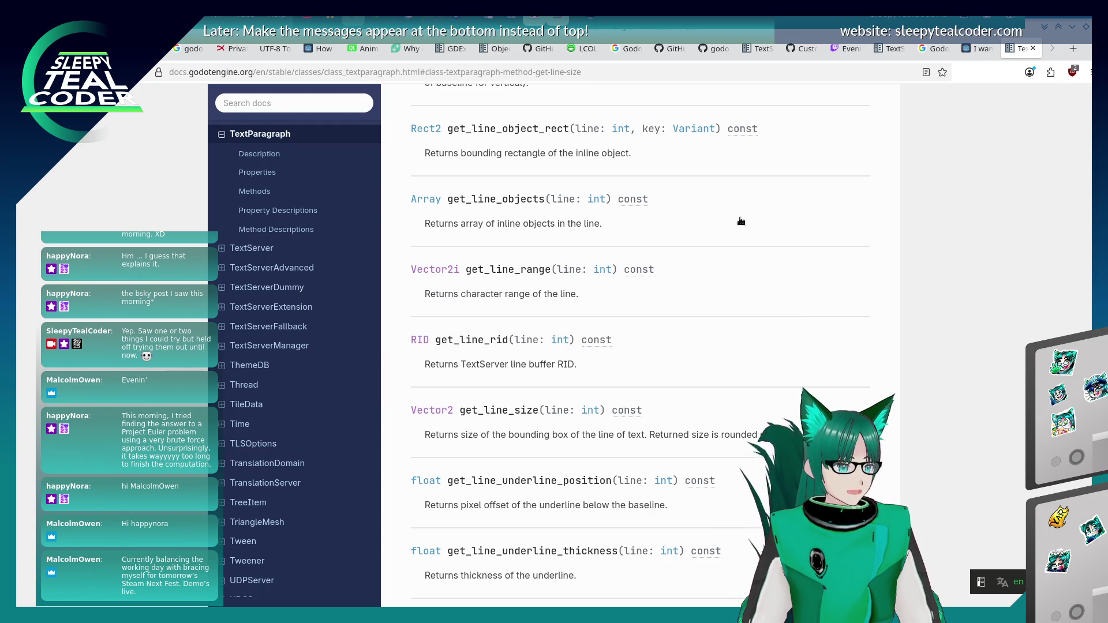
{"action": "left_click", "coordinate": [967, 53]}
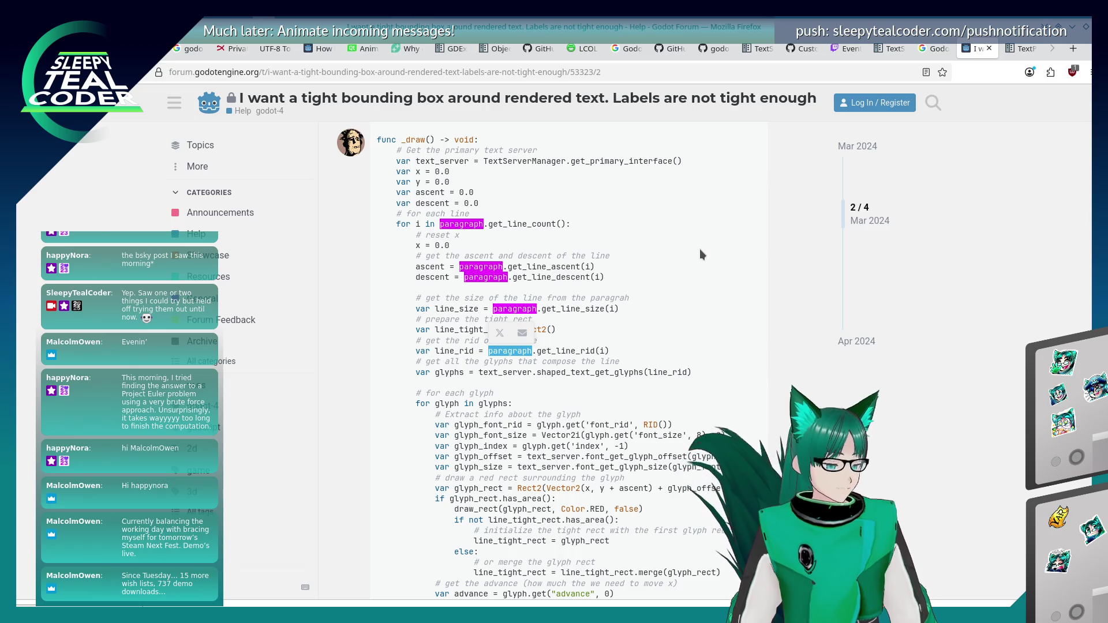
Copy paragraph.get_line_size from the forum's sample code
{"action": "left_click", "coordinate": [591, 291]}
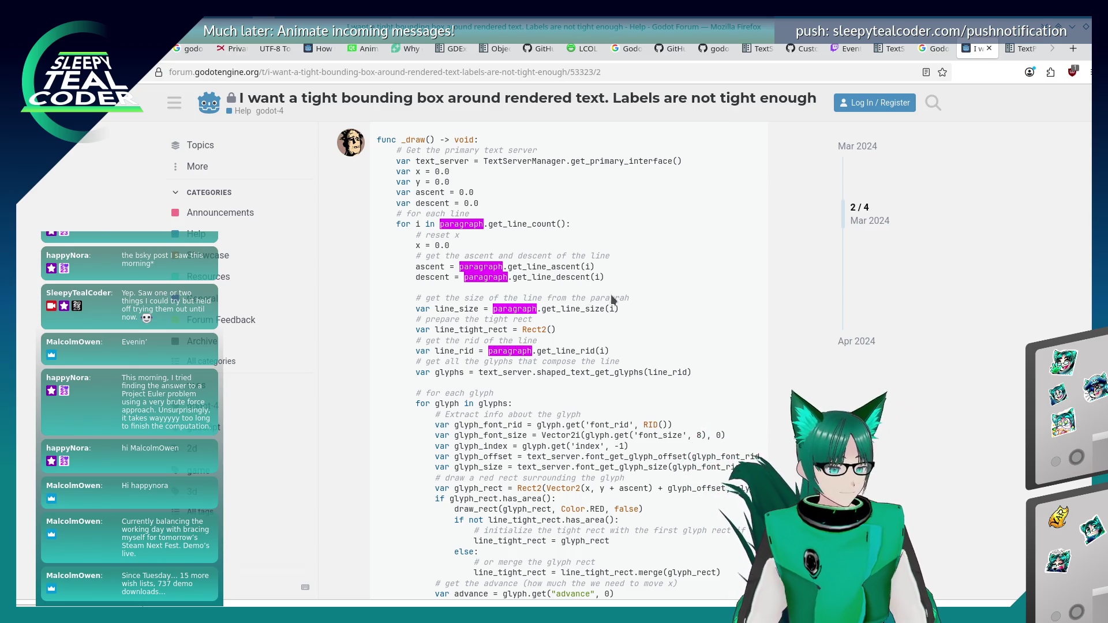
{"action": "left_click_drag", "start_coordinate": [493, 309], "coordinate": [605, 309]}
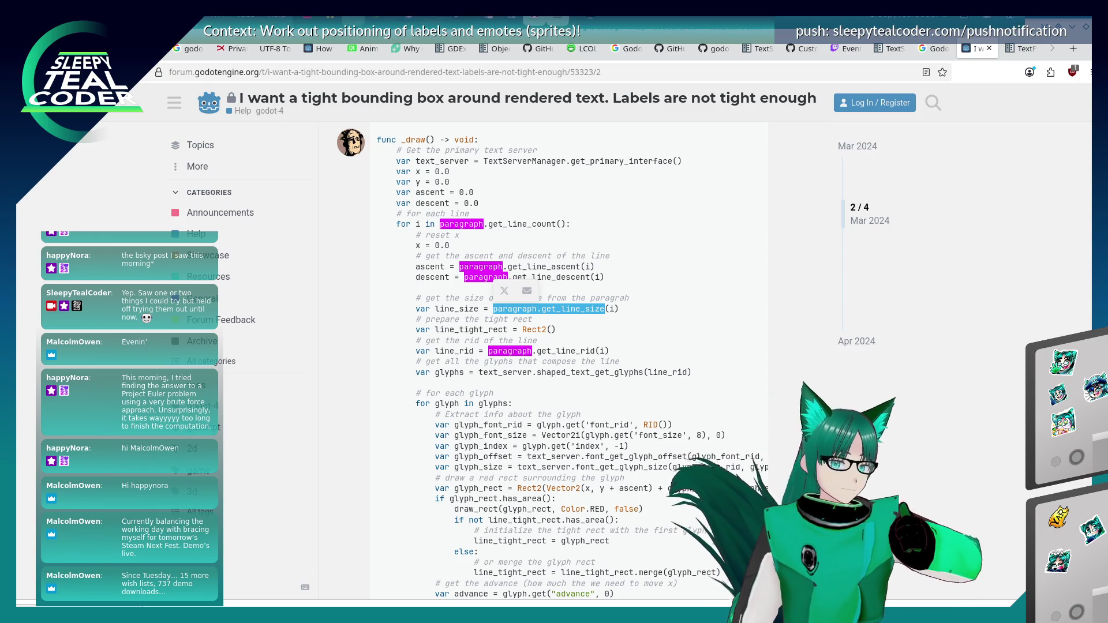
{"action": "left_click", "coordinate": [503, 303]}
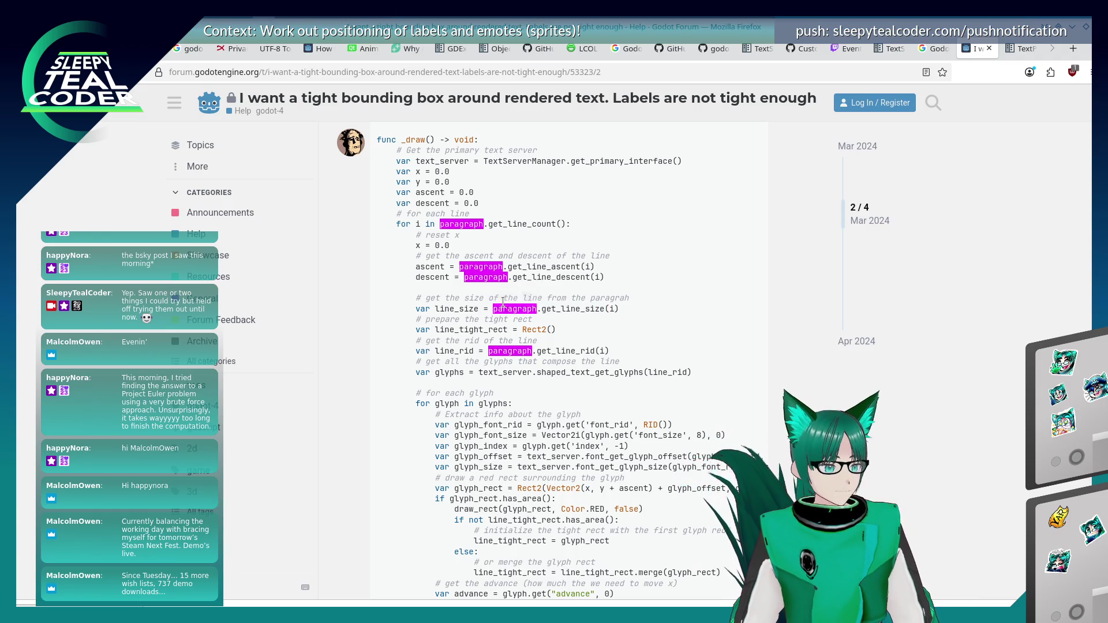
{"action": "left_click_drag", "start_coordinate": [493, 309], "coordinate": [603, 309]}
{"action": "right_click", "coordinate": [595, 319]}
{"action": "left_click", "coordinate": [598, 324]}
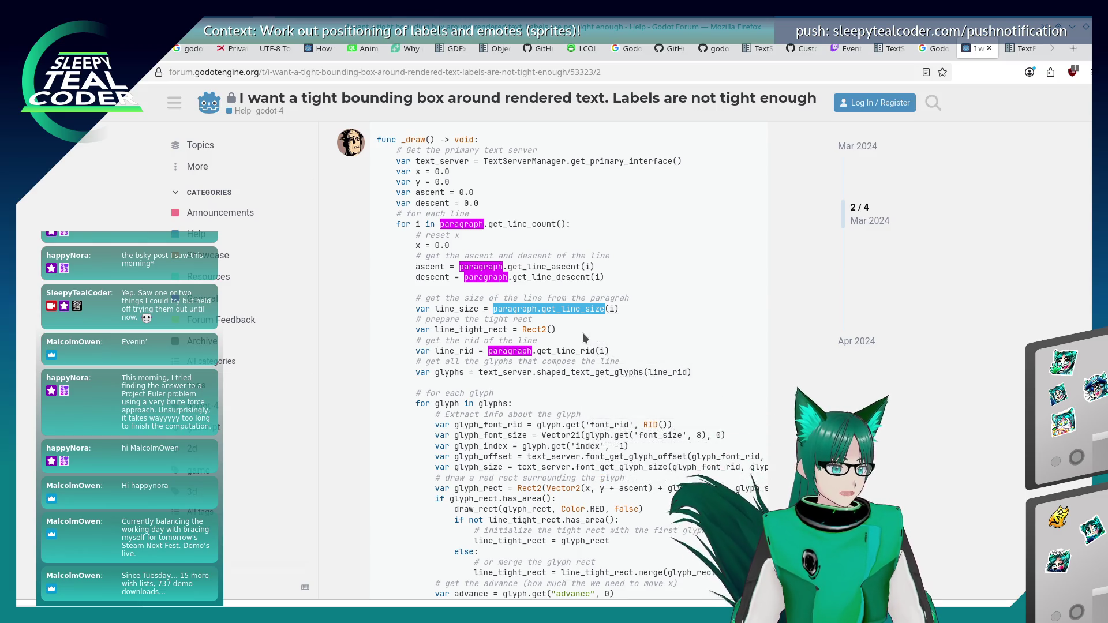
Review the paragraph creation at the top of the sample, then return to the Godot editor
{"action": "scroll", "coordinate": [583, 332], "scroll_direction": "up", "scroll_amount": 3}
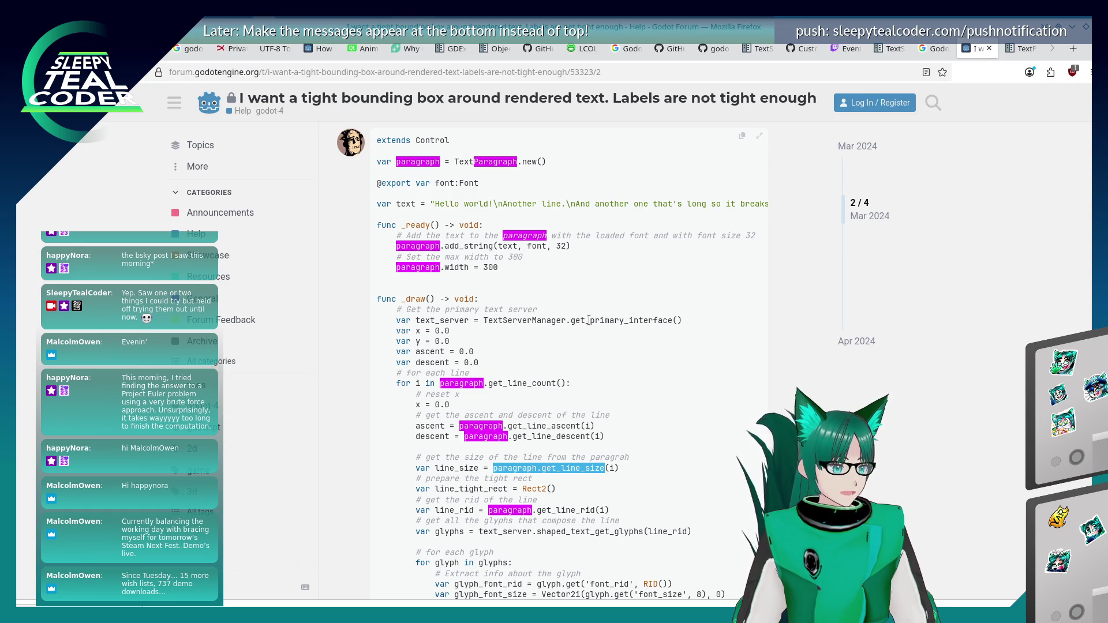
{"action": "key", "text": "alt+Tab"}
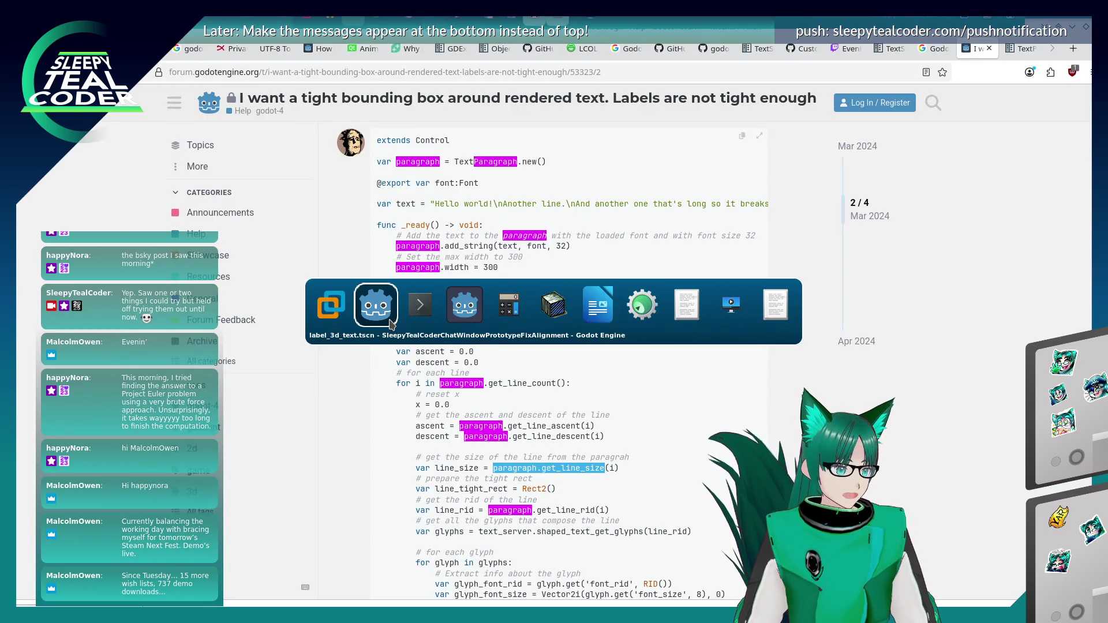
{"action": "left_click", "coordinate": [392, 324]}
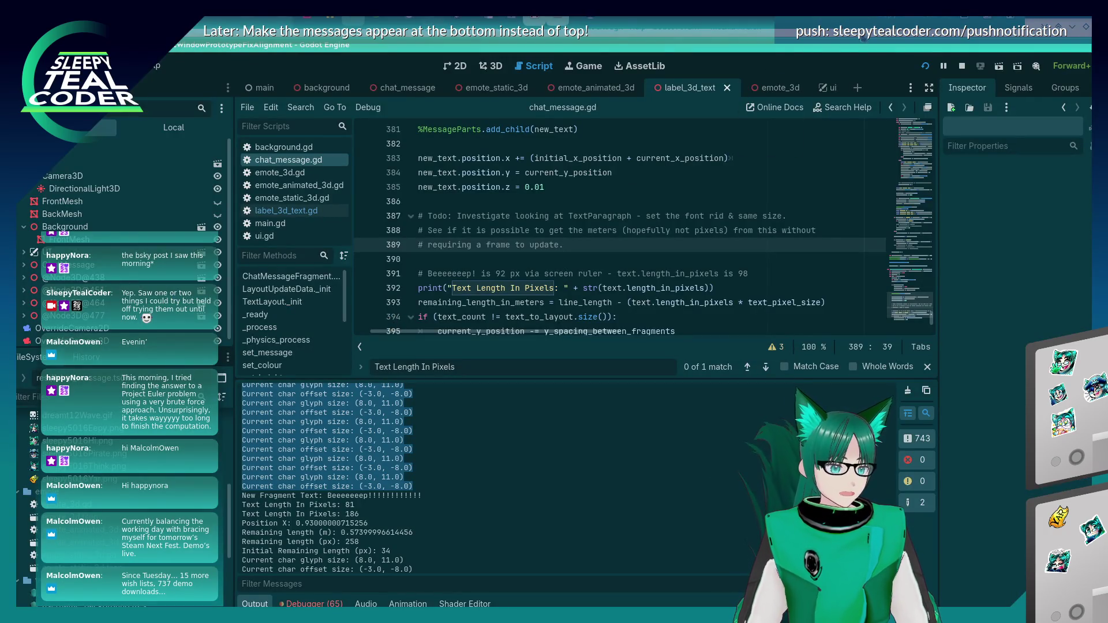
Below the TODO, declare var text_paragraph: TextParagraph = TextParagraph.new()
{"action": "scroll", "coordinate": [593, 207], "scroll_direction": "up", "scroll_amount": 2}
{"action": "scroll", "coordinate": [591, 204], "scroll_direction": "down", "scroll_amount": 2}
{"action": "key", "text": "Return"}
{"action": "key", "text": "Return"}
{"action": "type", "text": "var "}
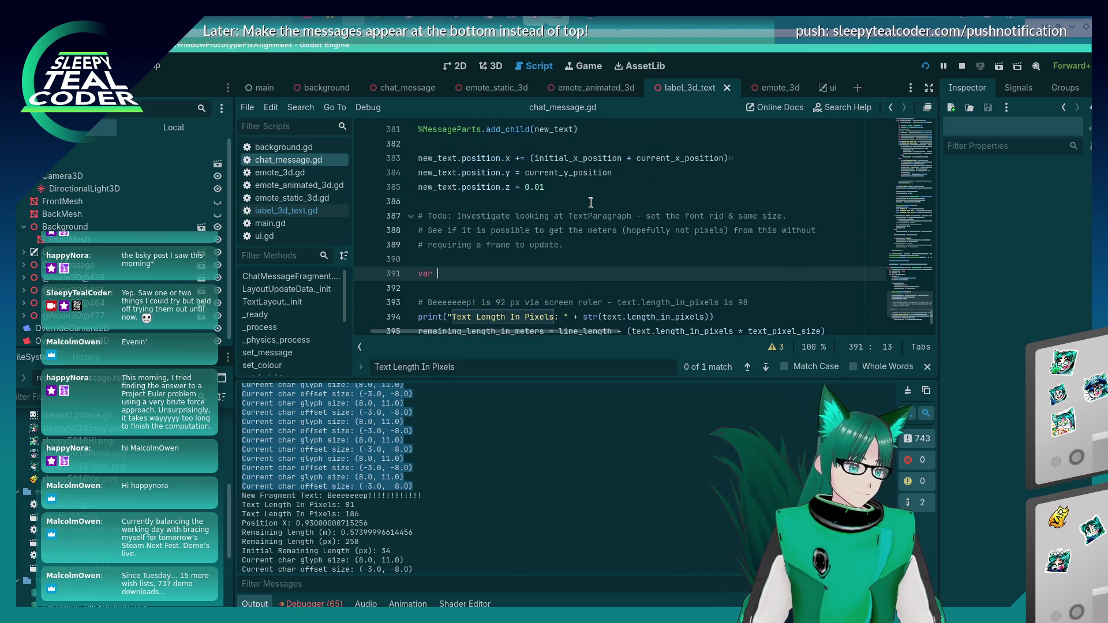
{"action": "type", "text": "text_paragraph"}
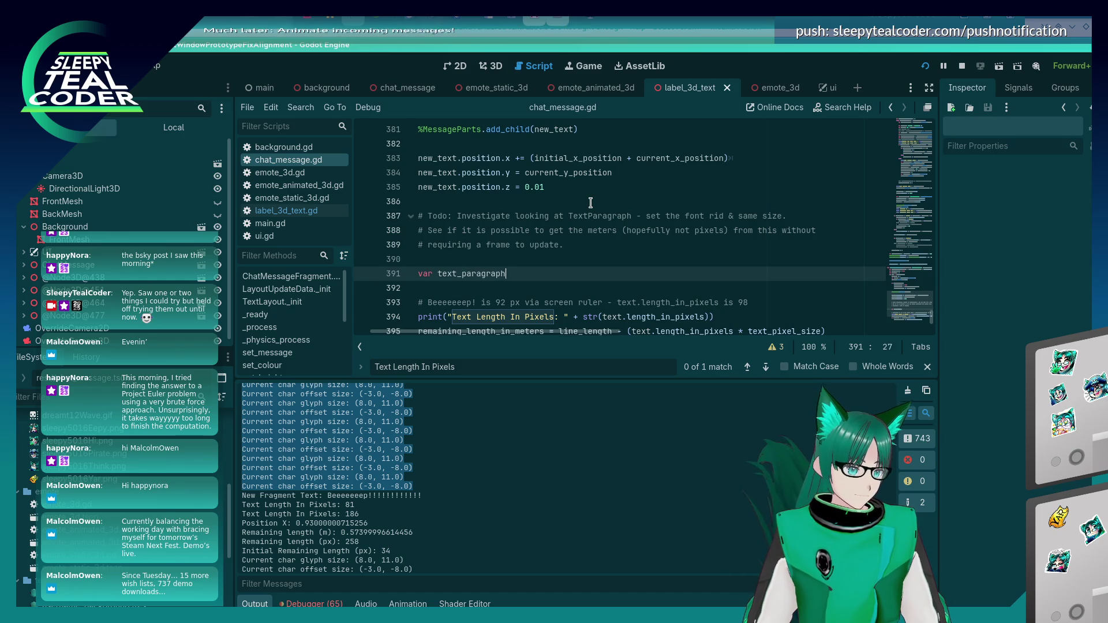
{"action": "type", "text": ": TextP"}
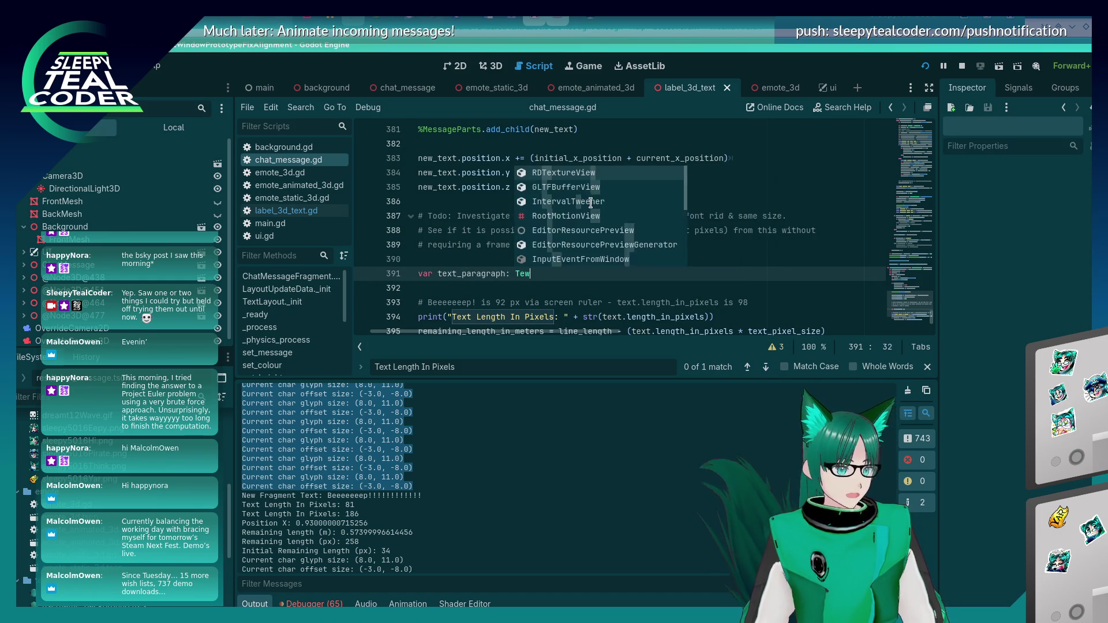
{"action": "key", "text": "Return"}
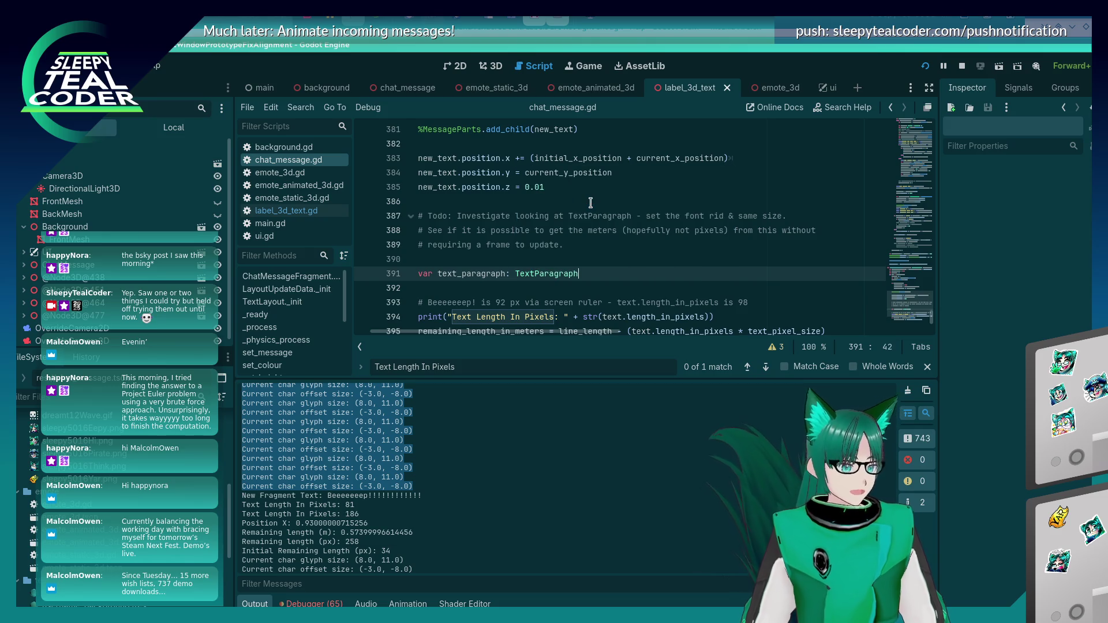
{"action": "type", "text": " = Text"}
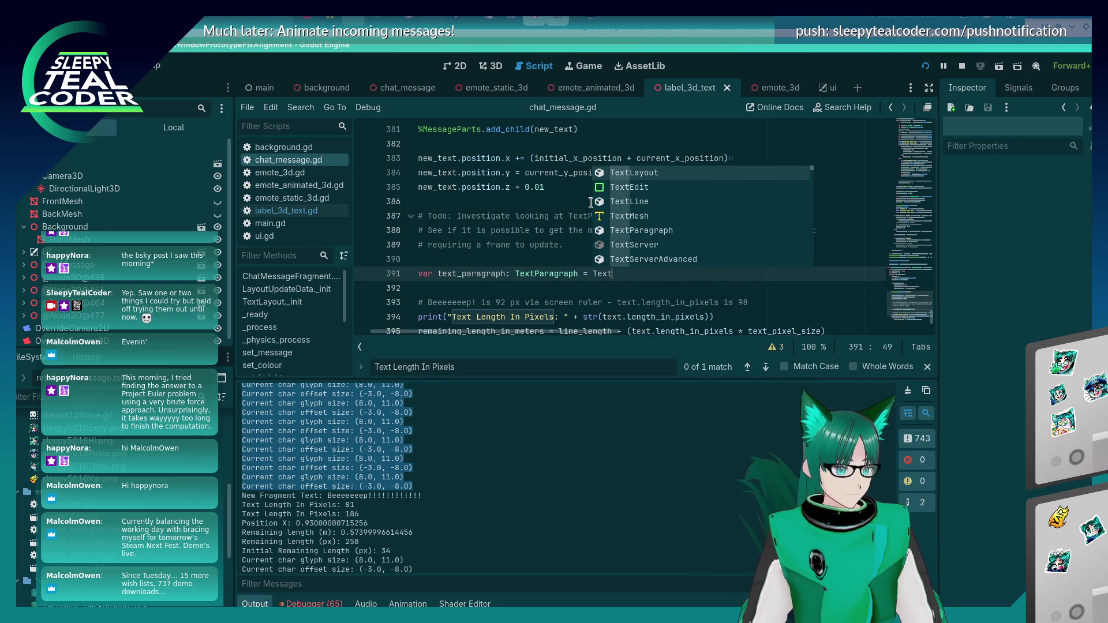
{"action": "type", "text": "P"}
{"action": "key", "text": "Return"}
{"action": "type", "text": ".new"}
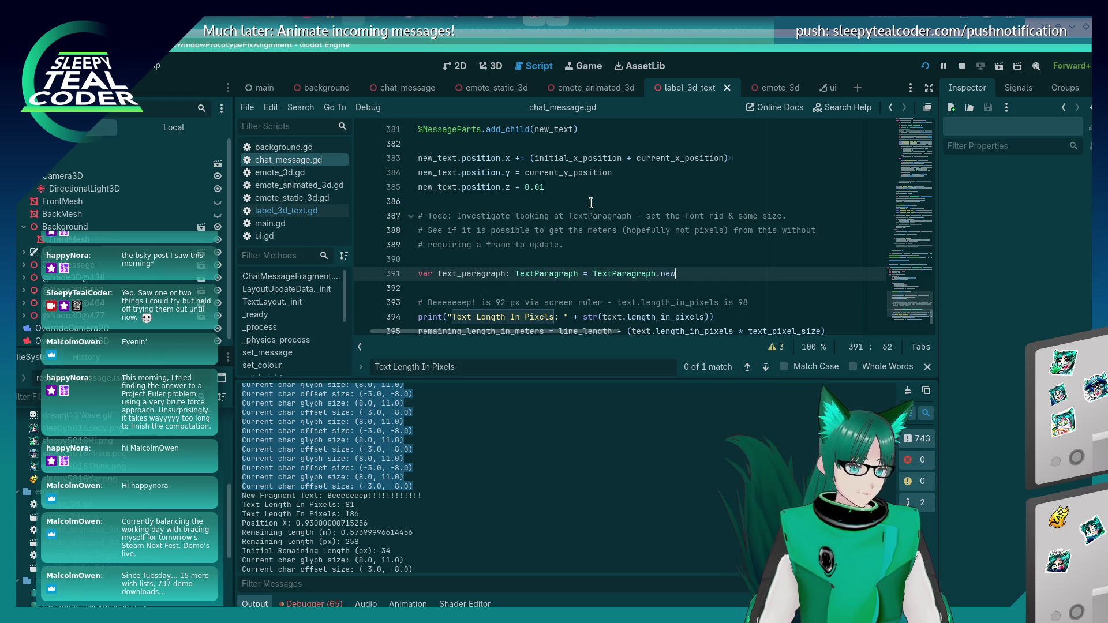
{"action": "key", "text": "Return"}
{"action": "key", "text": "Return"}
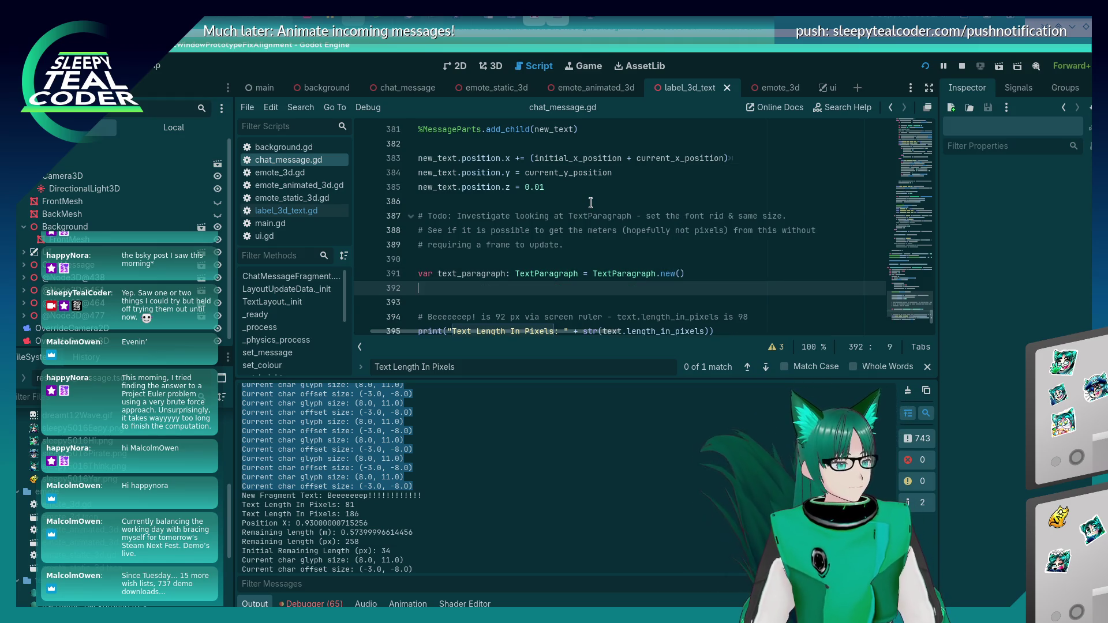
Rename the variable to text_paragraph_test and begin a text_p line beneath it
{"action": "type", "text": "text_p"}
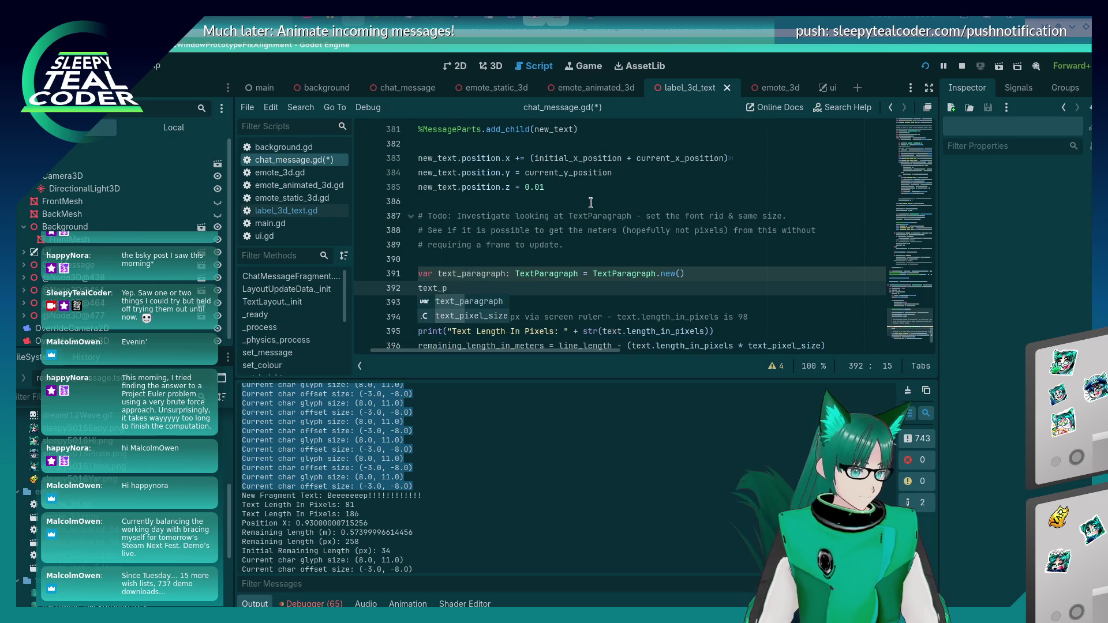
{"action": "key", "text": "Escape"}
{"action": "left_click", "coordinate": [546, 273]}
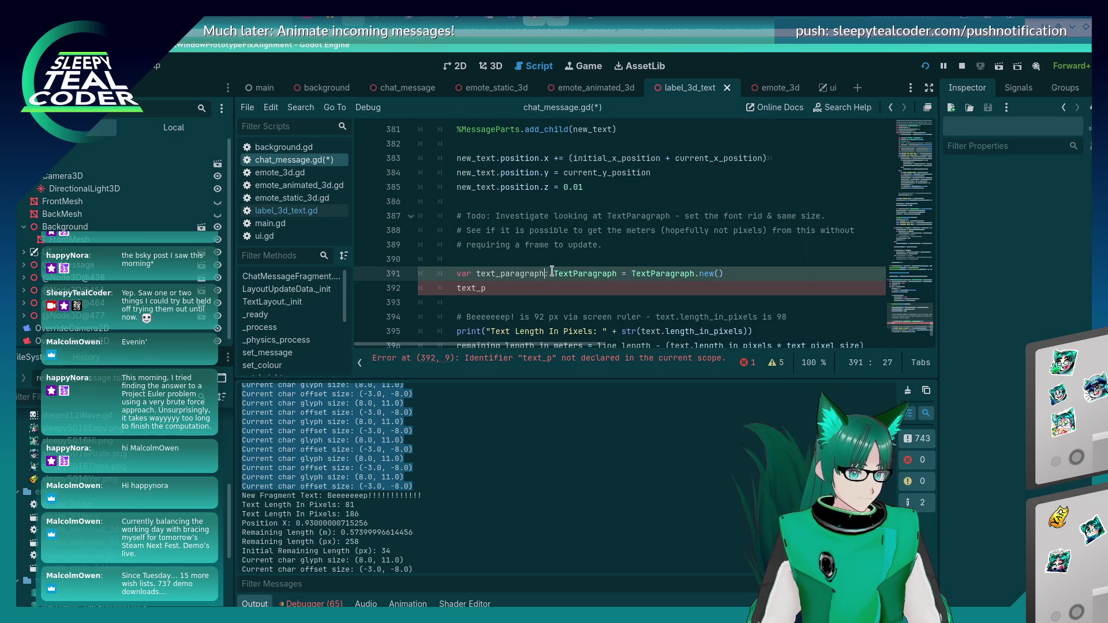
{"action": "type", "text": "_test"}
{"action": "key", "text": "Down"}
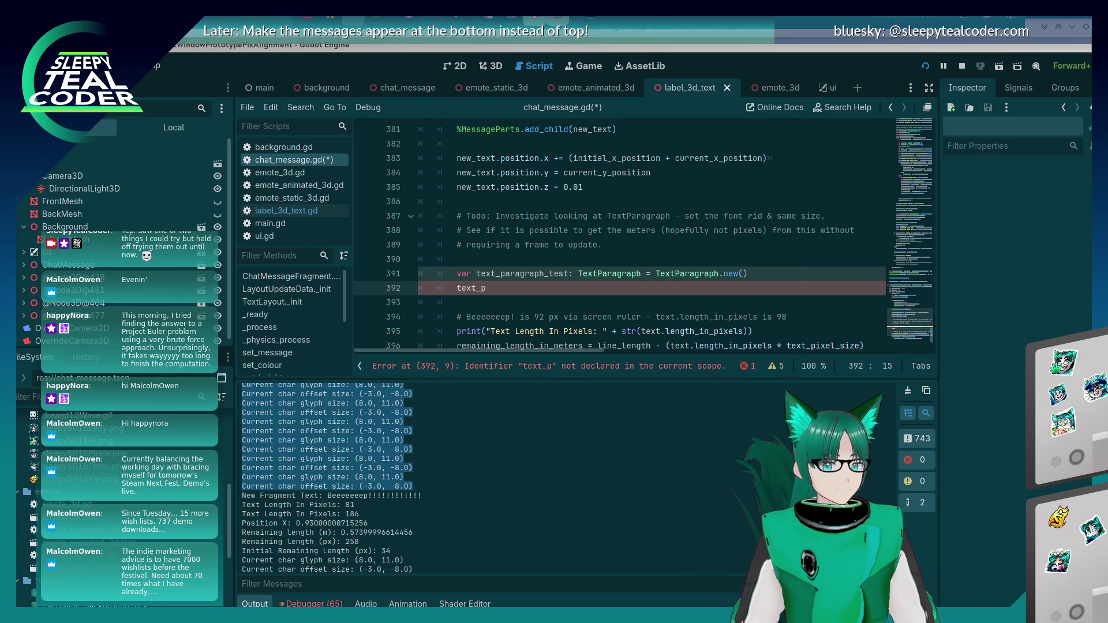
{"action": "left_click", "coordinate": [523, 259]}
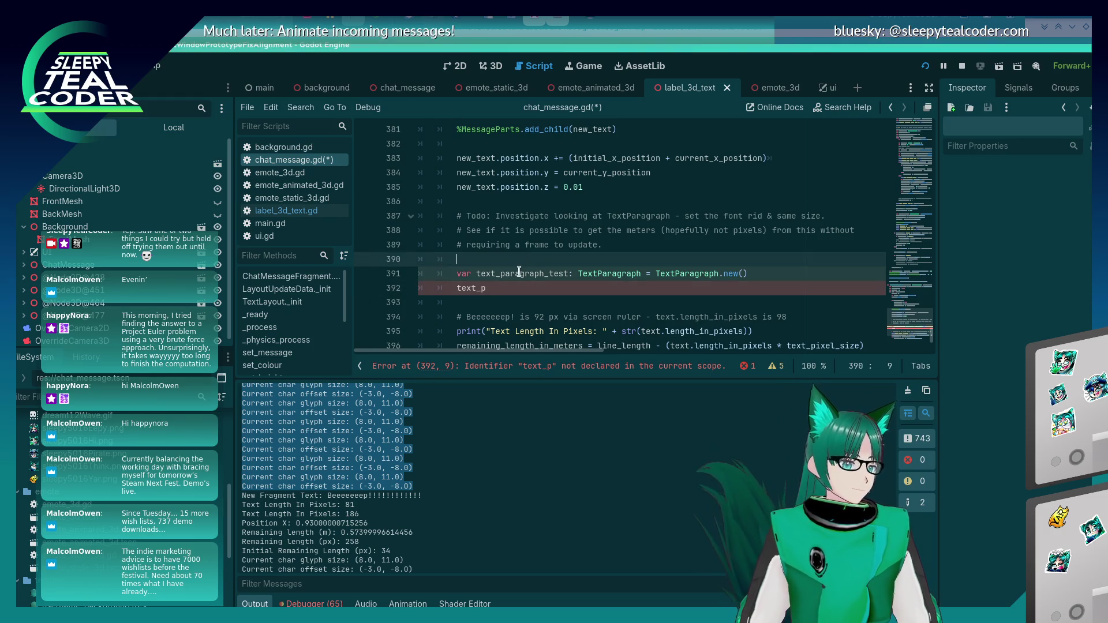
Write text_paragraph_test.add_string(text.text) on line 392
{"action": "left_click", "coordinate": [515, 286]}
{"action": "type", "text": "aragraph_test."}
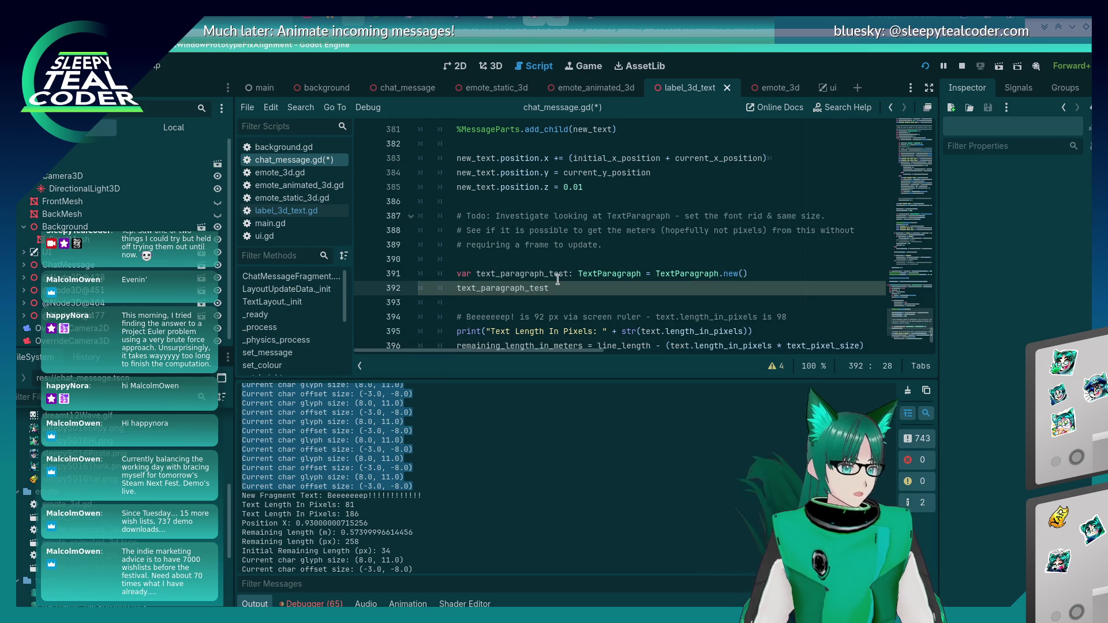
{"action": "type", "text": "set_tex"}
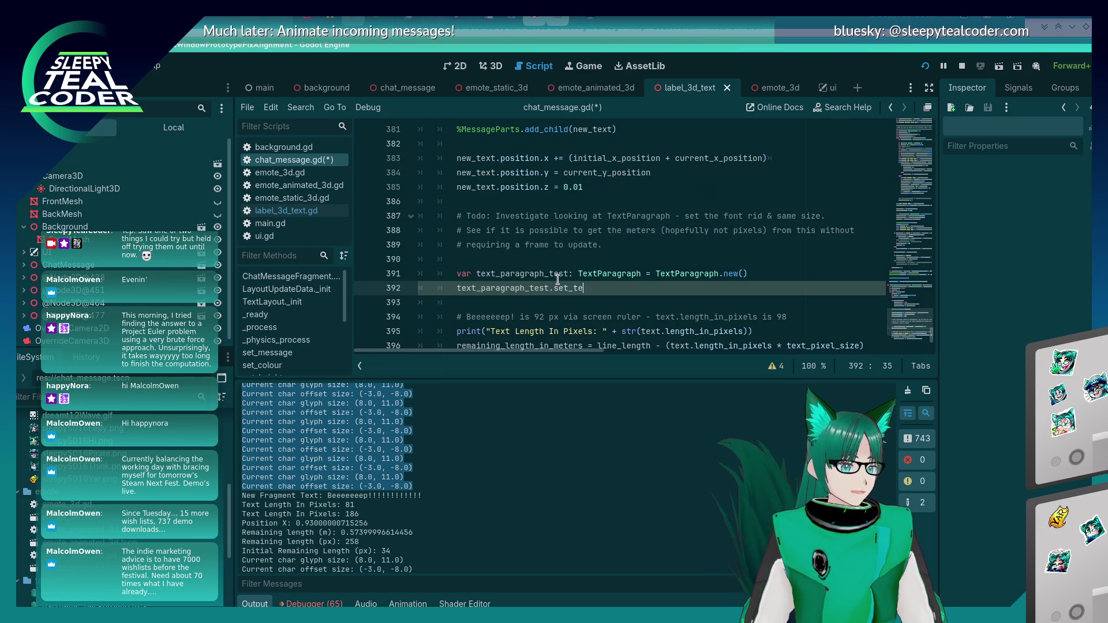
{"action": "key", "text": "BackSpace"}
{"action": "key", "text": "BackSpace"}
{"action": "key", "text": "BackSpace"}
{"action": "key", "text": "alt+Tab"}
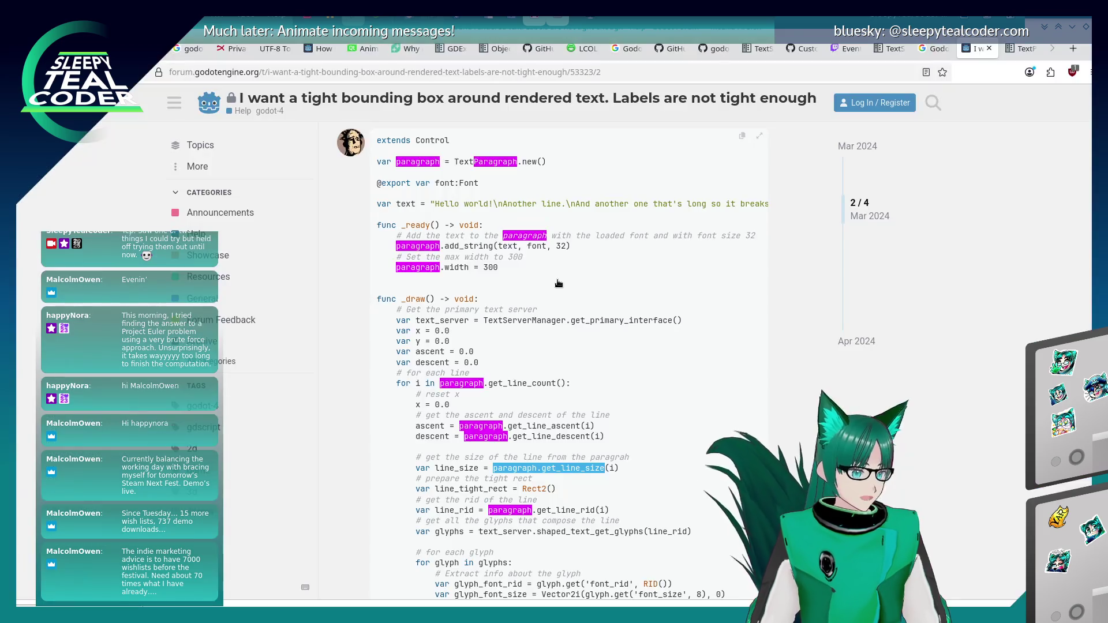
{"action": "key", "text": "alt+Tab"}
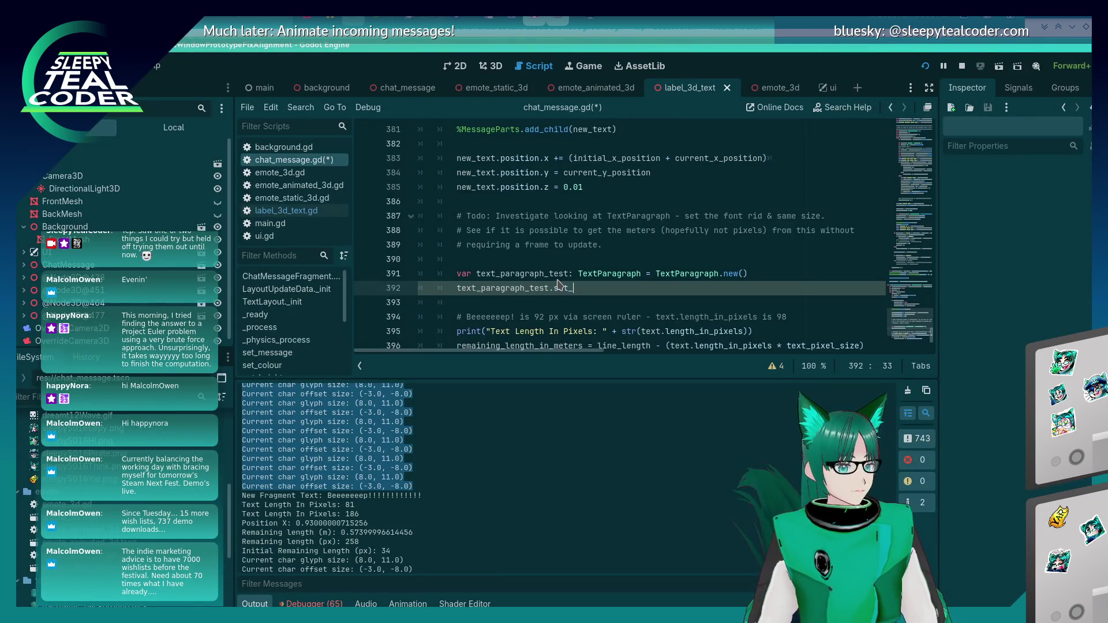
{"action": "key", "text": "BackSpace"}
{"action": "key", "text": "BackSpace"}
{"action": "key", "text": "BackSpace"}
{"action": "type", "text": "add_"}
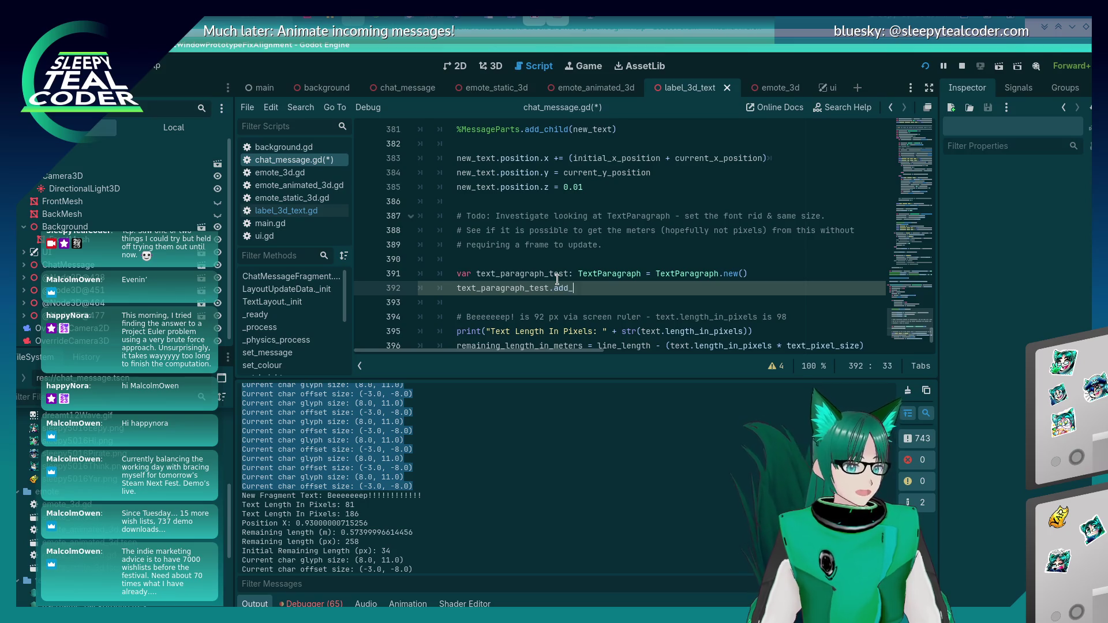
{"action": "type", "text": "string(n"}
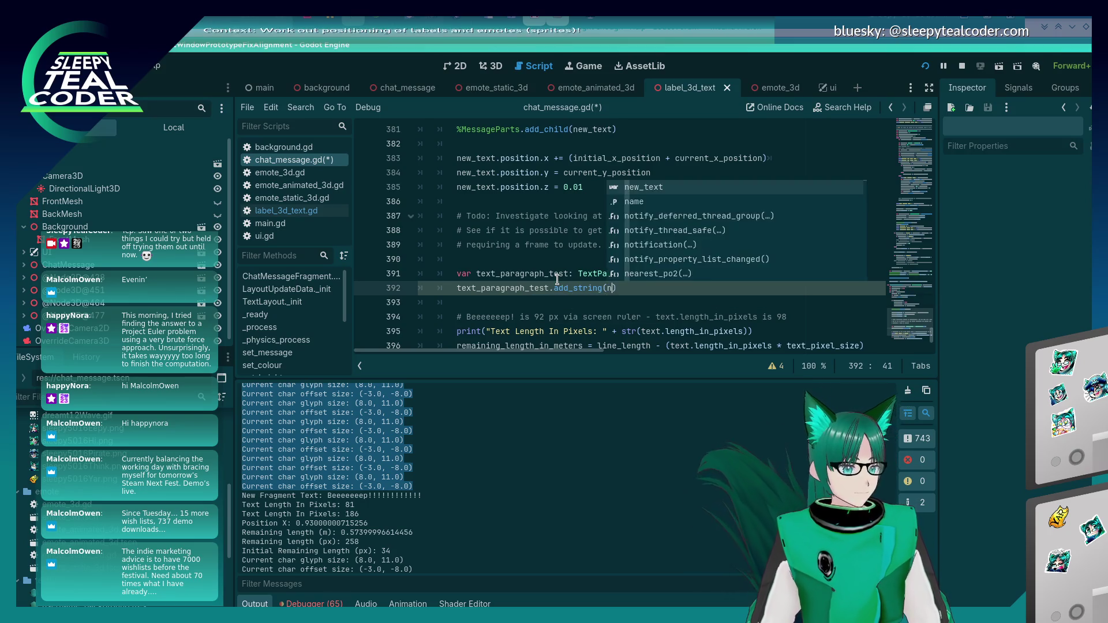
{"action": "key", "text": "BackSpace"}
{"action": "scroll", "coordinate": [563, 274], "scroll_direction": "up", "scroll_amount": 1}
{"action": "type", "text": "text.text"}
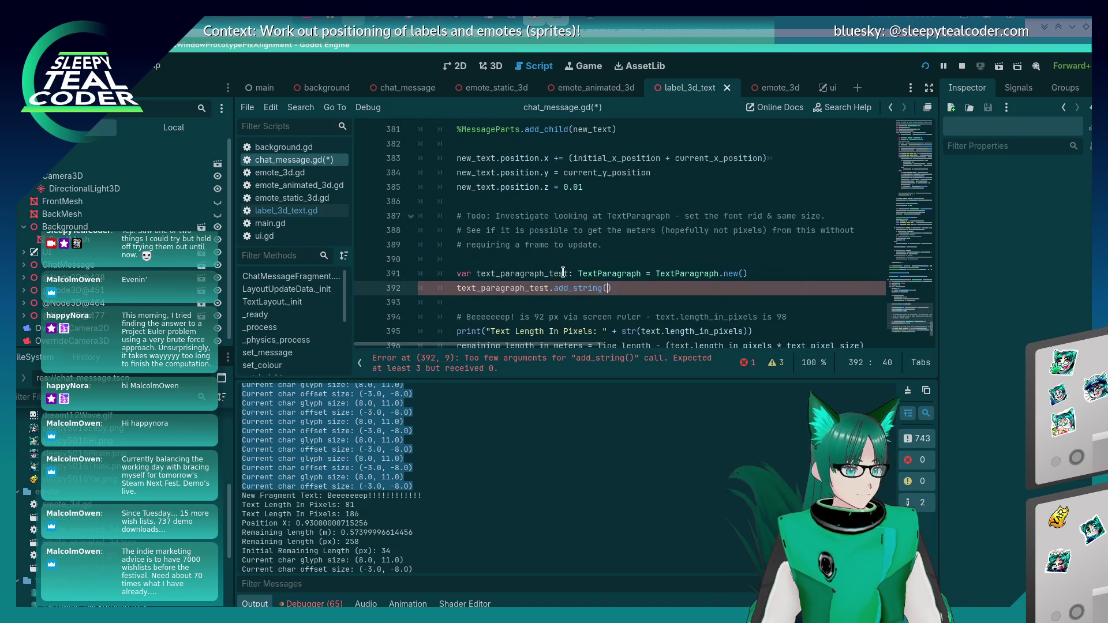
{"action": "type", "text": ")"}
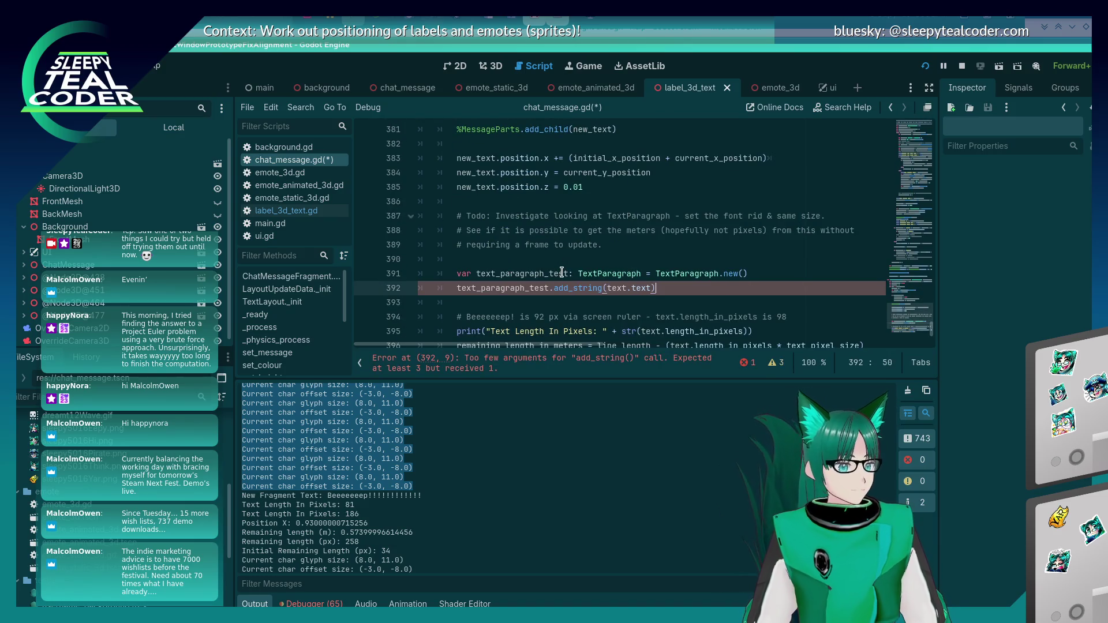
{"action": "key", "text": "Return"}
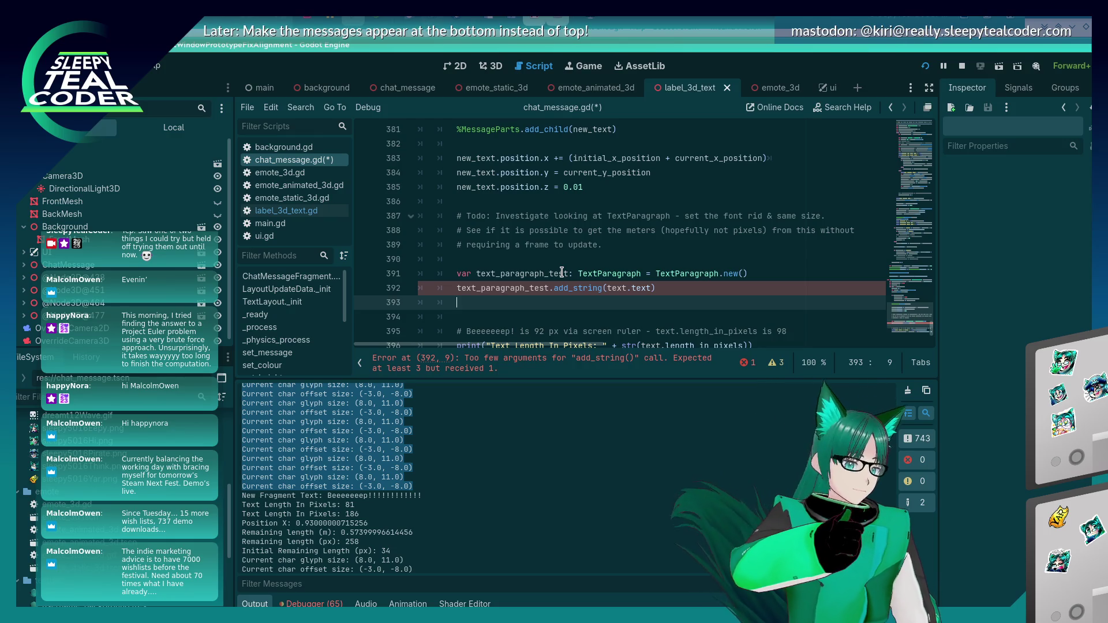
Add font as the second add_string argument, then return to the TextParagraph docs
{"action": "key", "text": "Up"}
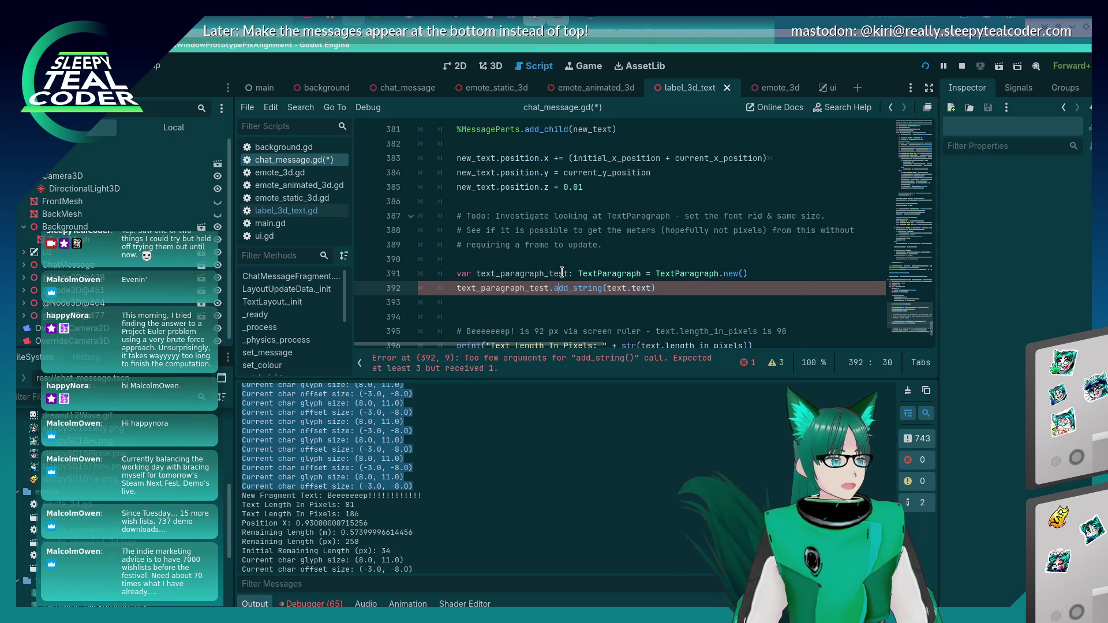
{"action": "key", "text": "alt+Tab"}
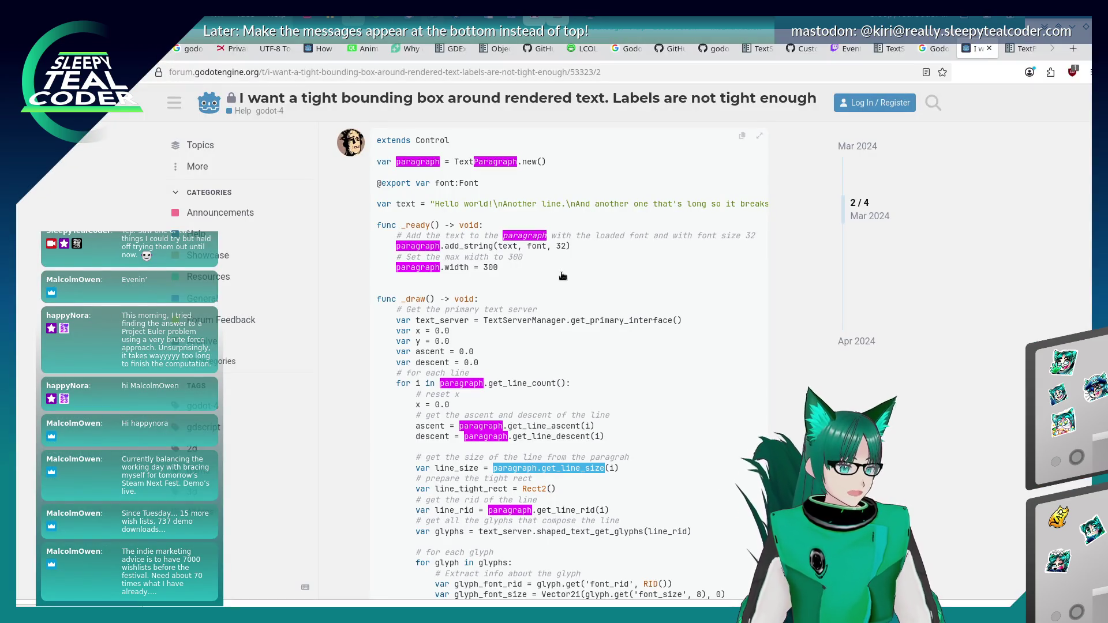
{"action": "key", "text": "alt+Tab"}
{"action": "scroll", "coordinate": [558, 265], "scroll_direction": "up", "scroll_amount": 5}
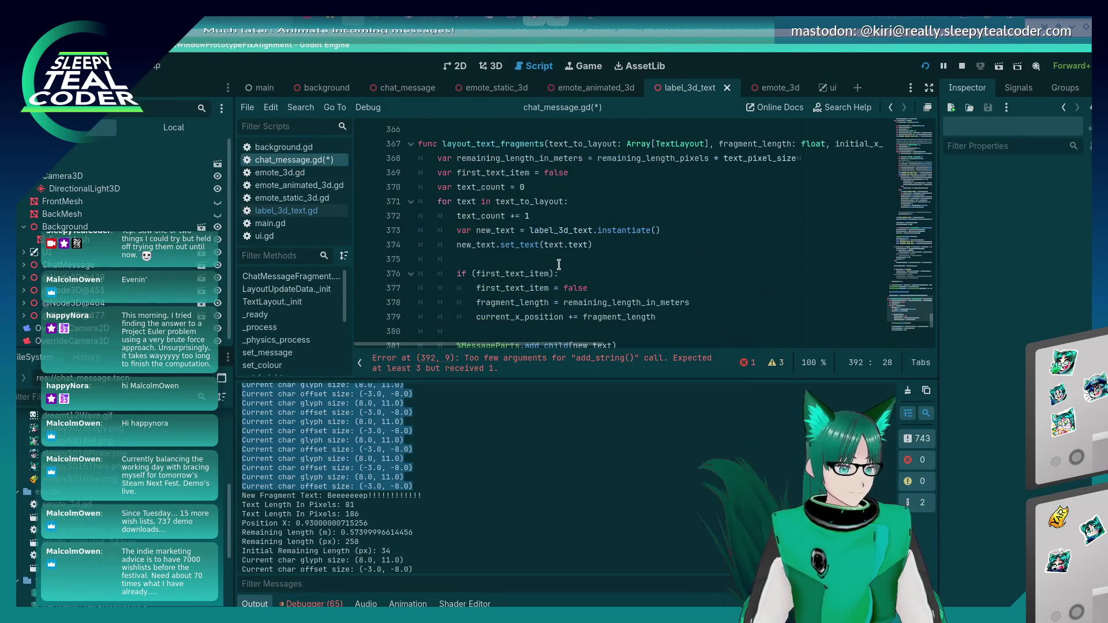
{"action": "scroll", "coordinate": [559, 265], "scroll_direction": "down", "scroll_amount": 9}
{"action": "scroll", "coordinate": [561, 263], "scroll_direction": "up", "scroll_amount": 5}
{"action": "scroll", "coordinate": [670, 265], "scroll_direction": "down", "scroll_amount": 2}
{"action": "left_click", "coordinate": [653, 244]}
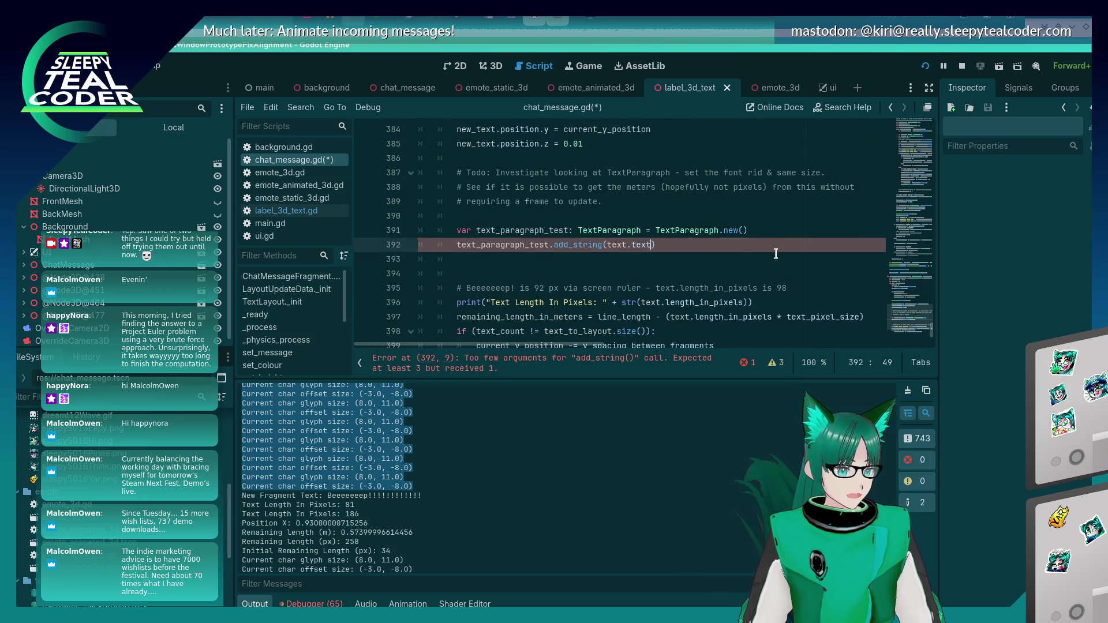
{"action": "type", "text": ", font,"}
{"action": "key", "text": "alt+Tab"}
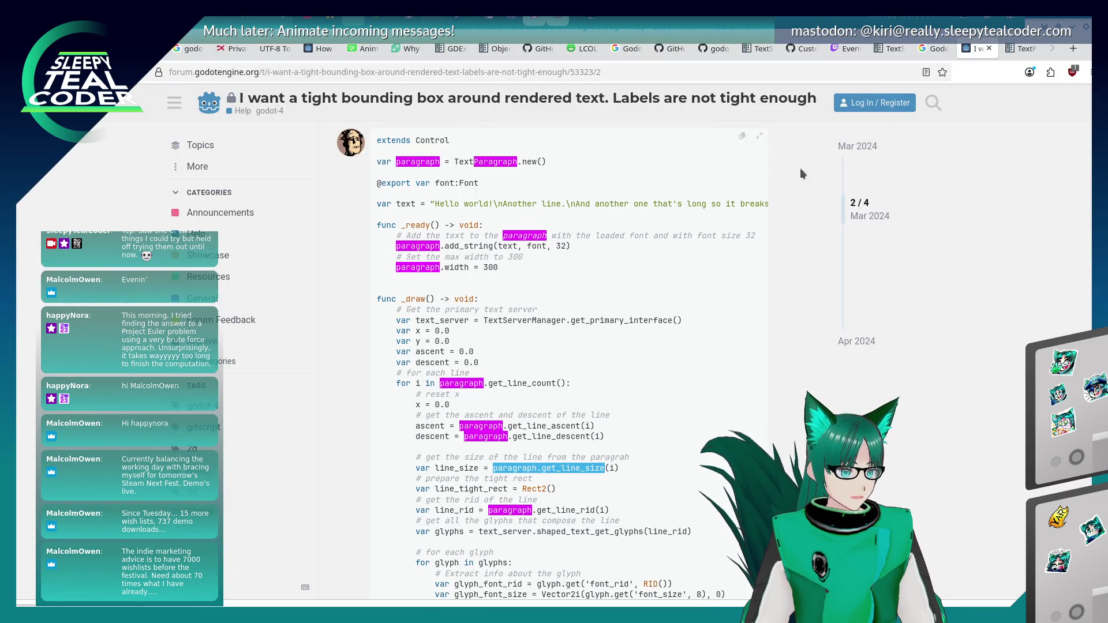
{"action": "key", "text": "ctrl+Tab"}
Find and read the add_string entry with its text, font and font_size parameters
{"action": "scroll", "coordinate": [542, 354], "scroll_direction": "up", "scroll_amount": 1}
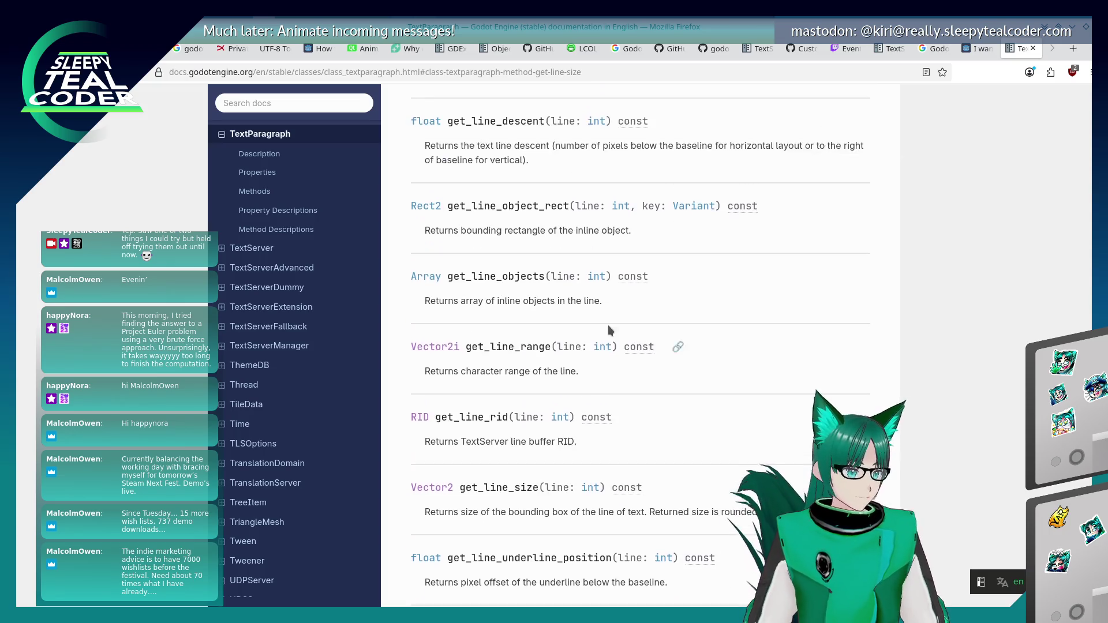
{"action": "key", "text": "ctrl+f"}
{"action": "type", "text": "add_string"}
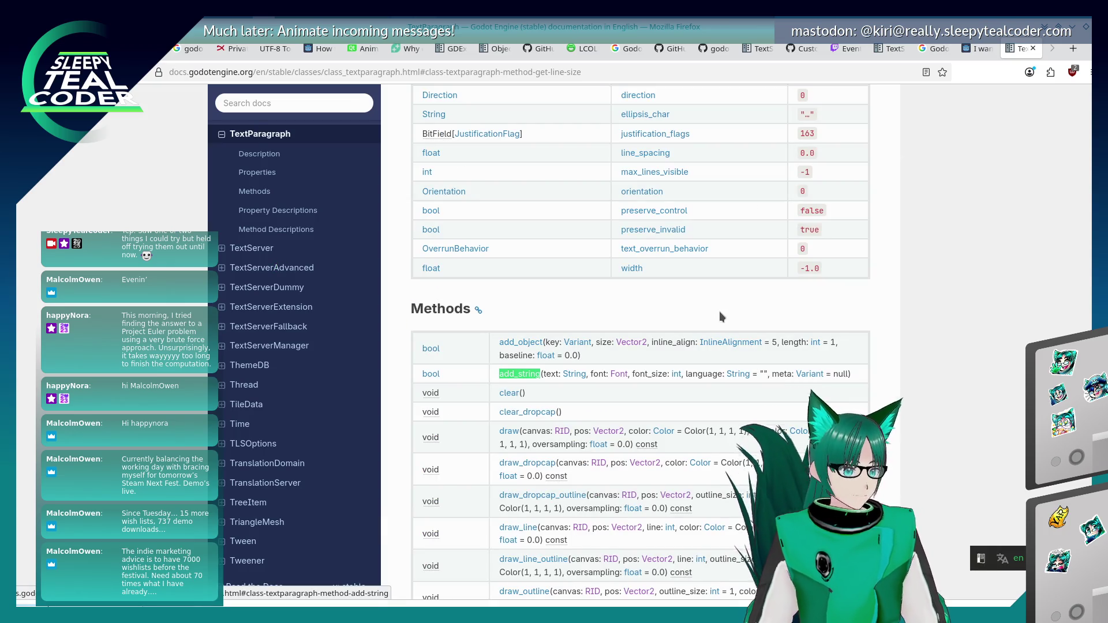
{"action": "key", "text": "Return"}
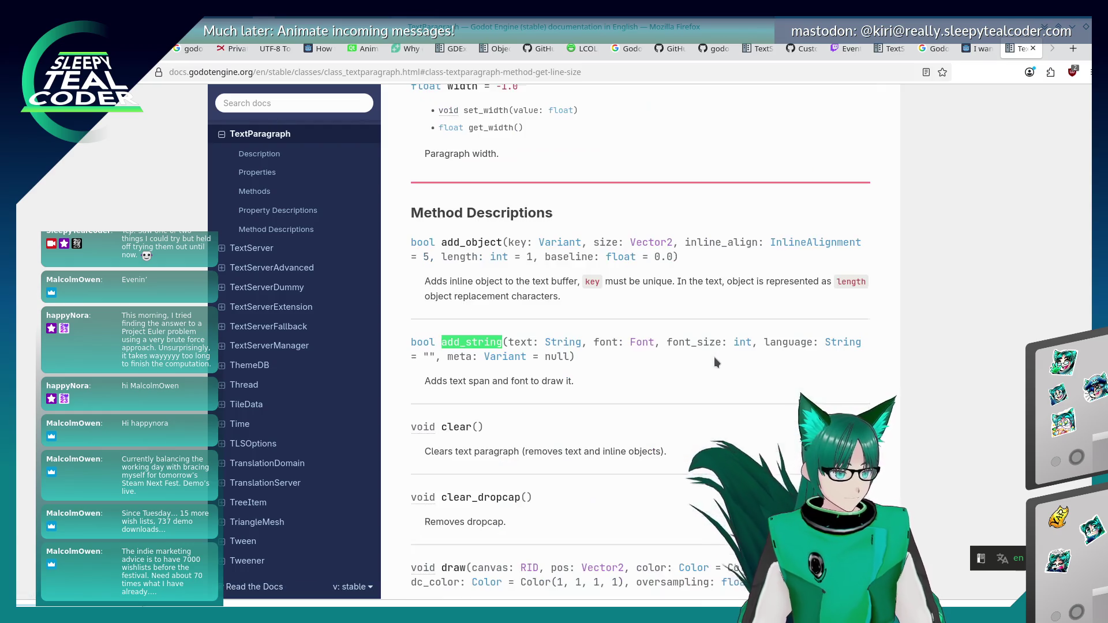
{"action": "key", "text": "Escape"}
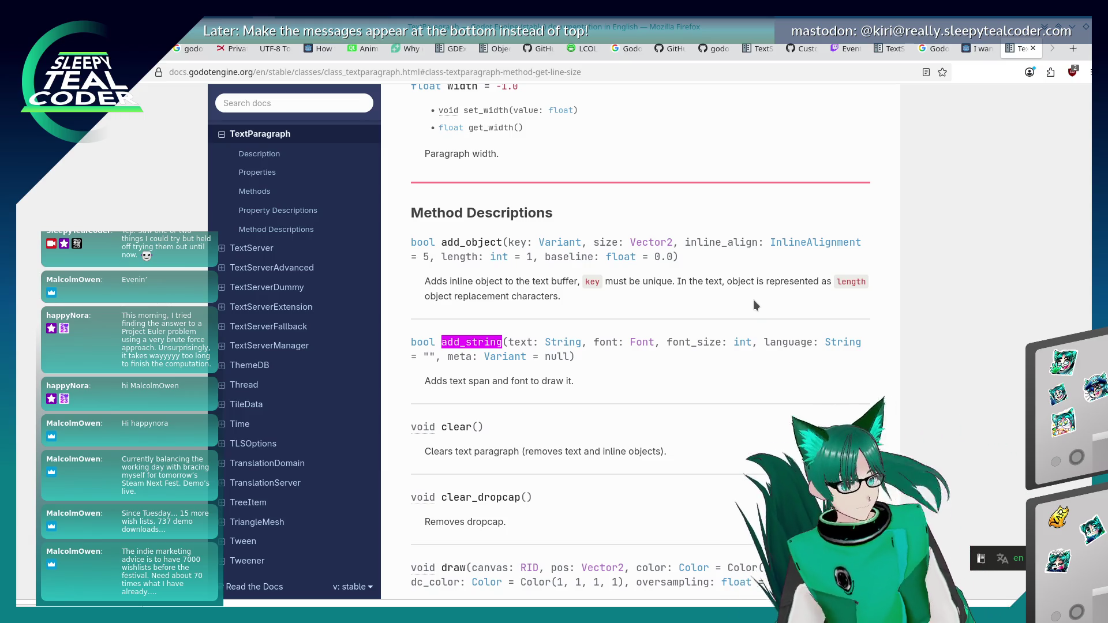
{"action": "key", "text": "alt+Tab"}
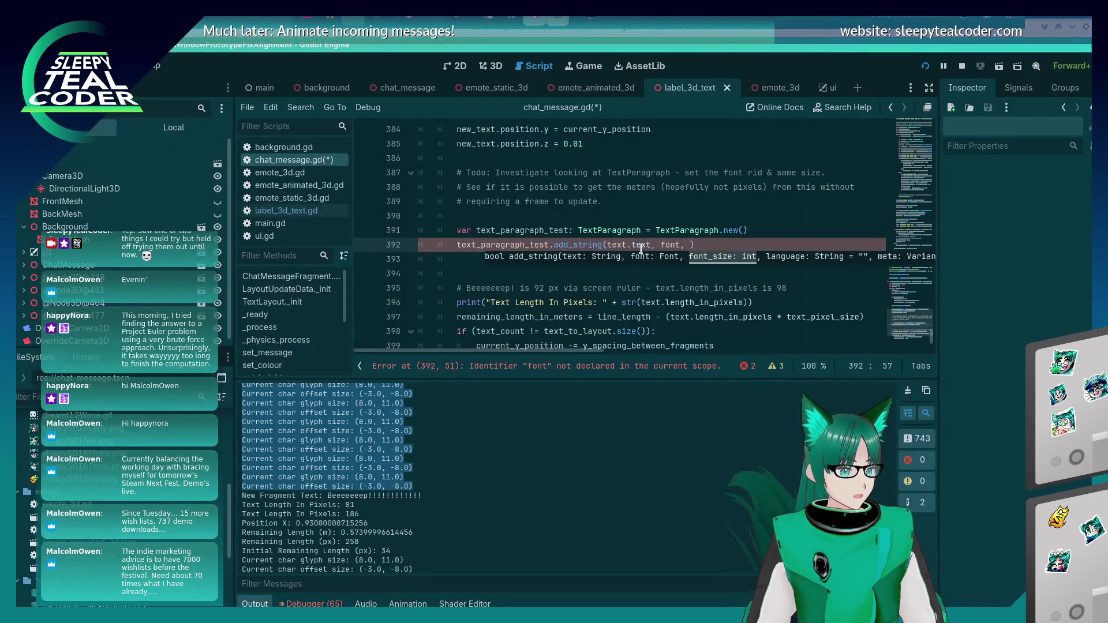
Inspect the Text label's font in the 3D scene, then return to the add_string line
{"action": "left_click", "coordinate": [664, 245]}
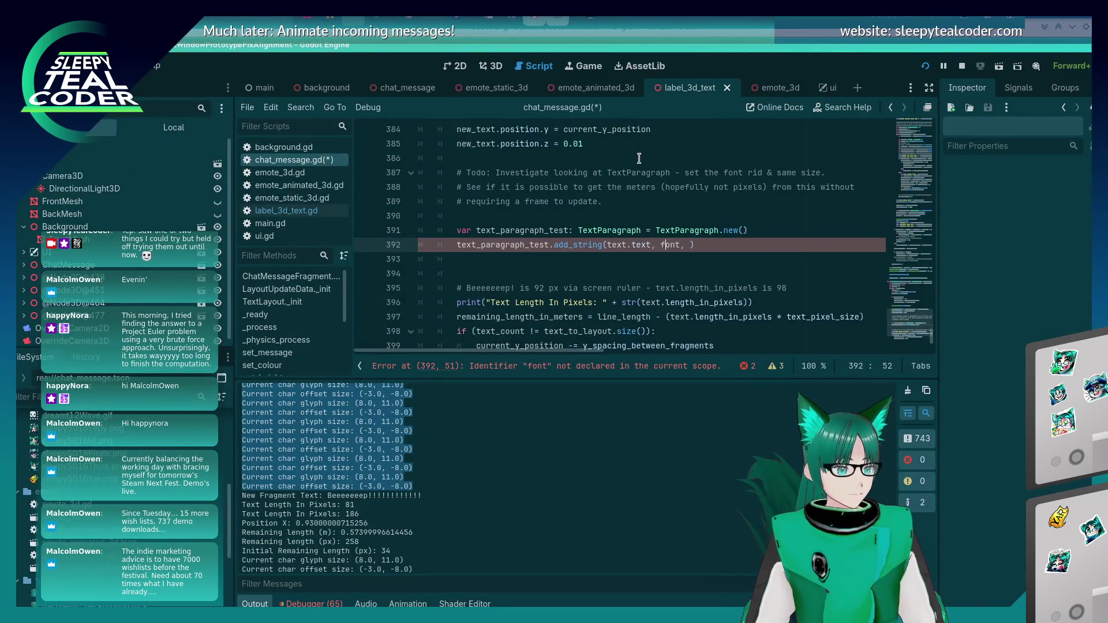
{"action": "left_click", "coordinate": [496, 66]}
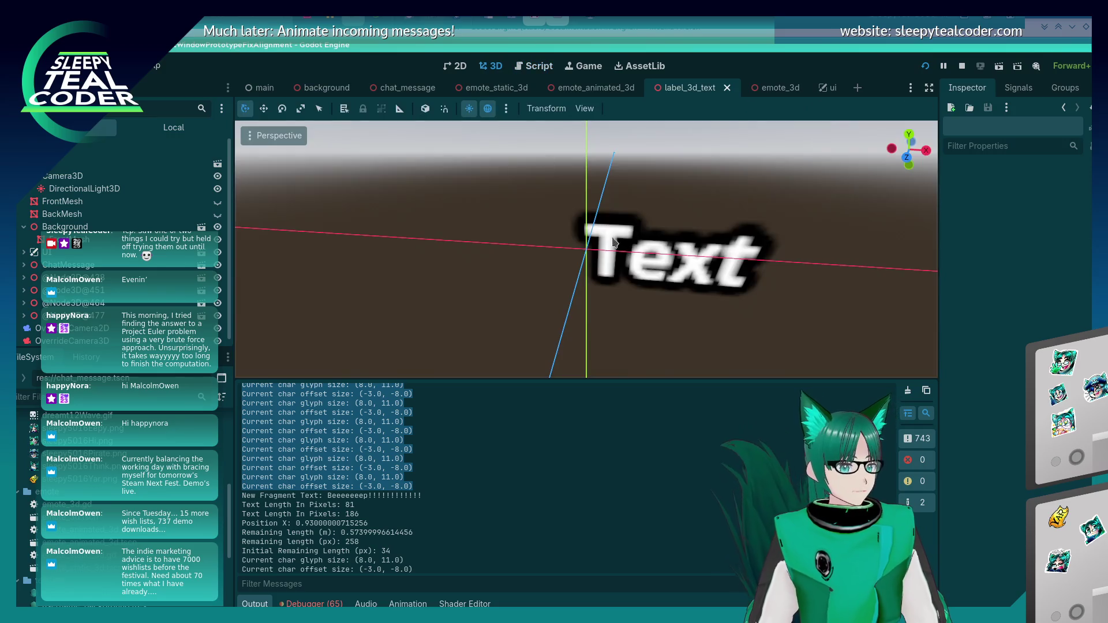
{"action": "left_click", "coordinate": [670, 247]}
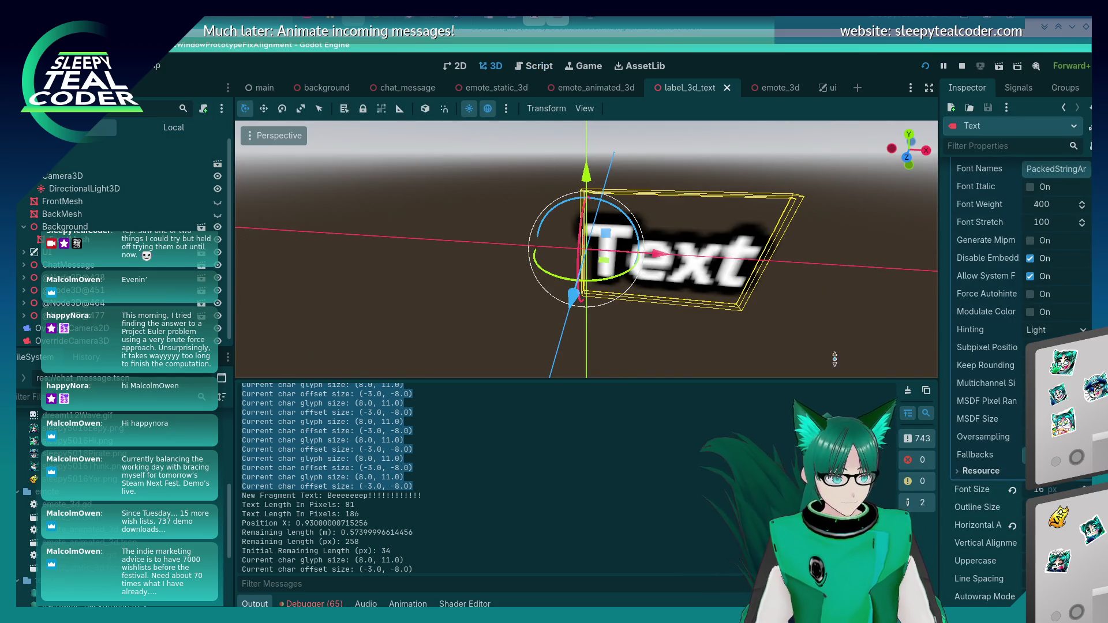
{"action": "left_click", "coordinate": [534, 66]}
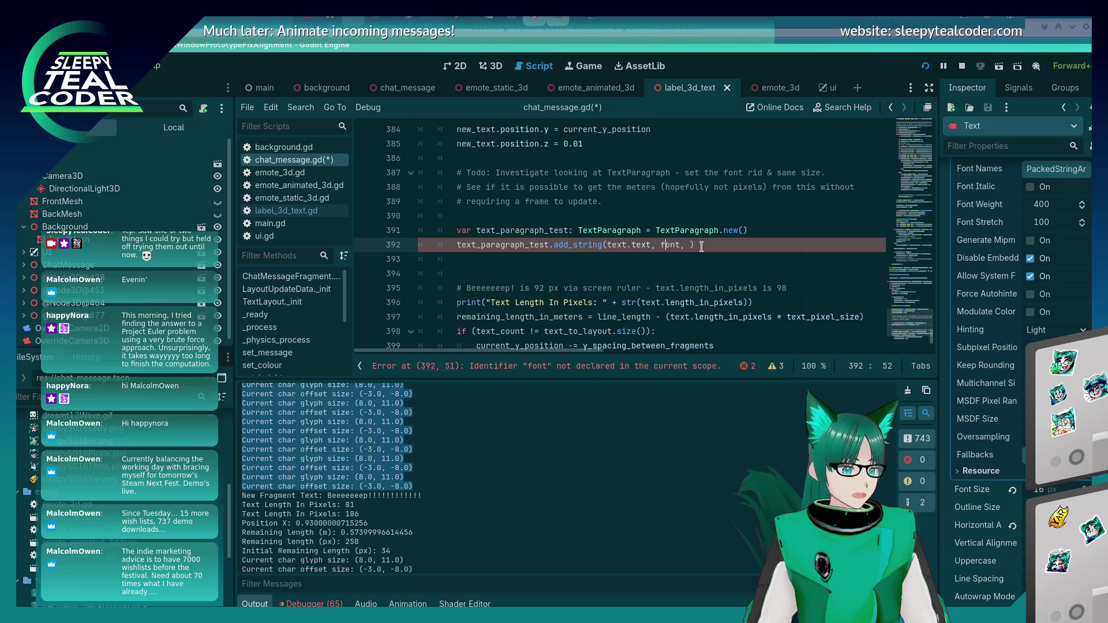
{"action": "key", "text": "Right"}
{"action": "key", "text": "Right"}
{"action": "key", "text": "Right"}
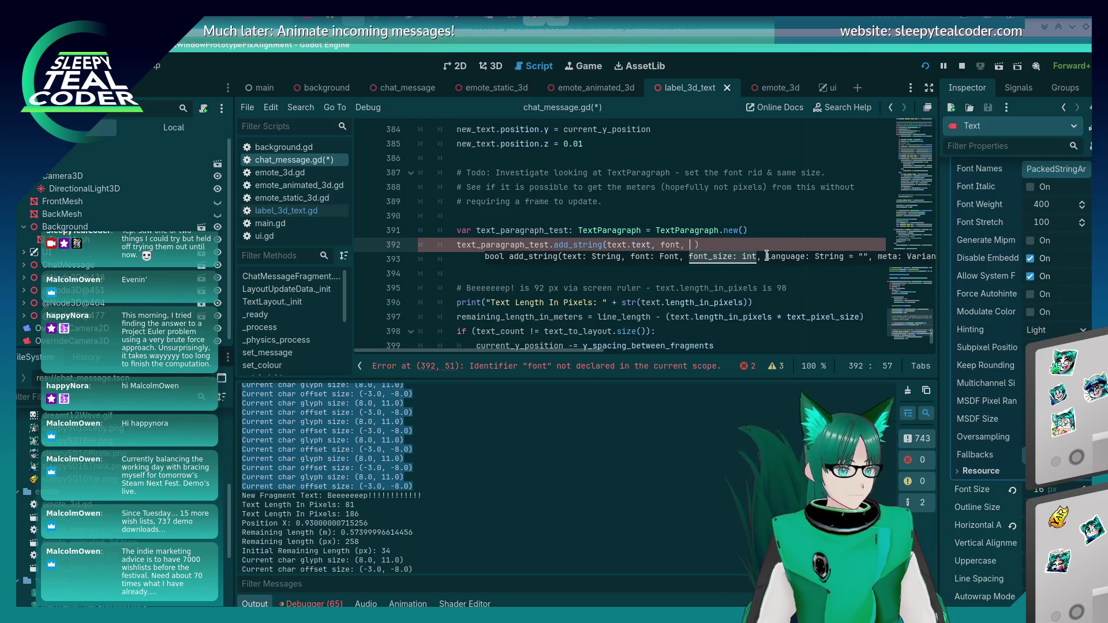
{"action": "key", "text": "Up"}
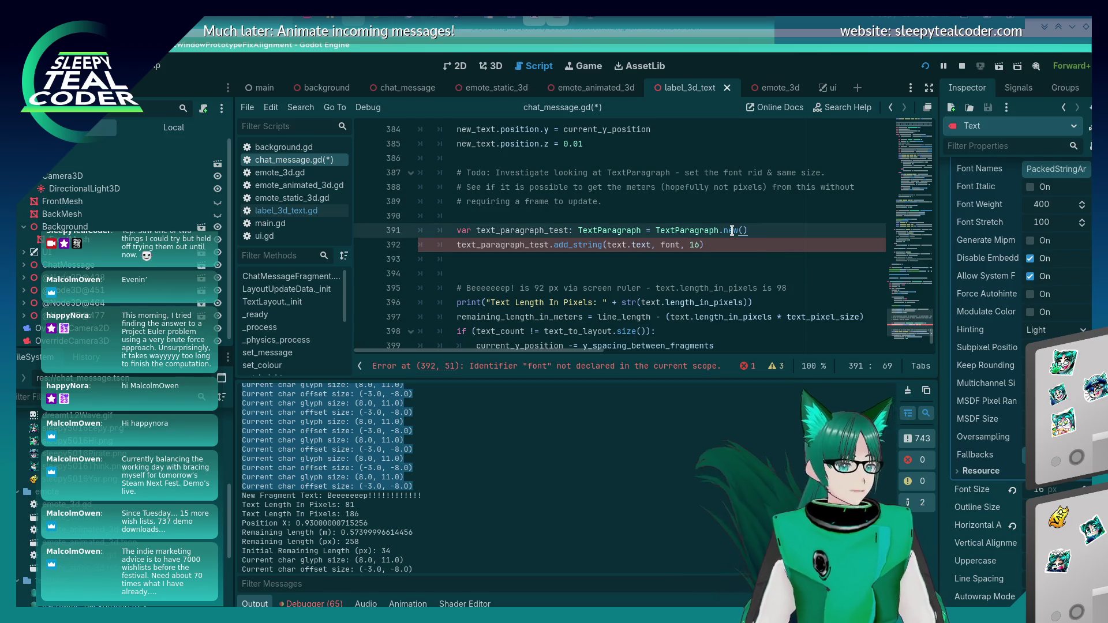
{"action": "key", "text": "alt+Tab"}
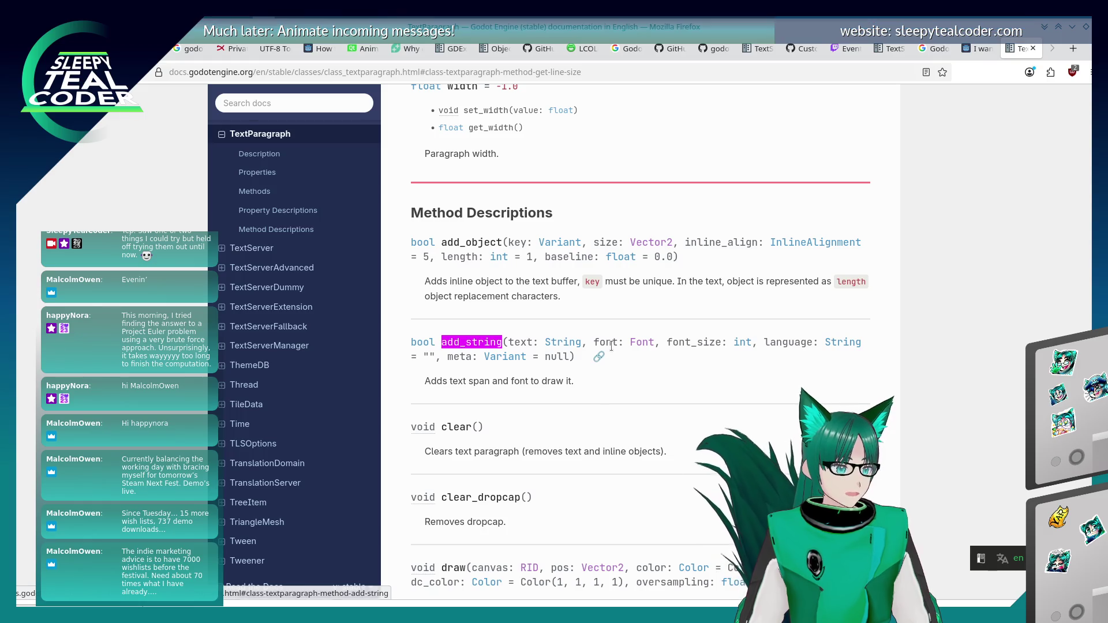
{"action": "key", "text": "alt+Tab"}
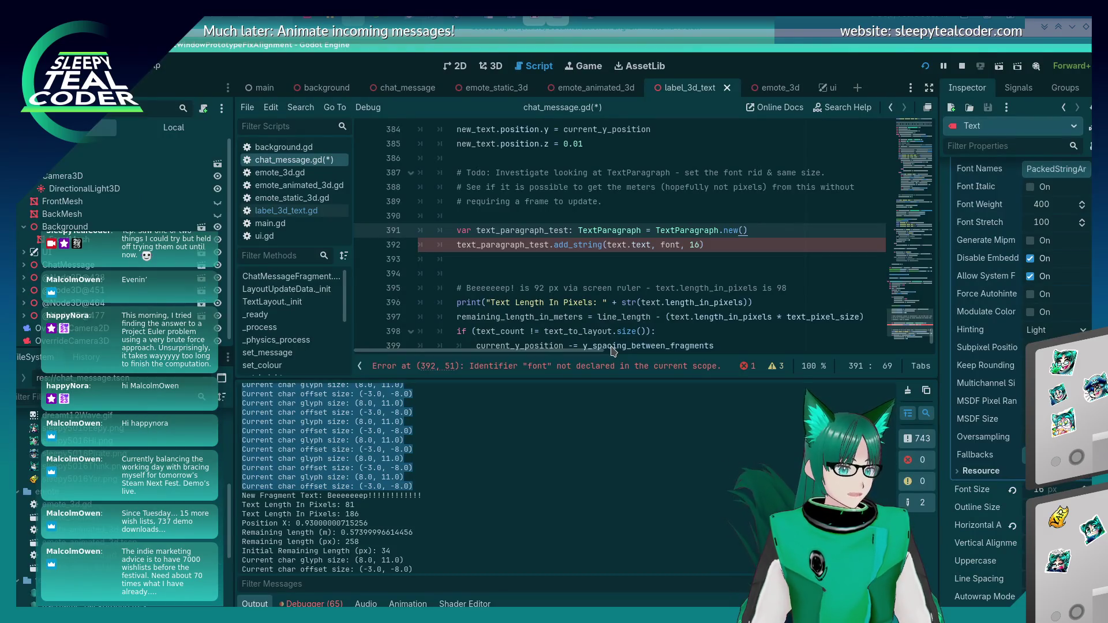
{"action": "scroll", "coordinate": [646, 286], "scroll_direction": "up", "scroll_amount": 8}
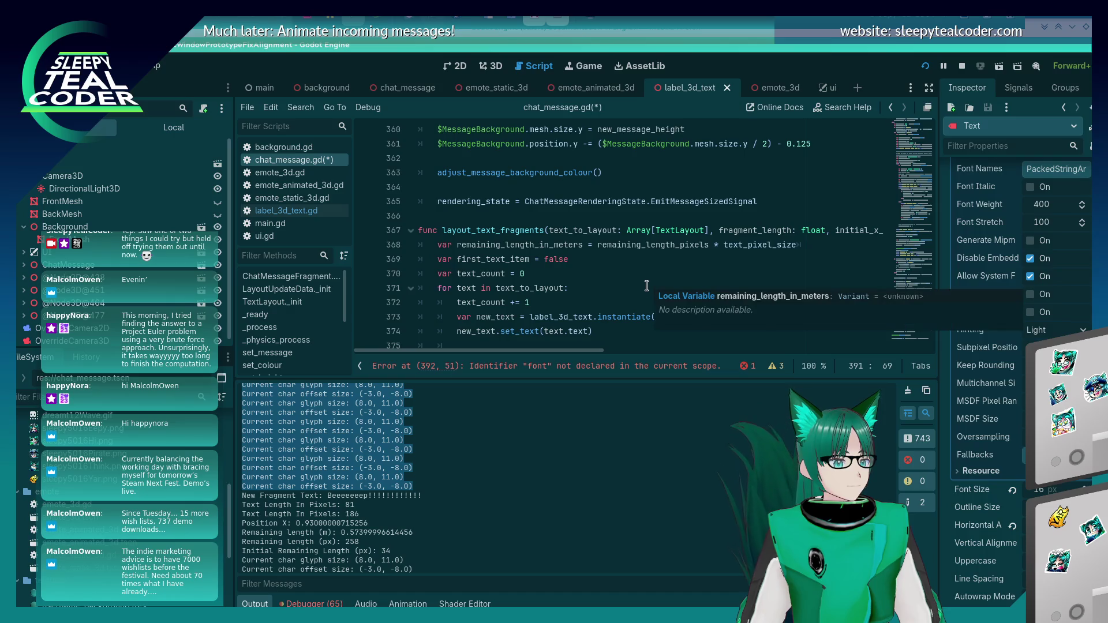
Put fragment_length through current_y_position on separate lines in the layout_text_fragments signature
{"action": "left_click_drag", "start_coordinate": [549, 351], "coordinate": [827, 352]}
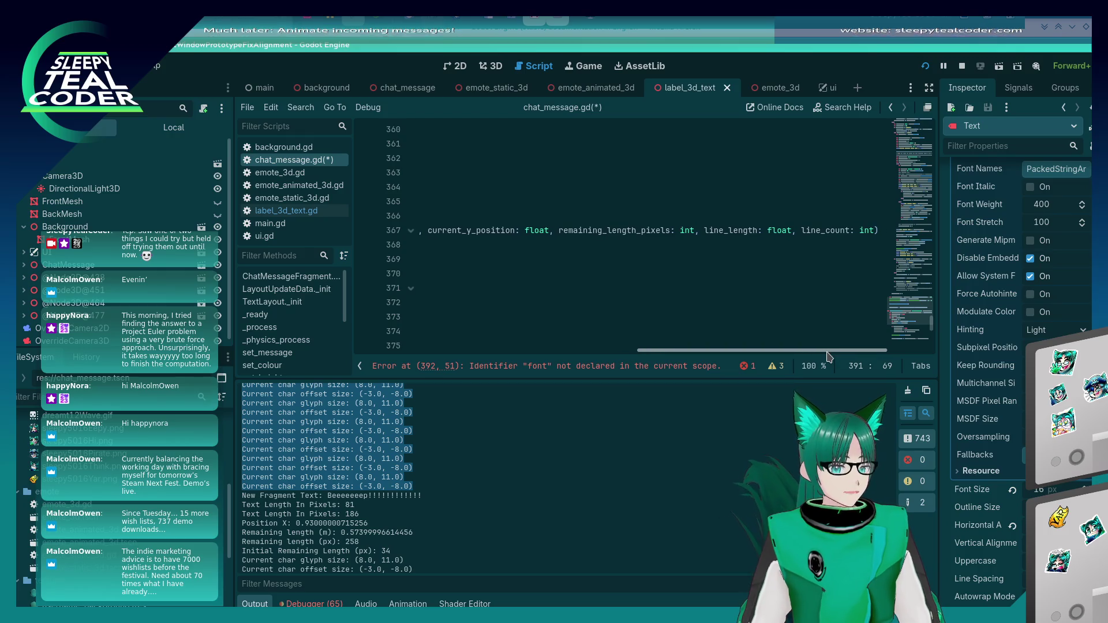
{"action": "left_click", "coordinate": [875, 231]}
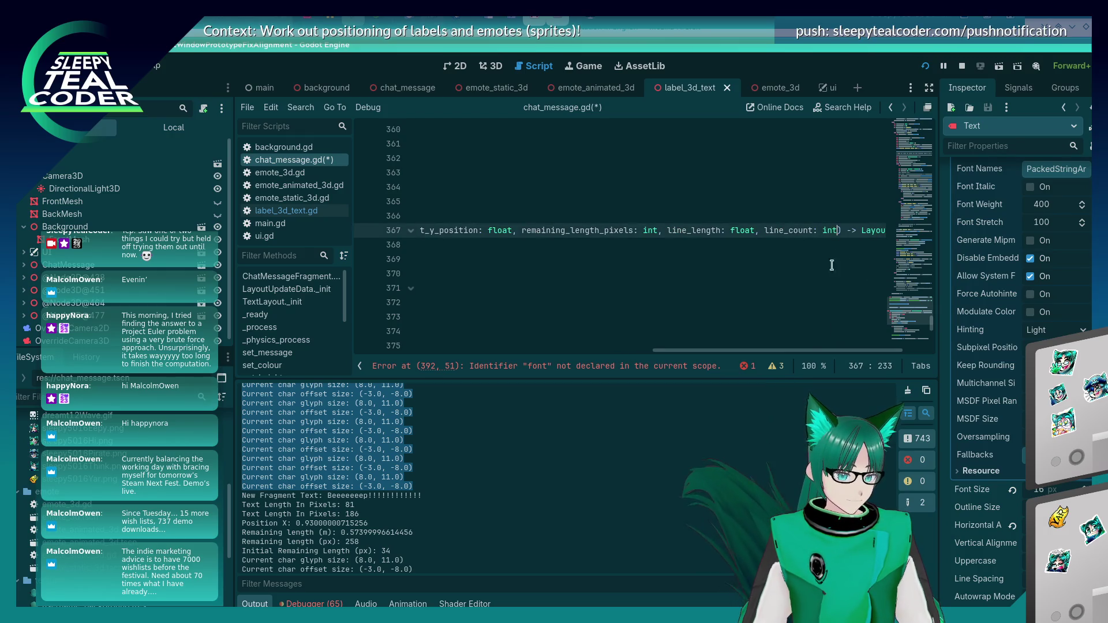
{"action": "mouse_move", "coordinate": [803, 351]}
{"action": "left_mouse_down"}
{"action": "mouse_move", "coordinate": [540, 351]}
{"action": "mouse_move", "coordinate": [550, 350]}
{"action": "left_mouse_up"}
{"action": "left_click", "coordinate": [671, 233]}
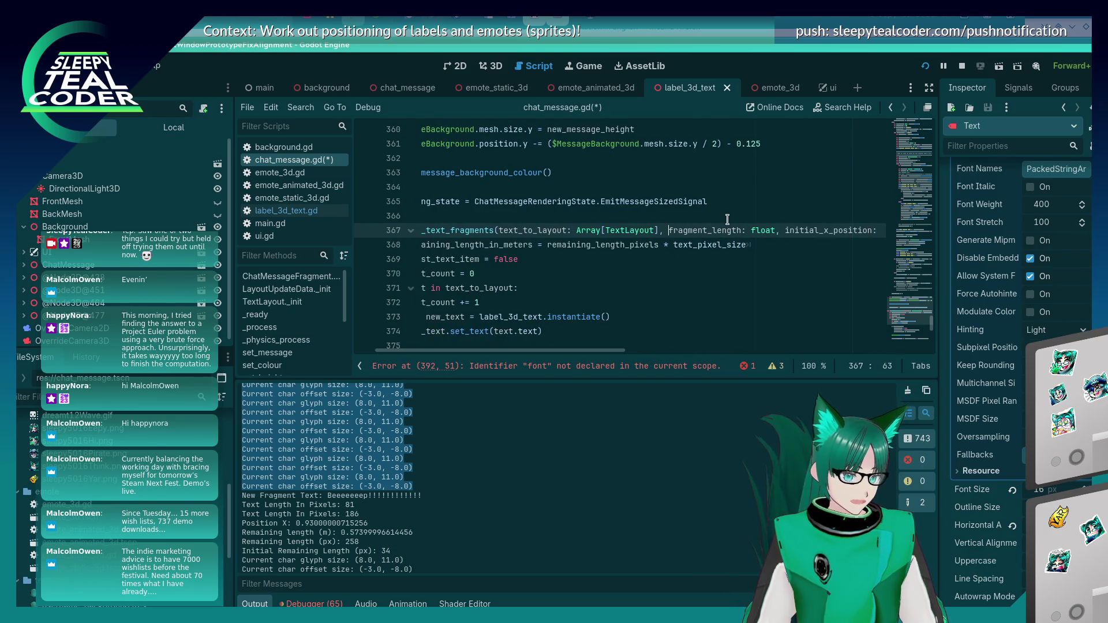
{"action": "key", "text": "Return"}
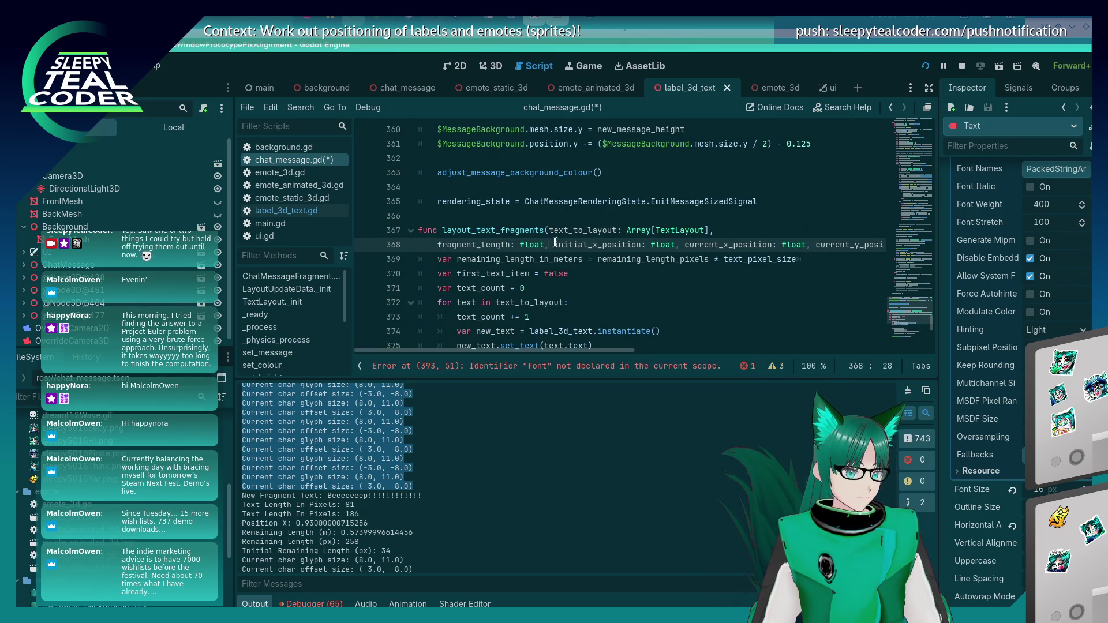
{"action": "key", "text": "Return"}
{"action": "key", "text": "ctrl+Right"}
{"action": "key", "text": "ctrl+Right"}
{"action": "key", "text": "ctrl+Right"}
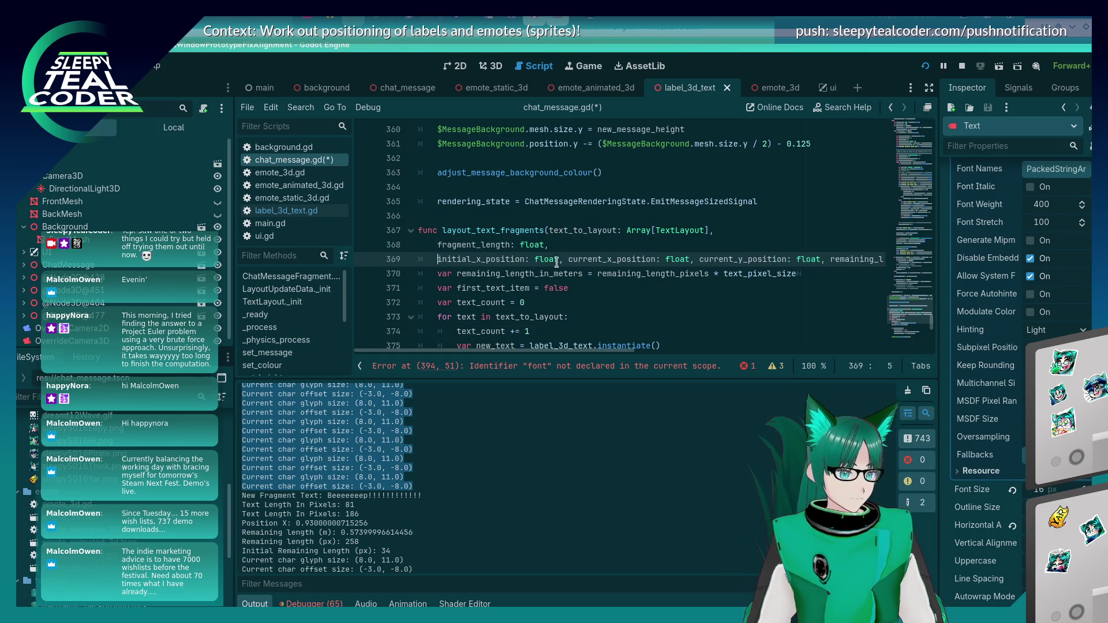
{"action": "key", "text": "Return"}
{"action": "key", "text": "Right"}
{"action": "key", "text": "Right"}
{"action": "key", "text": "Right"}
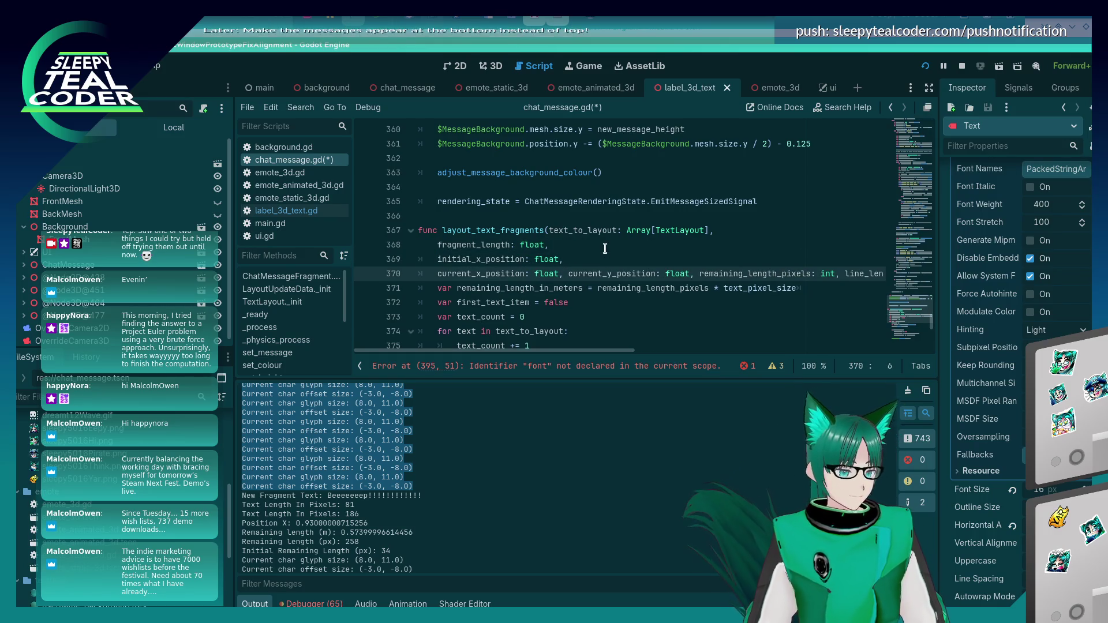
{"action": "key", "text": "Return"}
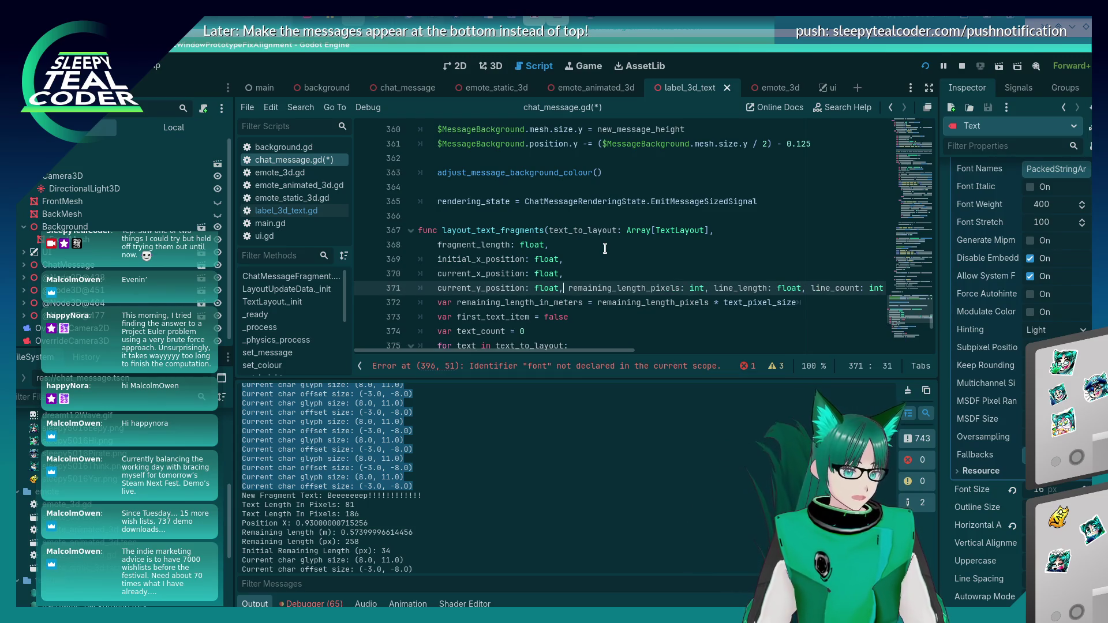
Put remaining_length_pixels, line_length and line_count on their own lines and save chat_message.gd
{"action": "key", "text": "Return"}
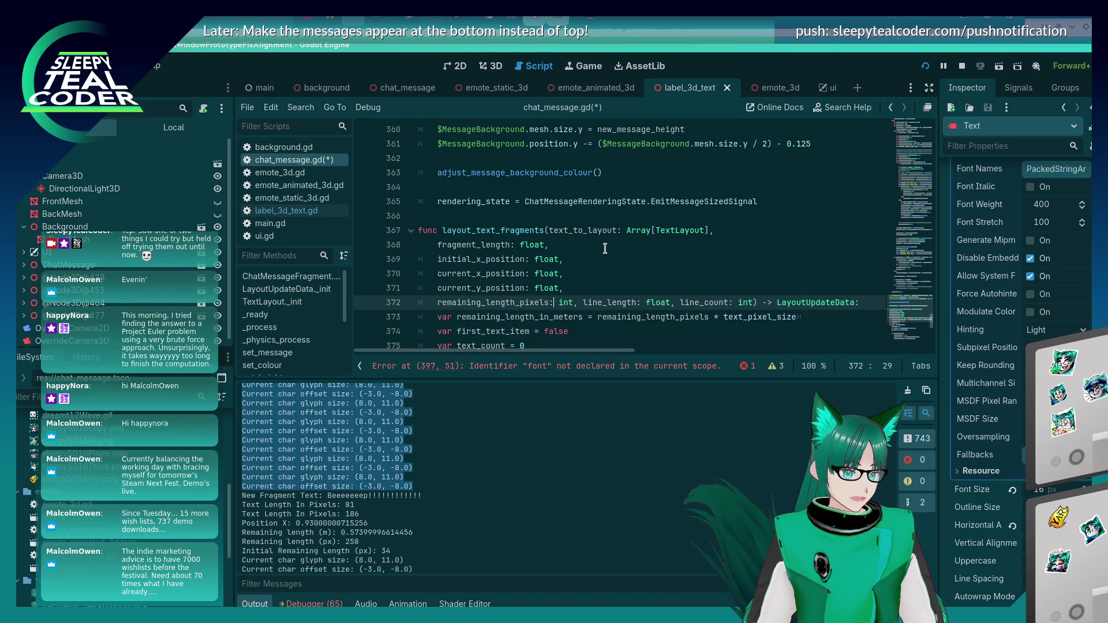
{"action": "key", "text": "Right"}
{"action": "key", "text": "Right"}
{"action": "key", "text": "Right"}
{"action": "key", "text": "Return"}
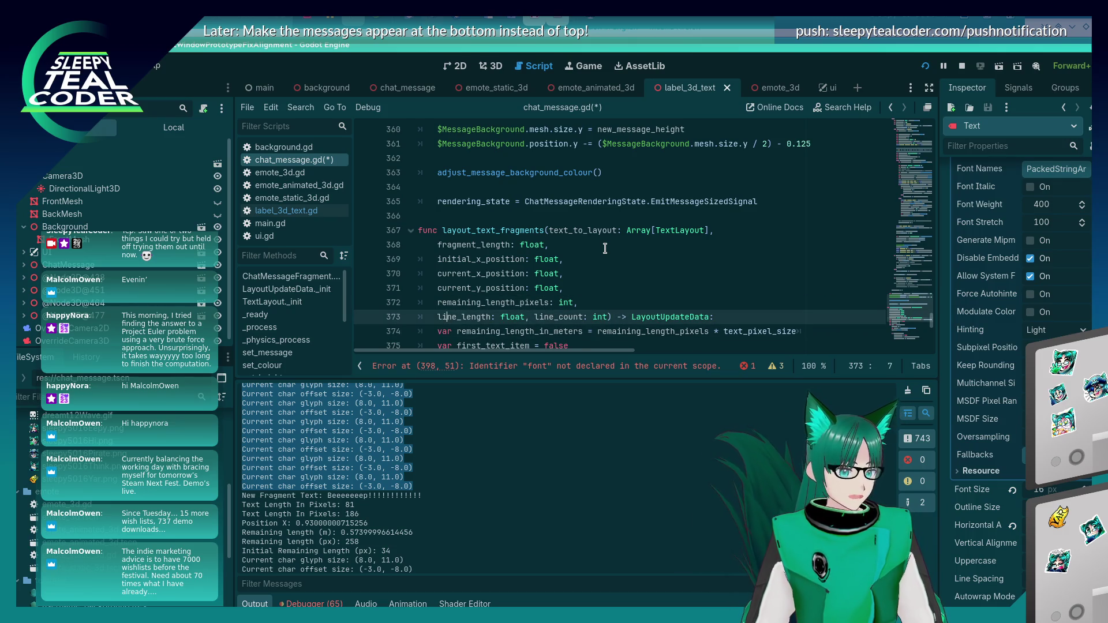
{"action": "key", "text": "Delete"}
{"action": "key", "text": "Return"}
{"action": "key", "text": "ctrl+s"}
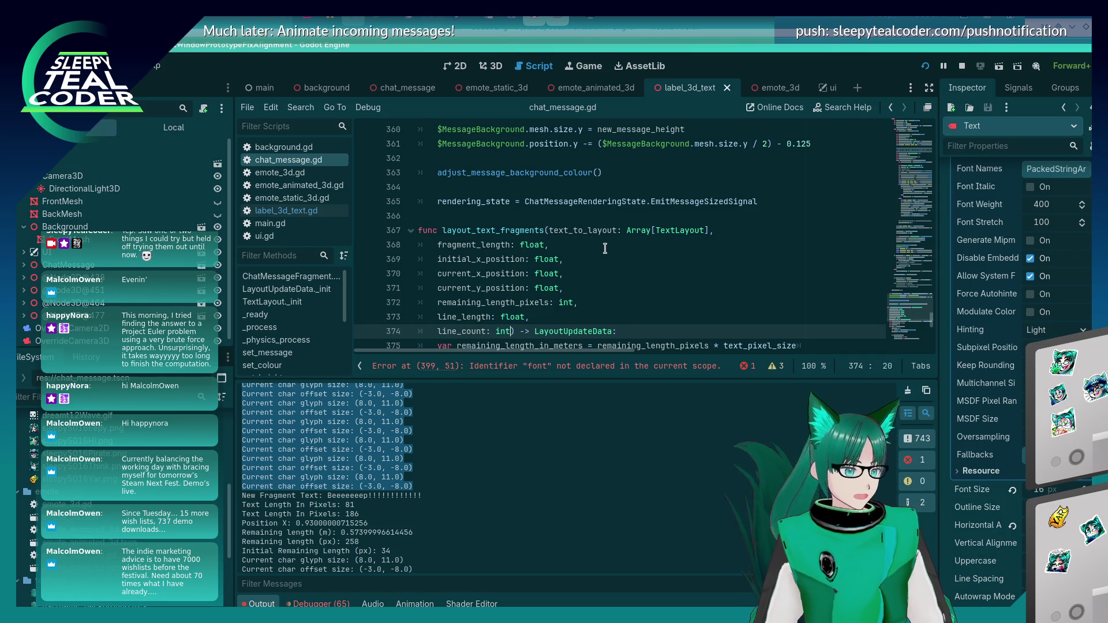
Append a font: Font parameter after line_count
{"action": "type", "text": ","}
{"action": "key", "text": "Return"}
{"action": "type", "text": "f"}
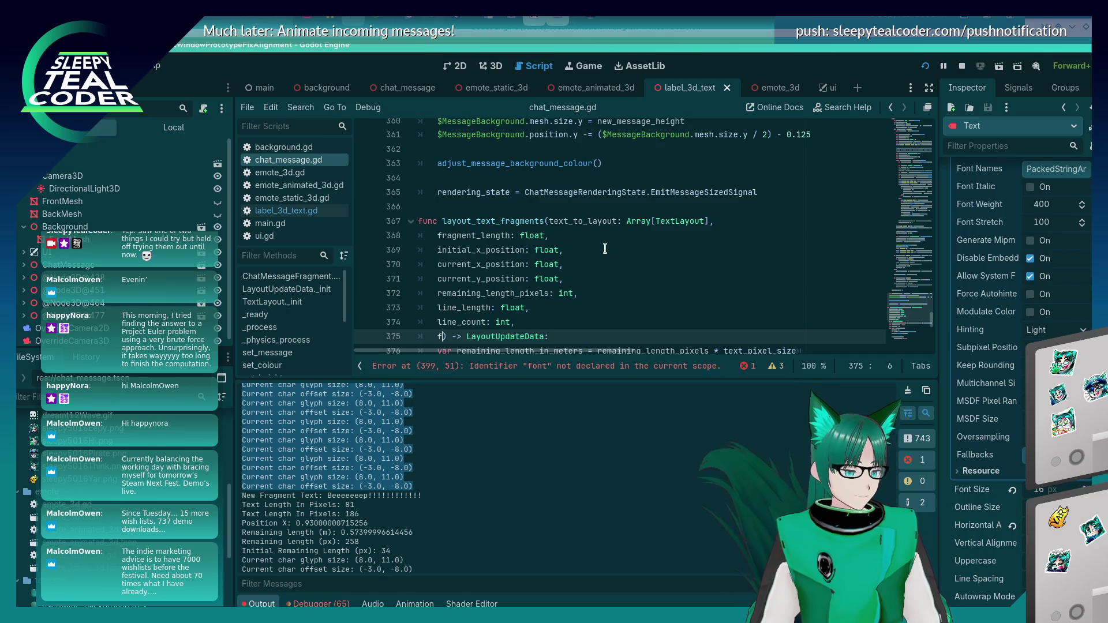
{"action": "type", "text": "ont: Font"}
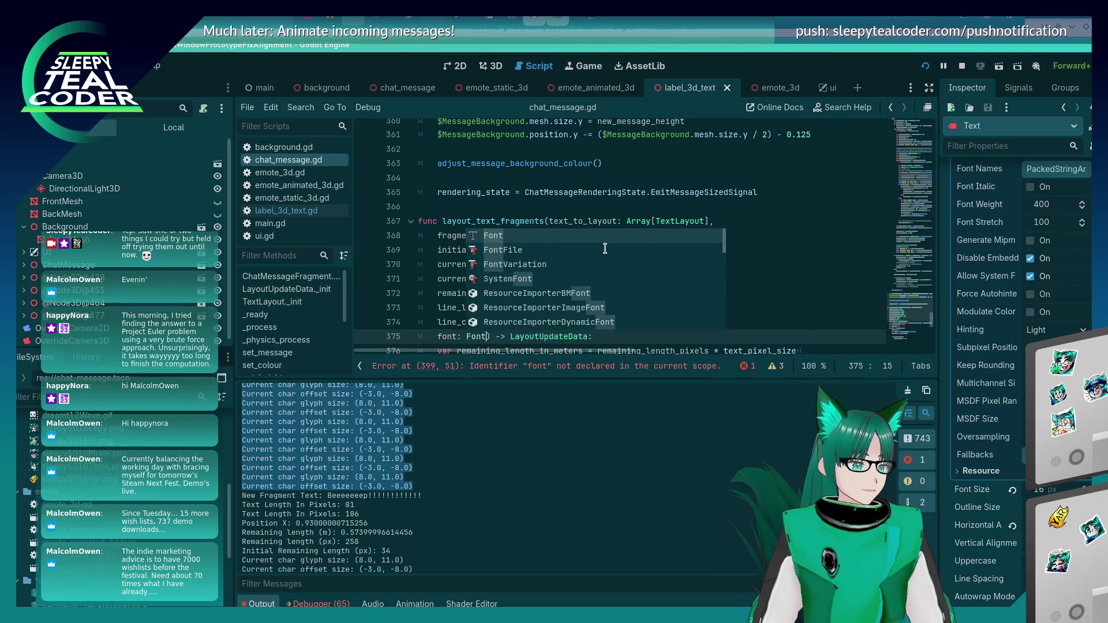
{"action": "left_click", "coordinate": [515, 198]}
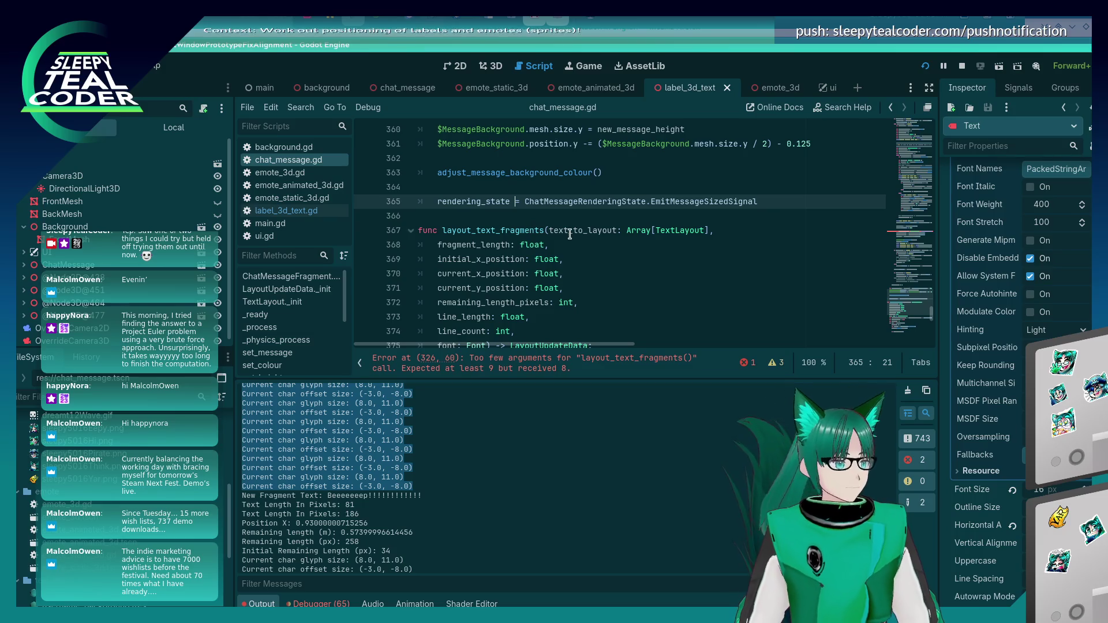
{"action": "scroll", "coordinate": [569, 251], "scroll_direction": "down", "scroll_amount": 2}
{"action": "scroll", "coordinate": [569, 251], "scroll_direction": "up", "scroll_amount": 17}
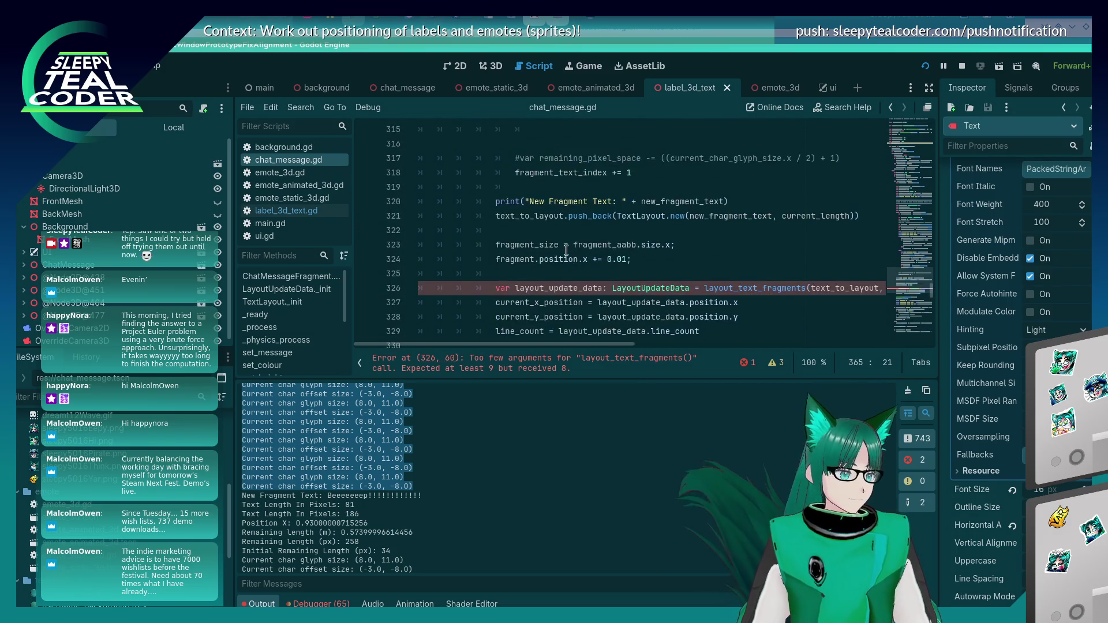
{"action": "left_click", "coordinate": [555, 275]}
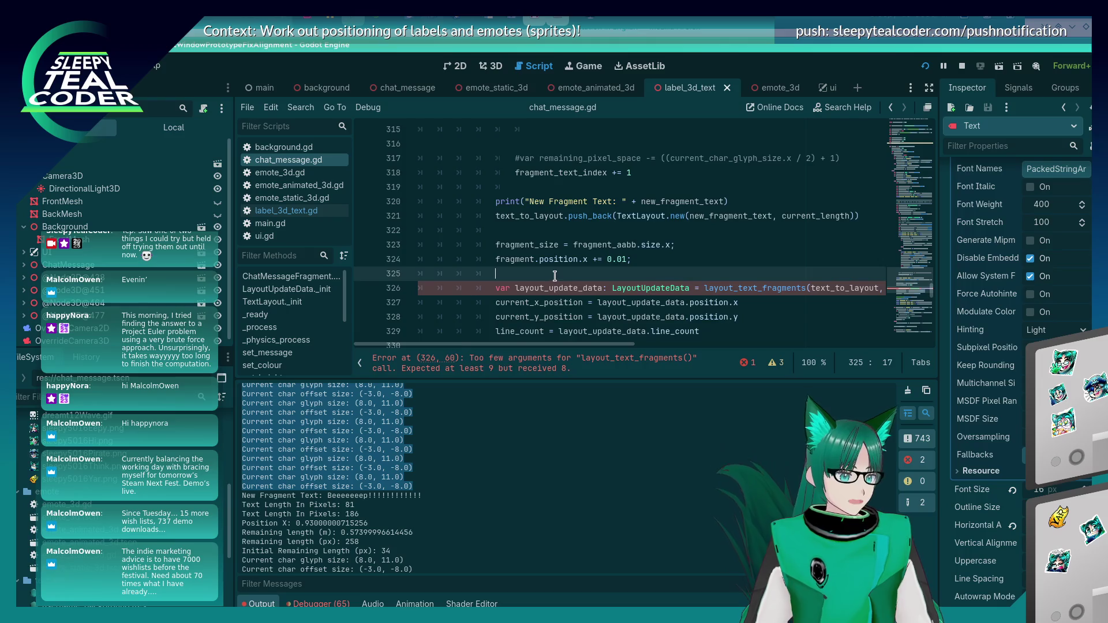
{"action": "scroll", "coordinate": [555, 276], "scroll_direction": "up", "scroll_amount": 12}
{"action": "scroll", "coordinate": [555, 276], "scroll_direction": "up", "scroll_amount": 1}
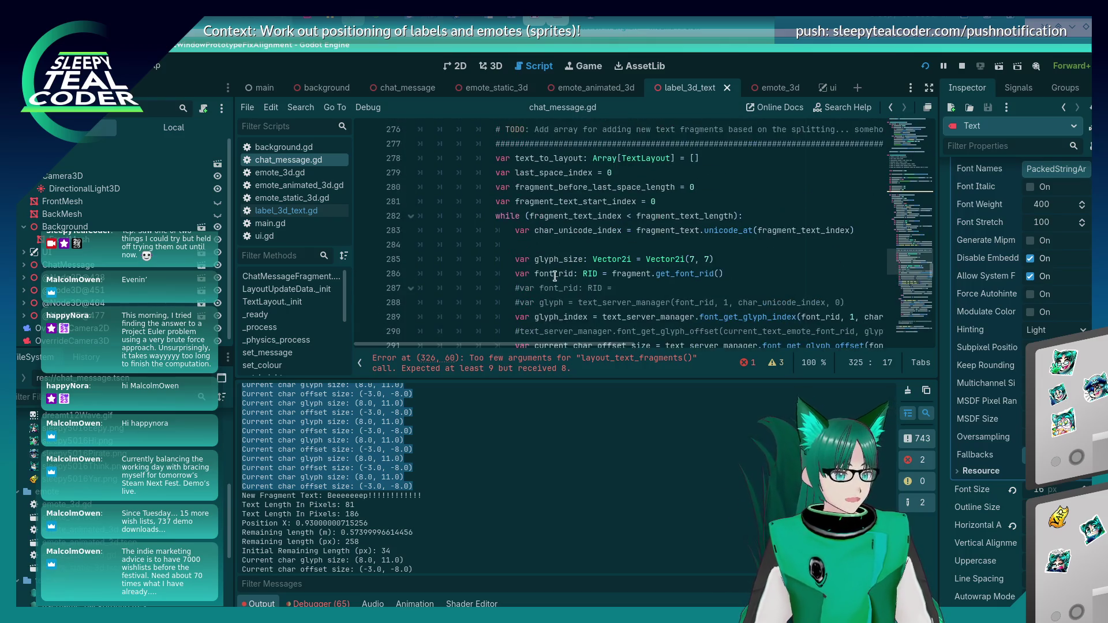
{"action": "scroll", "coordinate": [555, 275], "scroll_direction": "down", "scroll_amount": 4}
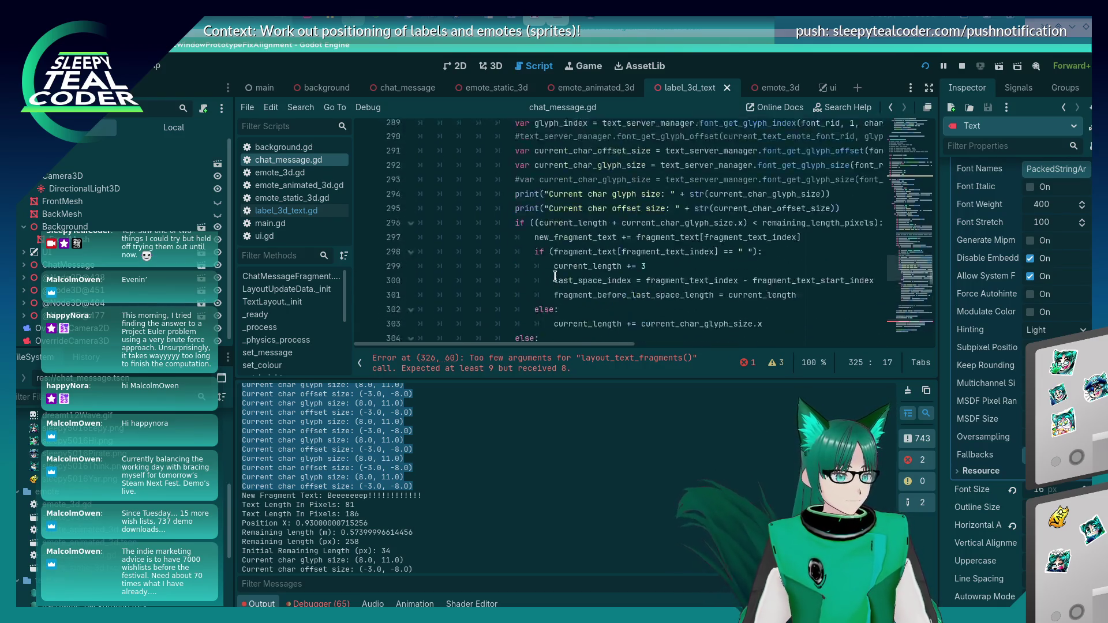
{"action": "scroll", "coordinate": [555, 276], "scroll_direction": "up", "scroll_amount": 3}
{"action": "double_click", "coordinate": [620, 230]}
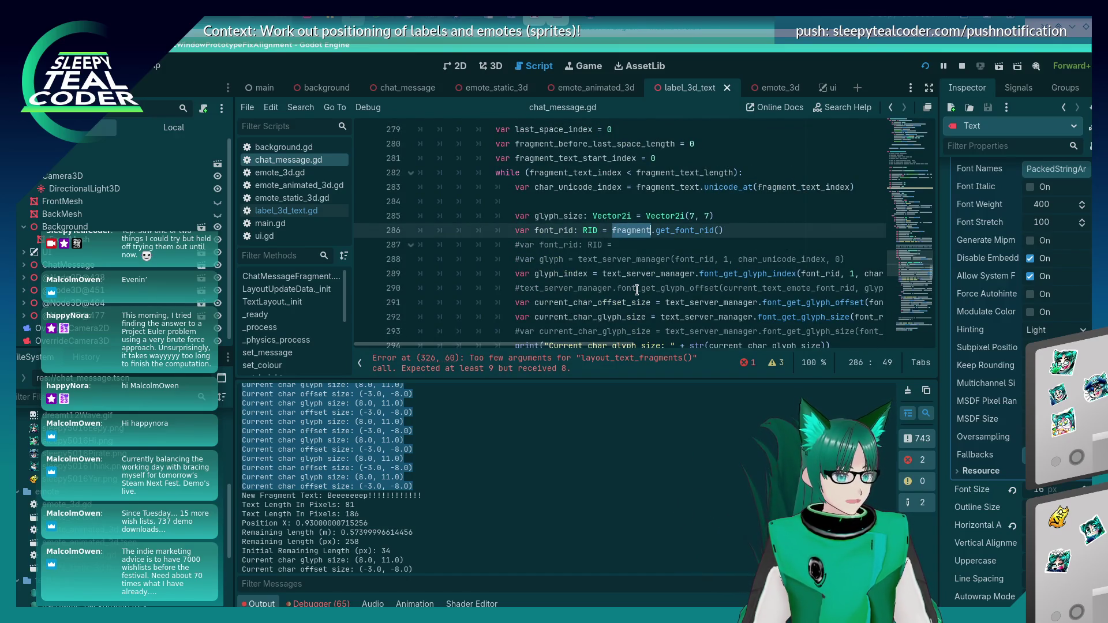
{"action": "left_click", "coordinate": [307, 213]}
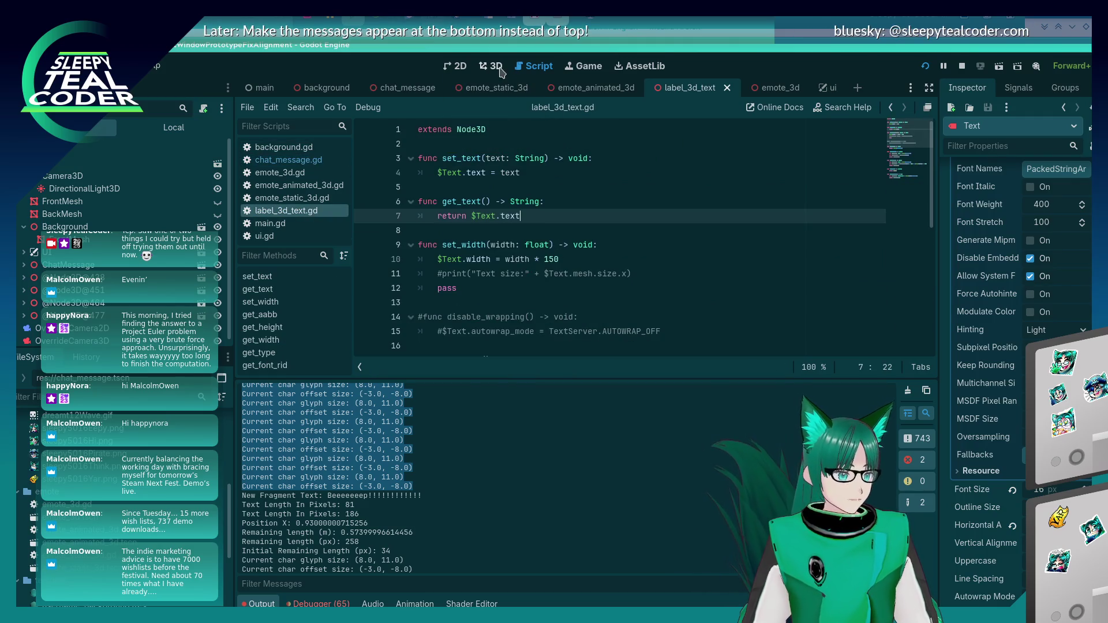
Add a get_font() -> Font function below get_font_rid in label_3d_text.gd
{"action": "scroll", "coordinate": [495, 289], "scroll_direction": "down", "scroll_amount": 7}
{"action": "left_click", "coordinate": [558, 335]}
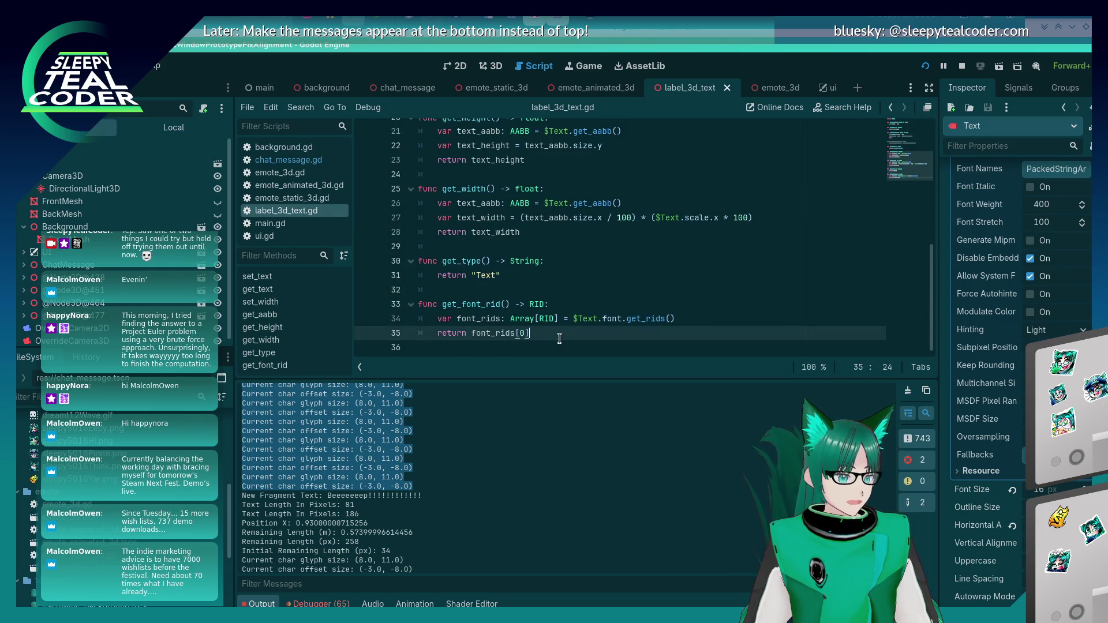
{"action": "key", "text": "Return"}
{"action": "key", "text": "Return"}
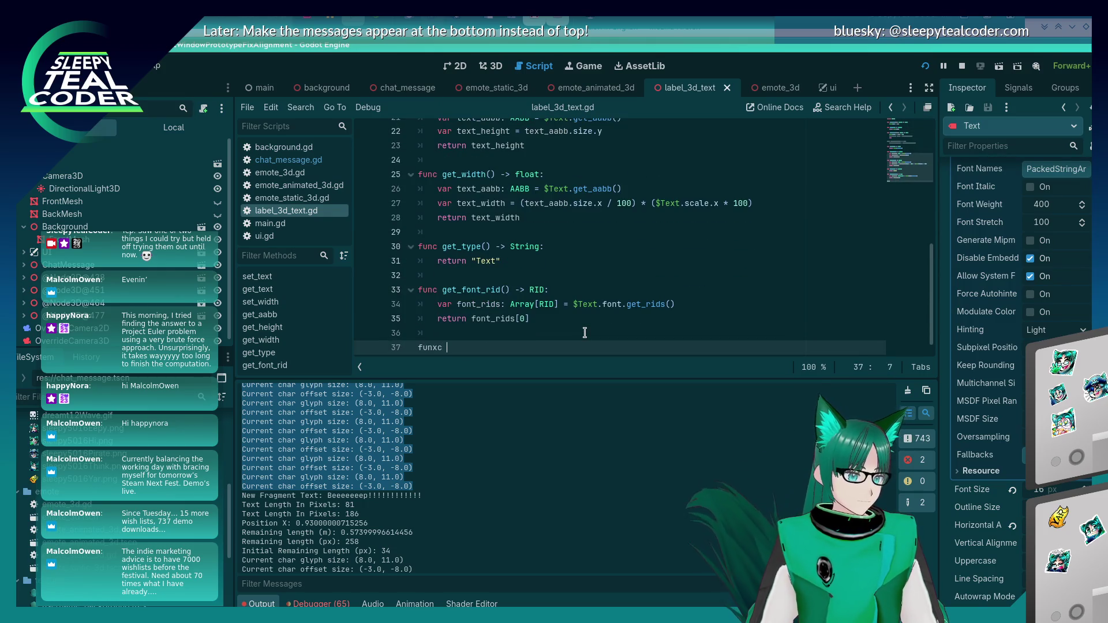
{"action": "key", "text": "BackSpace"}
{"action": "key", "text": "BackSpace"}
{"action": "key", "text": "BackSpace"}
{"action": "type", "text": "c get_"}
{"action": "type", "text": "font"}
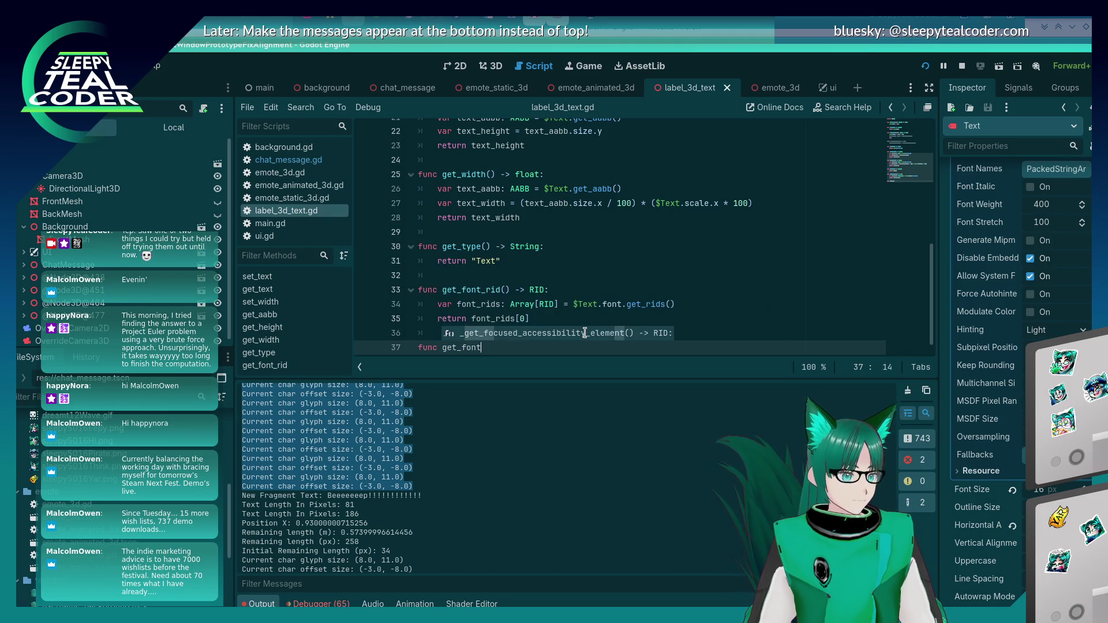
{"action": "type", "text": "() -> Font:"}
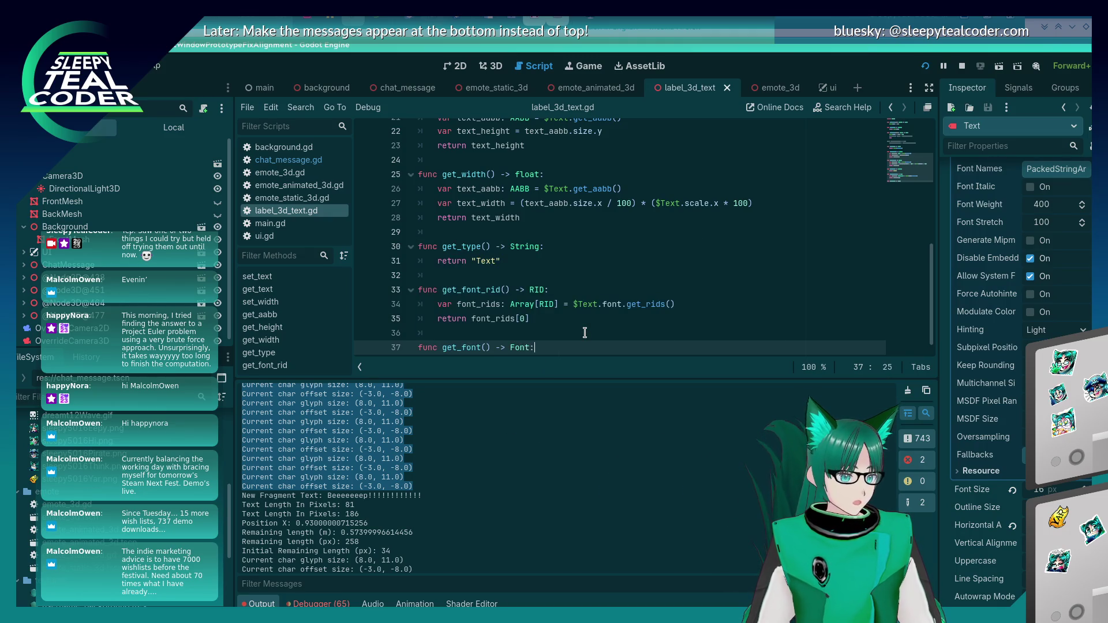
{"action": "key", "text": "Return"}
Make get_font assign var font: Font = $Text.font, return font, and save
{"action": "type", "text": "var font: Font ="}
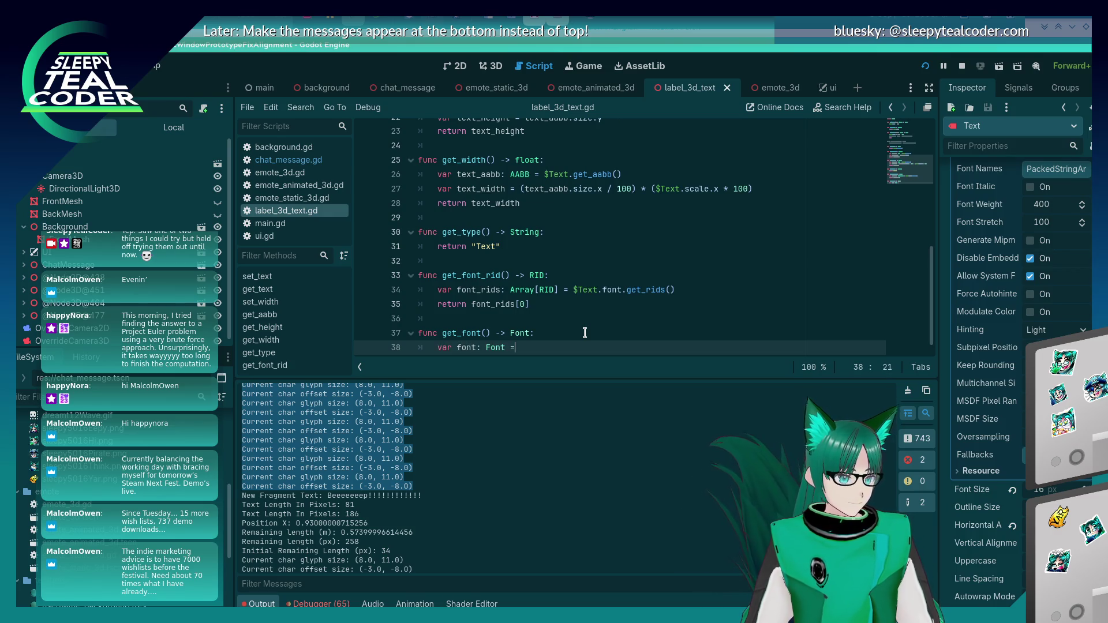
{"action": "type", "text": " $Text"}
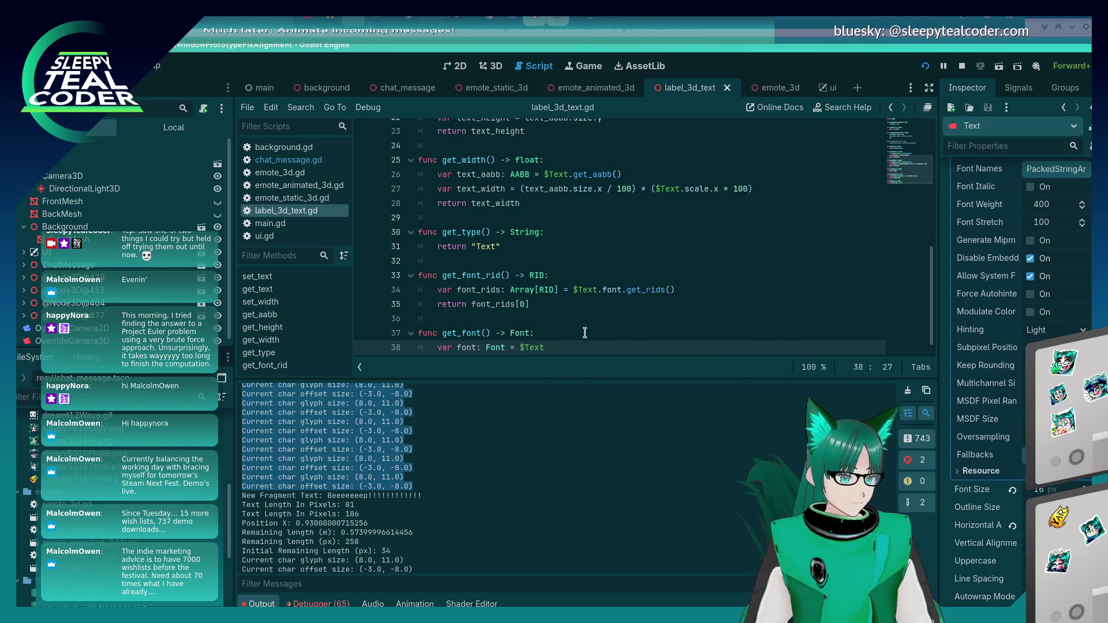
{"action": "type", "text": ".font."}
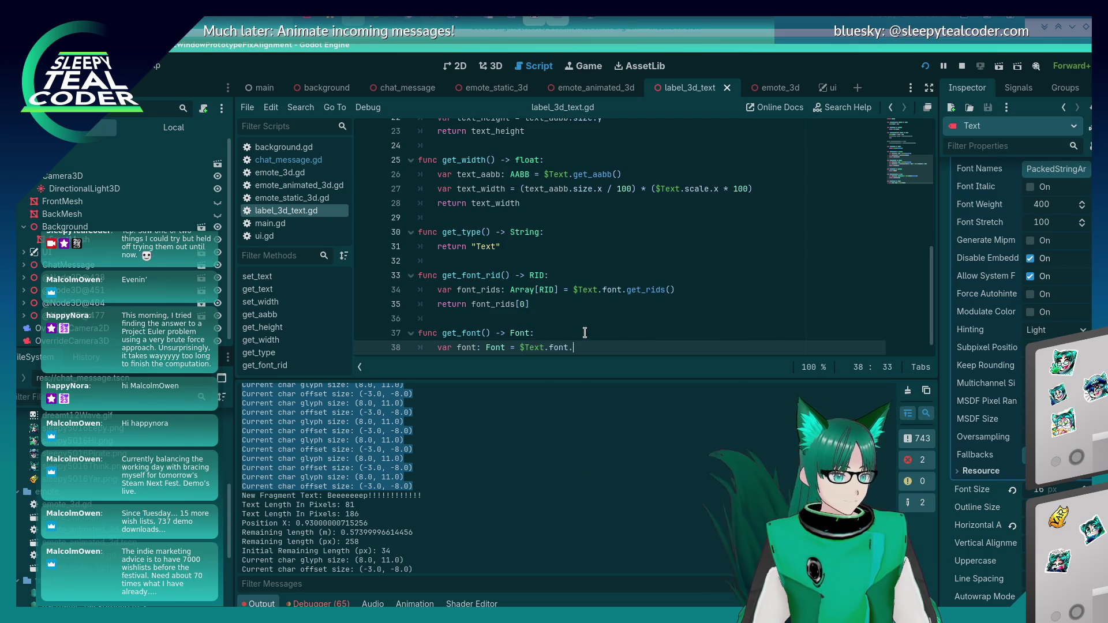
{"action": "type", "text": "get_f"}
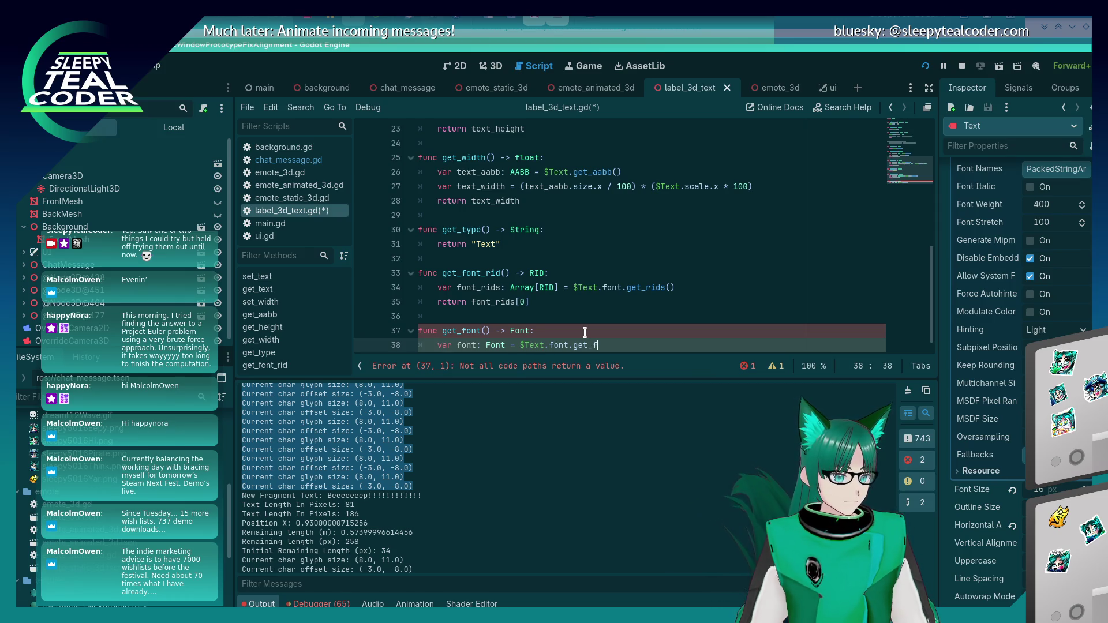
{"action": "type", "text": "ont()"}
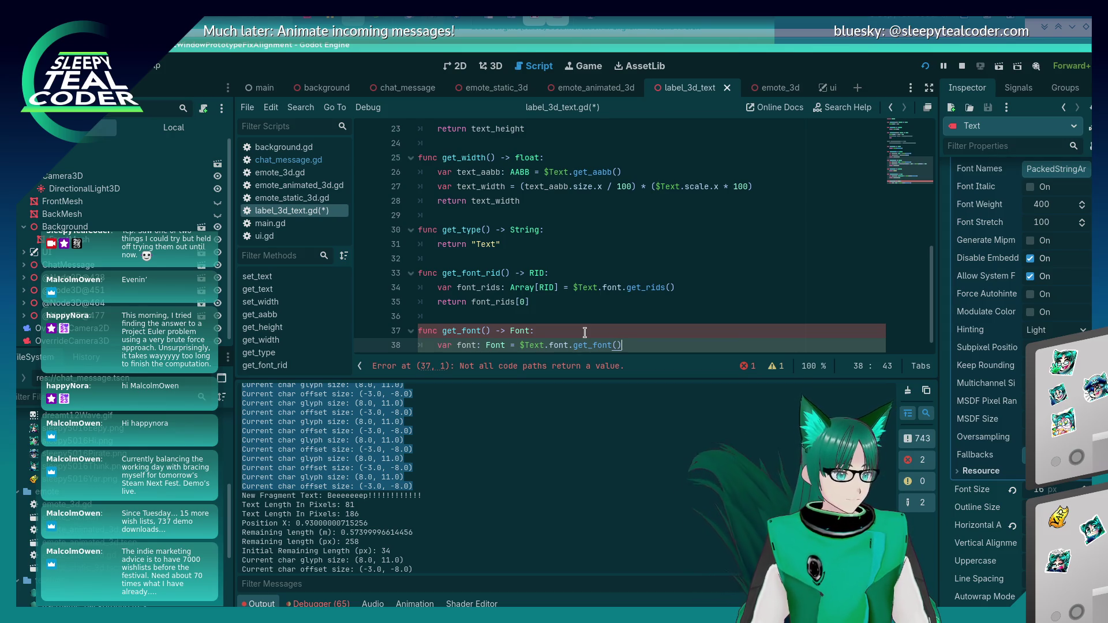
{"action": "key", "text": "BackSpace"}
{"action": "key", "text": "BackSpace"}
{"action": "key", "text": "BackSpace"}
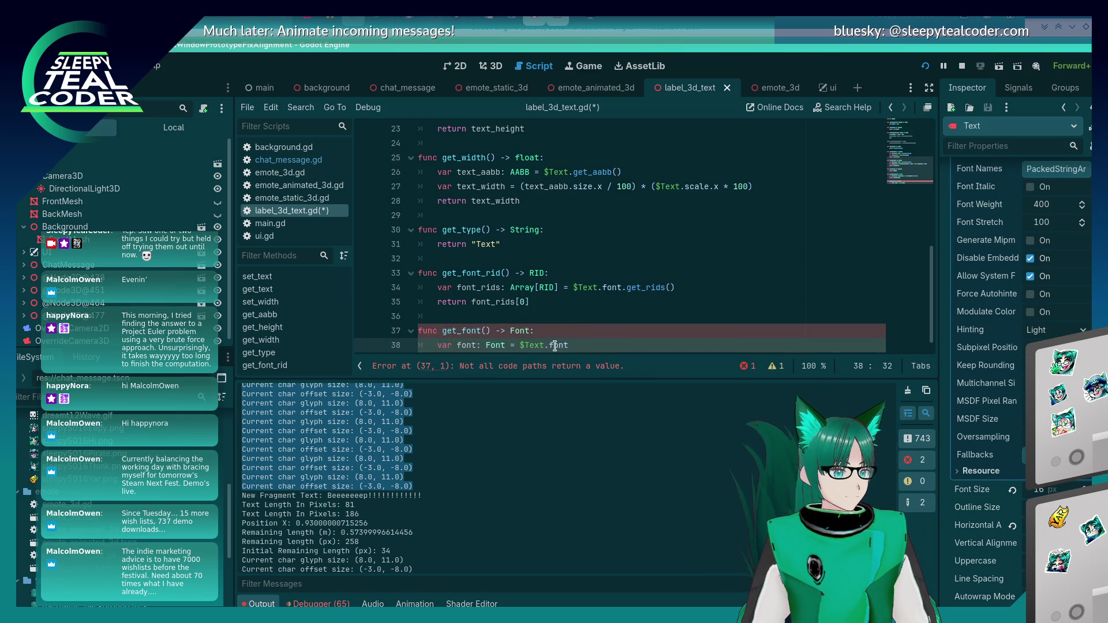
{"action": "mouse_move", "coordinate": [555, 346]}
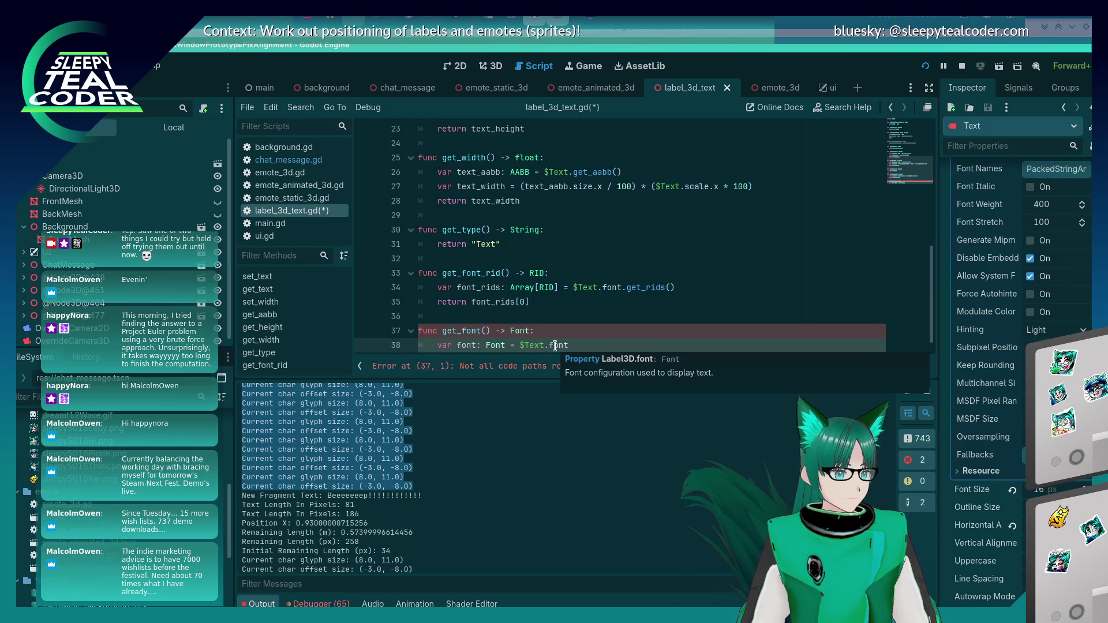
{"action": "key", "text": "Return"}
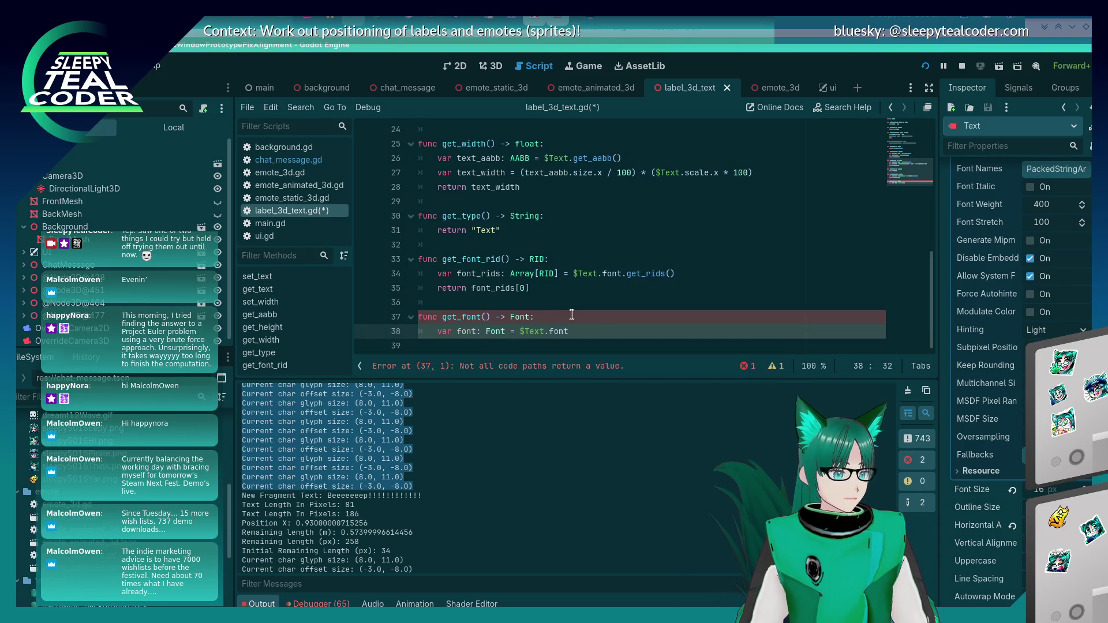
{"action": "type", "text": "return font"}
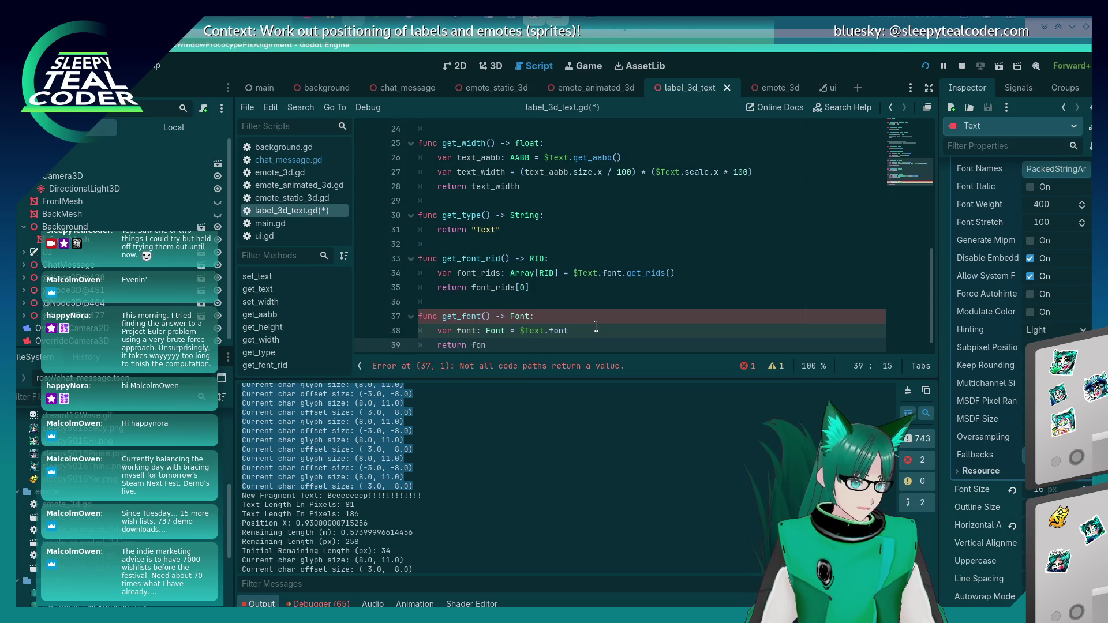
{"action": "key", "text": "Escape"}
{"action": "key", "text": "ctrl+s"}
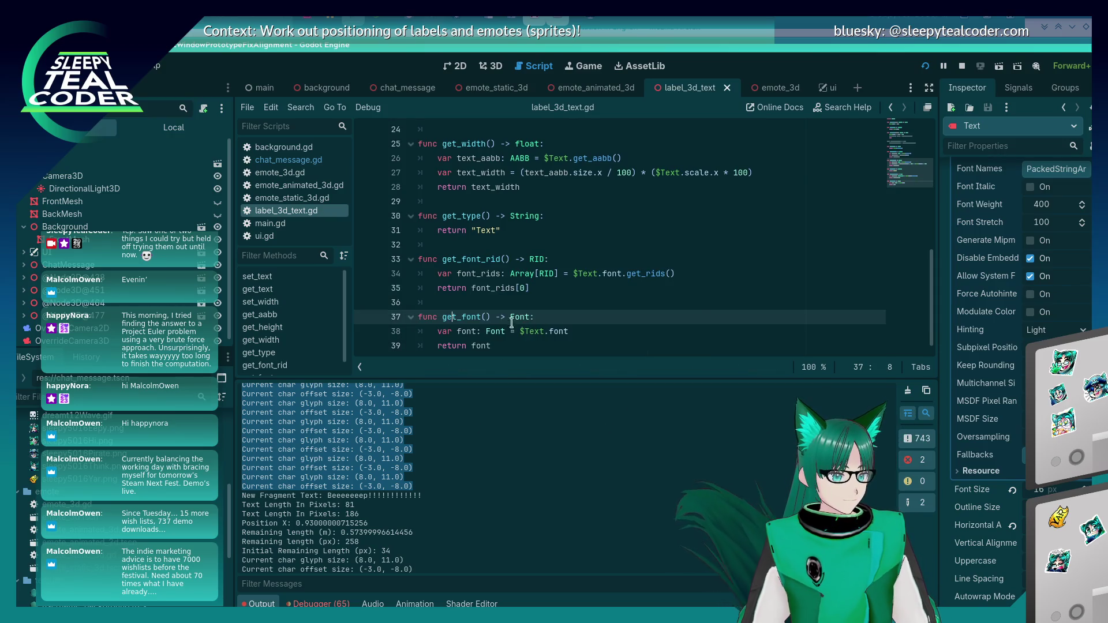
{"action": "double_click", "coordinate": [465, 316]}
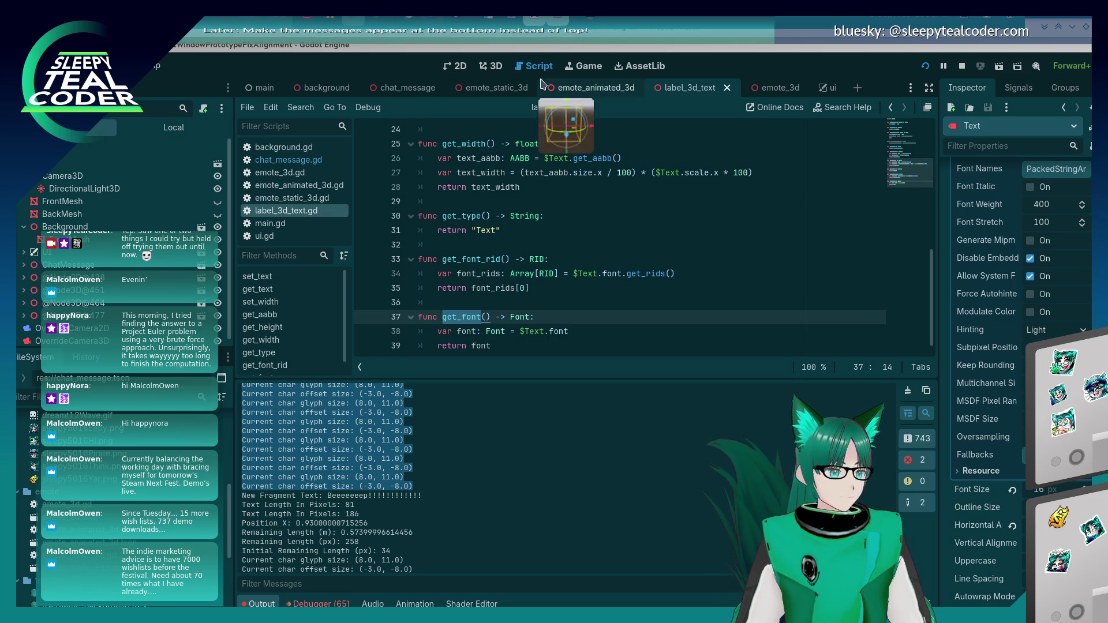
{"action": "left_click", "coordinate": [317, 162]}
Insert a new line 326 that assigns fragment.get_font() to a font variable
{"action": "left_click", "coordinate": [671, 259]}
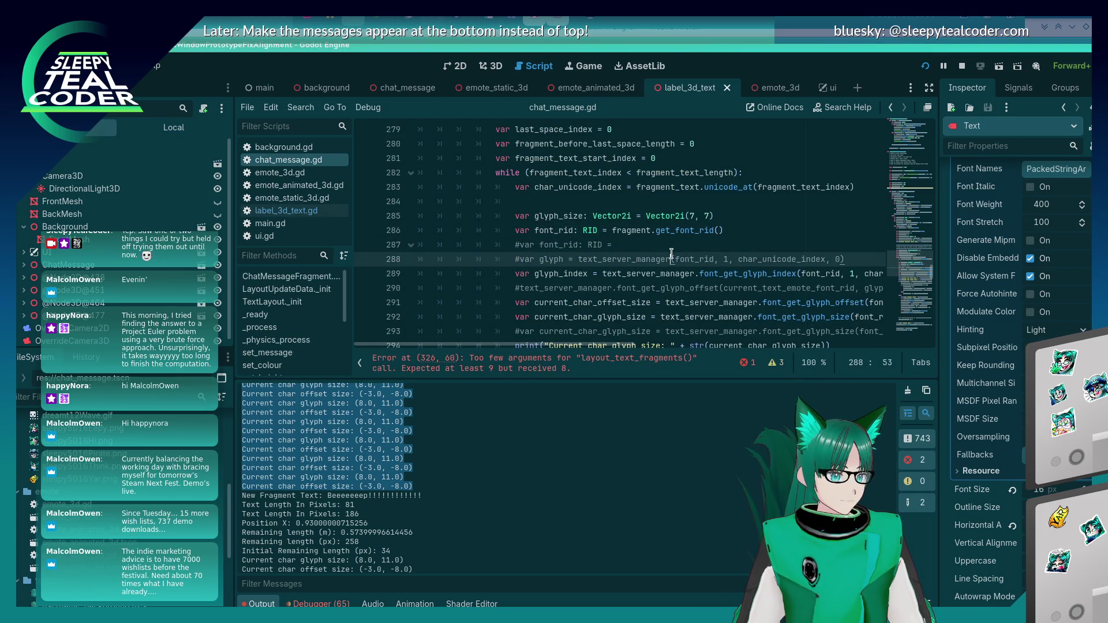
{"action": "scroll", "coordinate": [669, 254], "scroll_direction": "down", "scroll_amount": 8}
{"action": "scroll", "coordinate": [669, 253], "scroll_direction": "down", "scroll_amount": 4}
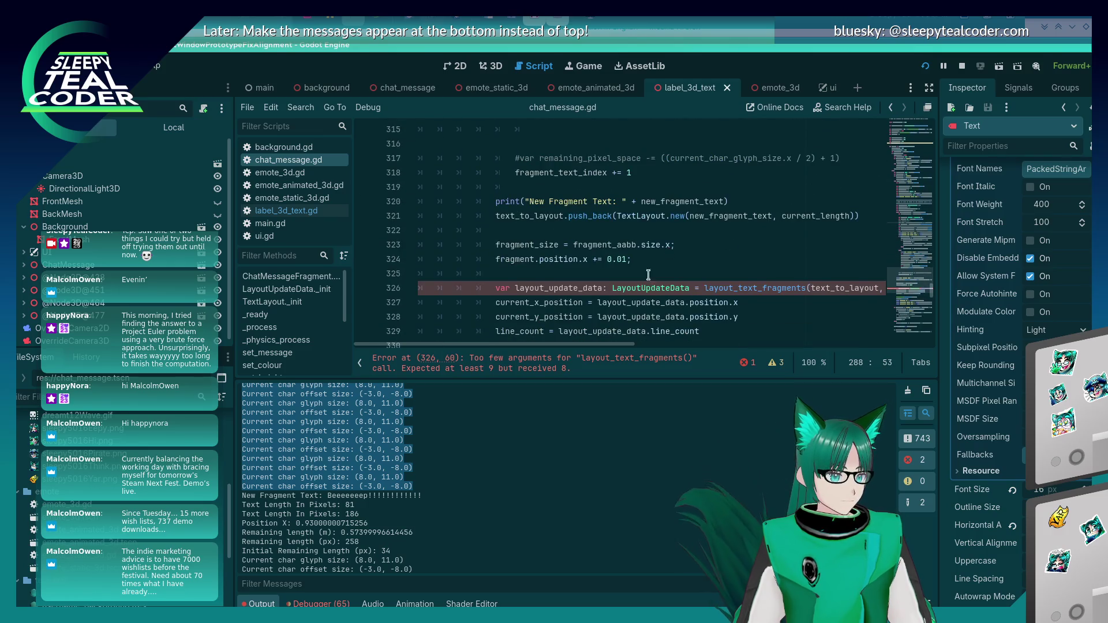
{"action": "left_click", "coordinate": [647, 274]}
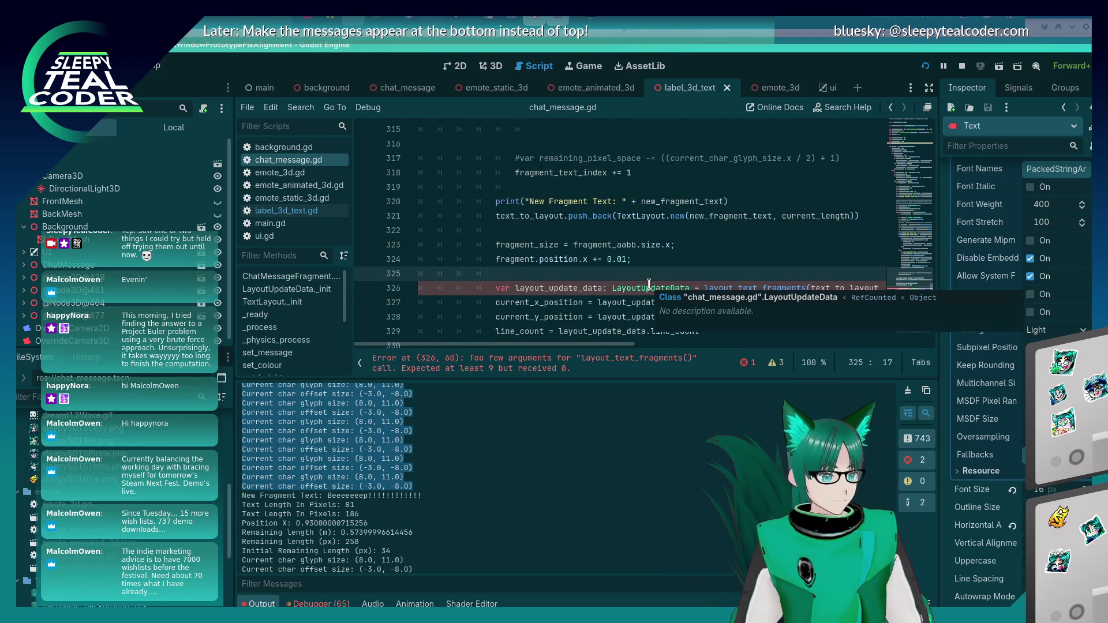
{"action": "key", "text": "Return"}
{"action": "type", "text": "var font ="}
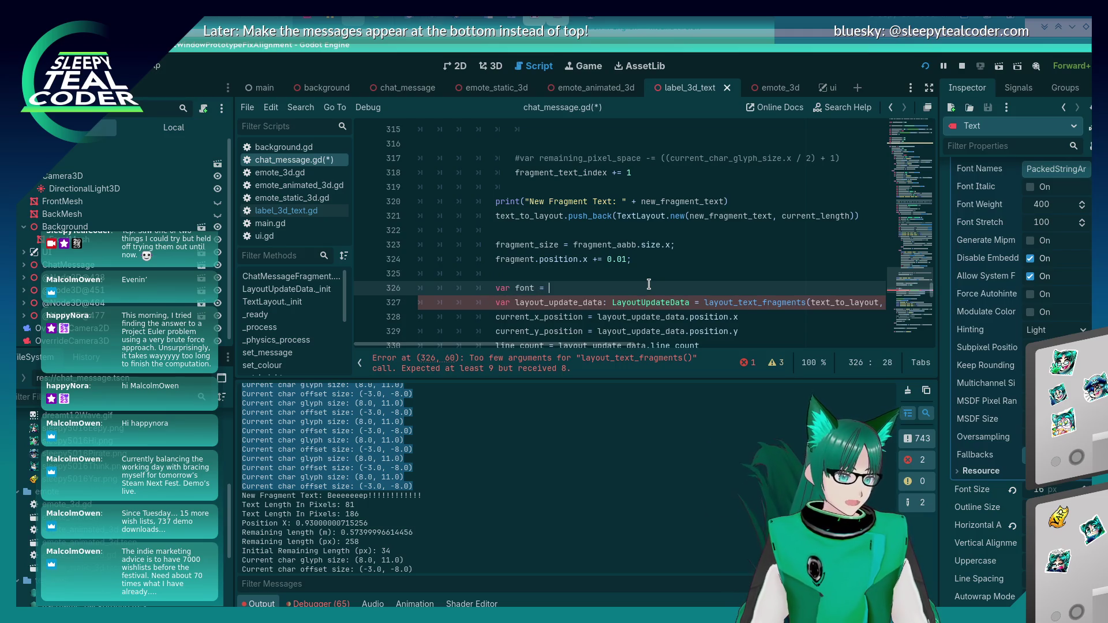
{"action": "key", "text": "Home"}
{"action": "key", "text": "ctrl+shift+Right"}
{"action": "type", "text": "const"}
{"action": "key", "text": "End"}
{"action": "type", "text": "fragment.get"}
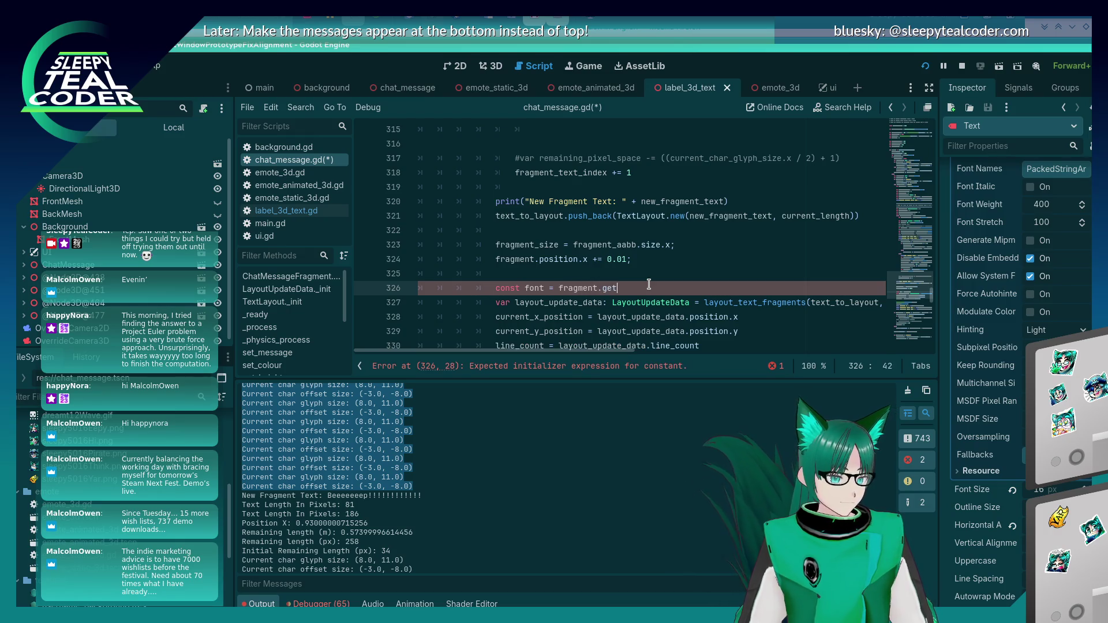
{"action": "type", "text": "_fon"}
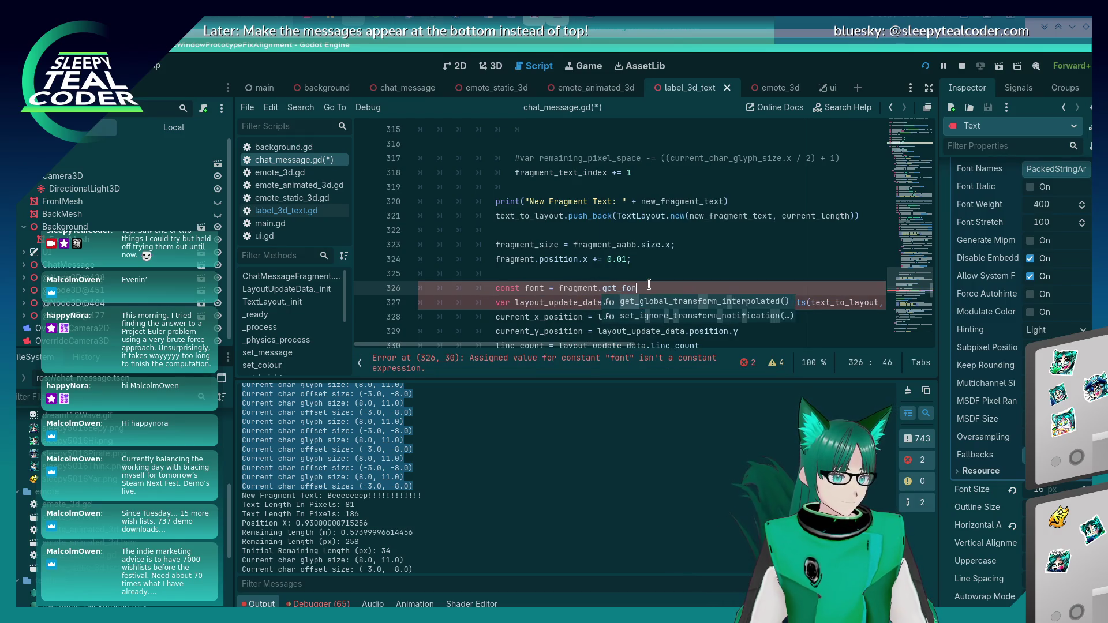
{"action": "key", "text": "Return"}
Type the variable as `: Font` and declare it with var instead of const
{"action": "key", "text": "ctrl+Left"}
{"action": "key", "text": "ctrl+Left"}
{"action": "key", "text": "ctrl+Left"}
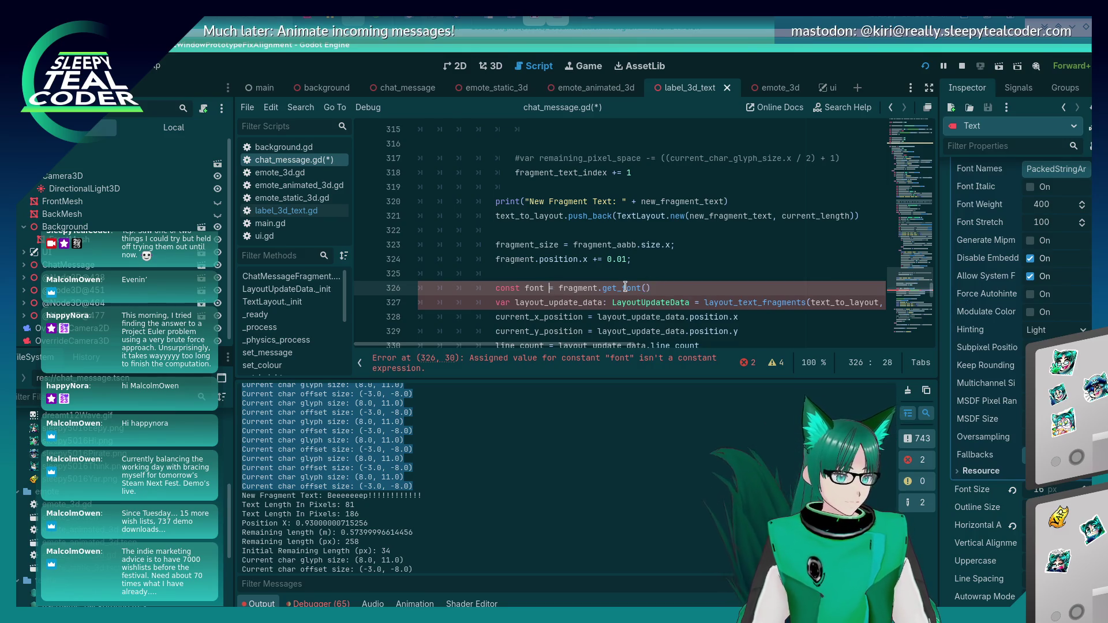
{"action": "type", "text": ": Font"}
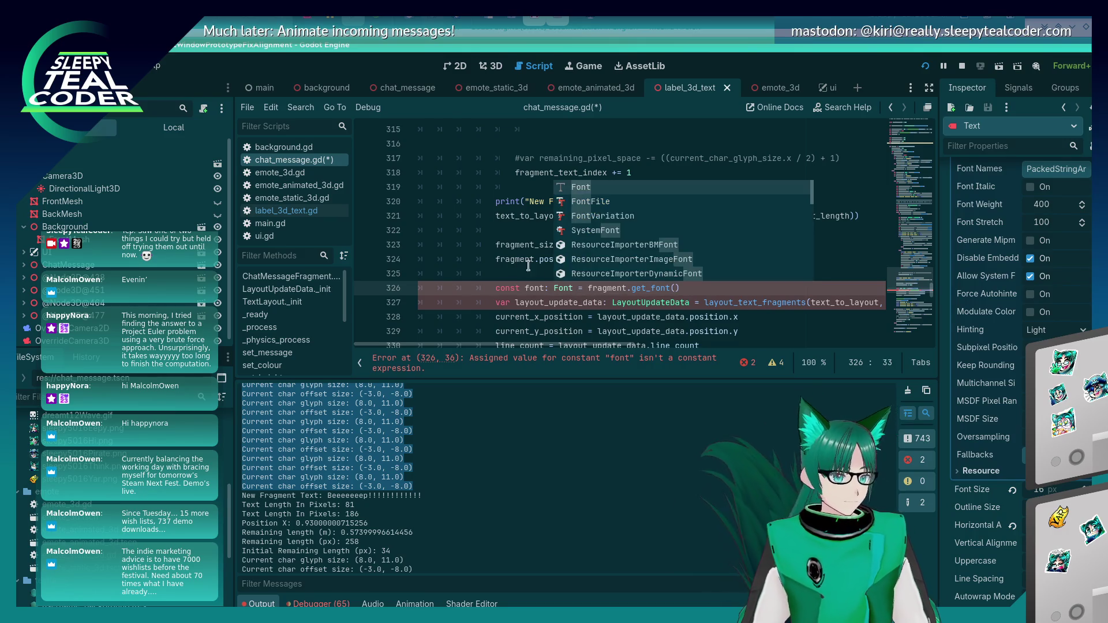
{"action": "left_click", "coordinate": [497, 262]}
{"action": "left_click", "coordinate": [696, 278]}
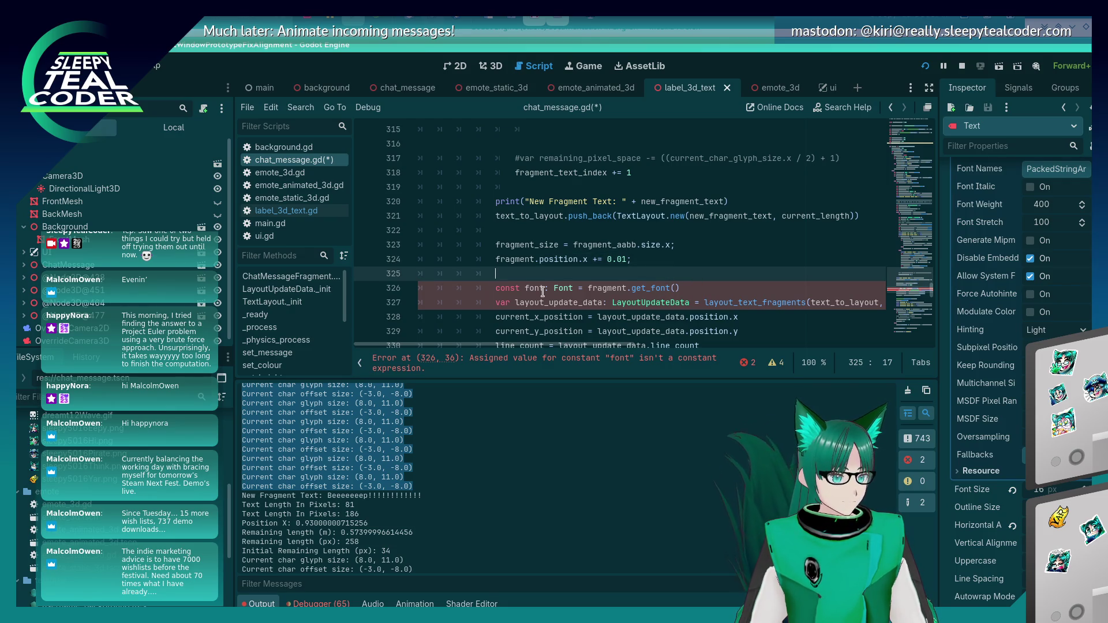
{"action": "key", "text": "Down"}
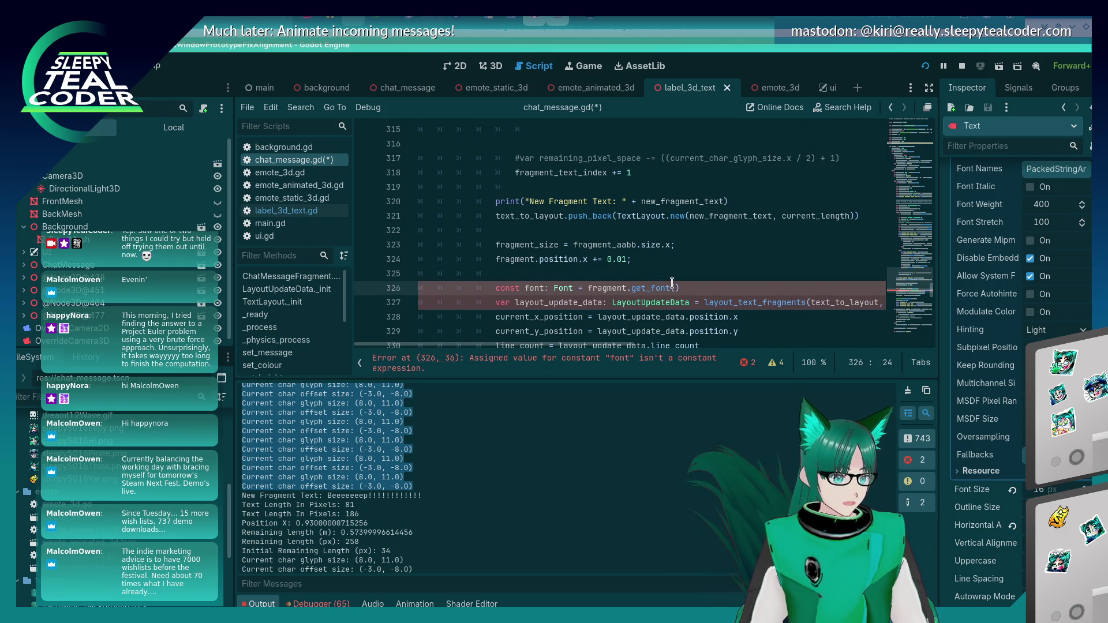
{"action": "key", "text": "Delete"}
{"action": "key", "text": "Delete"}
{"action": "key", "text": "Delete"}
{"action": "type", "text": "var"}
Append `, font` to the layout_text_fragments call and save chat_message.gd
{"action": "left_click", "coordinate": [624, 279]}
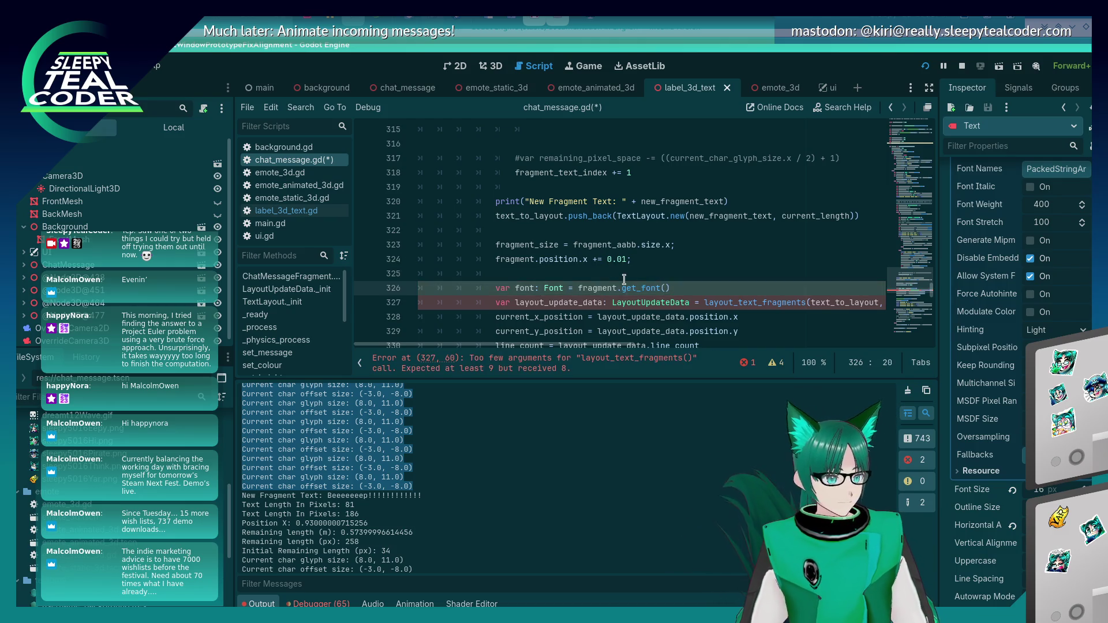
{"action": "left_click", "coordinate": [534, 288]}
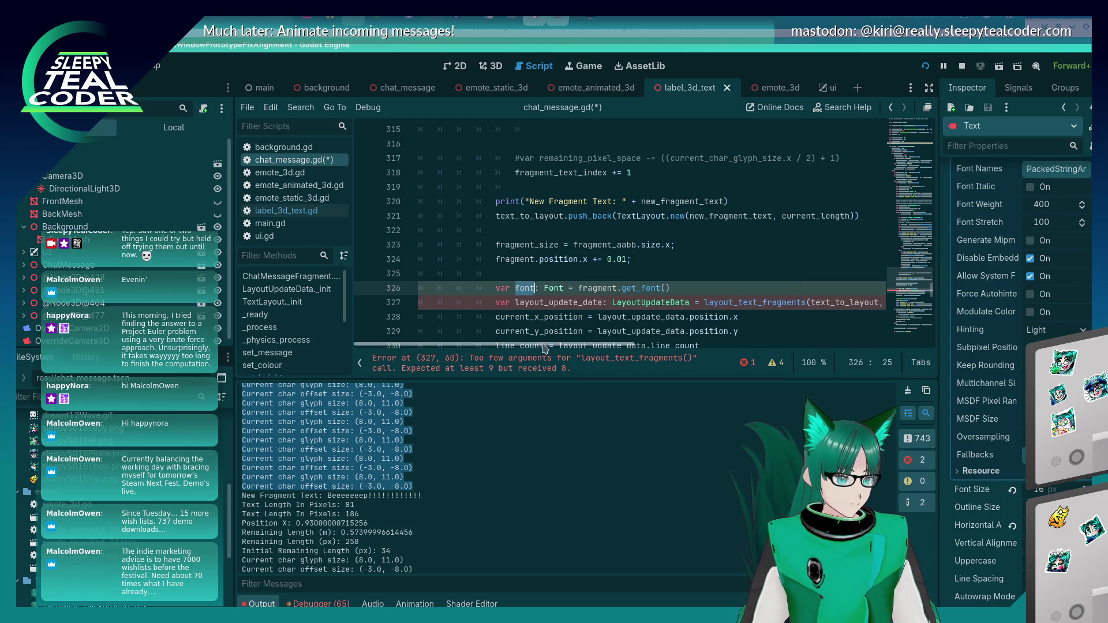
{"action": "left_click_drag", "start_coordinate": [541, 345], "coordinate": [838, 356]}
{"action": "left_click", "coordinate": [882, 303]}
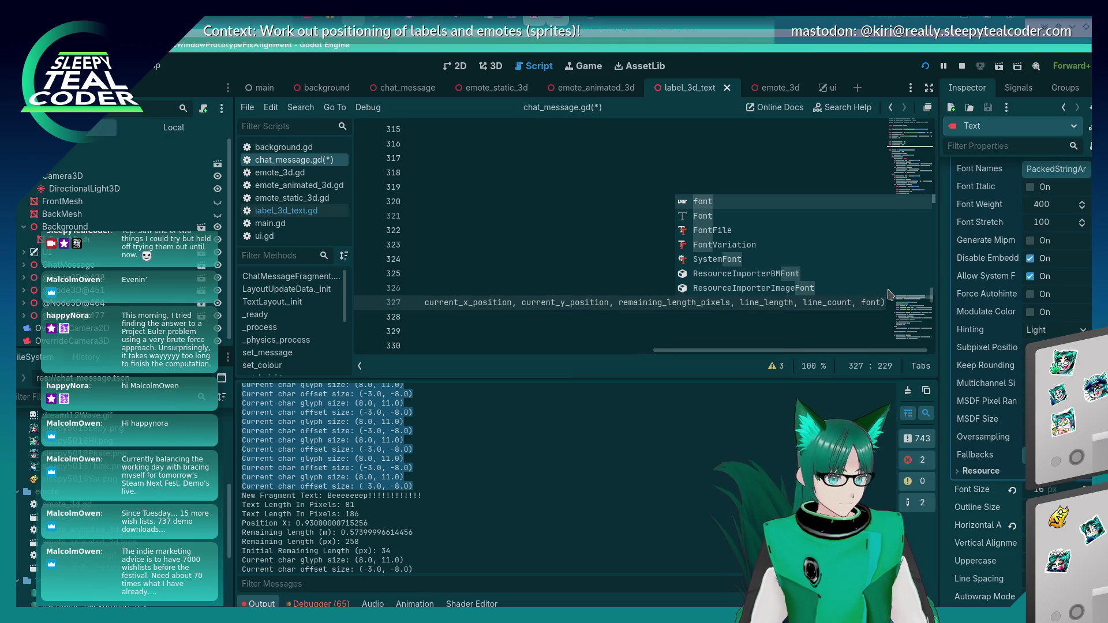
{"action": "key", "text": "Home"}
{"action": "key", "text": "Home"}
{"action": "key", "text": "ctrl+s"}
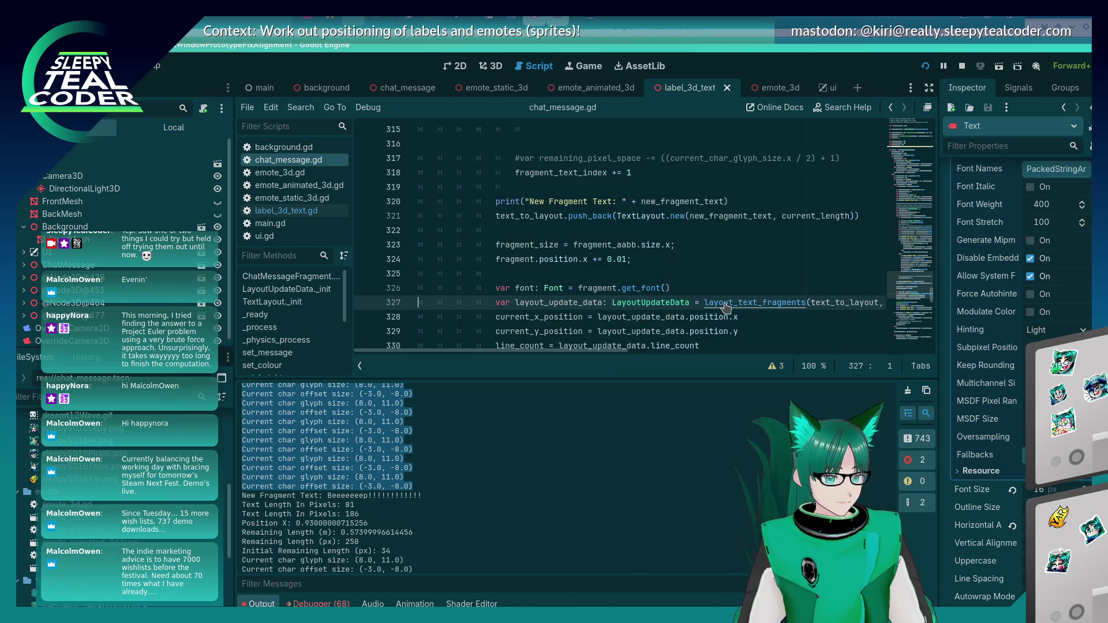
{"action": "left_click", "coordinate": [716, 303], "text": "ctrl"}
Delete the blank line under add_string and set a breakpoint on line 401
{"action": "scroll", "coordinate": [669, 295], "scroll_direction": "down", "scroll_amount": 6}
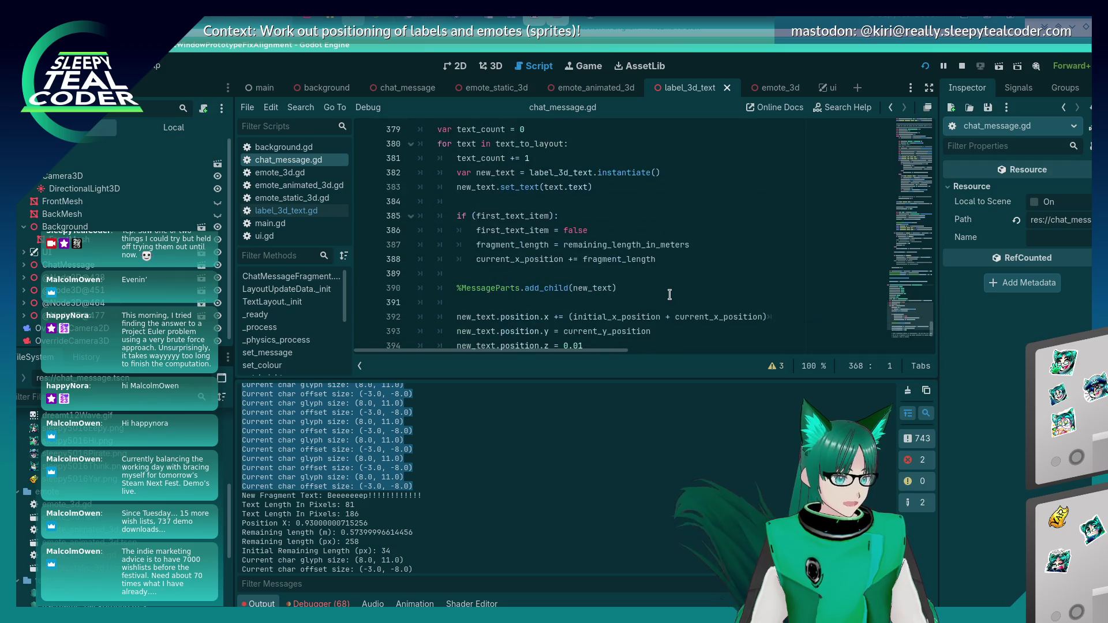
{"action": "scroll", "coordinate": [670, 295], "scroll_direction": "down", "scroll_amount": 5}
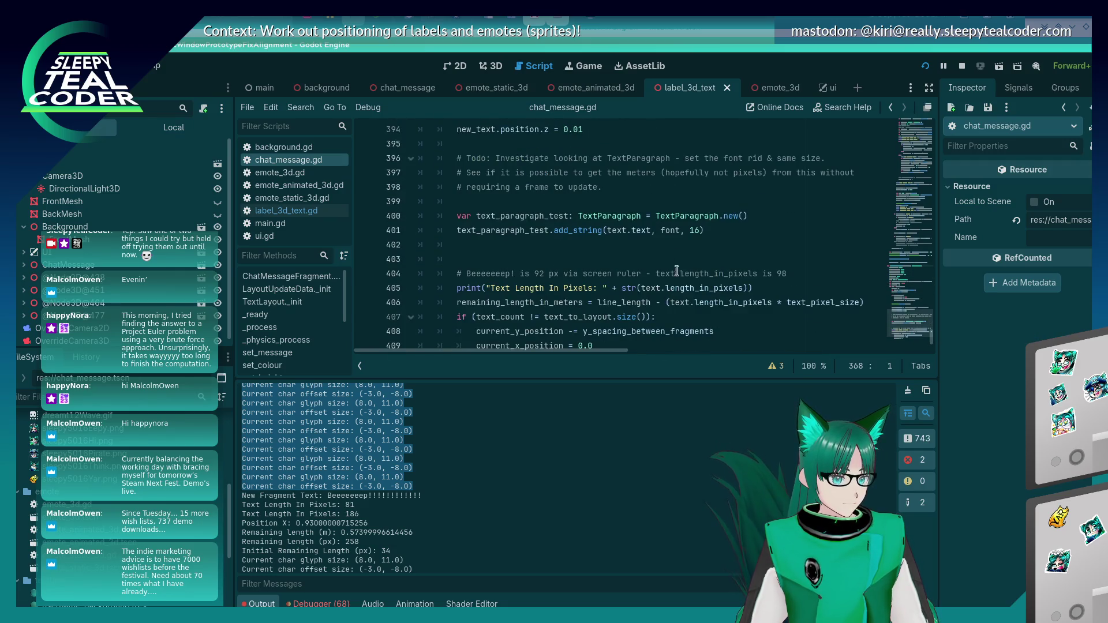
{"action": "left_click", "coordinate": [634, 238]}
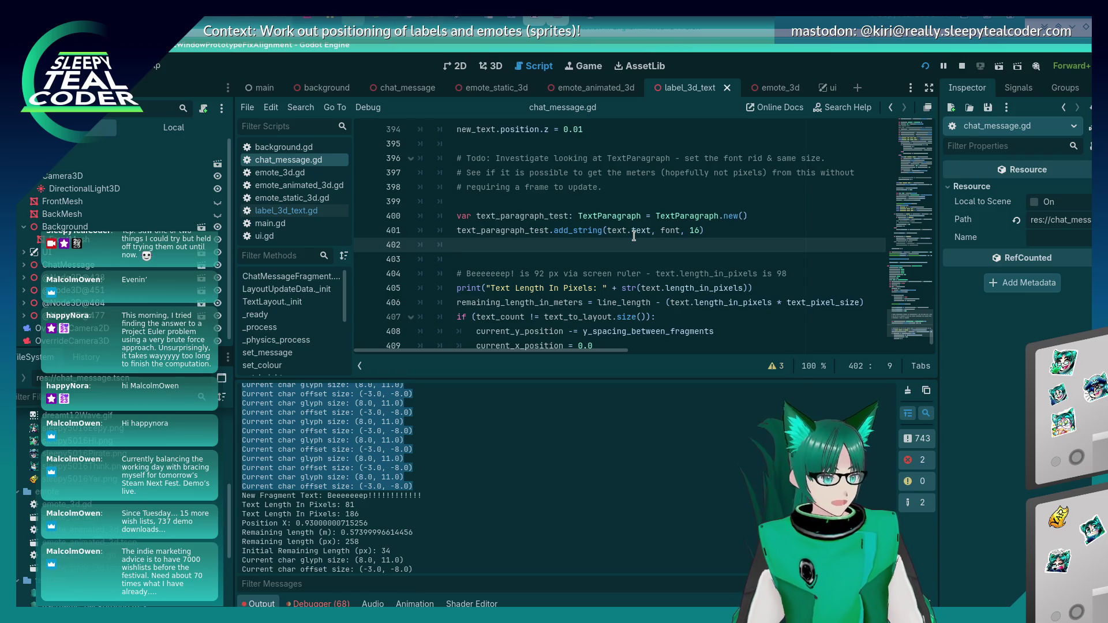
{"action": "key", "text": "BackSpace"}
{"action": "left_click", "coordinate": [364, 230]}
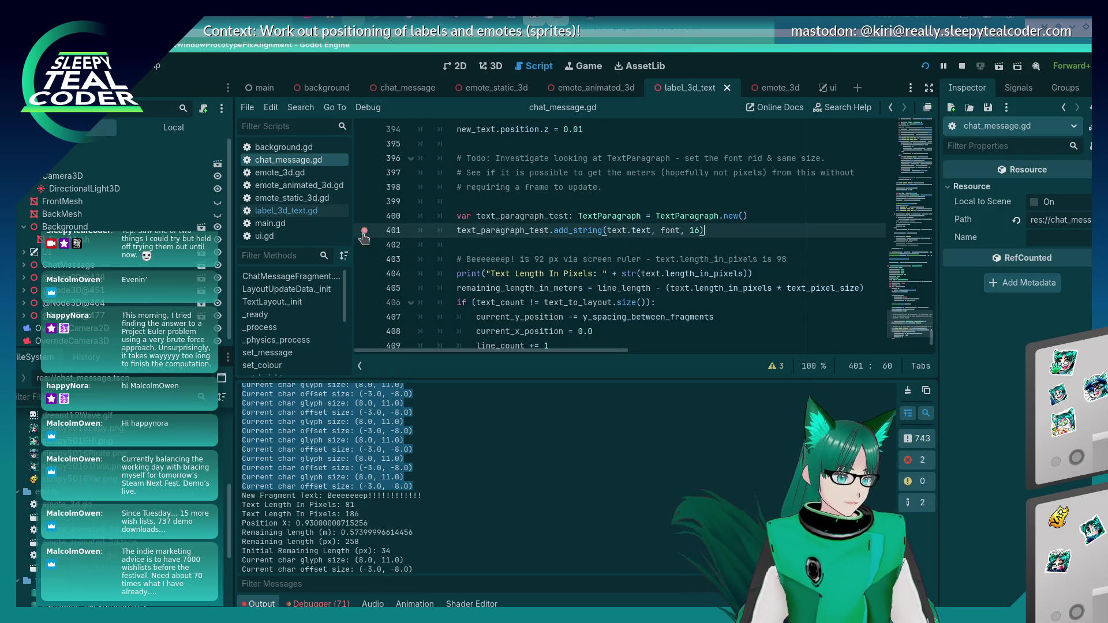
{"action": "key", "text": "alt+Tab"}
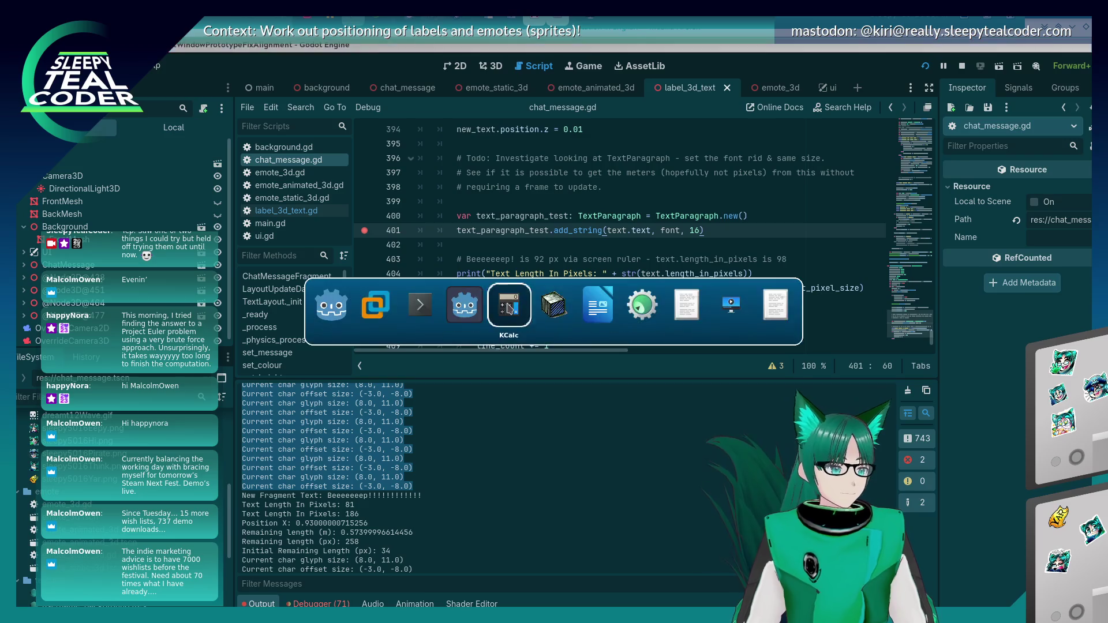
{"action": "left_click", "coordinate": [460, 312]}
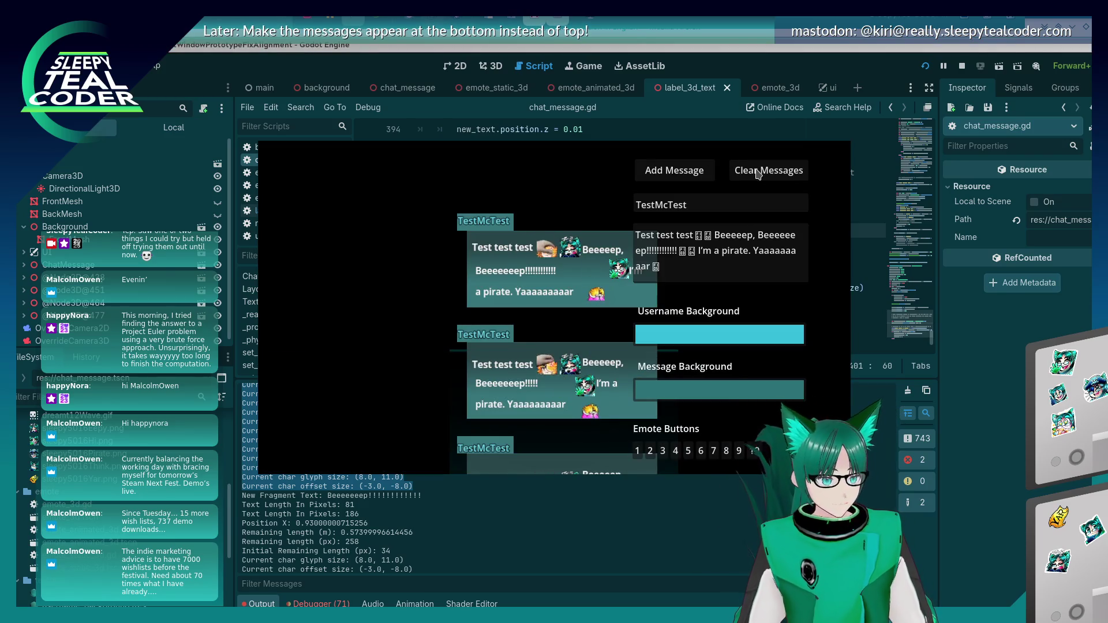
Relaunch the project with F5 and add a test message to hit the line 401 breakpoint
{"action": "key", "text": "alt+Tab"}
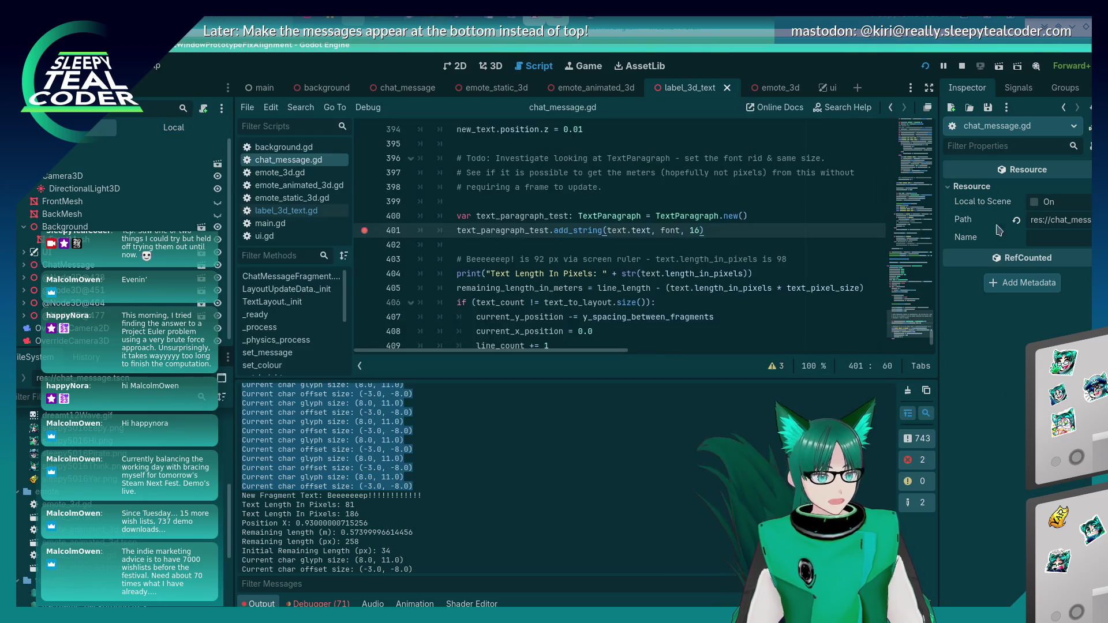
{"action": "left_click", "coordinate": [769, 136]}
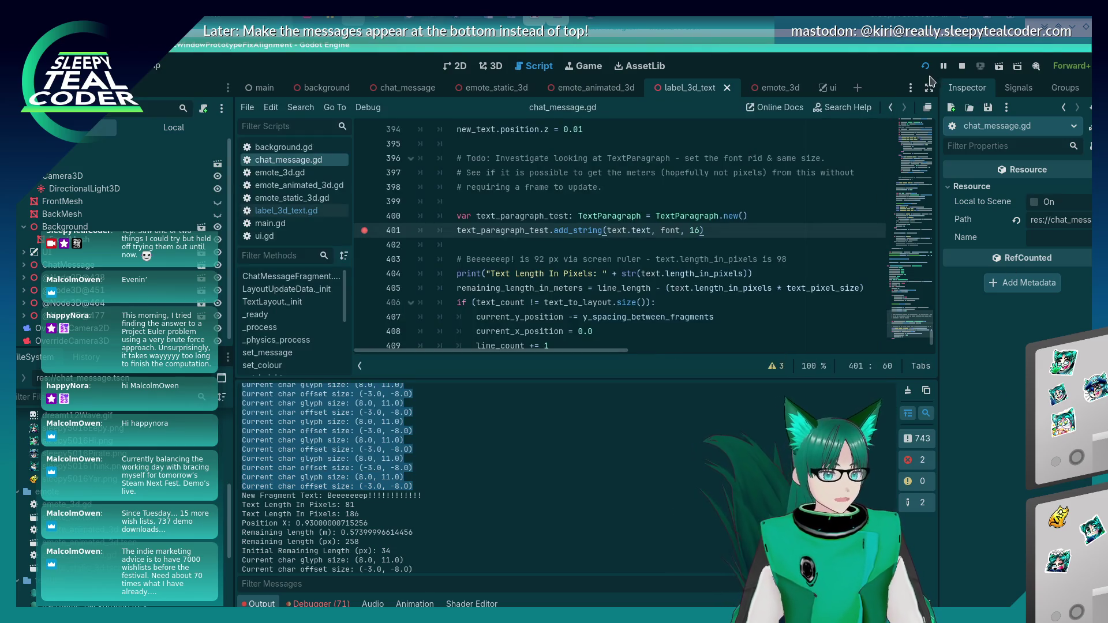
{"action": "key", "text": "F5"}
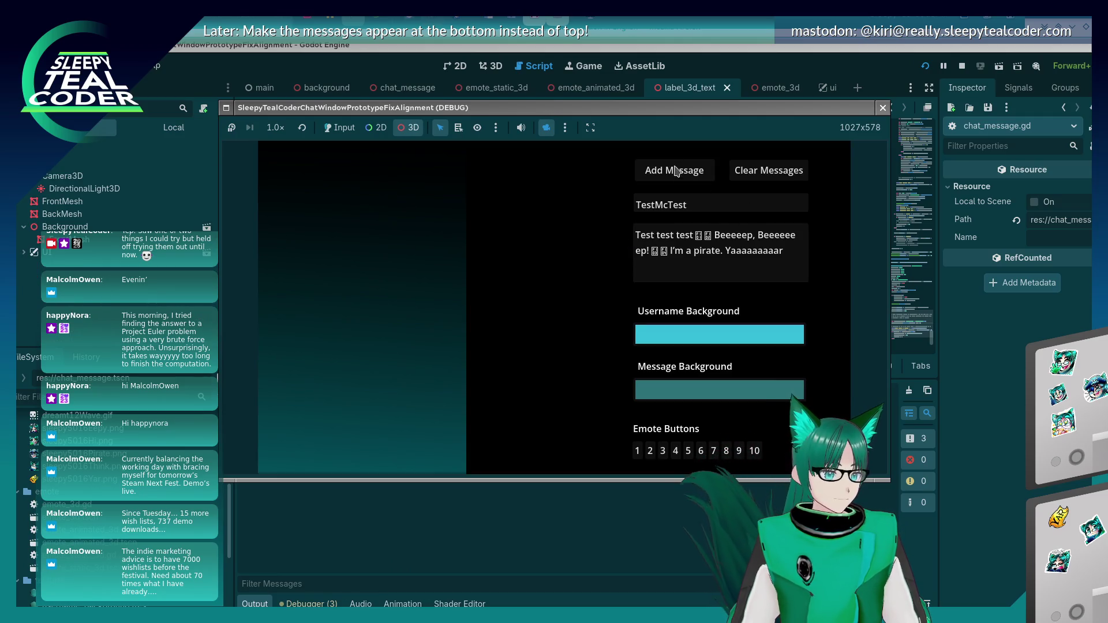
{"action": "left_click", "coordinate": [340, 128]}
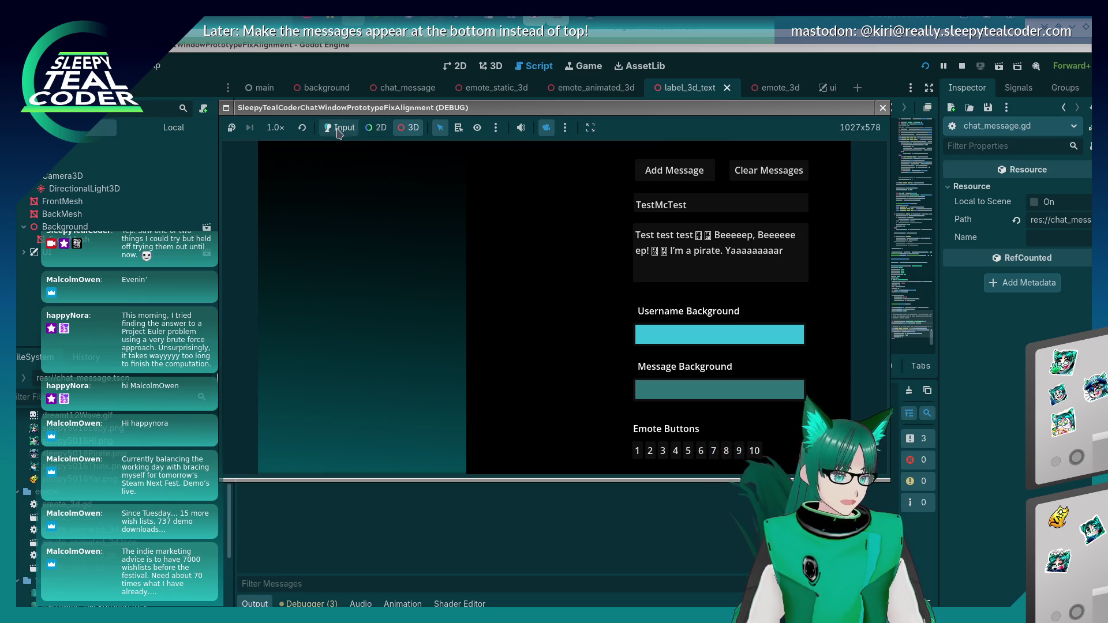
{"action": "left_click", "coordinate": [671, 172]}
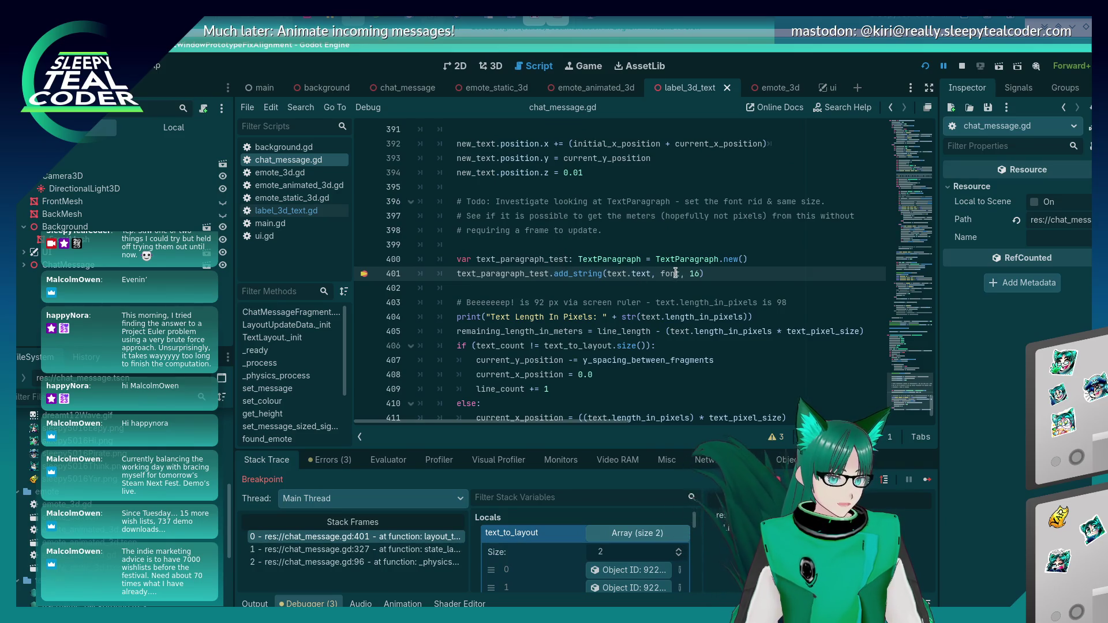
Step over from line 401 to line 404, then stop the running game
{"action": "mouse_move", "coordinate": [676, 273]}
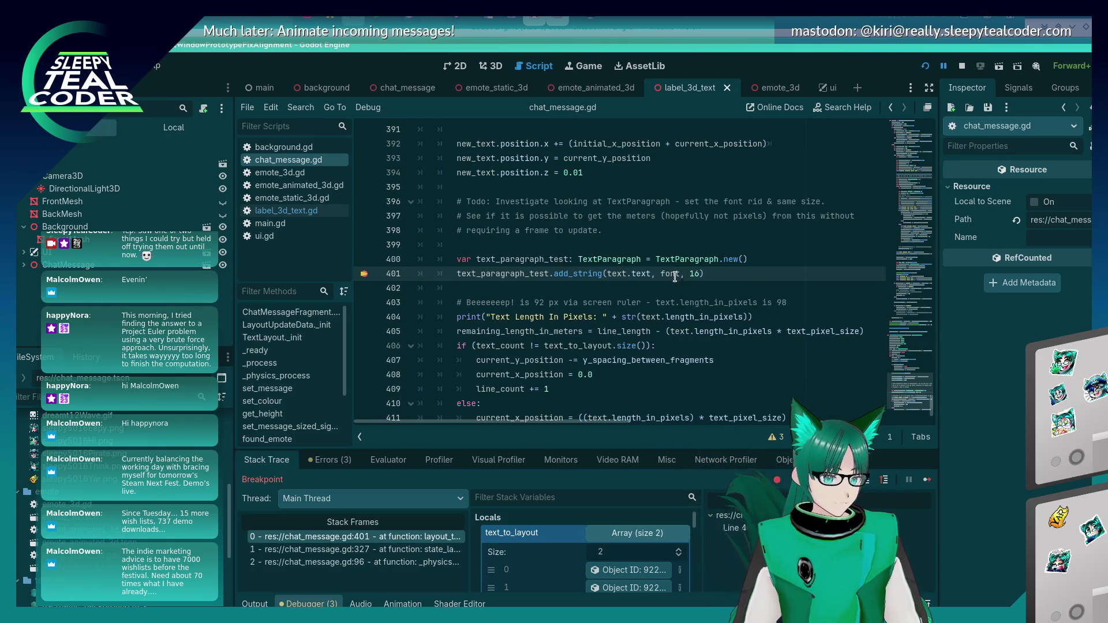
{"action": "mouse_move", "coordinate": [640, 275]}
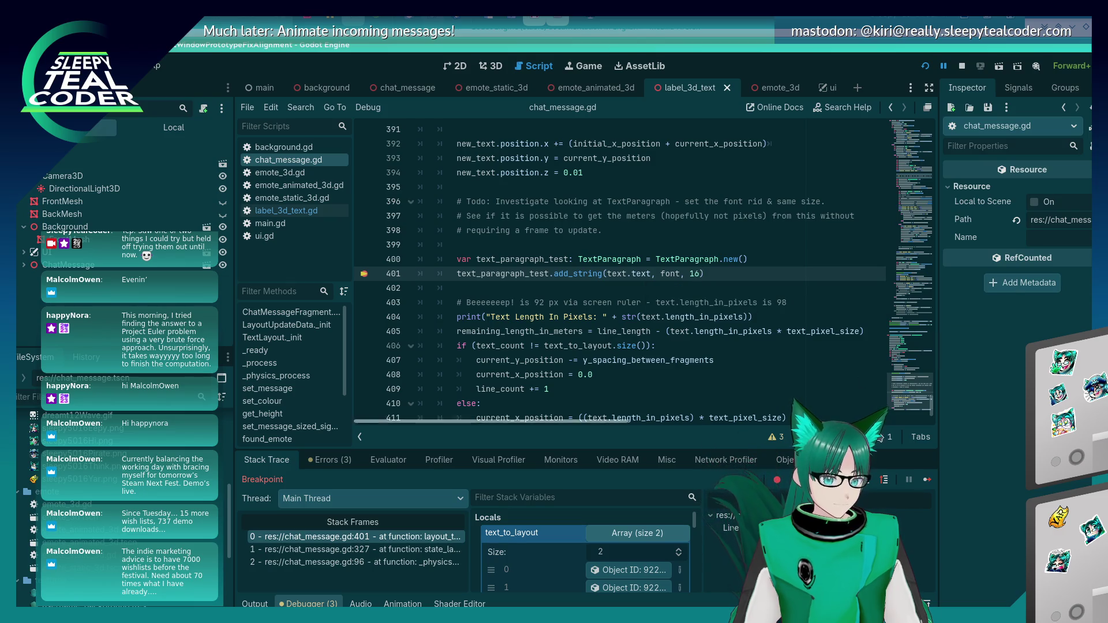
{"action": "left_click", "coordinate": [867, 484]}
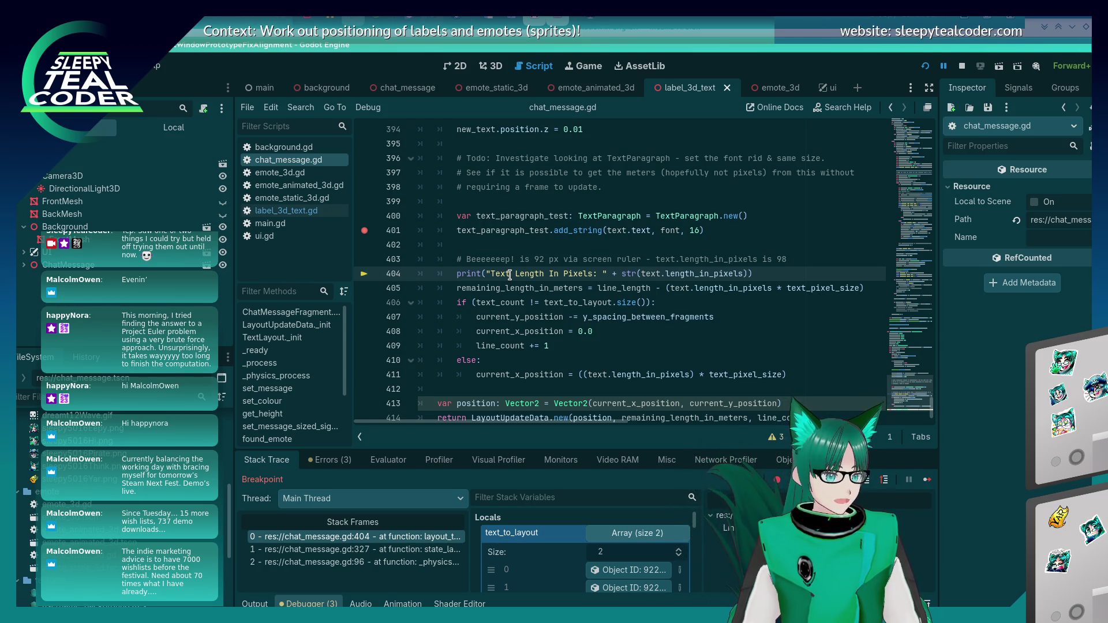
{"action": "left_click", "coordinate": [713, 228]}
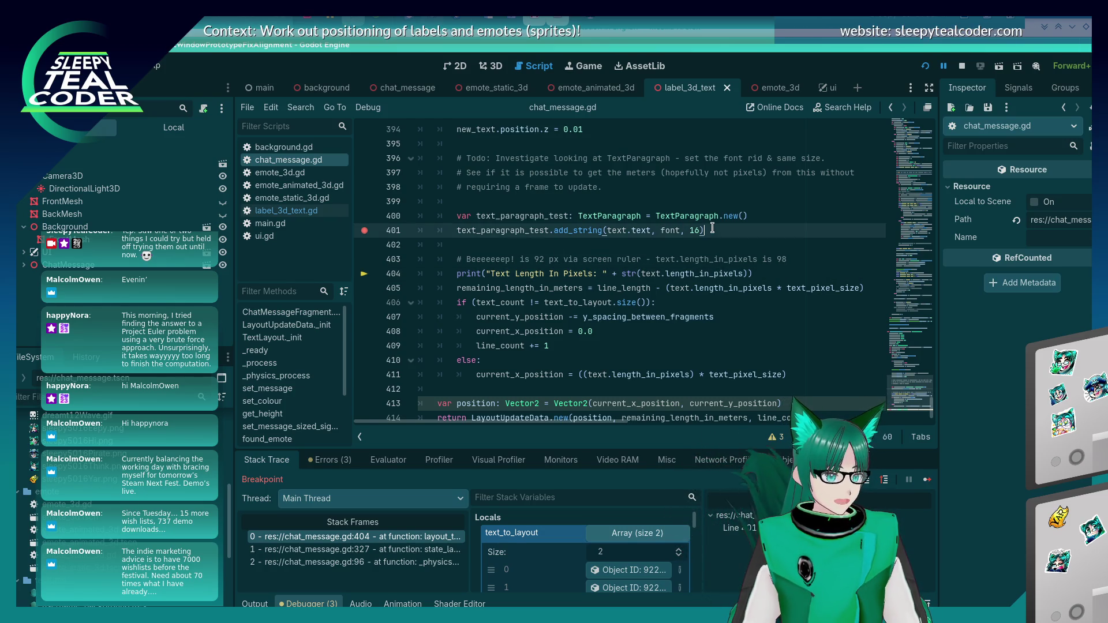
{"action": "left_click", "coordinate": [963, 73]}
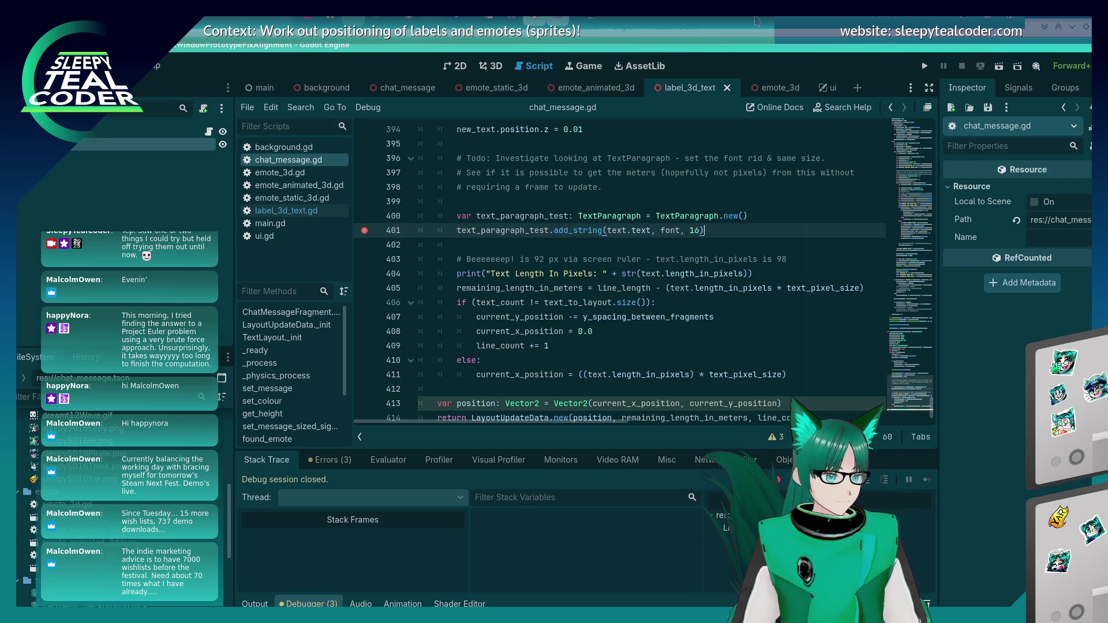
Review the add_string signature and parameters on the TextParagraph docs page
{"action": "key", "text": "alt+Tab"}
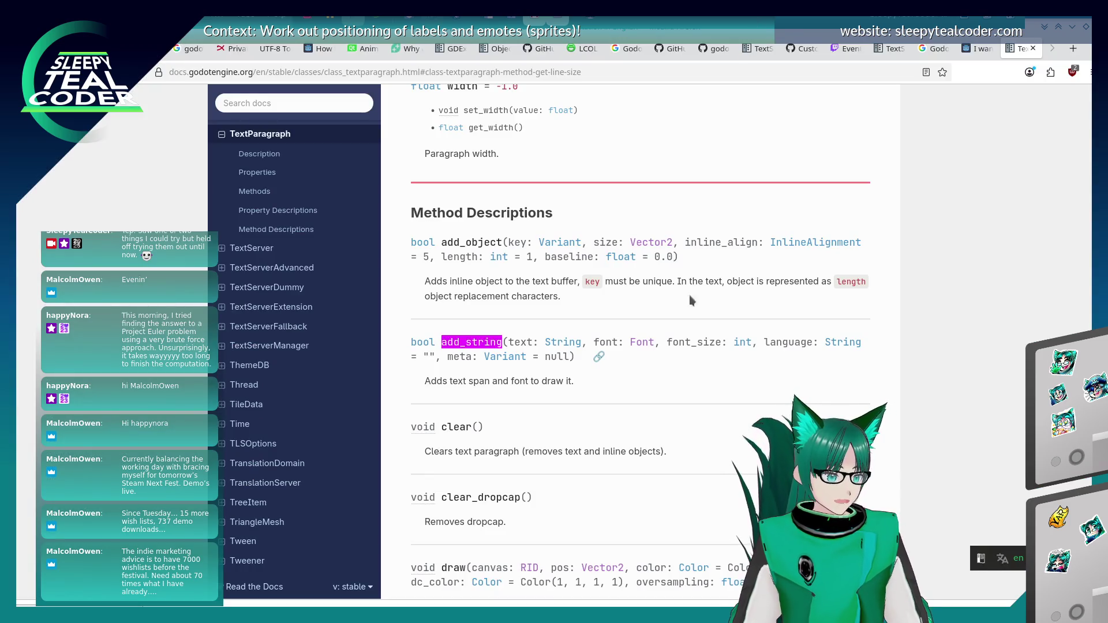
{"action": "scroll", "coordinate": [661, 369], "scroll_direction": "down", "scroll_amount": 2}
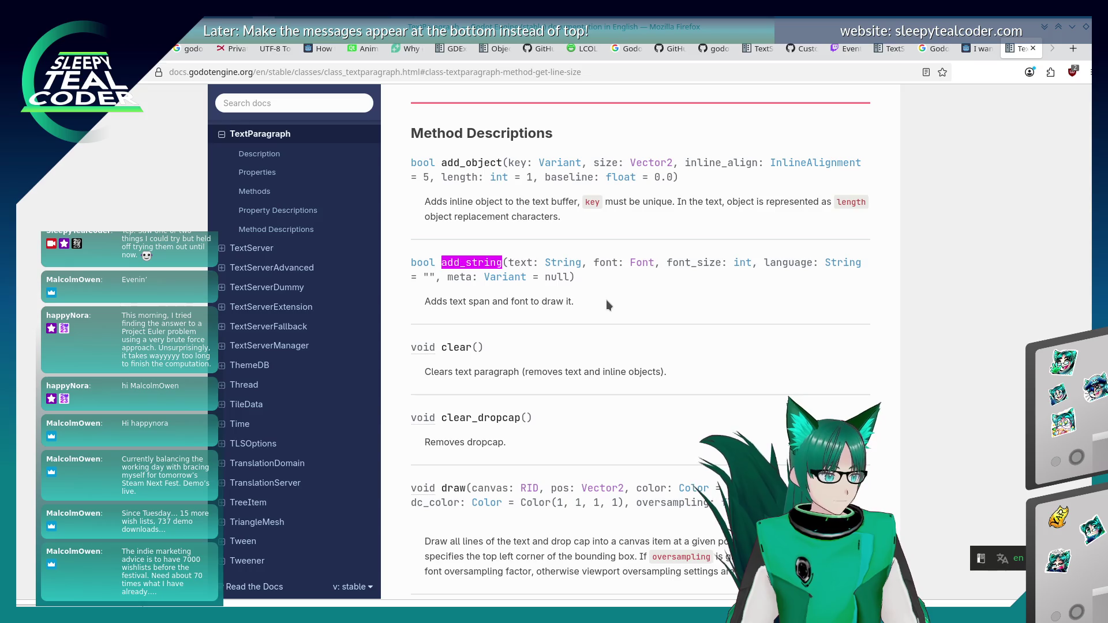
{"action": "scroll", "coordinate": [606, 300], "scroll_direction": "down", "scroll_amount": 3}
{"action": "scroll", "coordinate": [606, 299], "scroll_direction": "up", "scroll_amount": 3}
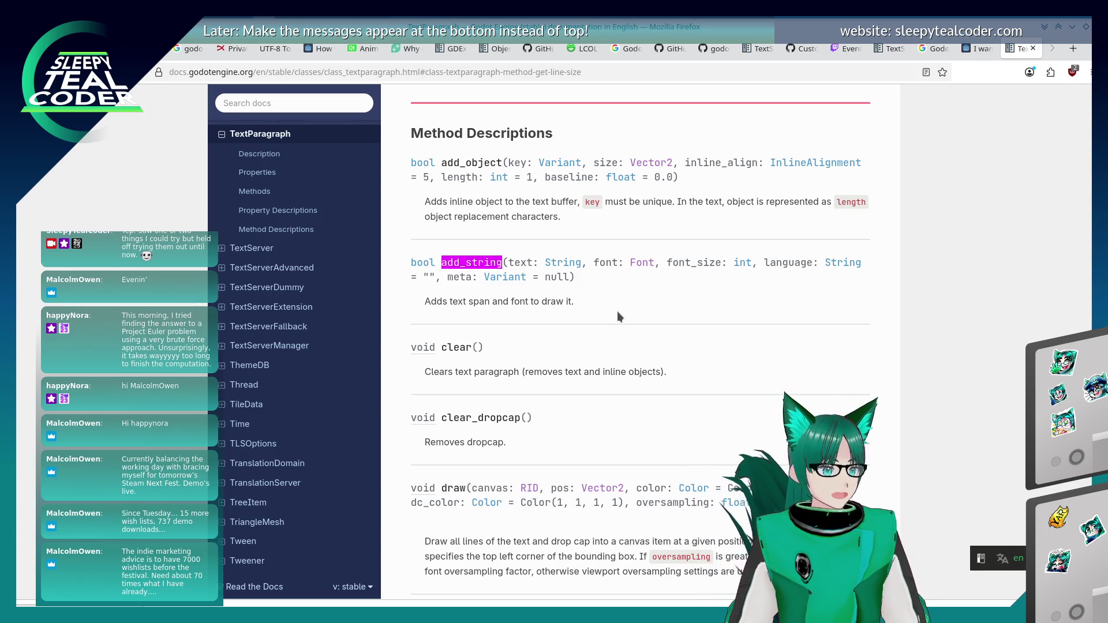
{"action": "mouse_move", "coordinate": [576, 277]}
{"action": "left_mouse_down"}
{"action": "mouse_move", "coordinate": [503, 262]}
{"action": "mouse_move", "coordinate": [569, 275]}
{"action": "left_mouse_up"}
{"action": "left_click", "coordinate": [575, 277]}
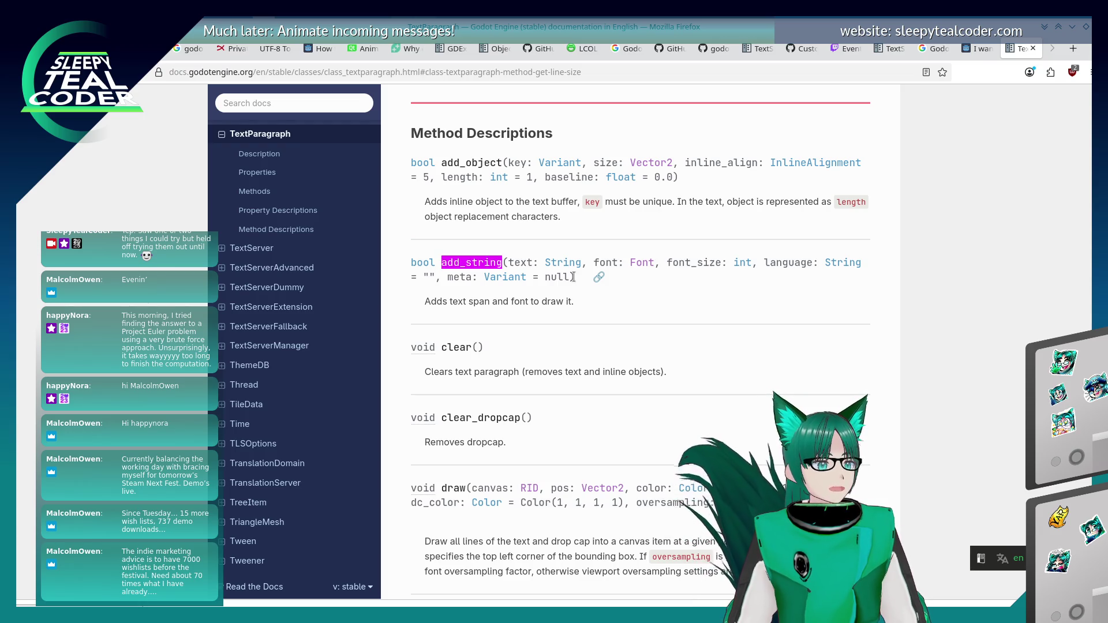
{"action": "left_click_drag", "start_coordinate": [574, 277], "coordinate": [509, 262]}
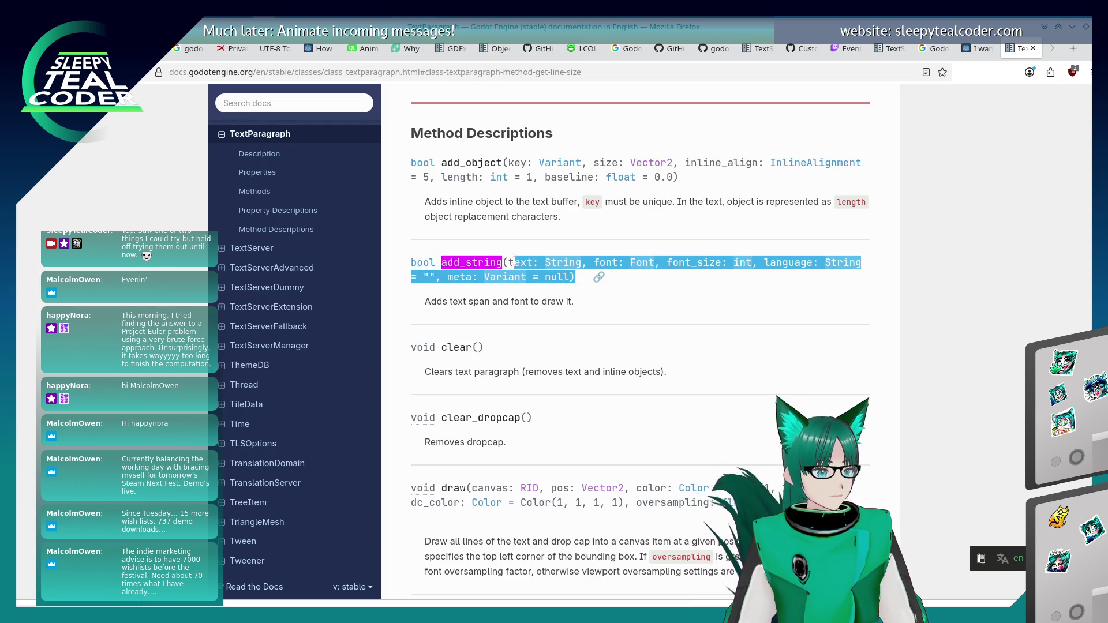
{"action": "left_click", "coordinate": [549, 297]}
Go up to the methods table and open the get_line_size description
{"action": "scroll", "coordinate": [563, 319], "scroll_direction": "down", "scroll_amount": 1}
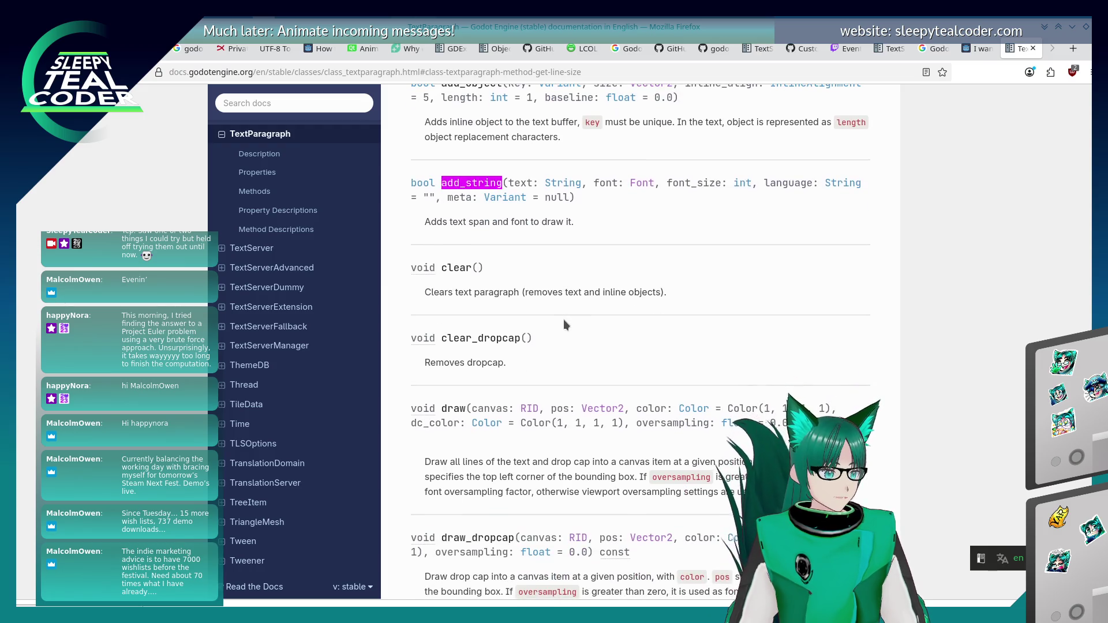
{"action": "scroll", "coordinate": [578, 331], "scroll_direction": "up", "scroll_amount": 1}
{"action": "scroll", "coordinate": [579, 335], "scroll_direction": "up", "scroll_amount": 10}
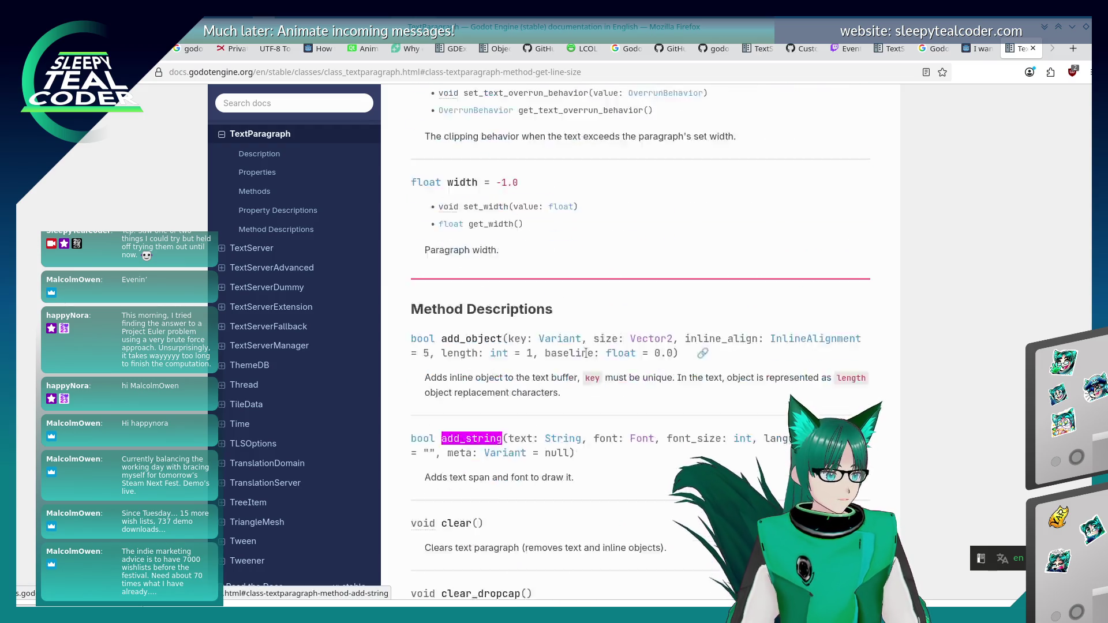
{"action": "scroll", "coordinate": [591, 371], "scroll_direction": "up", "scroll_amount": 12}
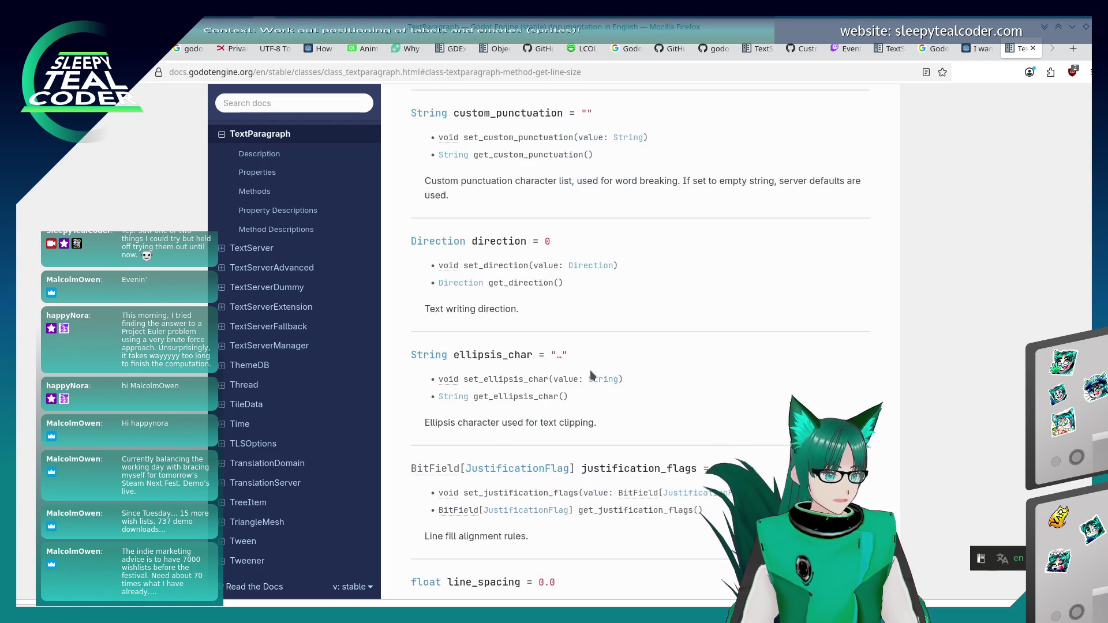
{"action": "scroll", "coordinate": [590, 372], "scroll_direction": "up", "scroll_amount": 10}
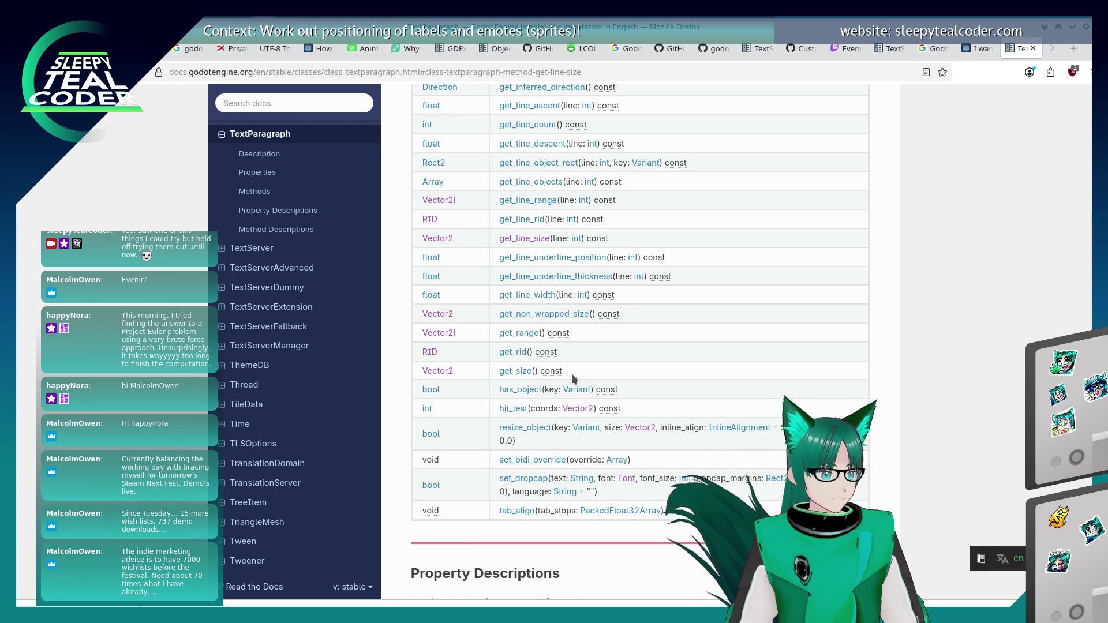
{"action": "scroll", "coordinate": [573, 373], "scroll_direction": "up", "scroll_amount": 3}
{"action": "left_click", "coordinate": [538, 312]}
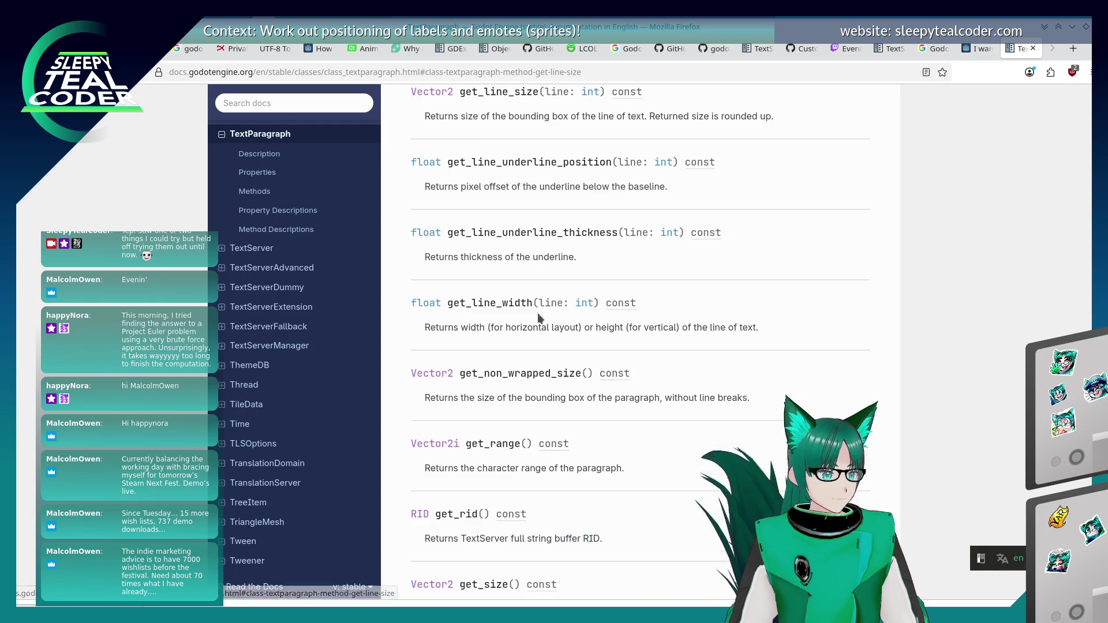
{"action": "scroll", "coordinate": [599, 363], "scroll_direction": "up", "scroll_amount": 4}
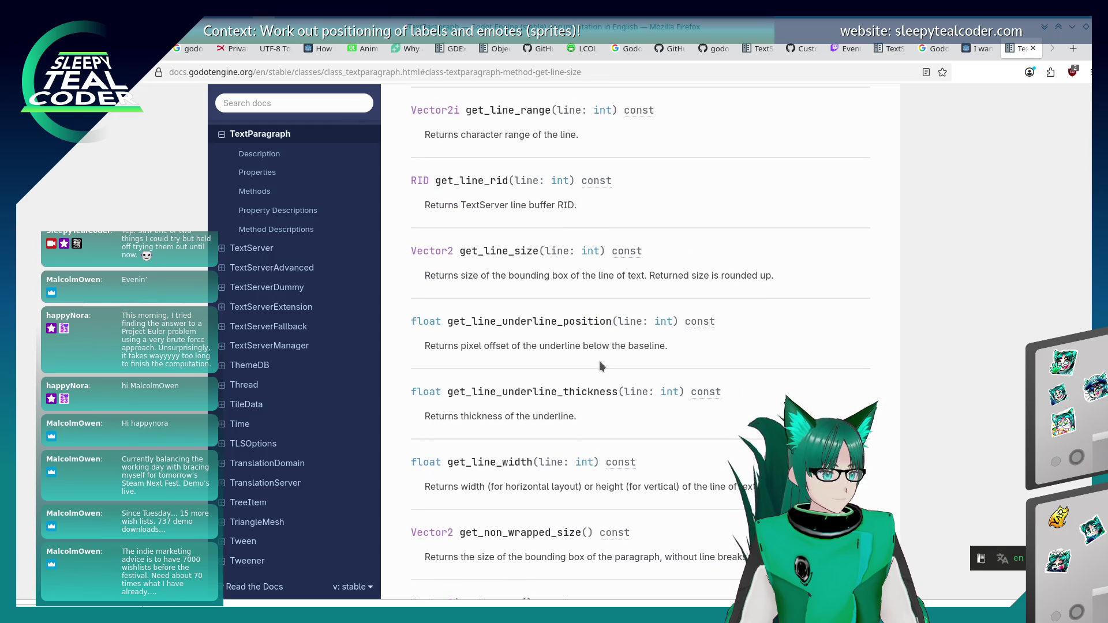
{"action": "key", "text": "alt+Tab"}
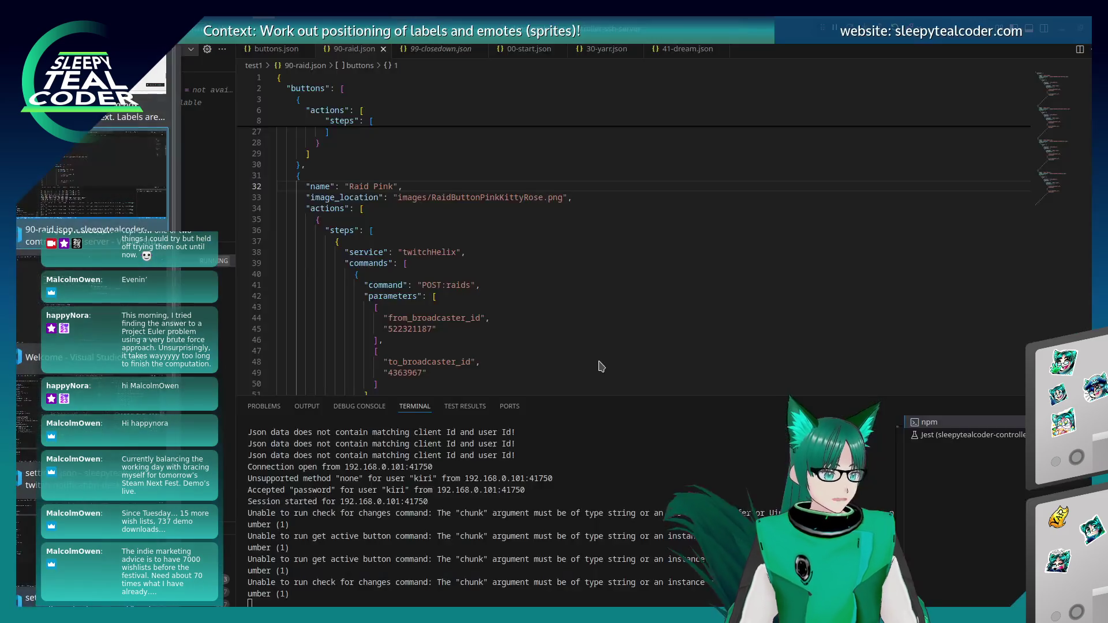
Start a new line 402 declaring var text_paragraph_line_size
{"action": "key", "text": "alt+Tab"}
{"action": "key", "text": "alt+Tab"}
{"action": "key", "text": "Tab"}
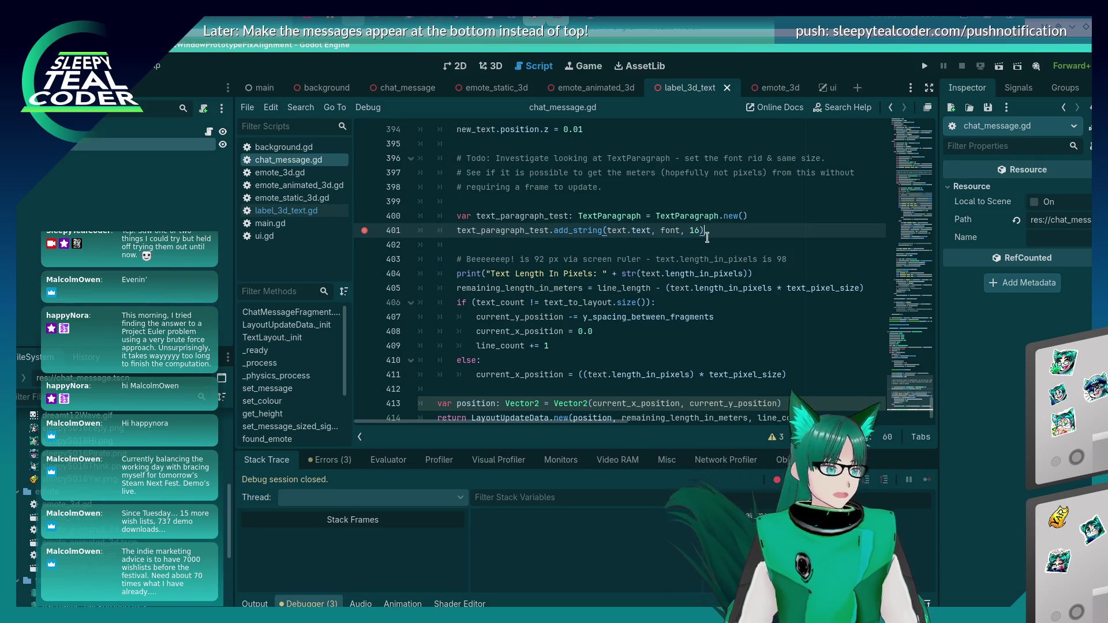
{"action": "key", "text": "Return"}
{"action": "type", "text": "tex"}
{"action": "key", "text": "BackSpace"}
{"action": "key", "text": "BackSpace"}
{"action": "key", "text": "BackSpace"}
{"action": "type", "text": "var"}
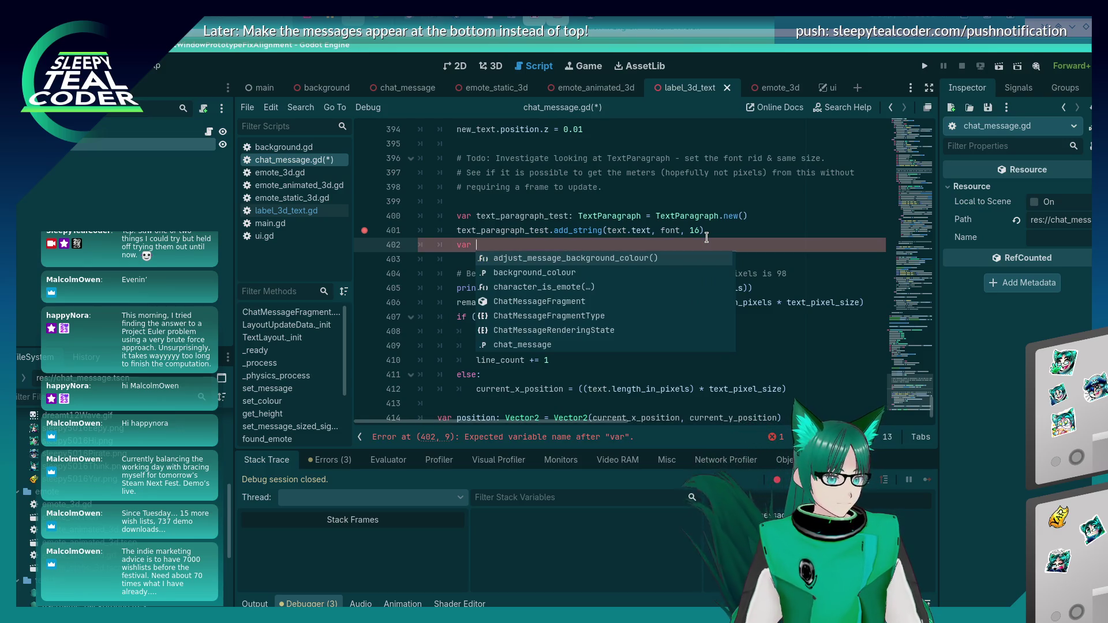
{"action": "type", "text": " tex"}
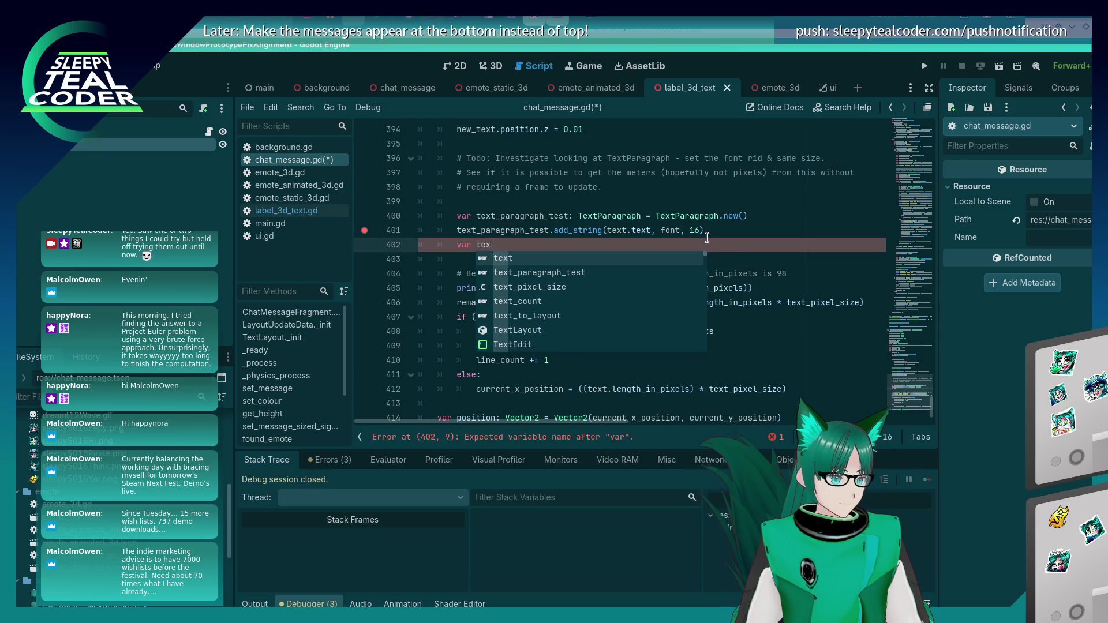
{"action": "type", "text": "t_paragraph"}
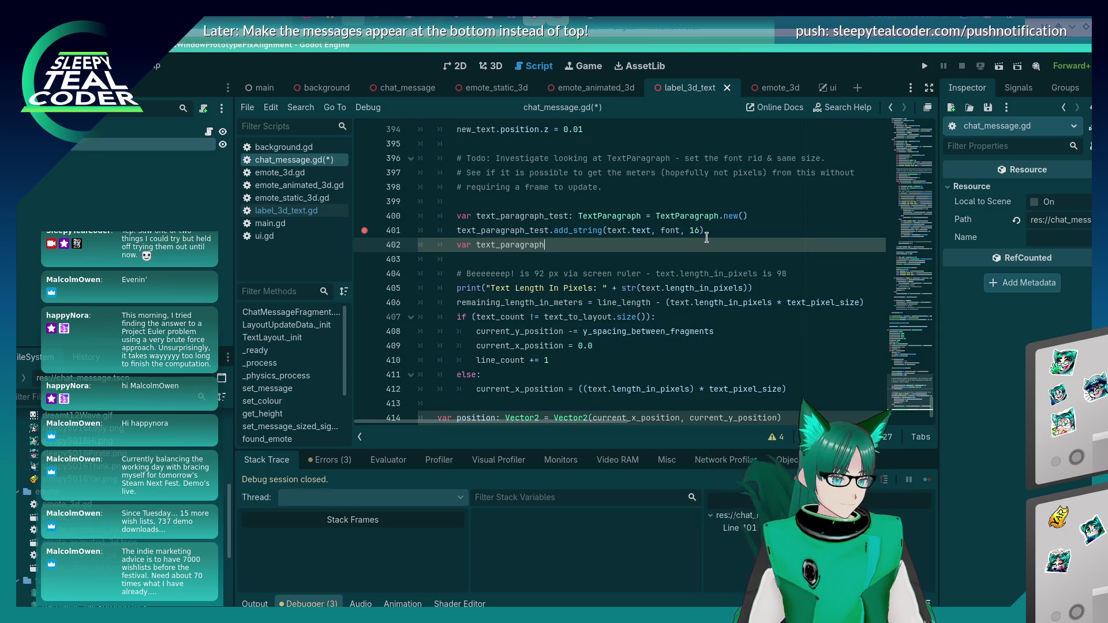
{"action": "type", "text": "_line_siz"}
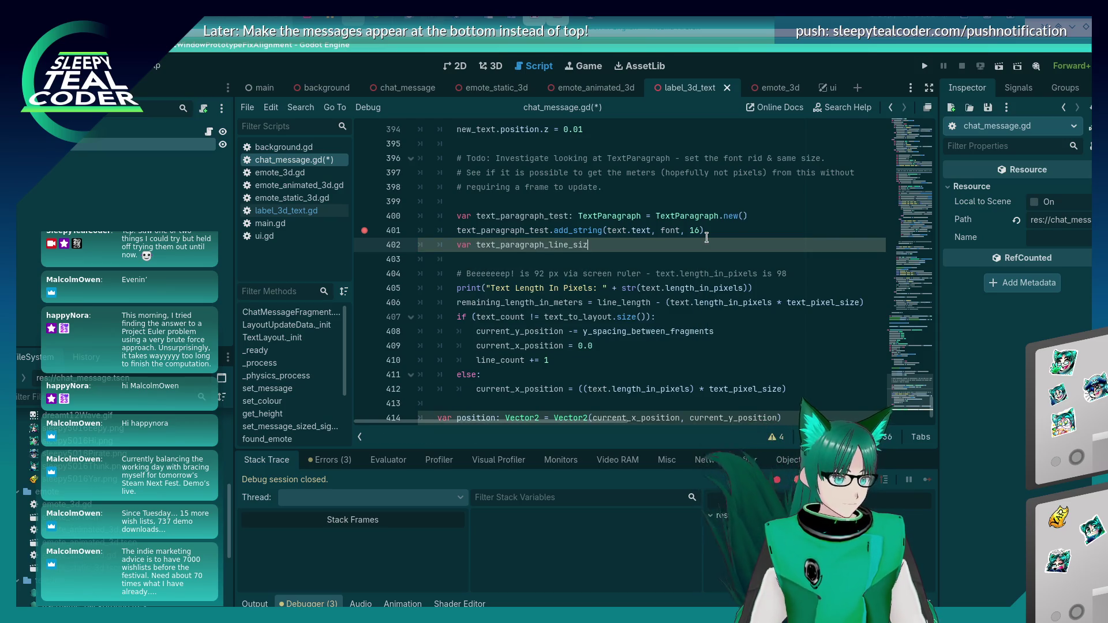
{"action": "type", "text": "e = tex"}
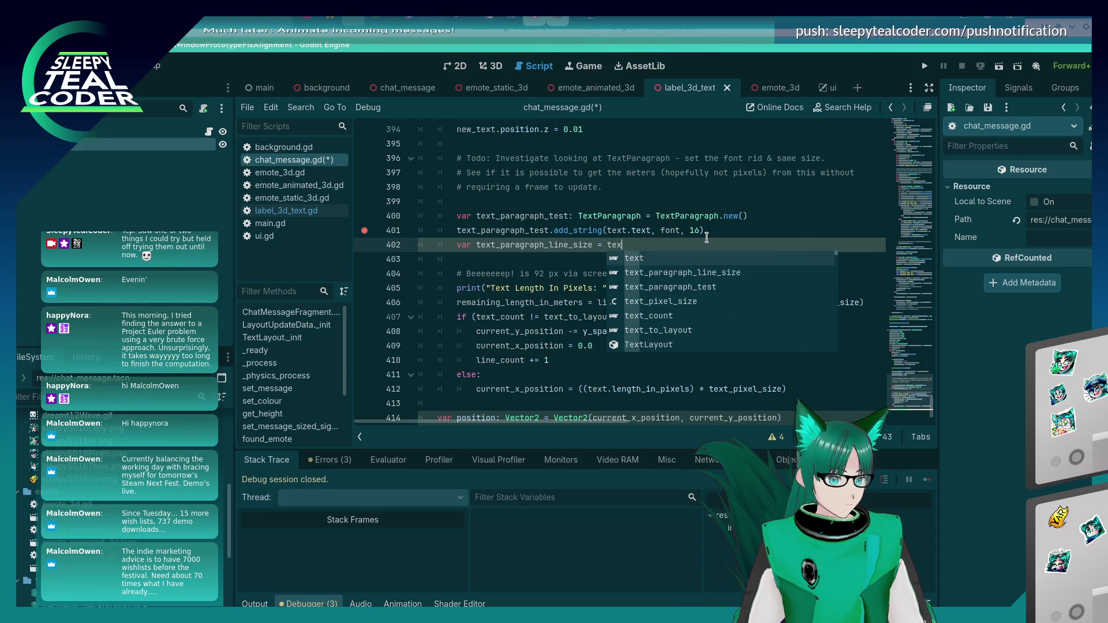
Complete it as text_paragraph_test.get_line_size(0) and save chat_message.gd
{"action": "key", "text": "Down"}
{"action": "key", "text": "Return"}
{"action": "type", "text": "."}
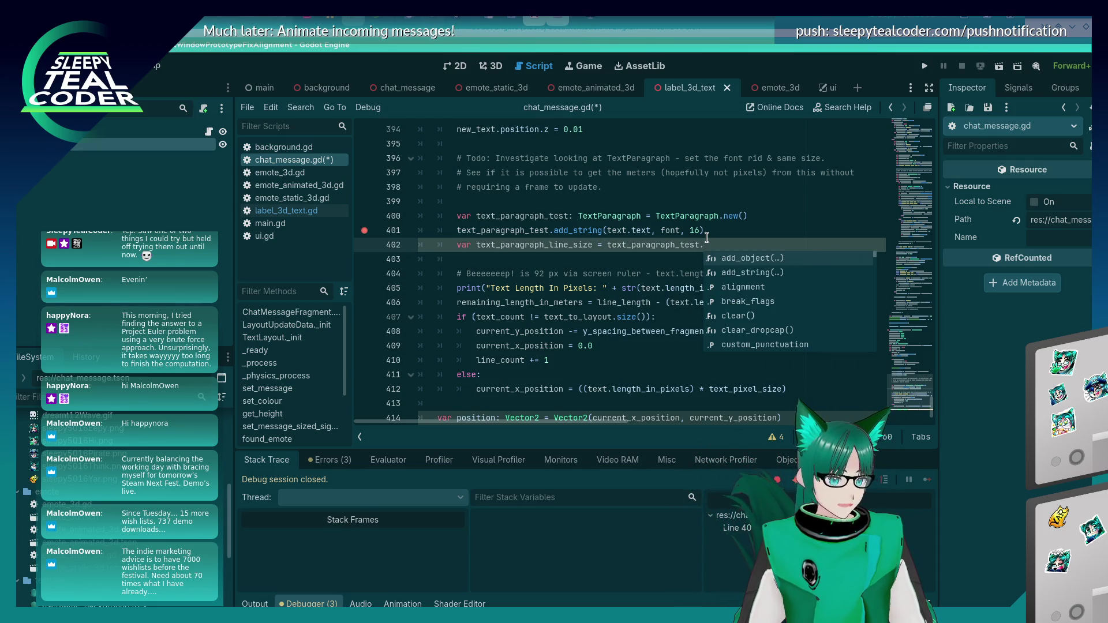
{"action": "type", "text": "get_line_"}
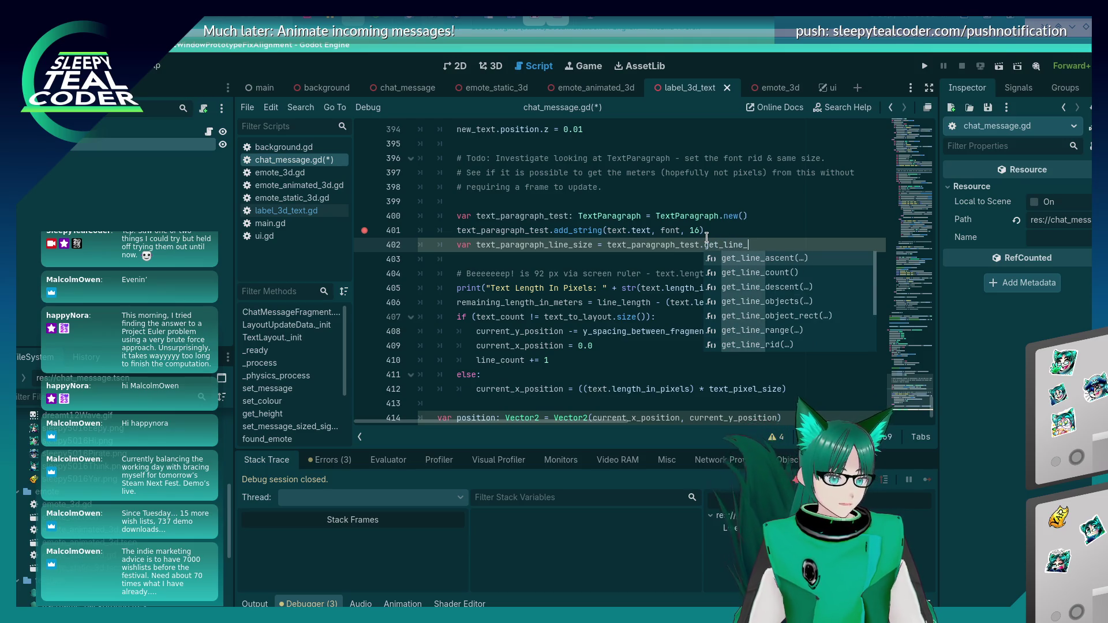
{"action": "type", "text": "si"}
{"action": "key", "text": "Return"}
{"action": "type", "text": "0"}
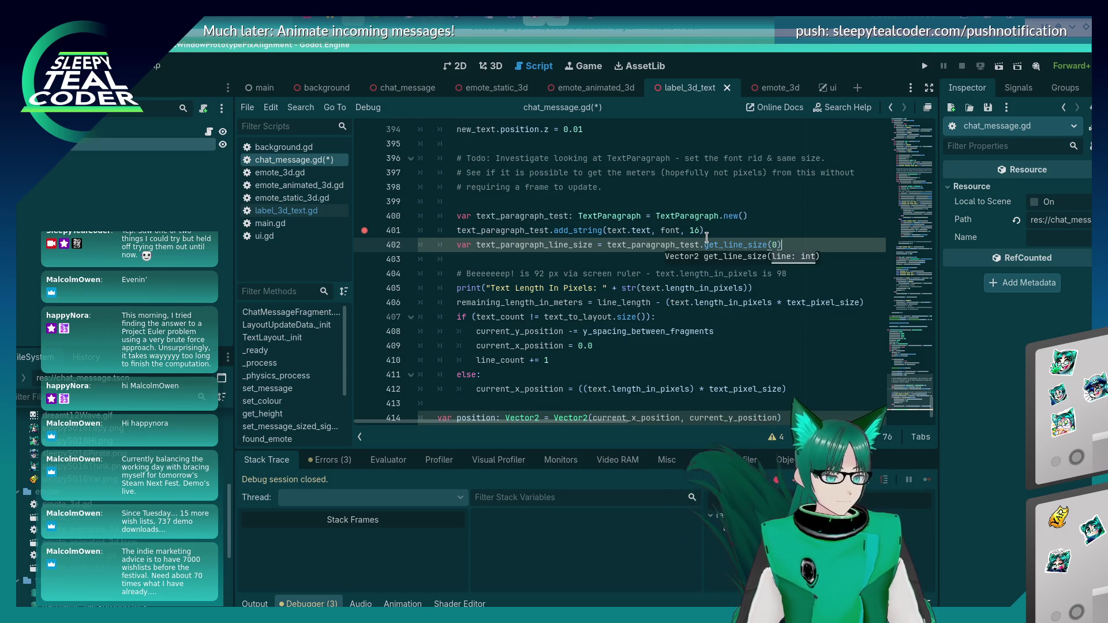
{"action": "left_click", "coordinate": [707, 237]}
{"action": "key", "text": "ctrl+s"}
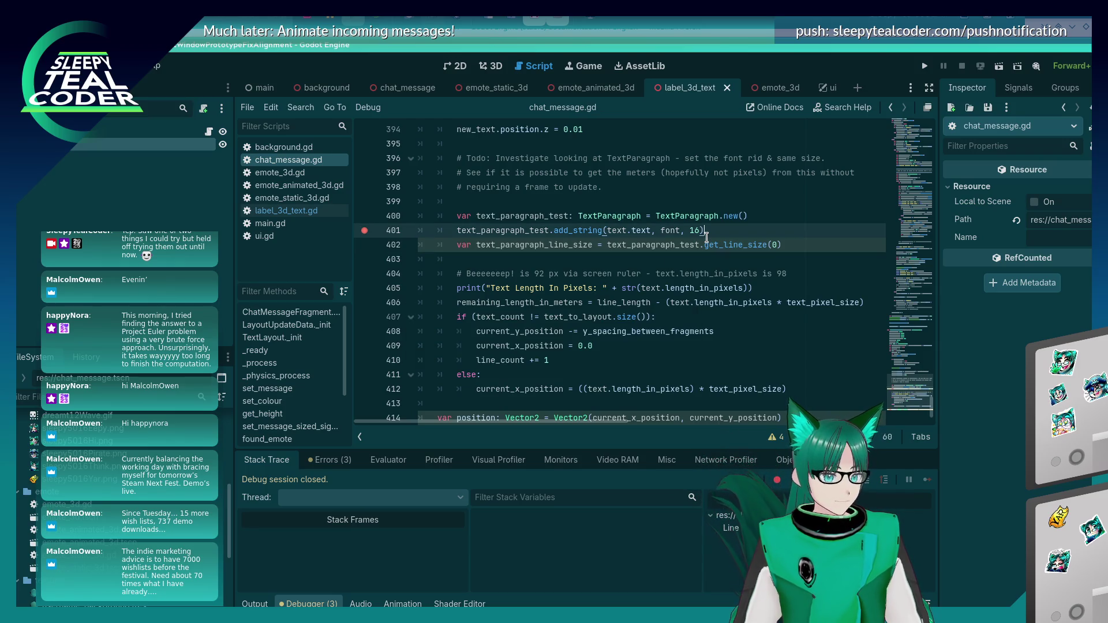
{"action": "mouse_move", "coordinate": [715, 246]}
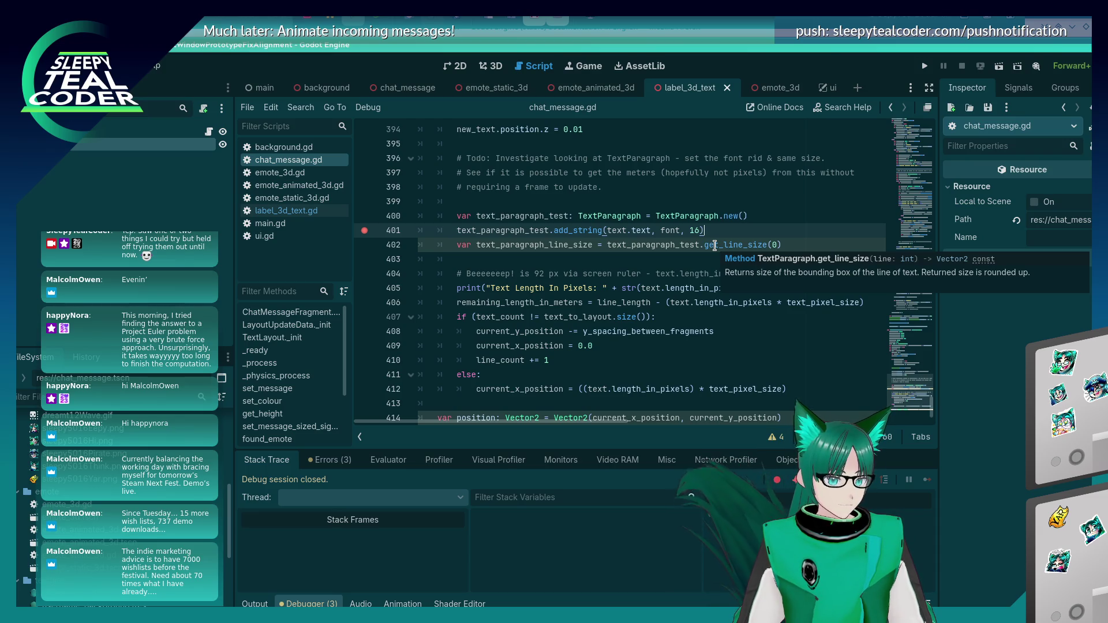
{"action": "left_click", "coordinate": [715, 245]}
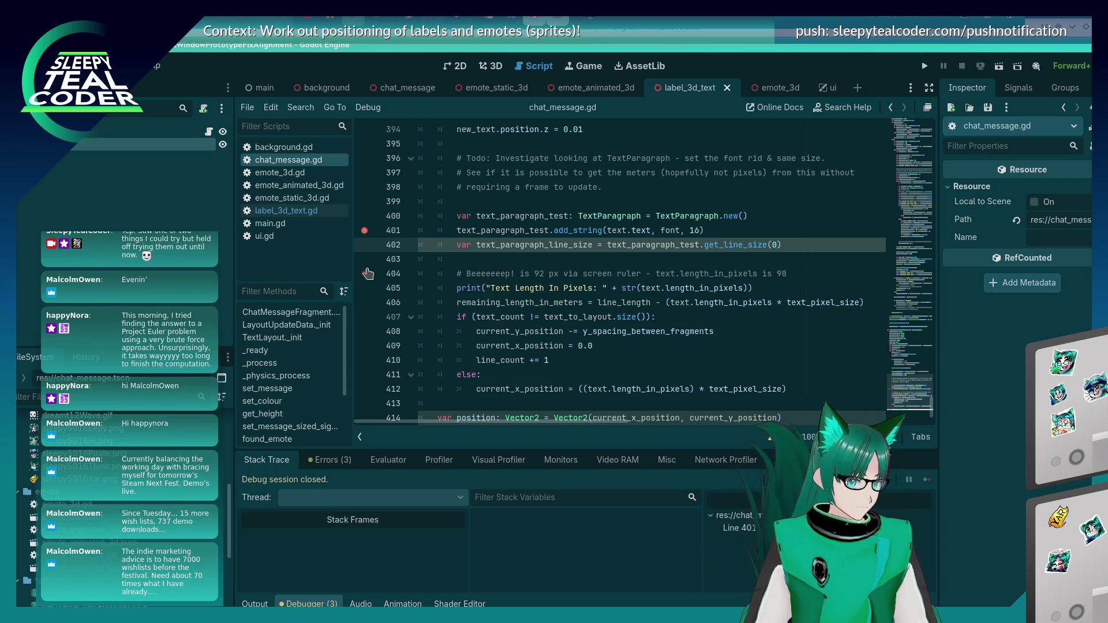
Move the breakpoint from line 401 to line 402 and run the project
{"action": "left_click", "coordinate": [364, 230]}
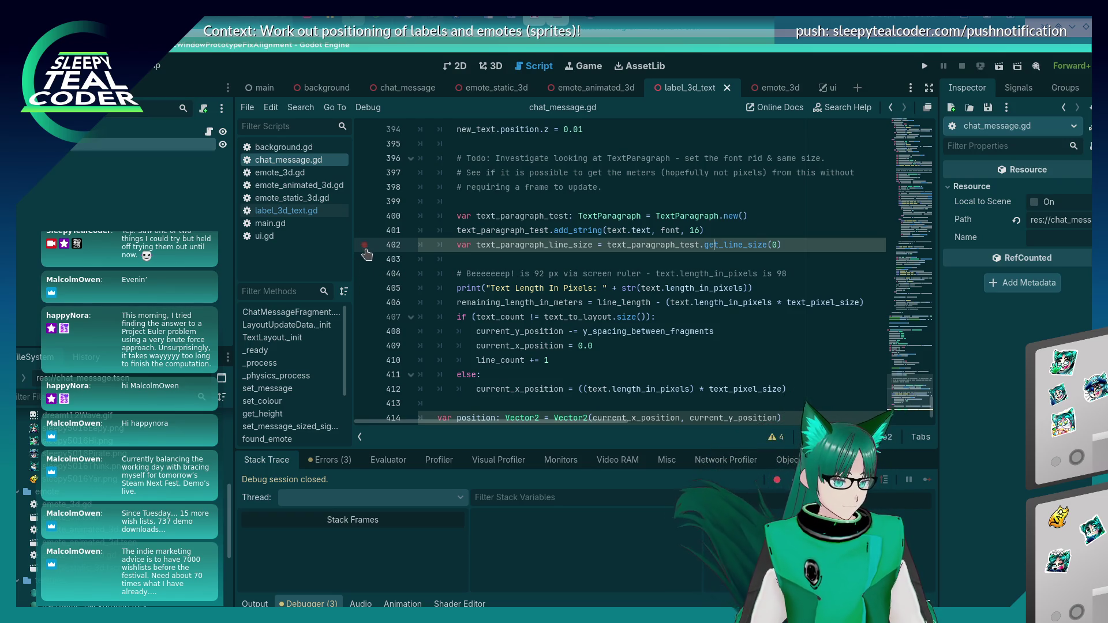
{"action": "left_click", "coordinate": [365, 246]}
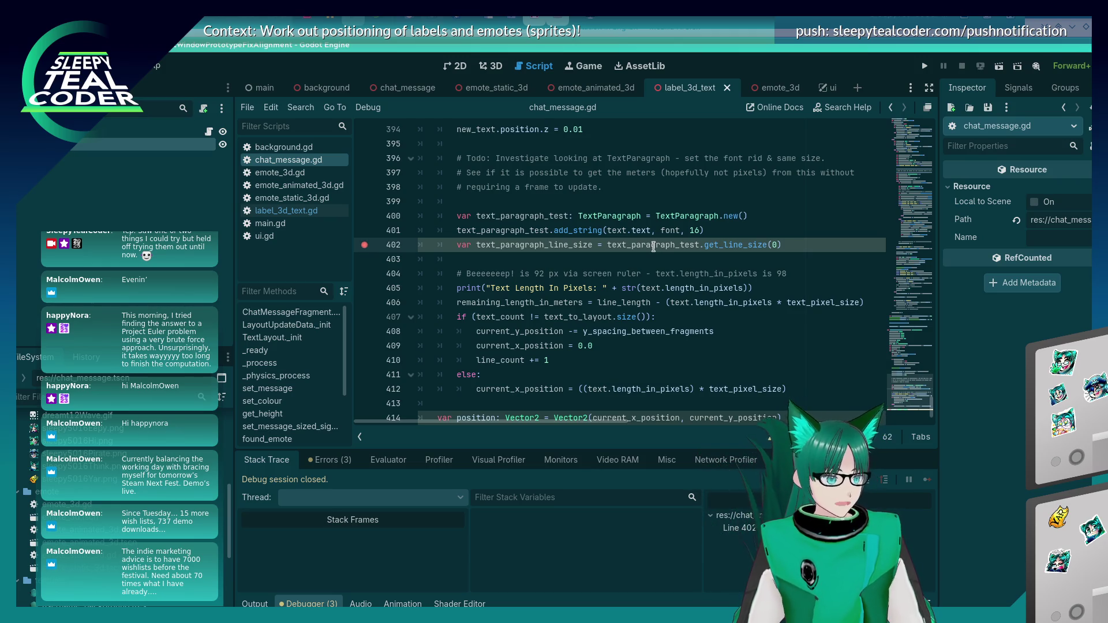
{"action": "key", "text": "alt+Tab"}
{"action": "key", "text": "alt+Tab"}
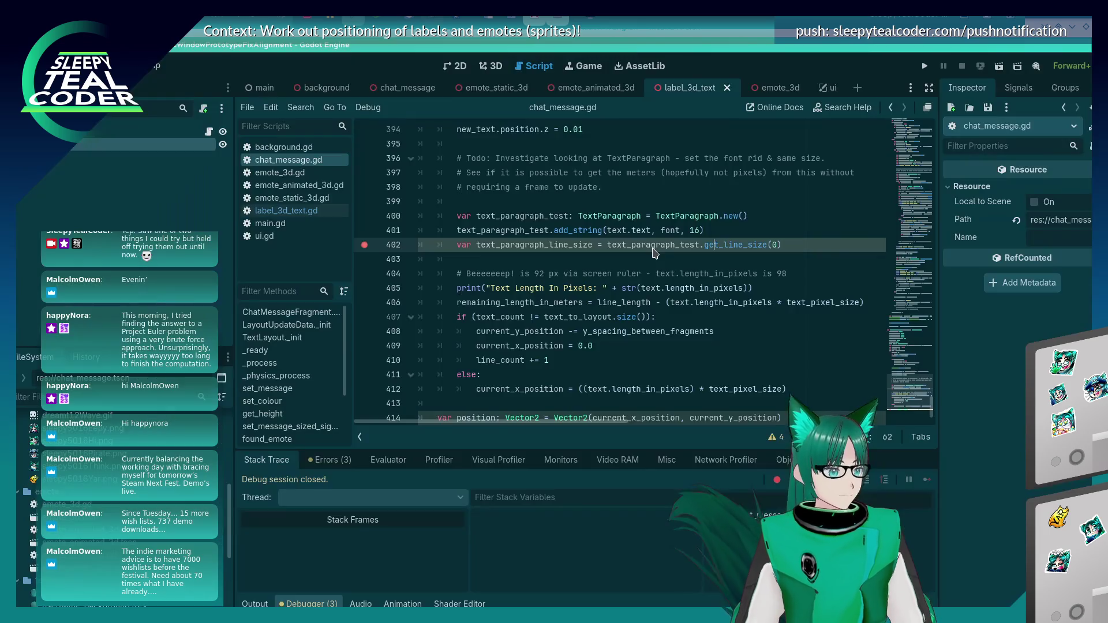
{"action": "key", "text": "alt+Tab"}
{"action": "key", "text": "alt+Tab"}
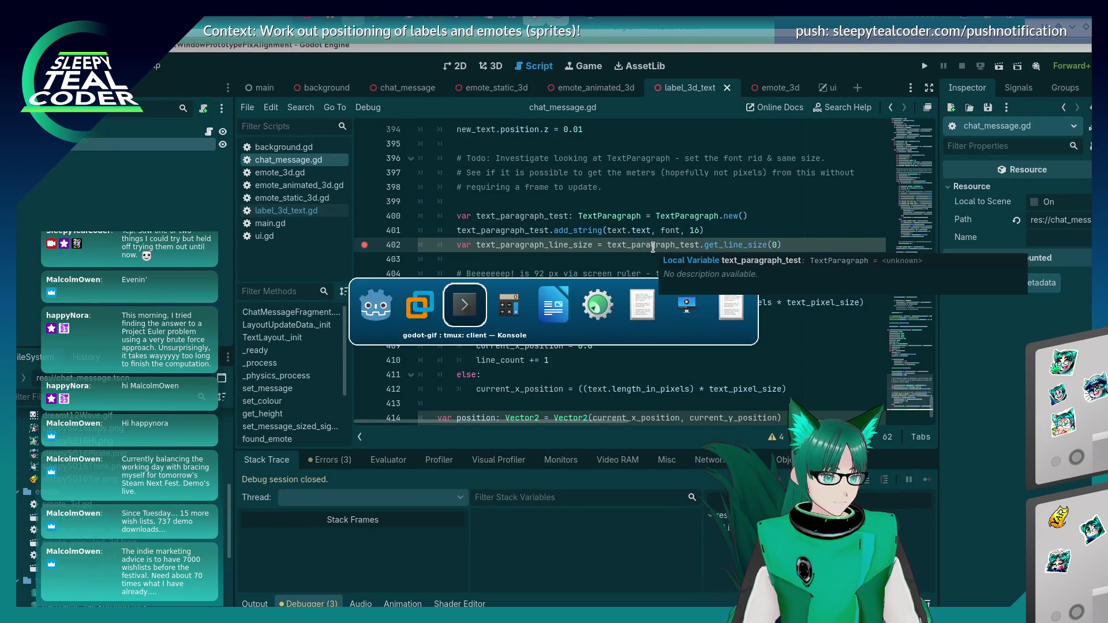
{"action": "key", "text": "alt+shift+Tab"}
{"action": "key", "text": "alt+shift+Tab"}
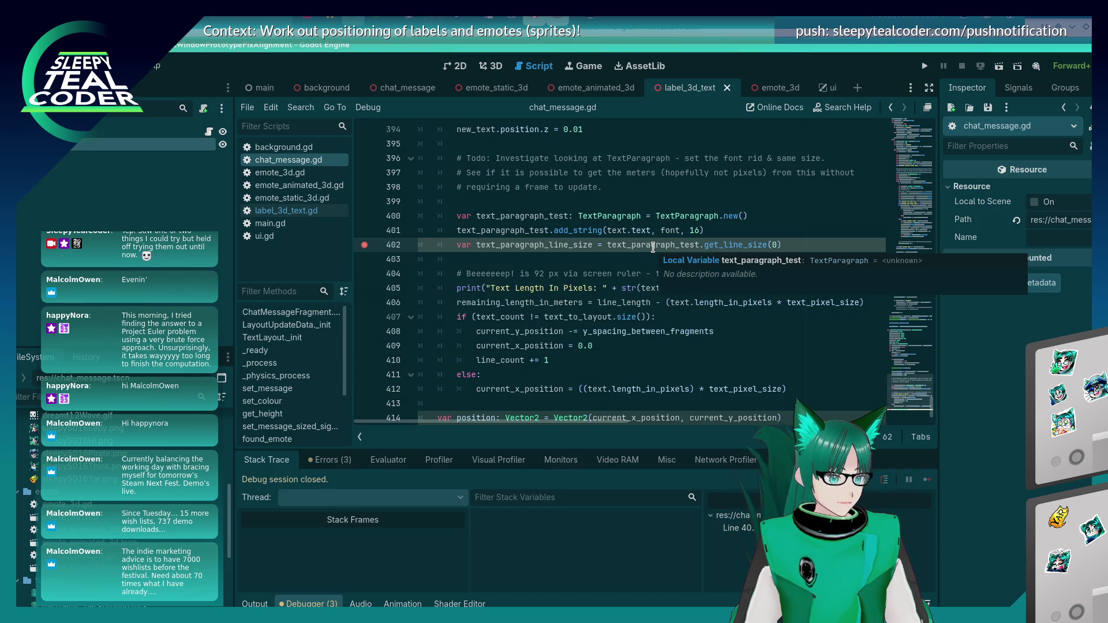
{"action": "left_click", "coordinate": [924, 65]}
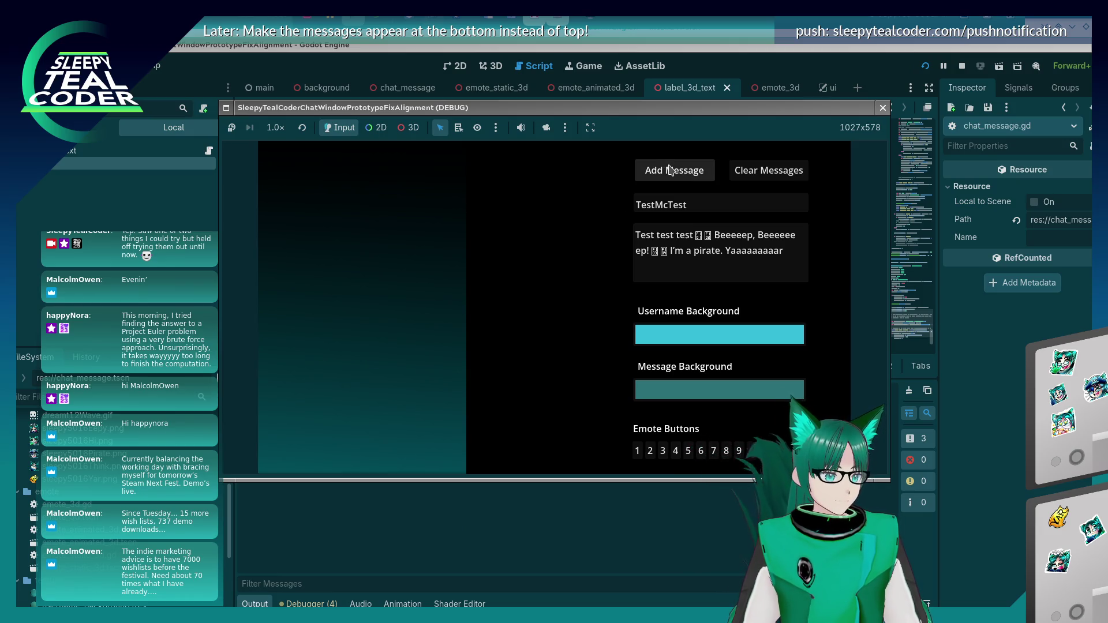
Add a chat message, step past line 402, and read text_paragraph_line_size as (71.0, 23.0)
{"action": "left_click", "coordinate": [670, 169]}
{"action": "mouse_move", "coordinate": [580, 270]}
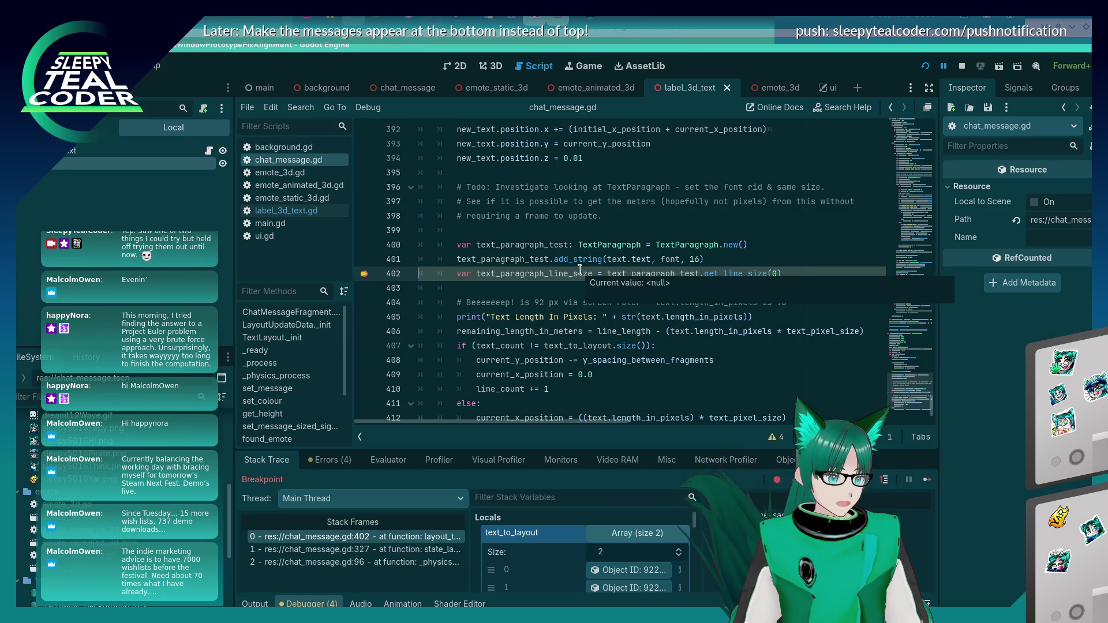
{"action": "key", "text": "F10"}
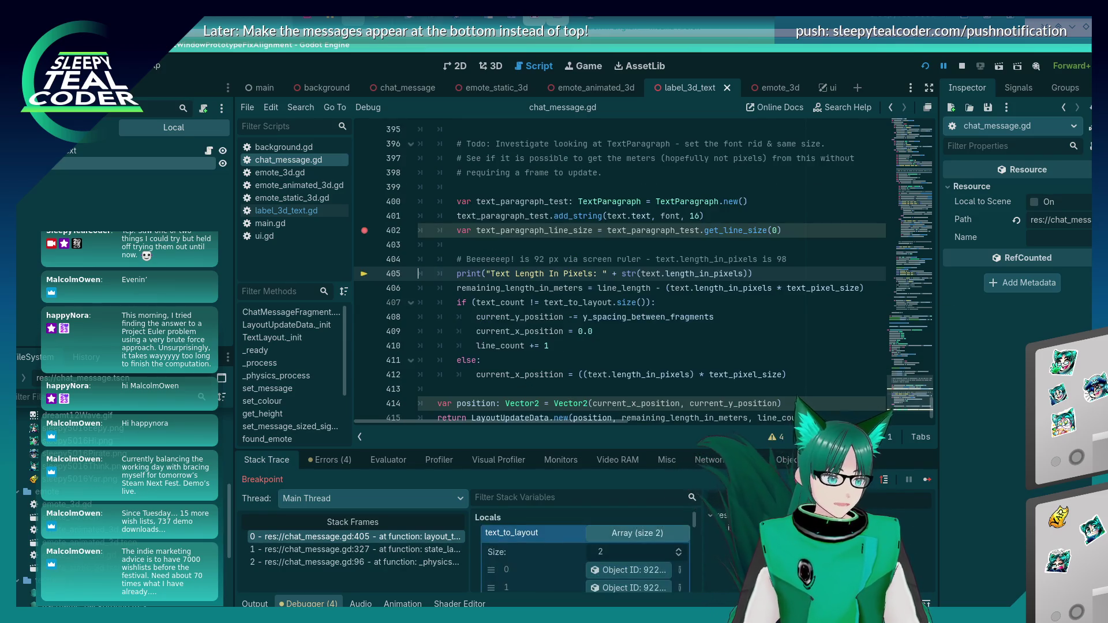
{"action": "mouse_move", "coordinate": [540, 229]}
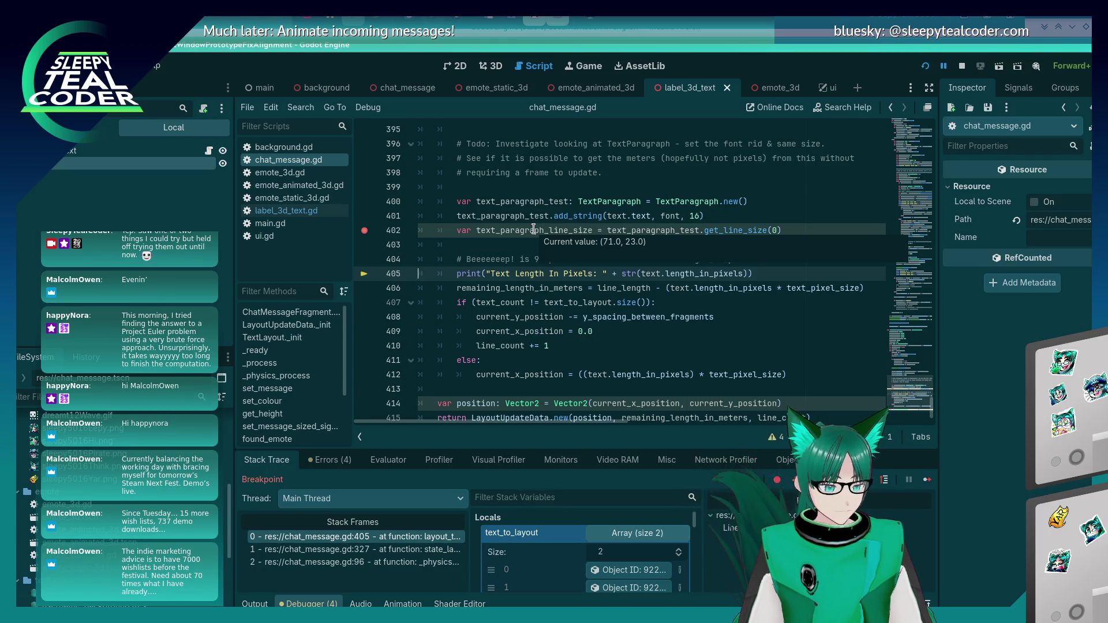
{"action": "left_click", "coordinate": [533, 230]}
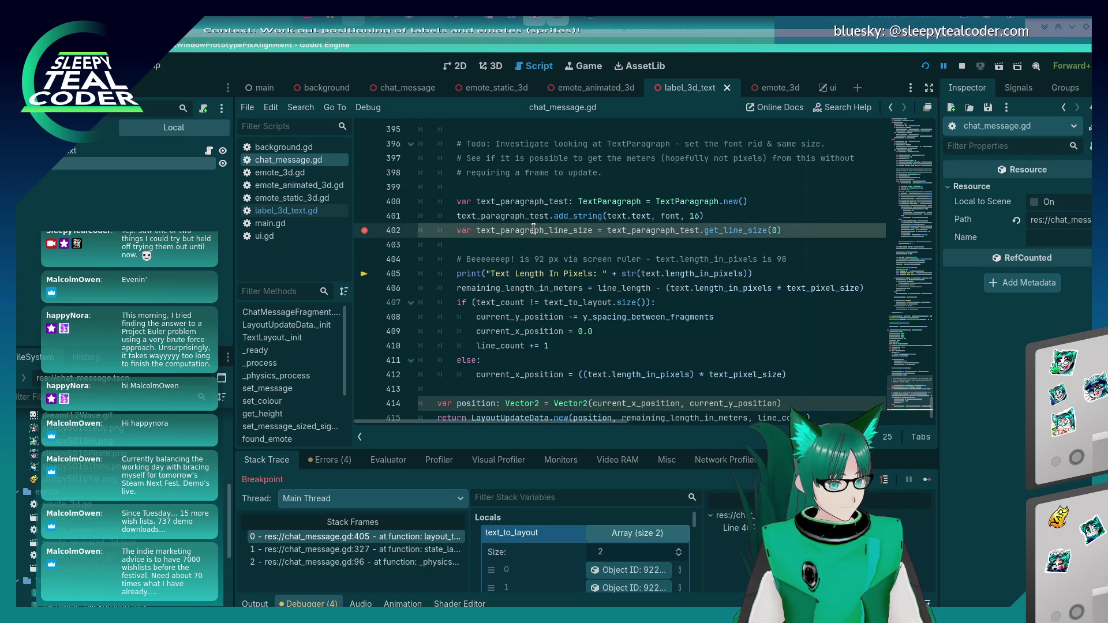
{"action": "mouse_move", "coordinate": [528, 228]}
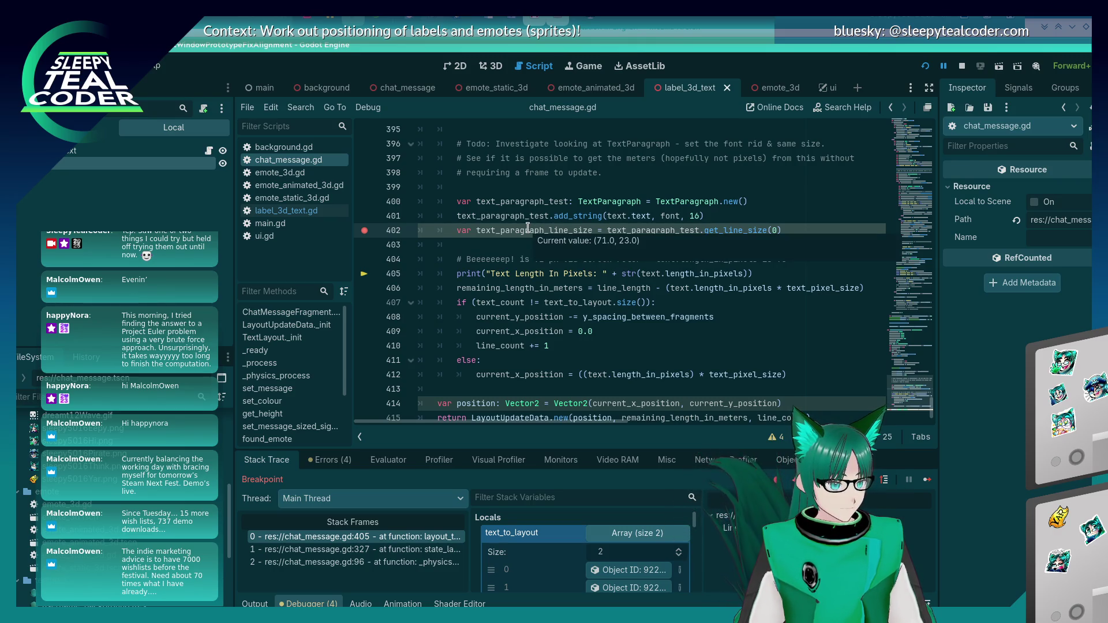
{"action": "scroll", "coordinate": [528, 229], "scroll_direction": "up", "scroll_amount": 2}
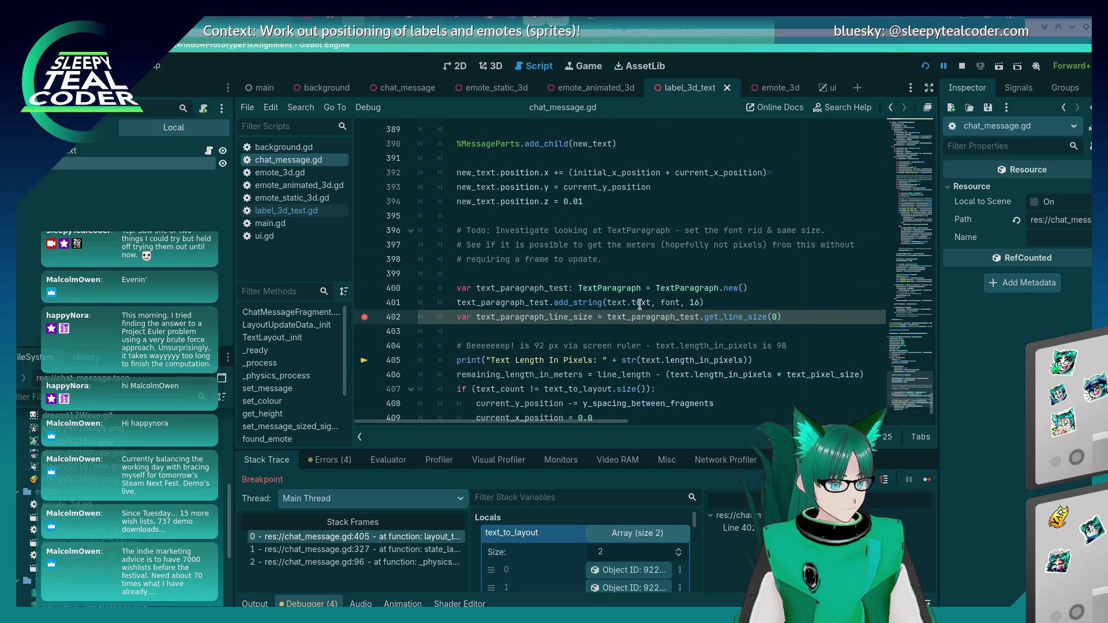
Continue execution until the line 402 breakpoint hits again
{"action": "mouse_move", "coordinate": [640, 305]}
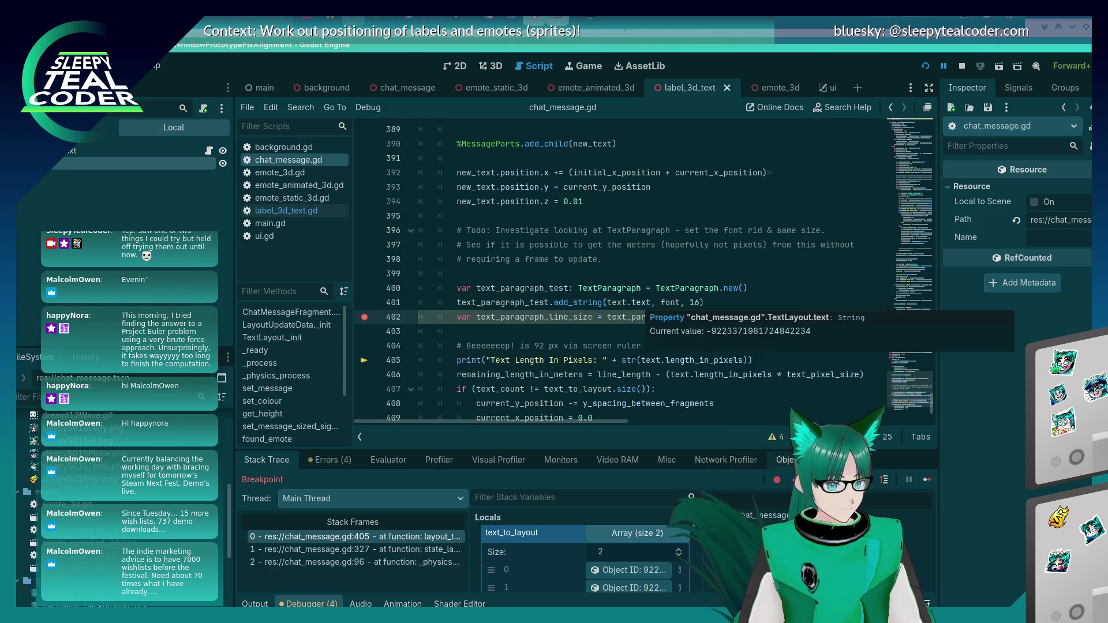
{"action": "left_click", "coordinate": [928, 482]}
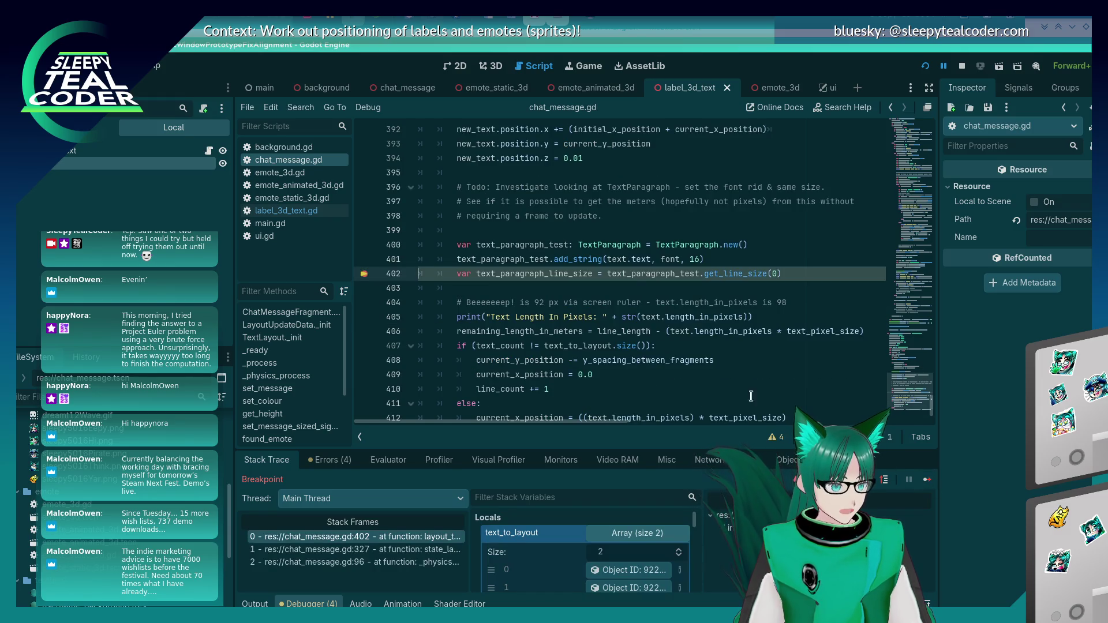
{"action": "mouse_move", "coordinate": [635, 261]}
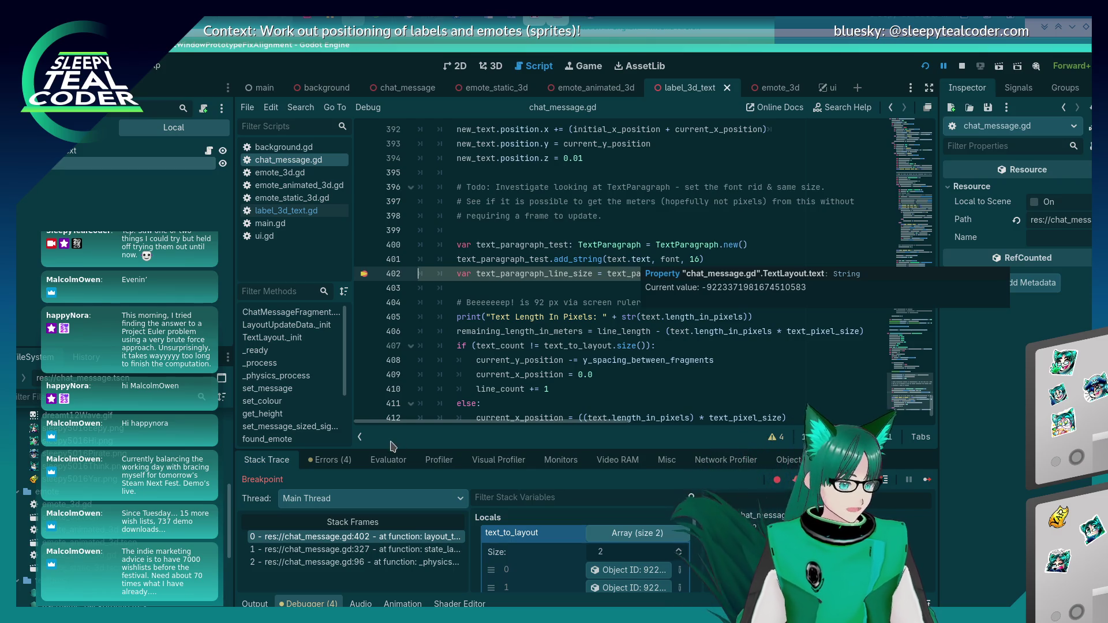
{"action": "left_click", "coordinate": [388, 460]}
Evaluate text.text to confirm the measured fragment is Beeeeeeep!
{"action": "left_click", "coordinate": [406, 482]}
{"action": "type", "text": "text.text"}
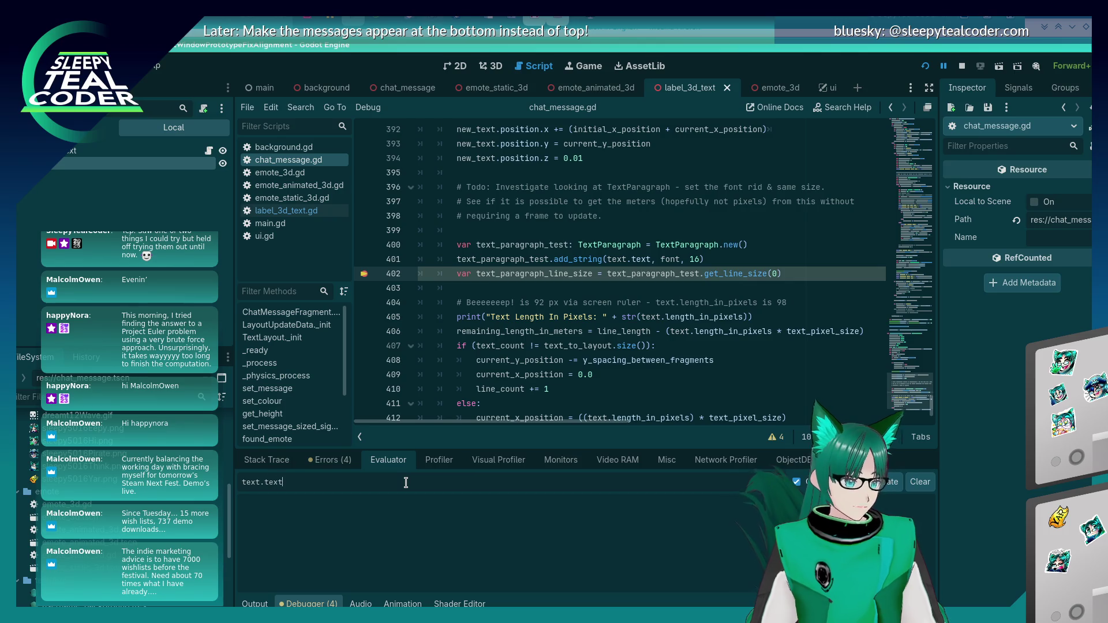
{"action": "key", "text": "Return"}
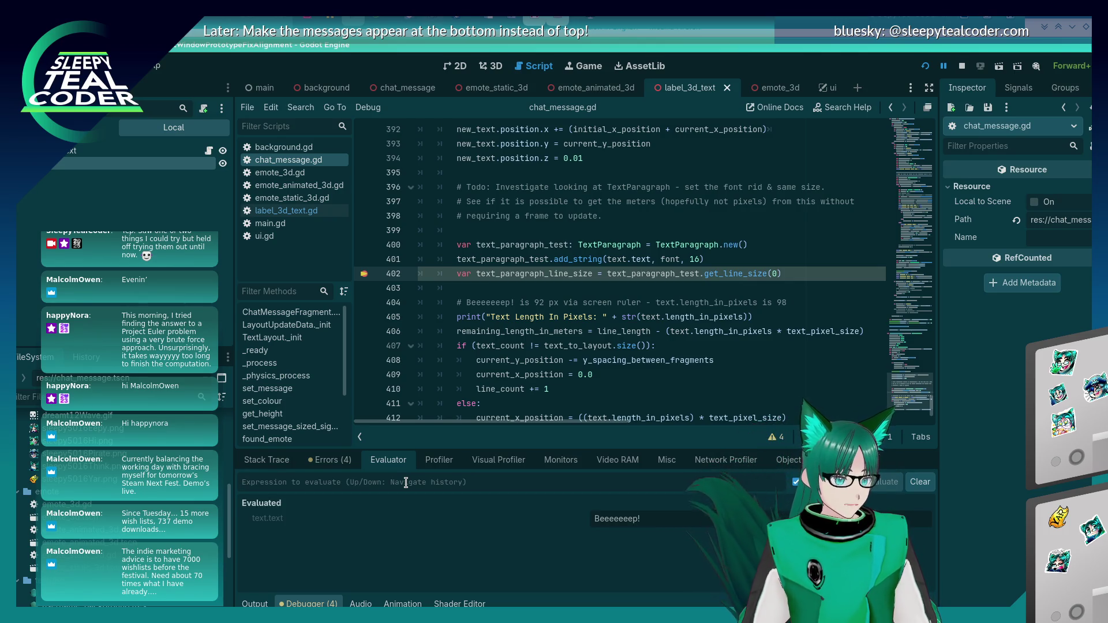
Correct the pixel number in the line 404 comment and step over to line 405
{"action": "left_click", "coordinate": [595, 294]}
{"action": "double_click", "coordinate": [584, 278]}
{"action": "left_click", "coordinate": [598, 296]}
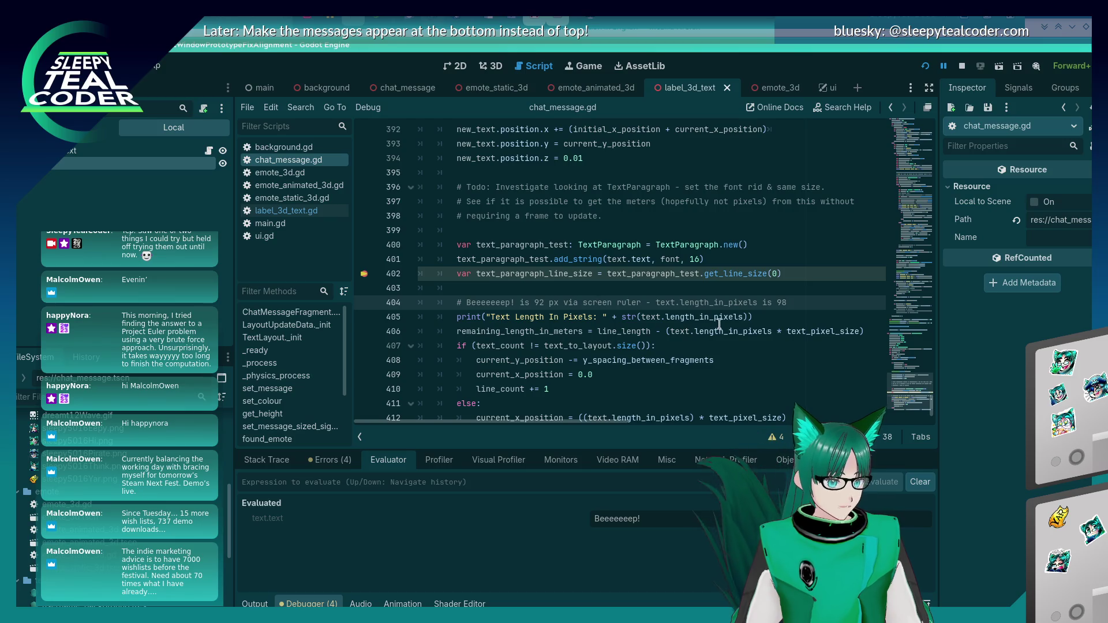
{"action": "type", "text": "8"}
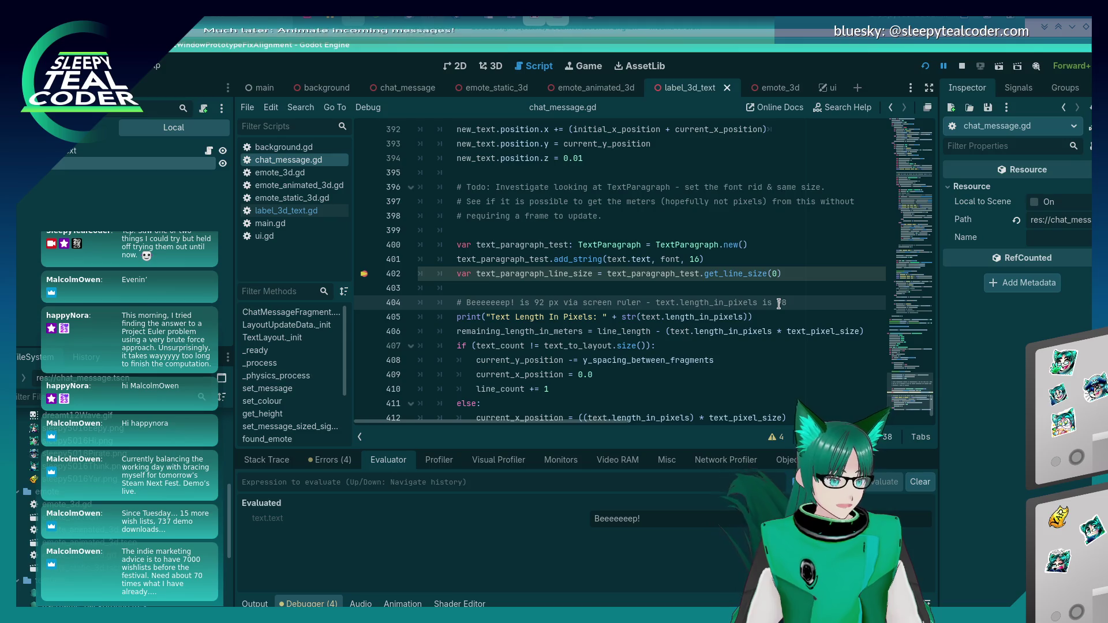
{"action": "left_click", "coordinate": [261, 461]}
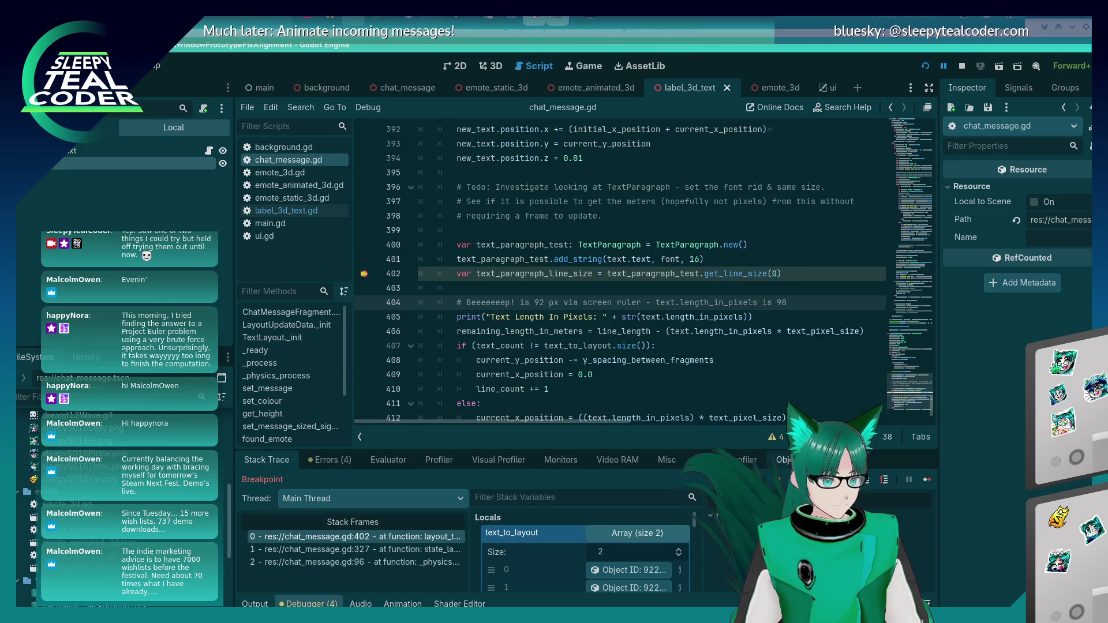
{"action": "left_click", "coordinate": [866, 482]}
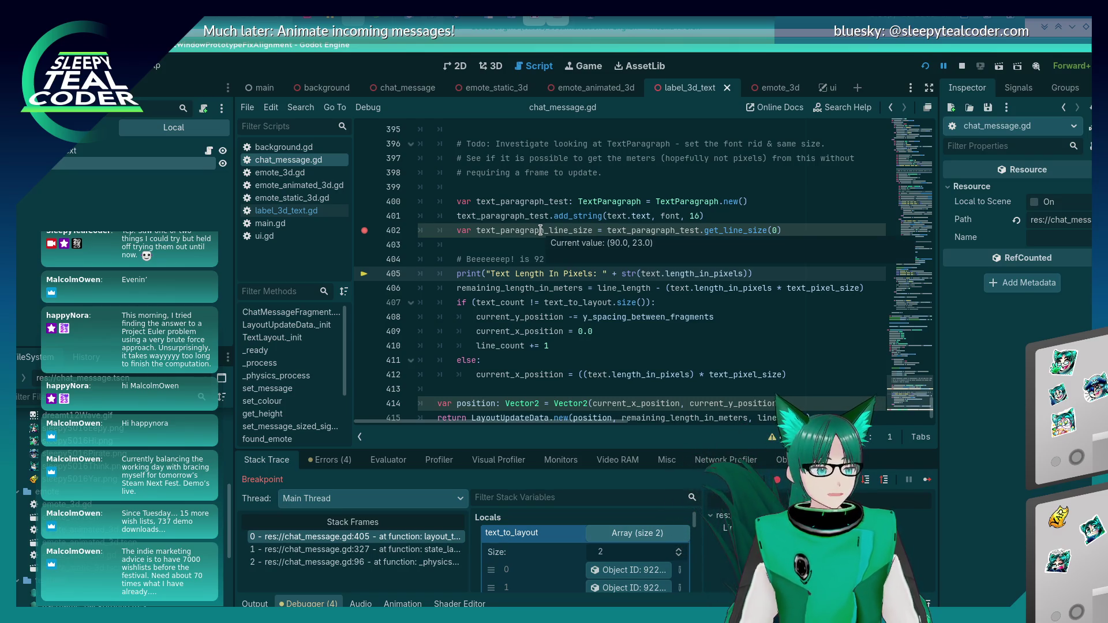
Resume execution and reposition the running game window over the editor
{"action": "left_click", "coordinate": [925, 482]}
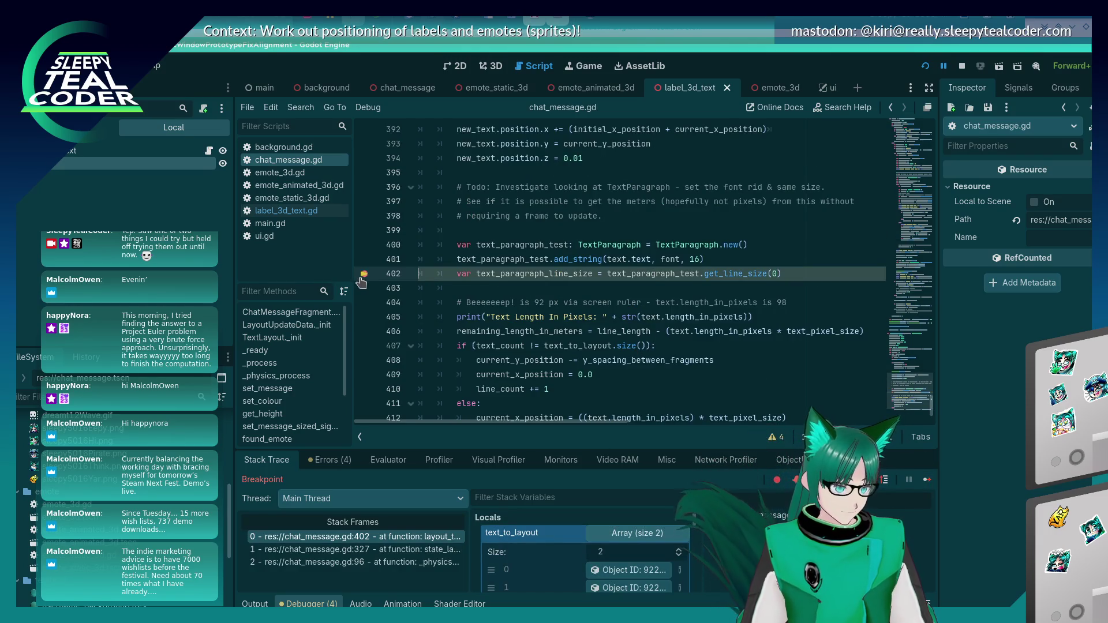
{"action": "left_click", "coordinate": [928, 484]}
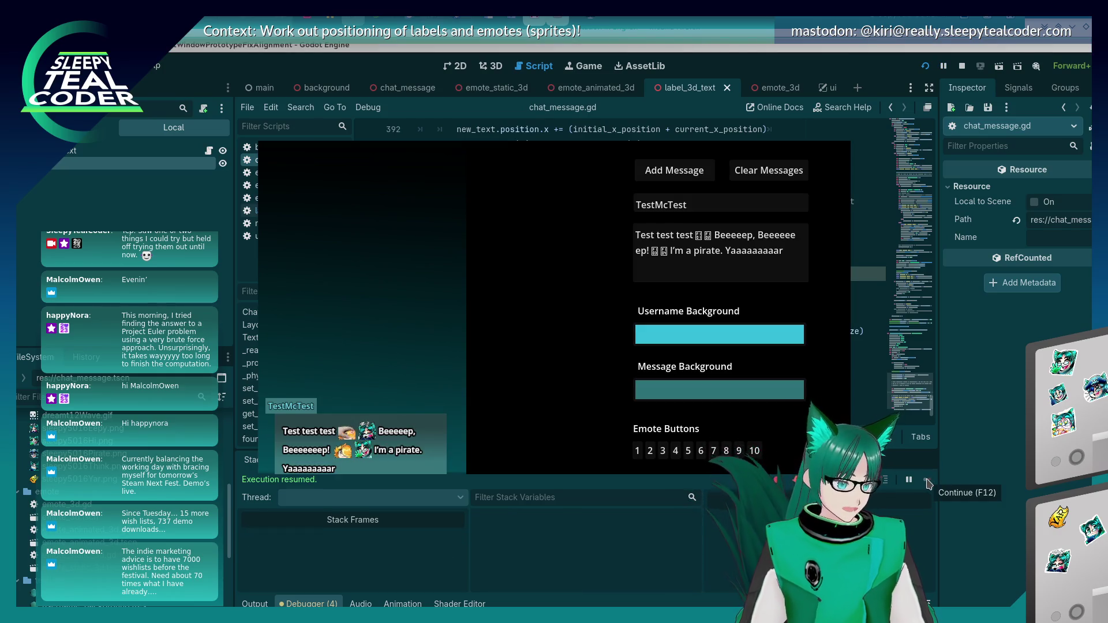
{"action": "mouse_move", "coordinate": [453, 277]}
{"action": "left_mouse_down"}
{"action": "mouse_move", "coordinate": [580, 252]}
{"action": "mouse_move", "coordinate": [521, 254]}
{"action": "left_mouse_up"}
{"action": "key", "text": "alt+Tab"}
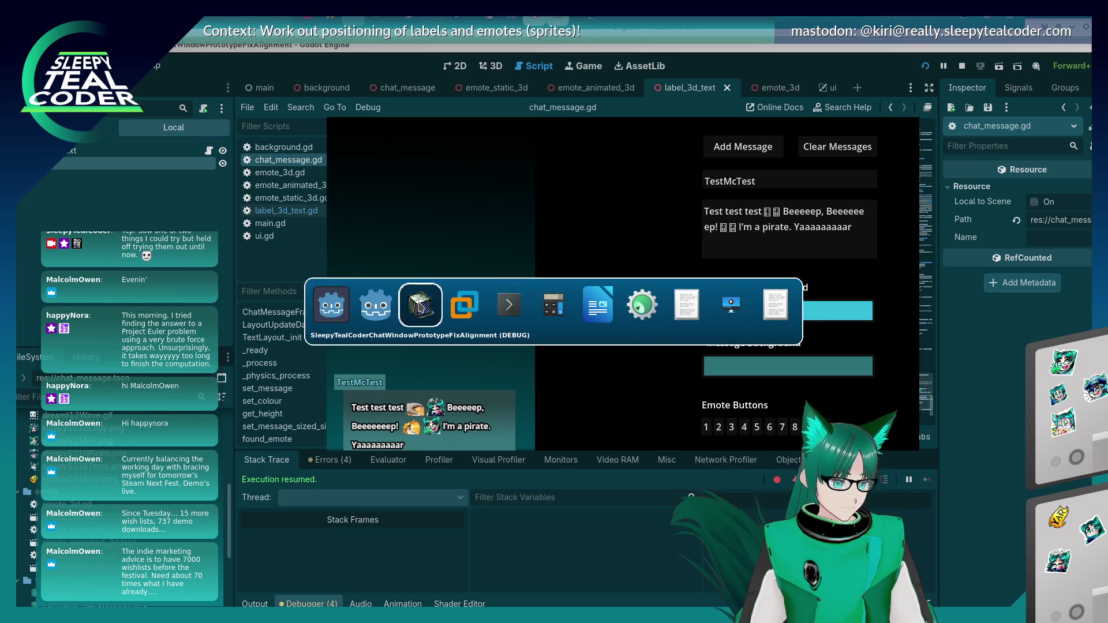
{"action": "left_click", "coordinate": [420, 306]}
{"action": "left_click", "coordinate": [512, 110]}
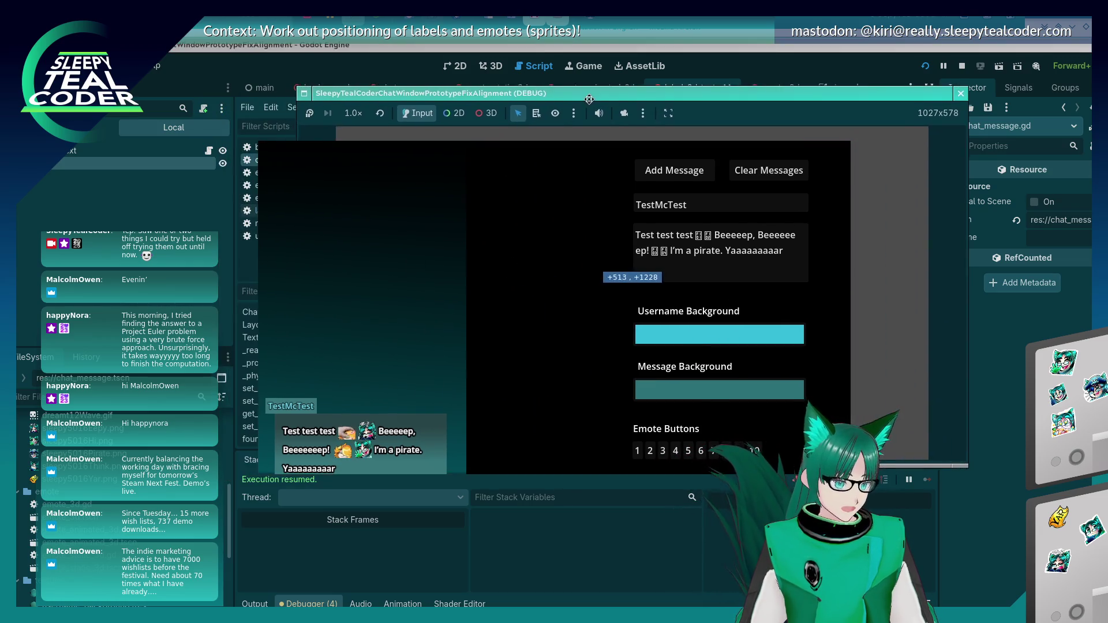
{"action": "left_click", "coordinate": [615, 117]}
{"action": "left_click", "coordinate": [478, 116]}
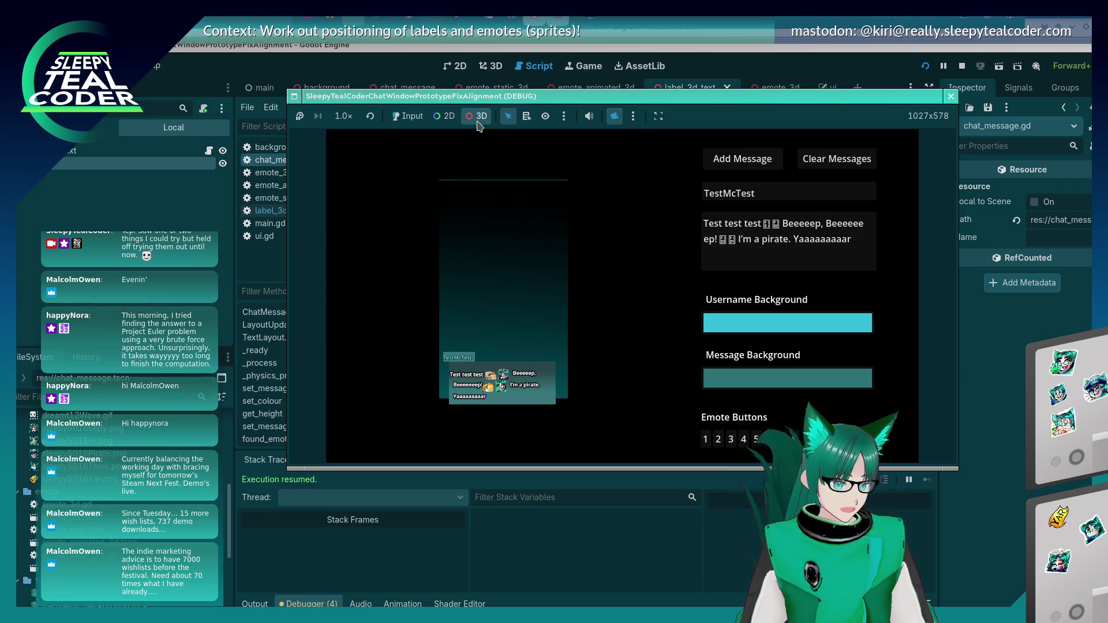
{"action": "scroll", "coordinate": [517, 268], "scroll_direction": "up", "scroll_amount": 3}
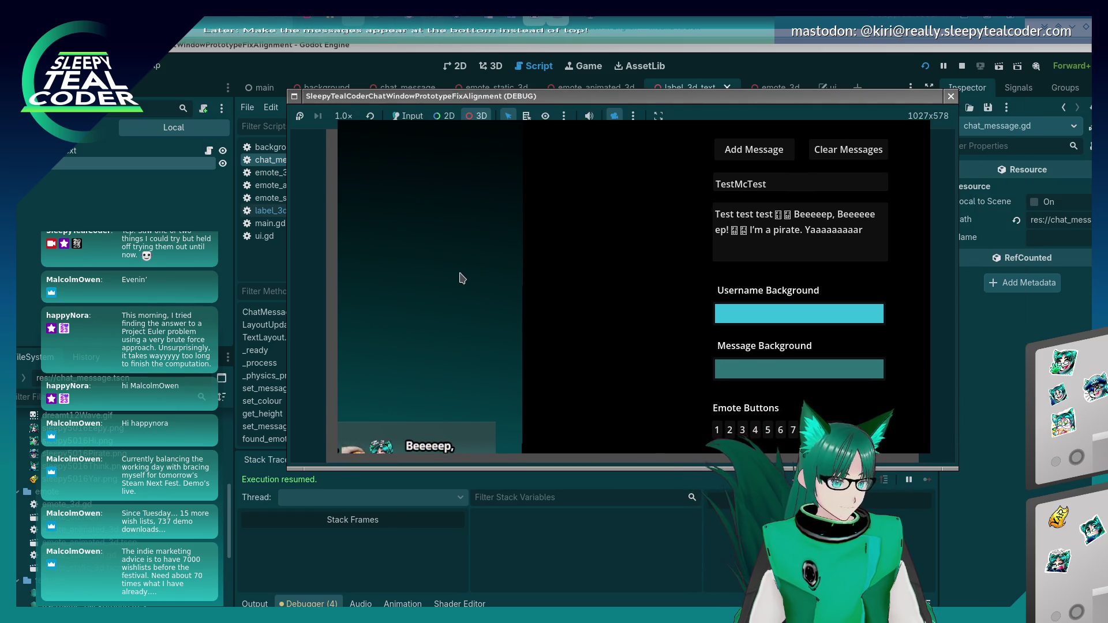
{"action": "left_click", "coordinate": [302, 244]}
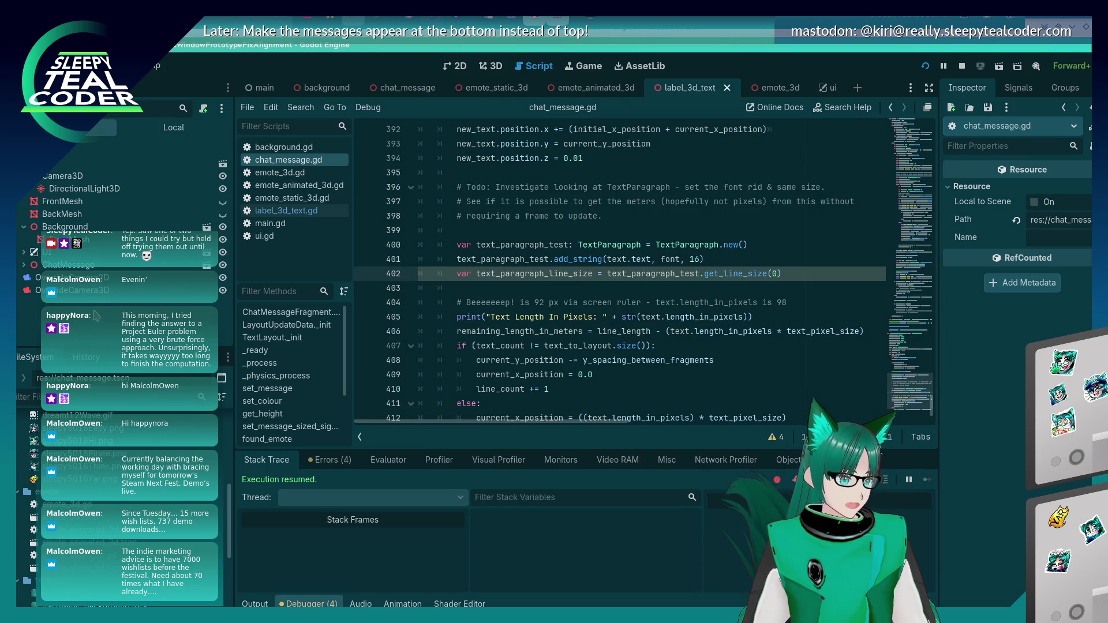
{"action": "left_click", "coordinate": [73, 290]}
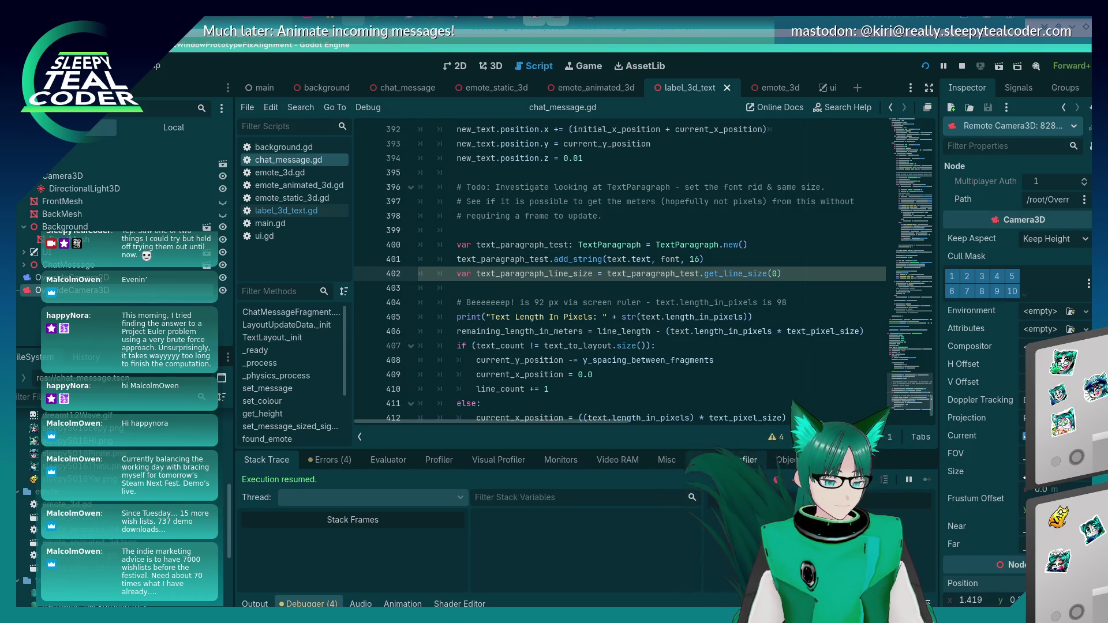
Measure the Beeeeeep! fragment's pixel width with a screen ruler over the chat message
{"action": "key", "text": "alt+Tab"}
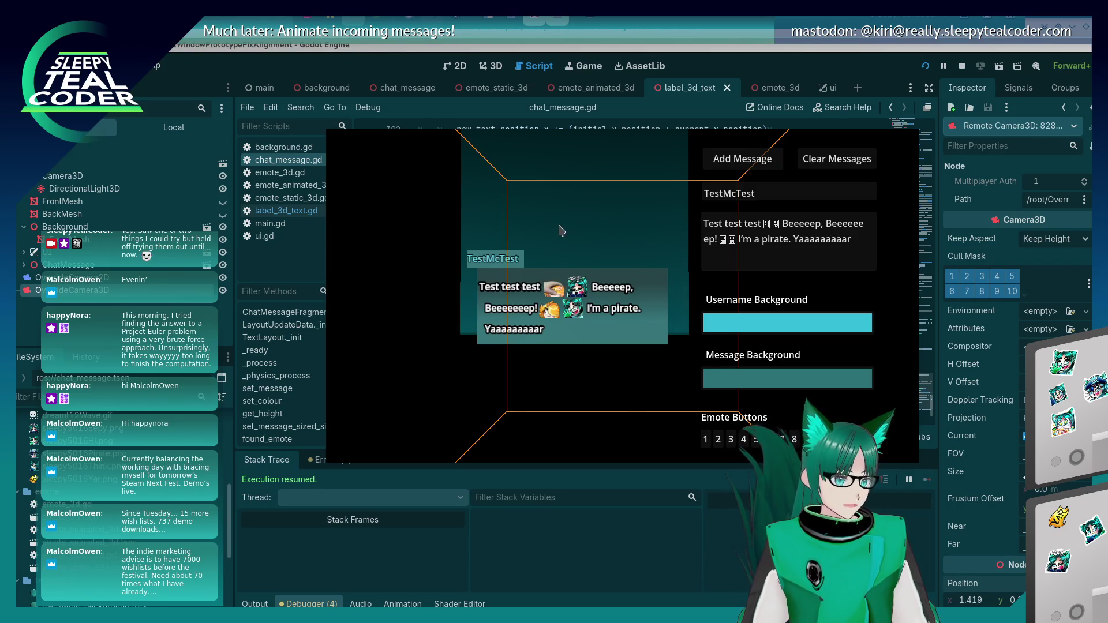
{"action": "left_click_drag", "start_coordinate": [573, 237], "coordinate": [629, 242]}
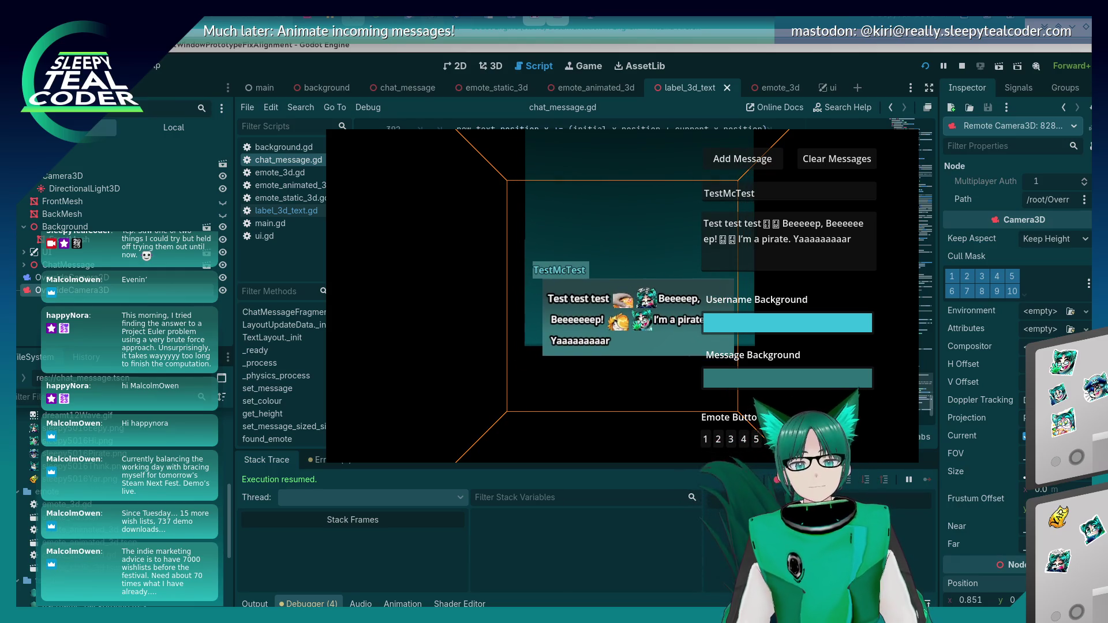
{"action": "mouse_move", "coordinate": [796, 173]}
{"action": "left_mouse_down"}
{"action": "mouse_move", "coordinate": [783, 203]}
{"action": "mouse_move", "coordinate": [647, 310]}
{"action": "left_mouse_up"}
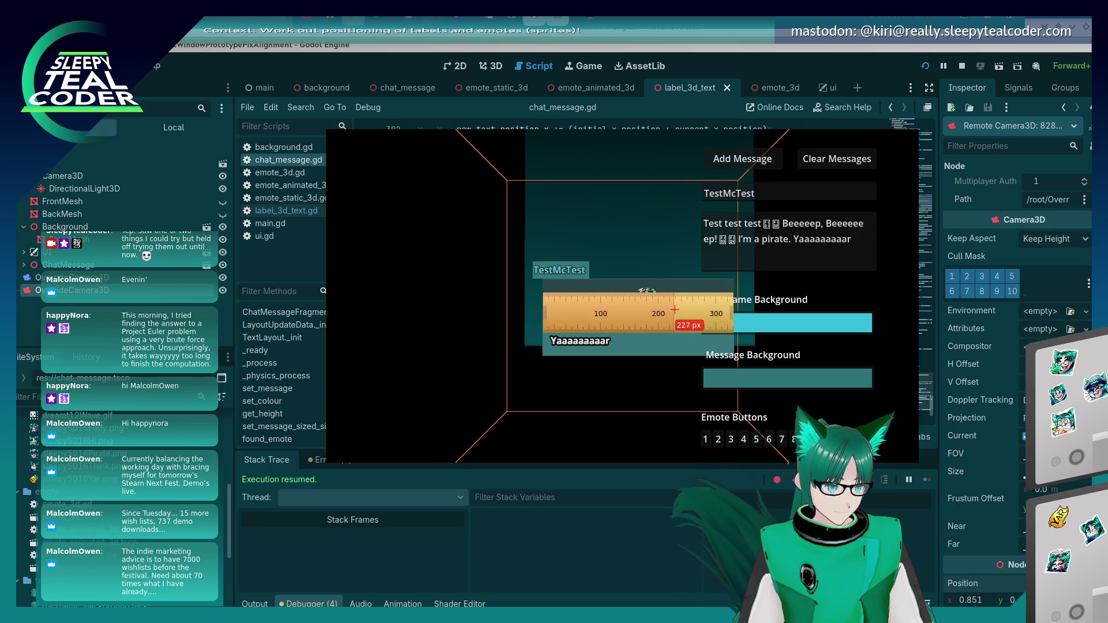
{"action": "key", "text": "Down"}
{"action": "key", "text": "Down"}
{"action": "key", "text": "Down"}
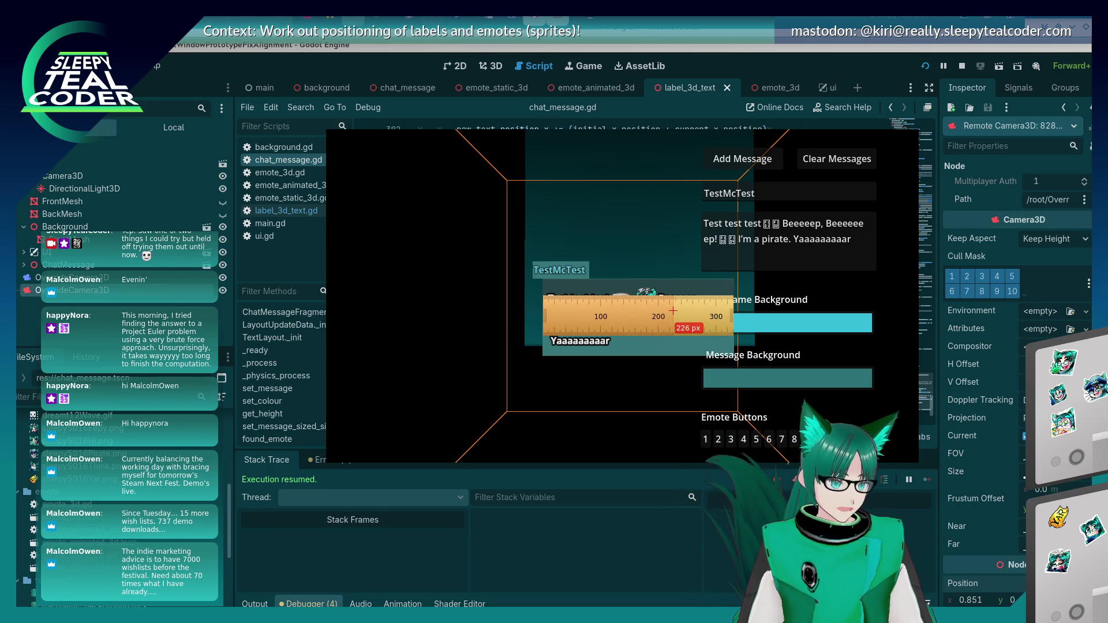
{"action": "key", "text": "Down"}
{"action": "key", "text": "Down"}
{"action": "key", "text": "Down"}
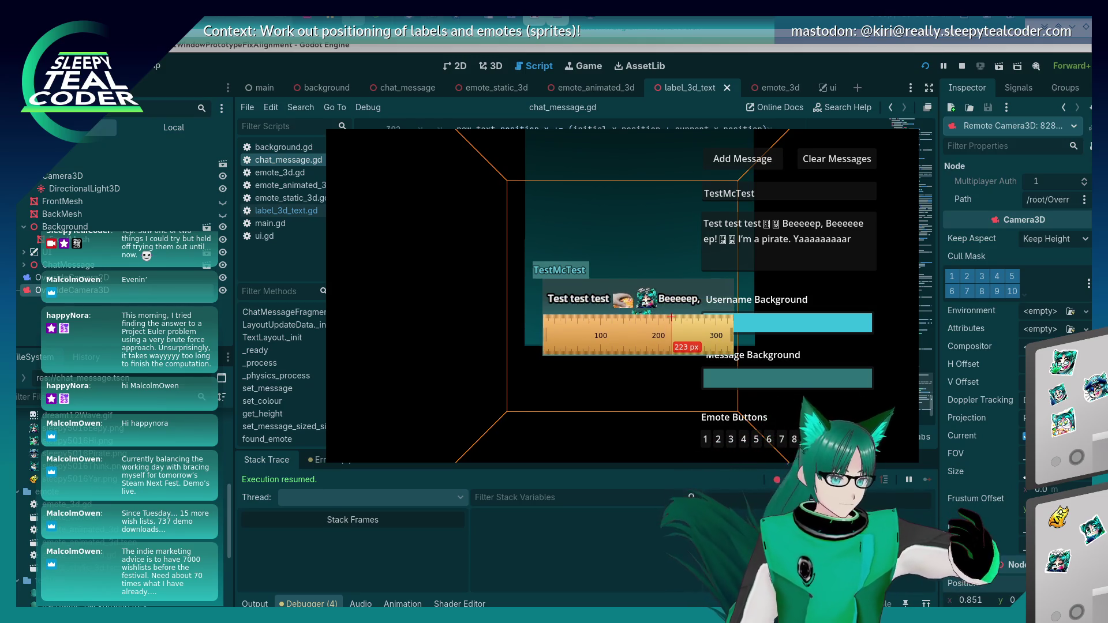
{"action": "key", "text": "Down"}
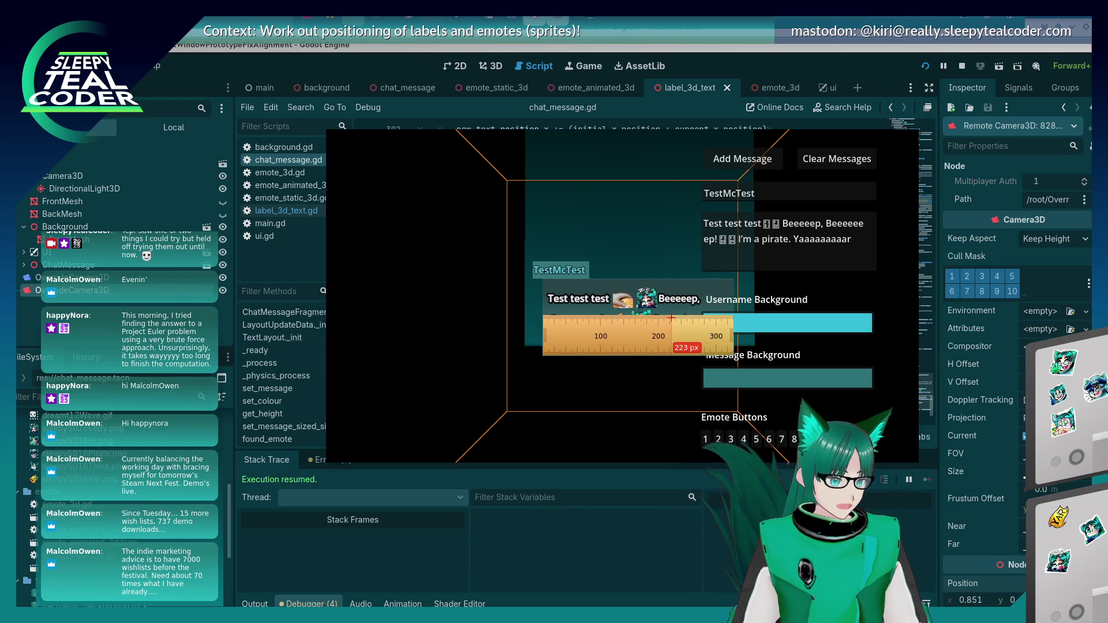
{"action": "key", "text": "Down"}
{"action": "key", "text": "Down"}
{"action": "key", "text": "Down"}
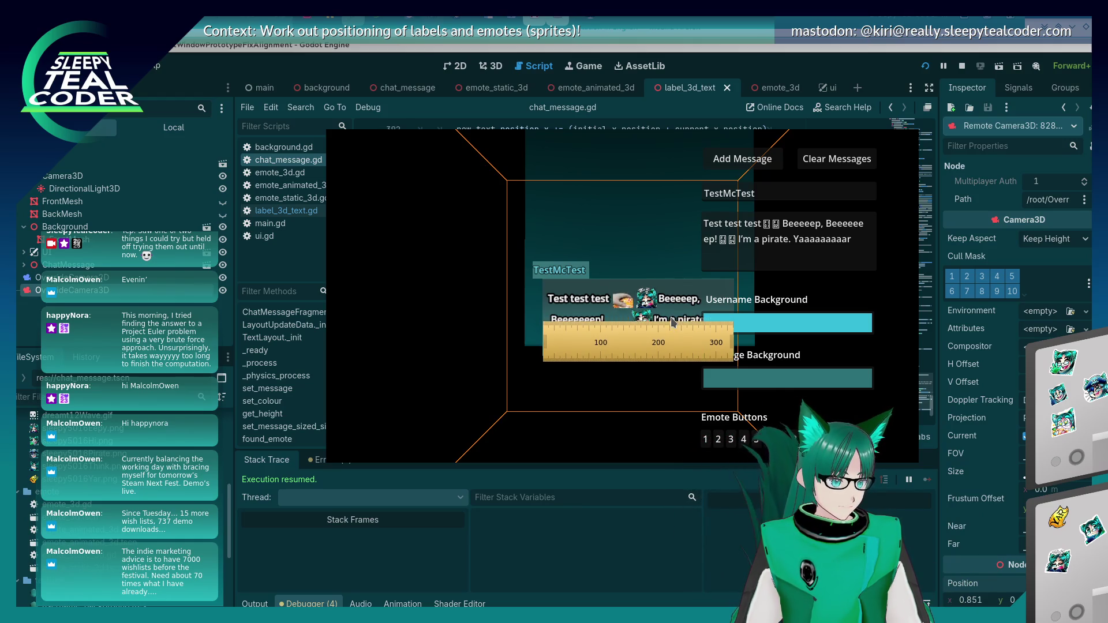
{"action": "key", "text": "Right"}
{"action": "key", "text": "Right"}
{"action": "key", "text": "Right"}
{"action": "key", "text": "Right"}
{"action": "key", "text": "Right"}
{"action": "key", "text": "Right"}
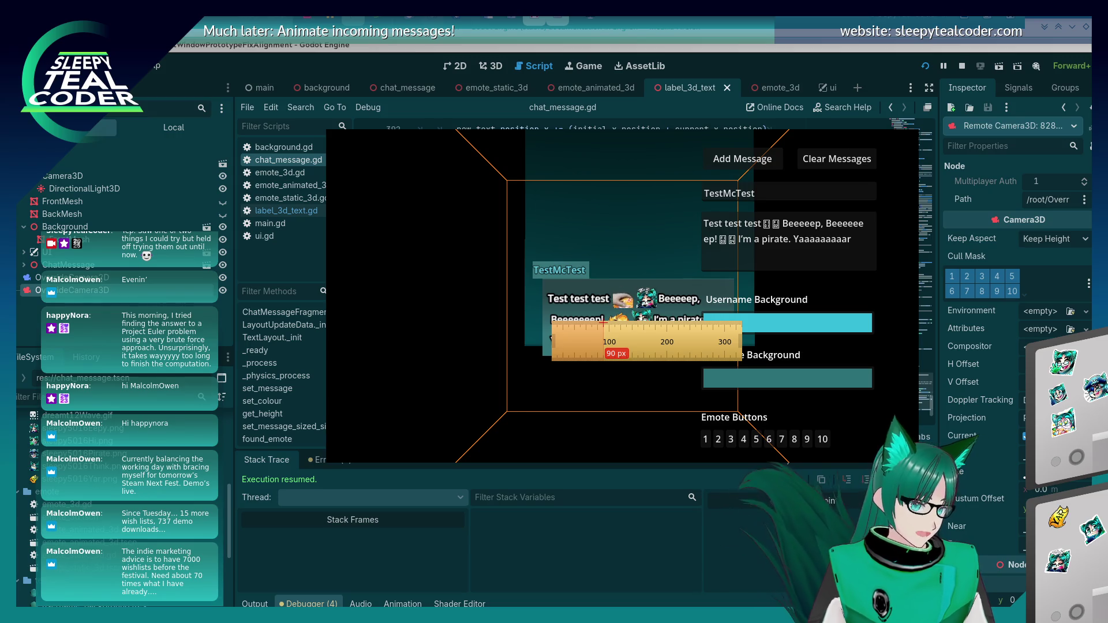
{"action": "left_click_drag", "start_coordinate": [604, 324], "coordinate": [607, 324]}
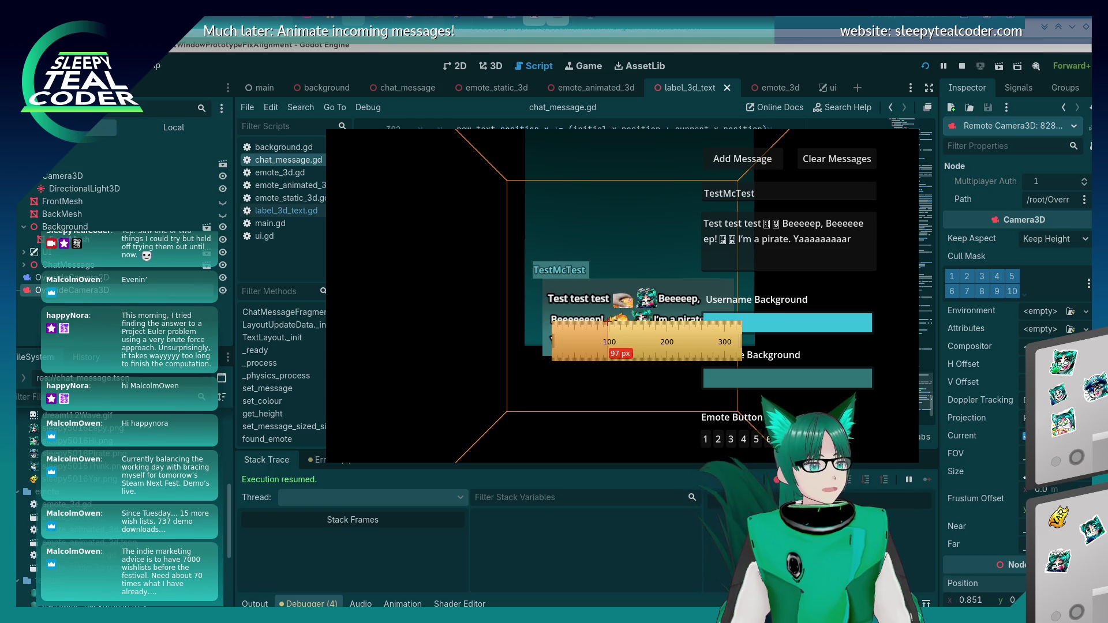
{"action": "left_click_drag", "start_coordinate": [608, 324], "coordinate": [621, 335]}
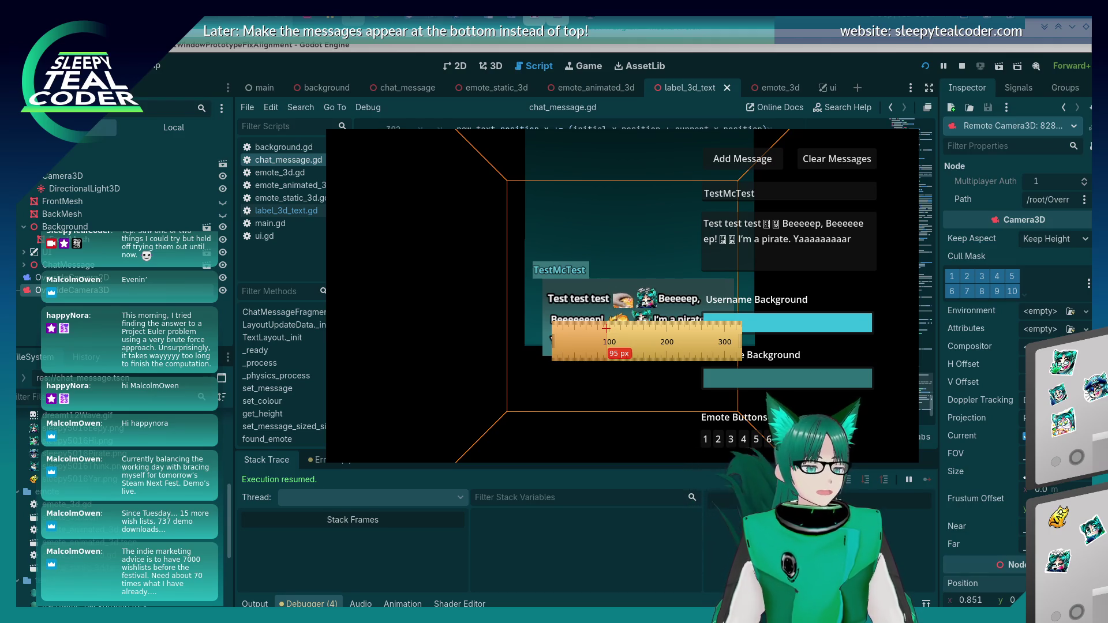
{"action": "left_click", "coordinate": [743, 64]}
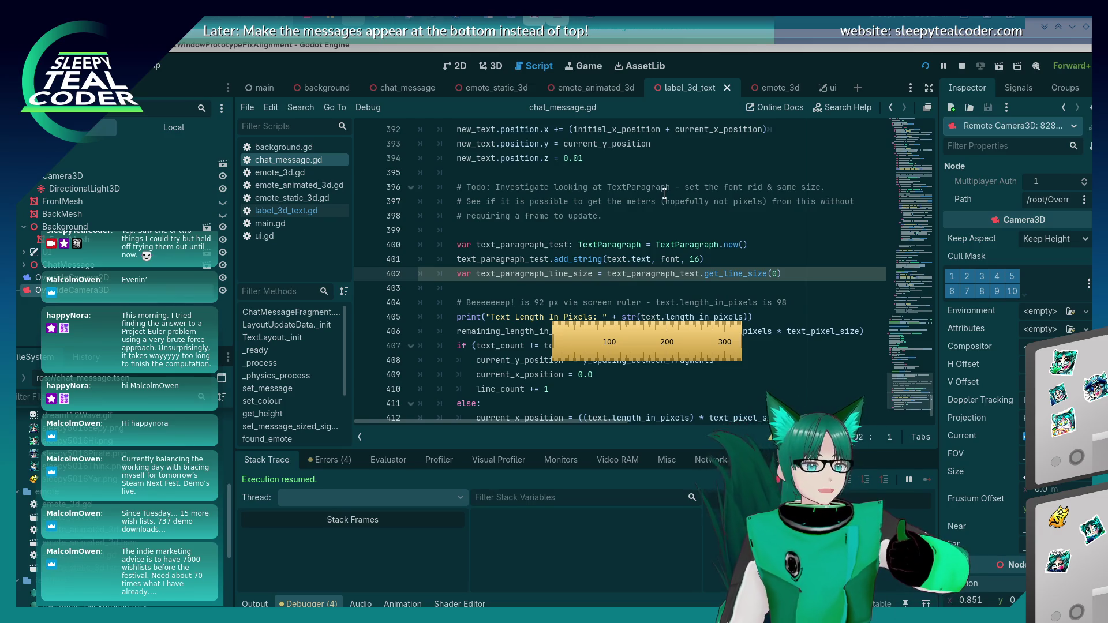
Check TextParagraph's documentation and scroll through the layout_text_fragments measurement code
{"action": "mouse_move", "coordinate": [664, 199]}
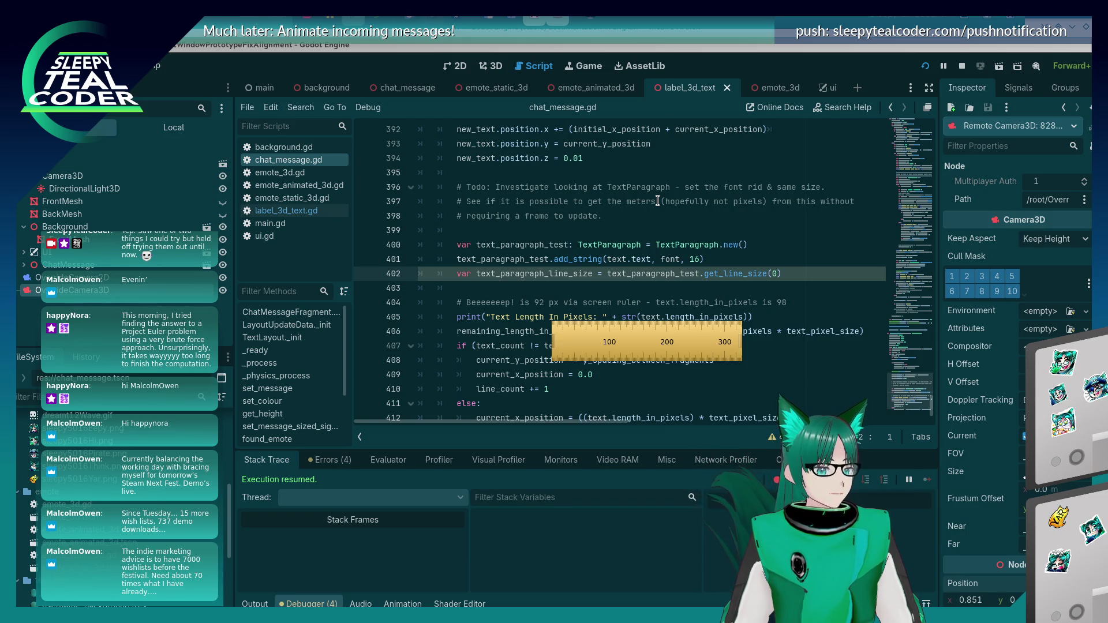
{"action": "scroll", "coordinate": [659, 278], "scroll_direction": "down", "scroll_amount": 2}
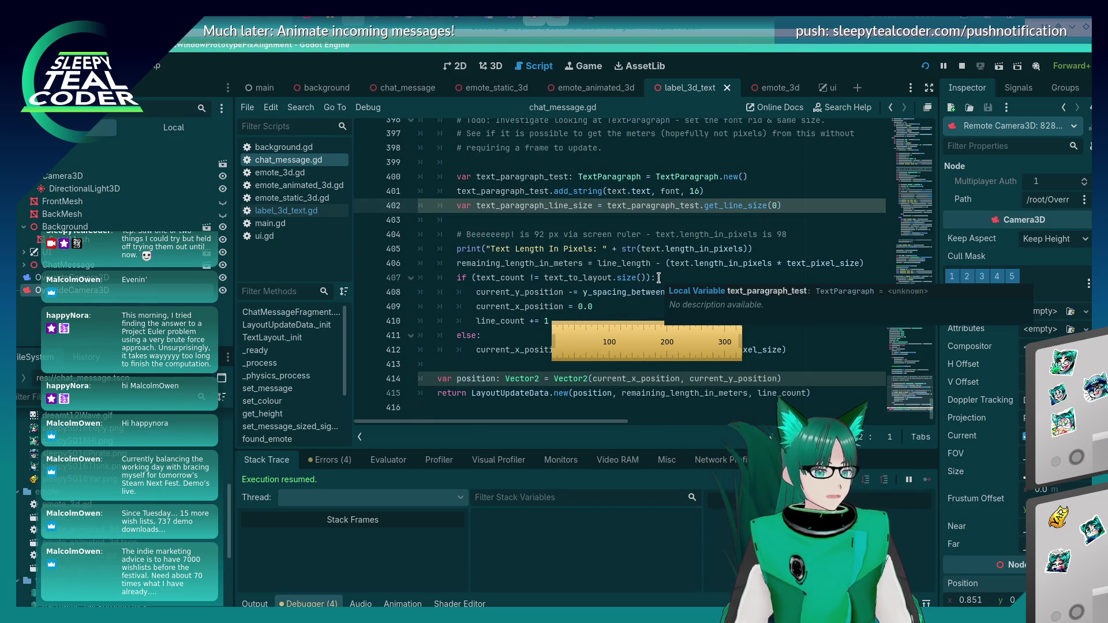
{"action": "scroll", "coordinate": [659, 278], "scroll_direction": "up", "scroll_amount": 1}
{"action": "scroll", "coordinate": [658, 278], "scroll_direction": "up", "scroll_amount": 2}
{"action": "scroll", "coordinate": [659, 278], "scroll_direction": "down", "scroll_amount": 2}
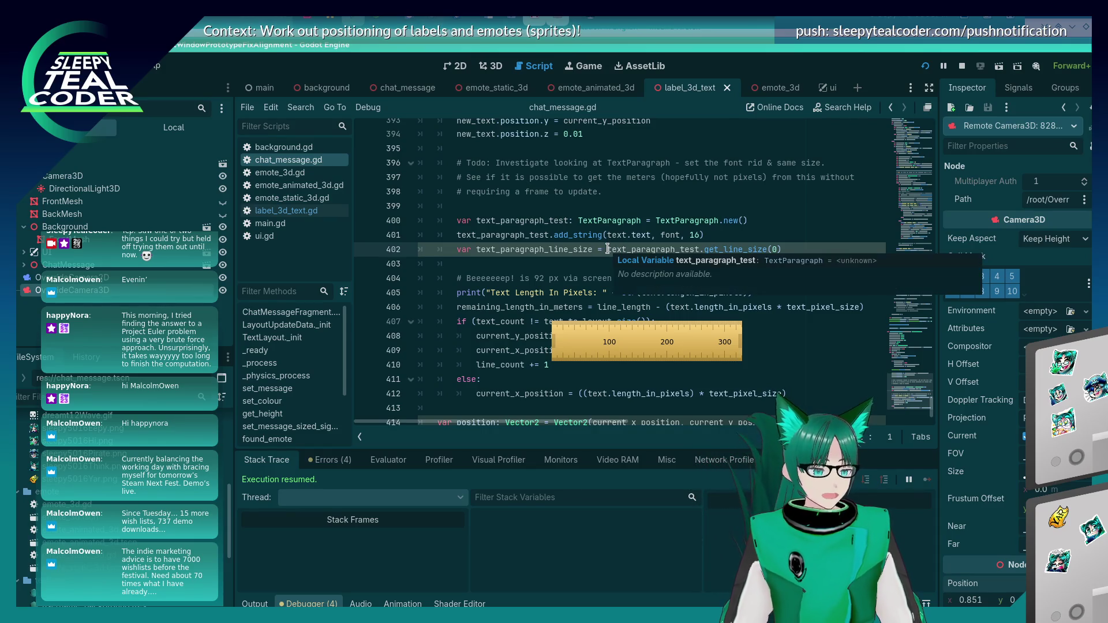
{"action": "left_click", "coordinate": [607, 264]}
{"action": "scroll", "coordinate": [609, 266], "scroll_direction": "down", "scroll_amount": 1}
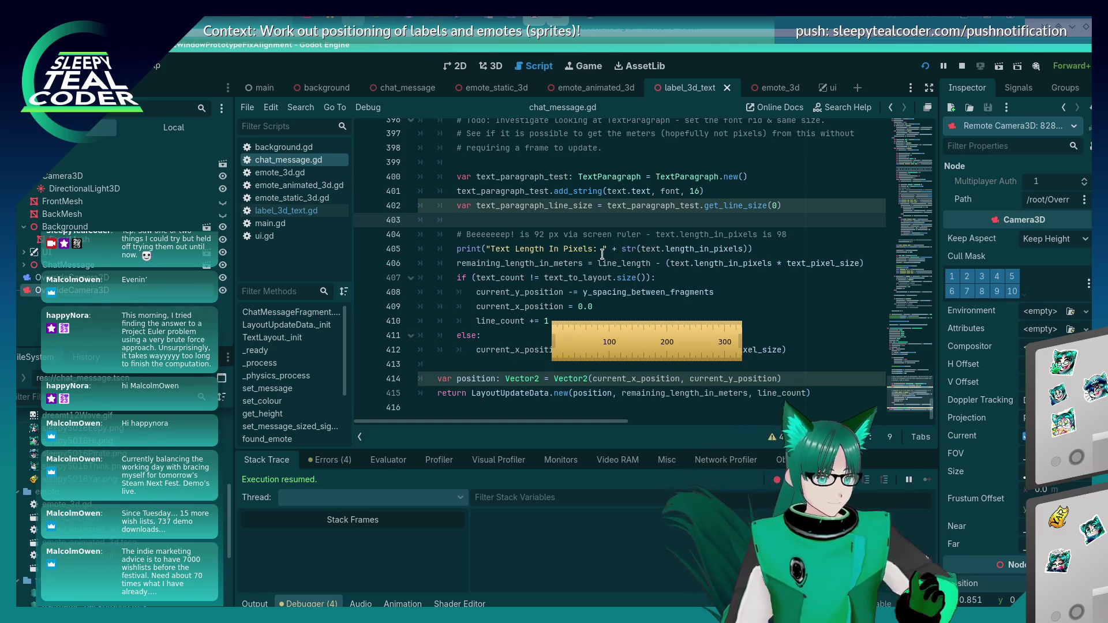
Move the ruler below the code and re-read the fragment size and print lines
{"action": "left_click", "coordinate": [603, 254]}
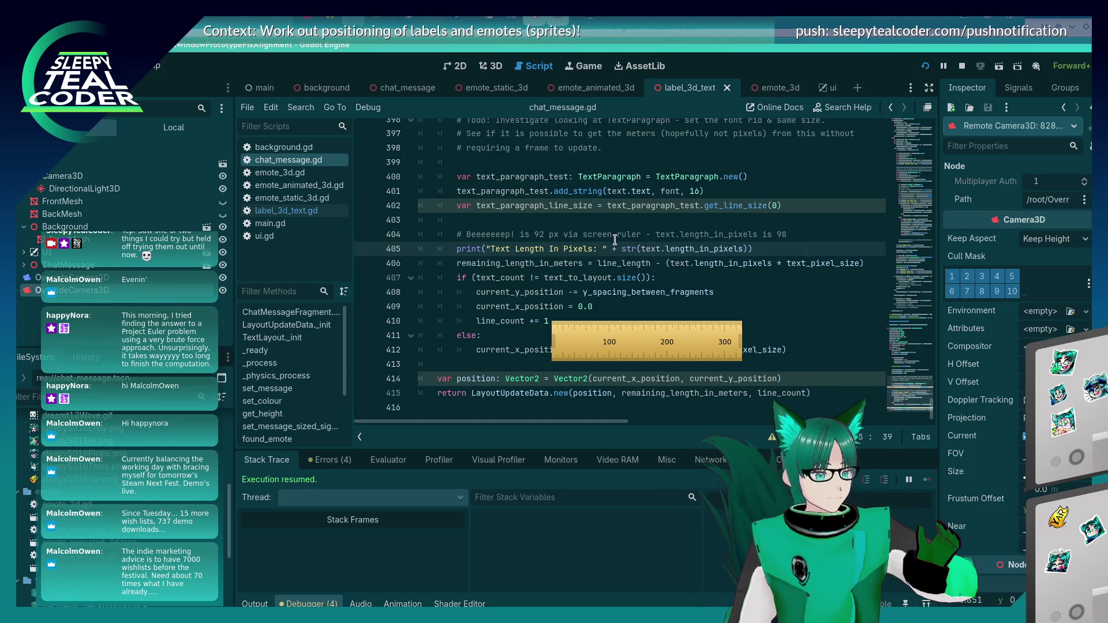
{"action": "left_click_drag", "start_coordinate": [669, 342], "coordinate": [668, 403]}
{"action": "scroll", "coordinate": [622, 254], "scroll_direction": "up", "scroll_amount": 8}
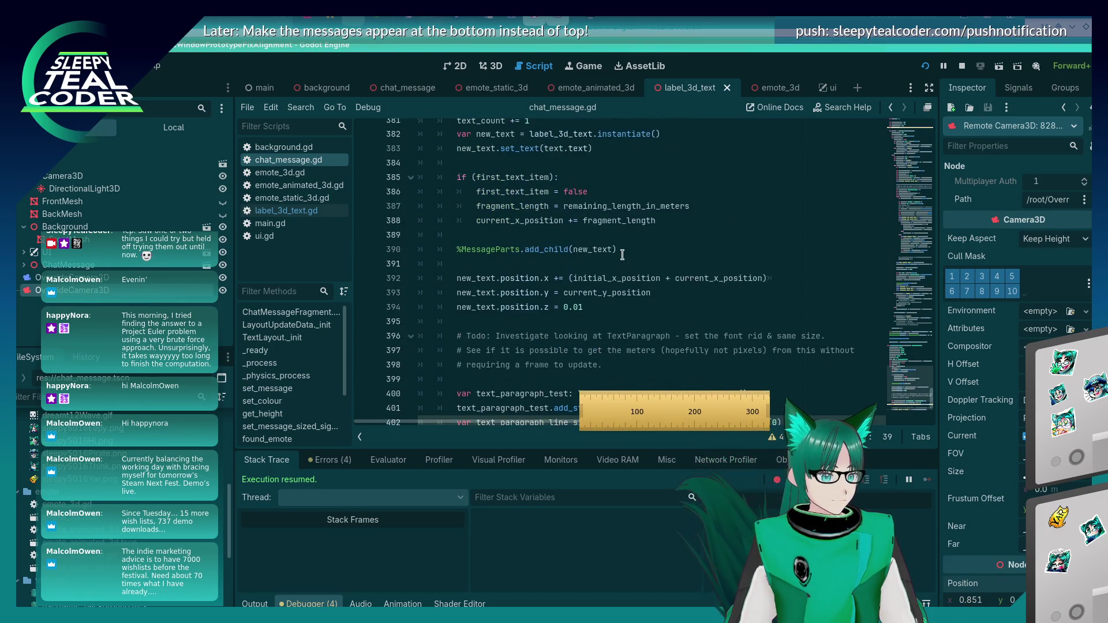
{"action": "scroll", "coordinate": [622, 255], "scroll_direction": "up", "scroll_amount": 3}
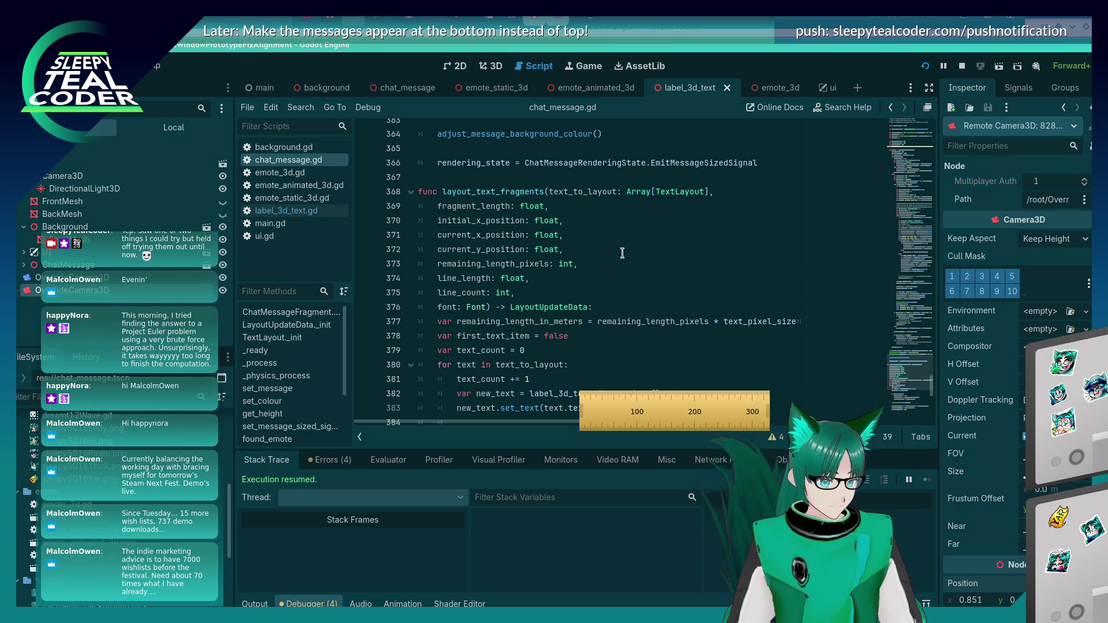
{"action": "scroll", "coordinate": [622, 253], "scroll_direction": "down", "scroll_amount": 2}
{"action": "scroll", "coordinate": [624, 254], "scroll_direction": "down", "scroll_amount": 8}
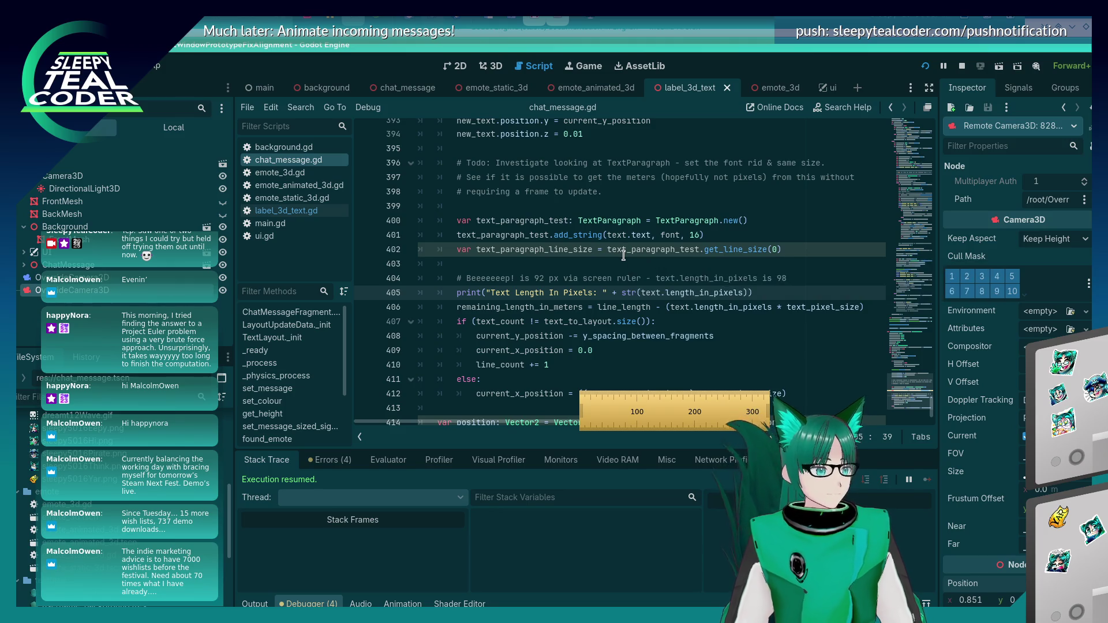
{"action": "scroll", "coordinate": [591, 266], "scroll_direction": "down", "scroll_amount": 1}
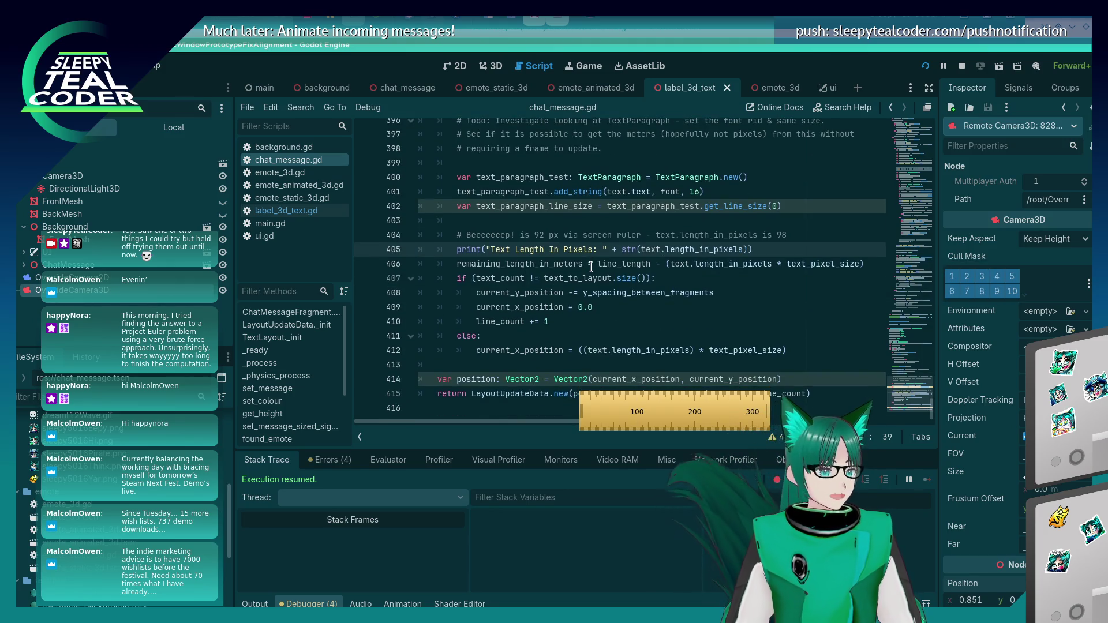
{"action": "scroll", "coordinate": [565, 199], "scroll_direction": "up", "scroll_amount": 3}
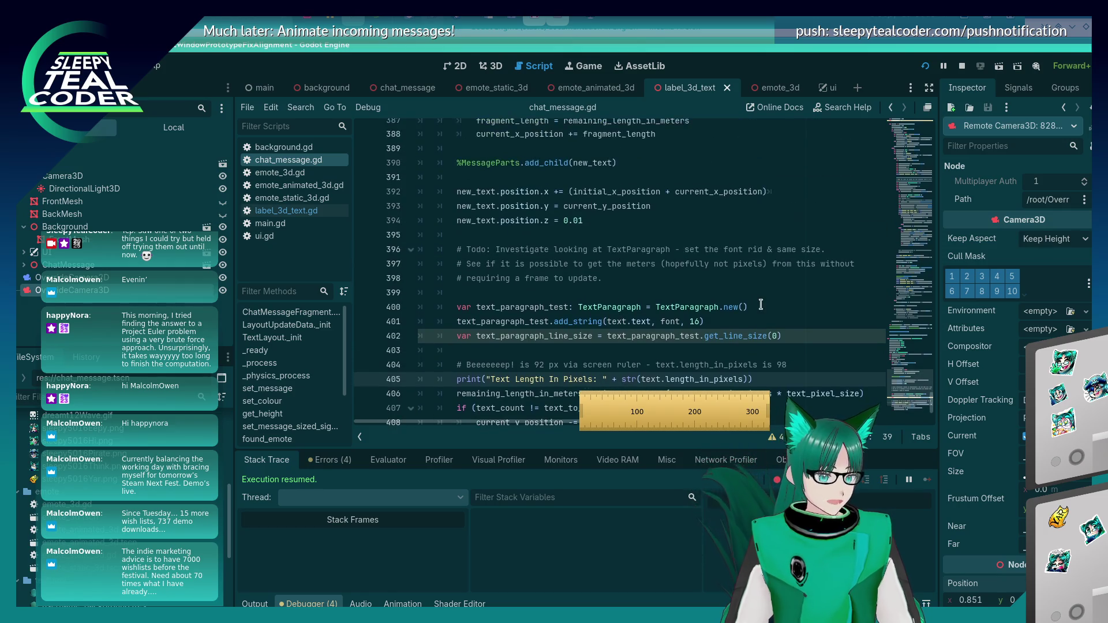
Delete the Todo comment about TextParagraph and the blank line above the test block
{"action": "key", "text": "shift+Home"}
{"action": "key", "text": "shift+Home"}
{"action": "key", "text": "shift+Up"}
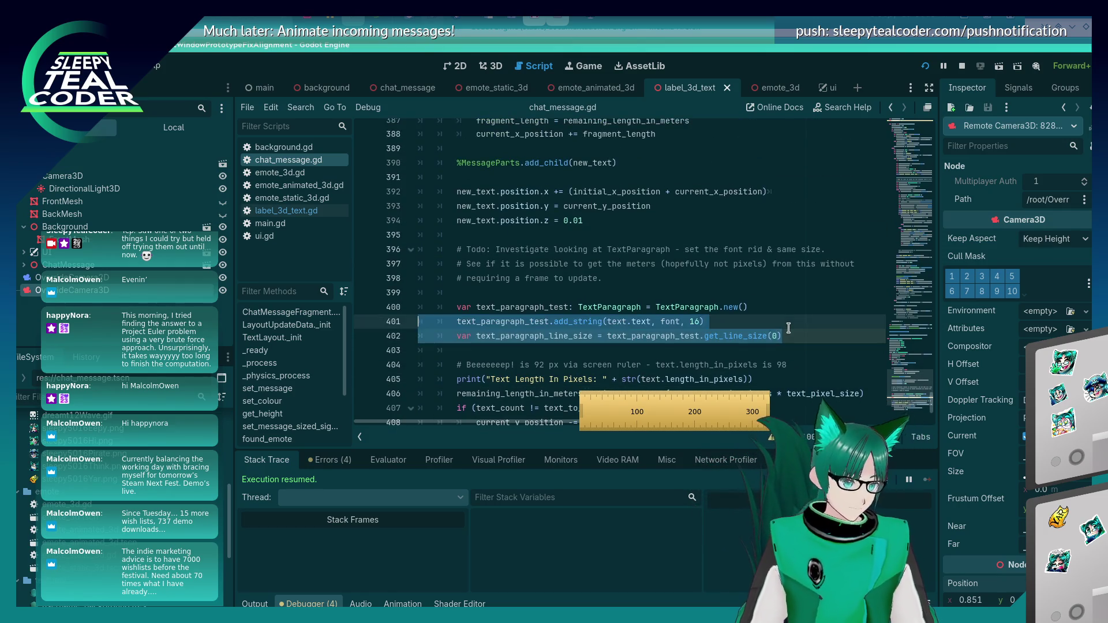
{"action": "key", "text": "shift+Up"}
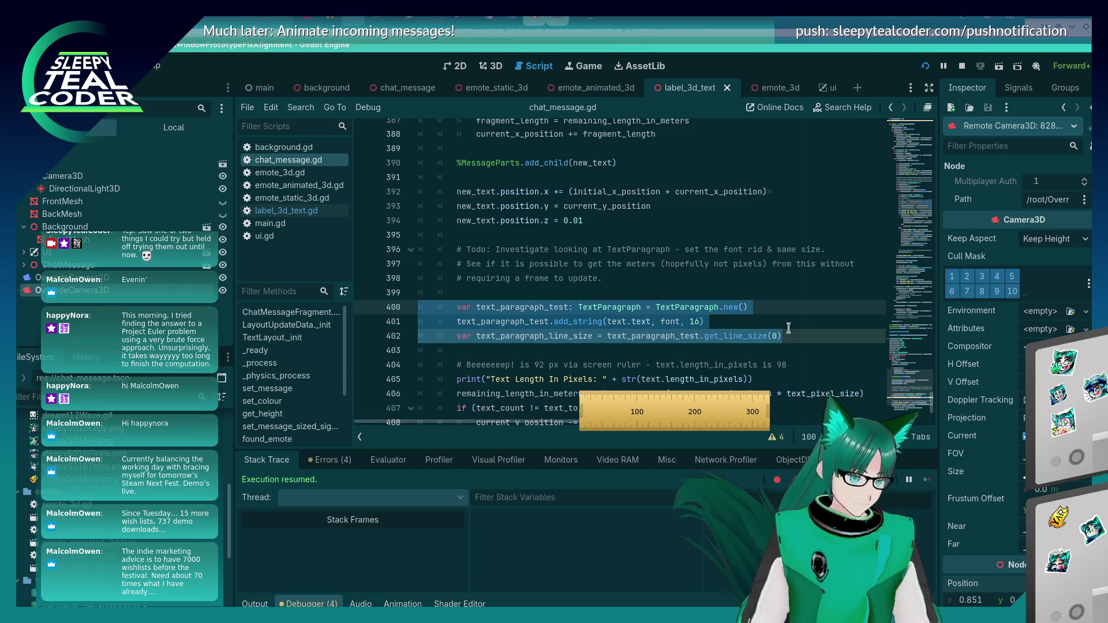
{"action": "key", "text": "Up"}
{"action": "key", "text": "Up"}
{"action": "key", "text": "Up"}
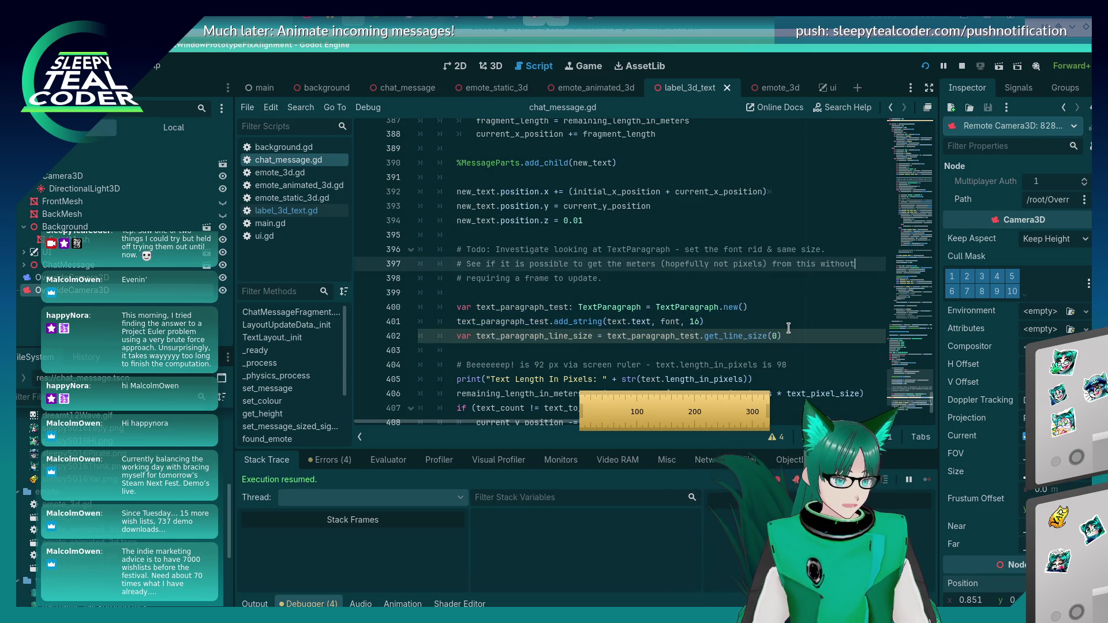
{"action": "key", "text": "Down"}
{"action": "key", "text": "End"}
{"action": "key", "text": "shift+Home"}
{"action": "key", "text": "shift+Up"}
{"action": "key", "text": "shift+Up"}
{"action": "key", "text": "BackSpace"}
{"action": "key", "text": "BackSpace"}
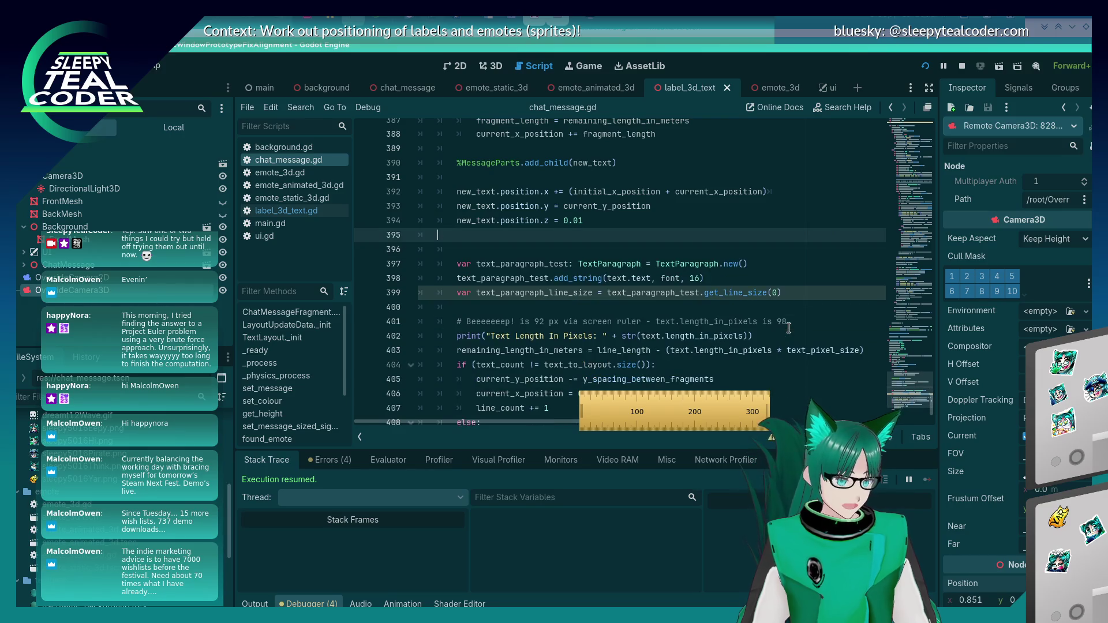
{"action": "key", "text": "BackSpace"}
{"action": "key", "text": "Down"}
{"action": "key", "text": "Down"}
{"action": "key", "text": "Down"}
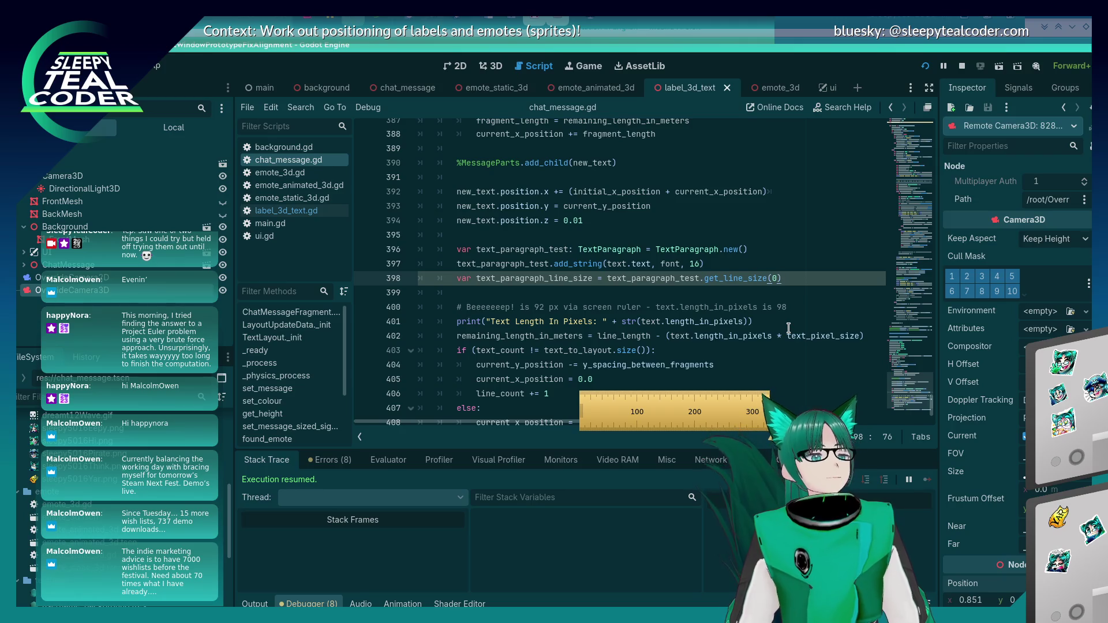
Delete the TextParagraph test lines from the fragment layout code
{"action": "key", "text": "End"}
{"action": "key", "text": "shift+Home"}
{"action": "key", "text": "shift+Home"}
{"action": "key", "text": "shift+Up"}
{"action": "key", "text": "shift+Up"}
{"action": "key", "text": "BackSpace"}
{"action": "key", "text": "BackSpace"}
{"action": "key", "text": "BackSpace"}
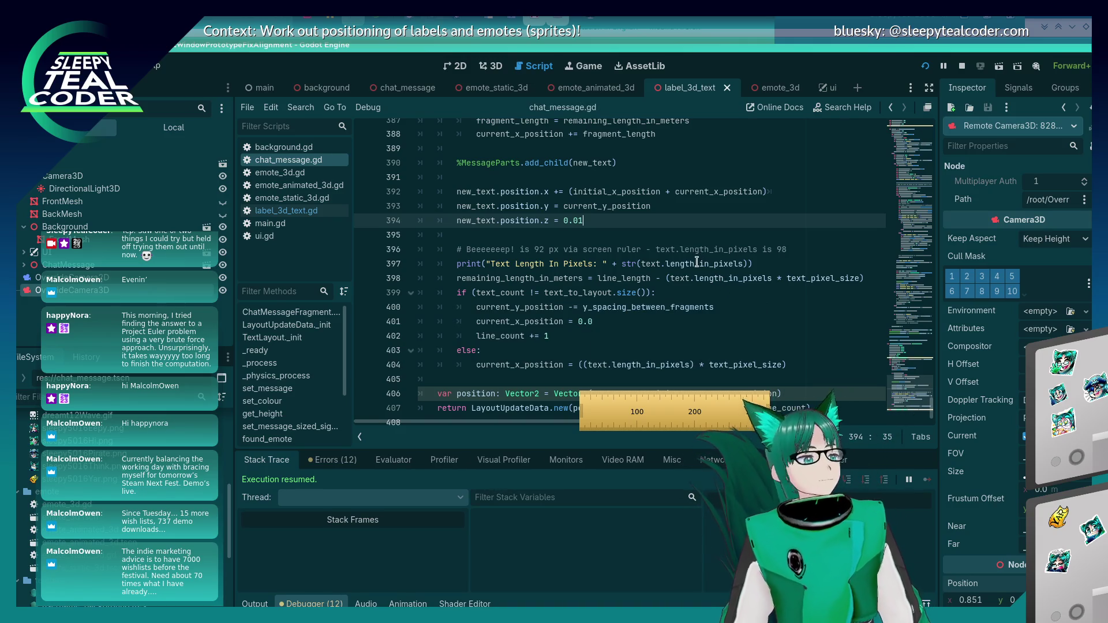
{"action": "scroll", "coordinate": [693, 265], "scroll_direction": "up", "scroll_amount": 9}
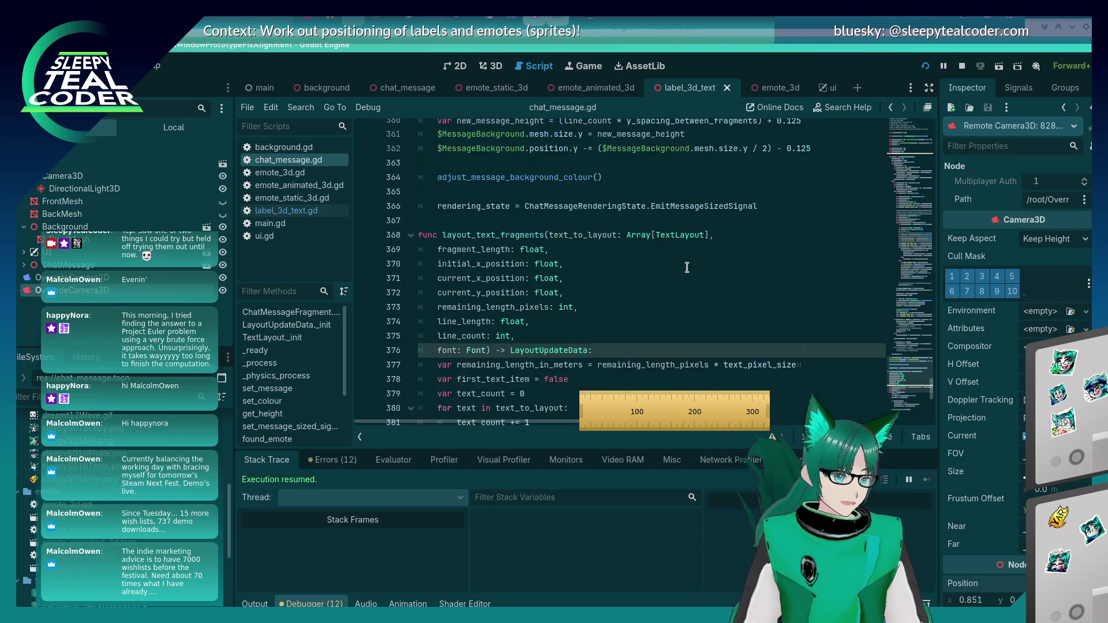
Add an empty line after the New Fragment Text print on line 305 and save chat_message.gd
{"action": "scroll", "coordinate": [687, 267], "scroll_direction": "up", "scroll_amount": 10}
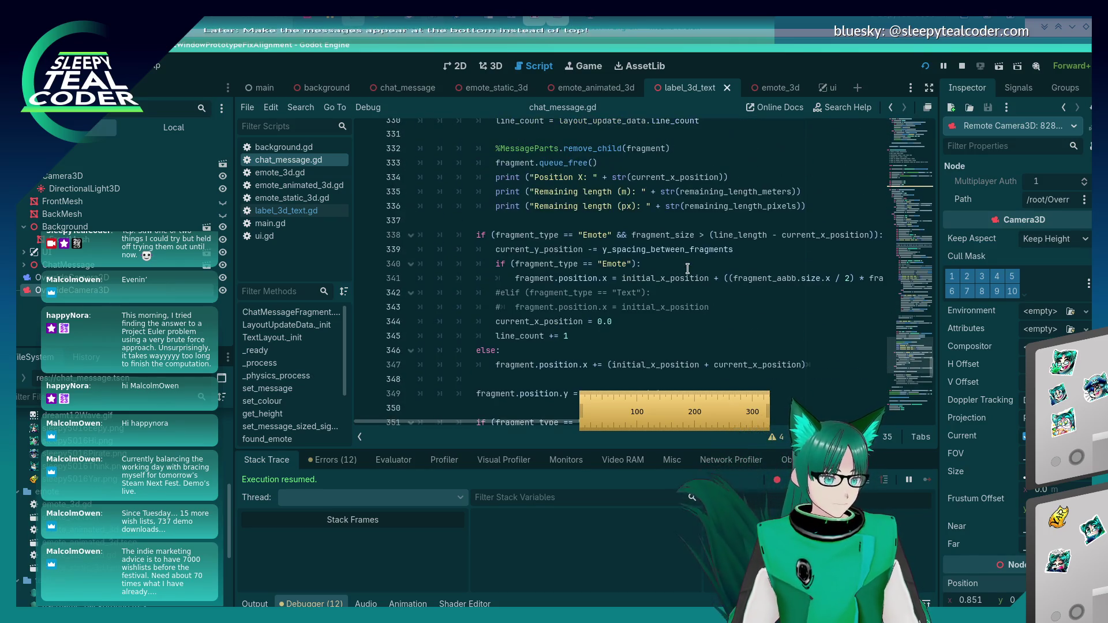
{"action": "scroll", "coordinate": [687, 268], "scroll_direction": "up", "scroll_amount": 7}
{"action": "scroll", "coordinate": [687, 267], "scroll_direction": "up", "scroll_amount": 4}
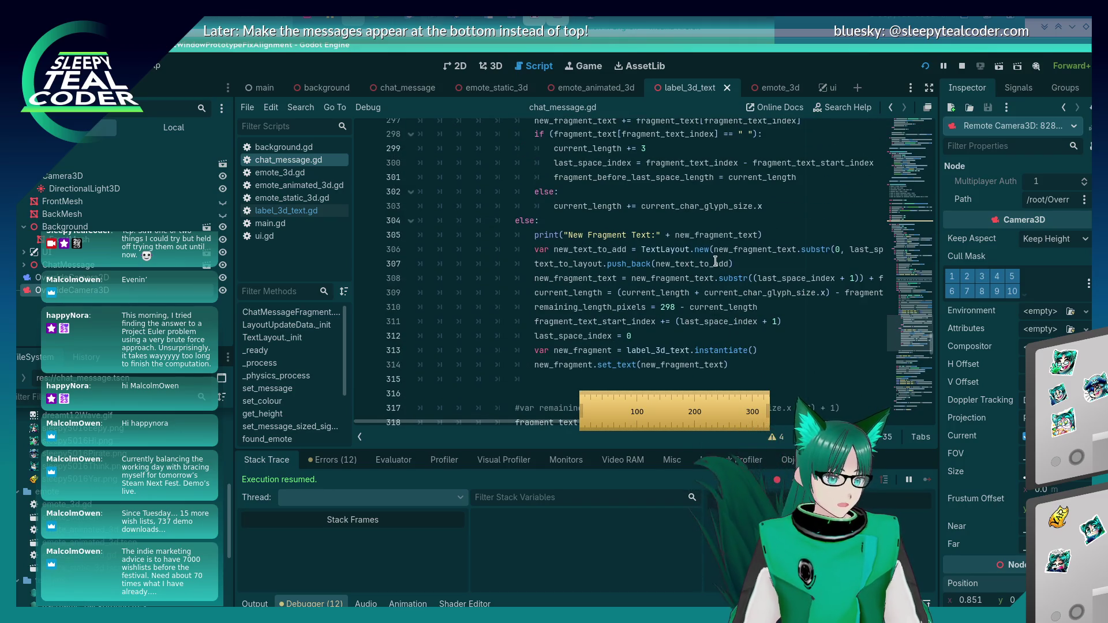
{"action": "scroll", "coordinate": [743, 338], "scroll_direction": "up", "scroll_amount": 1}
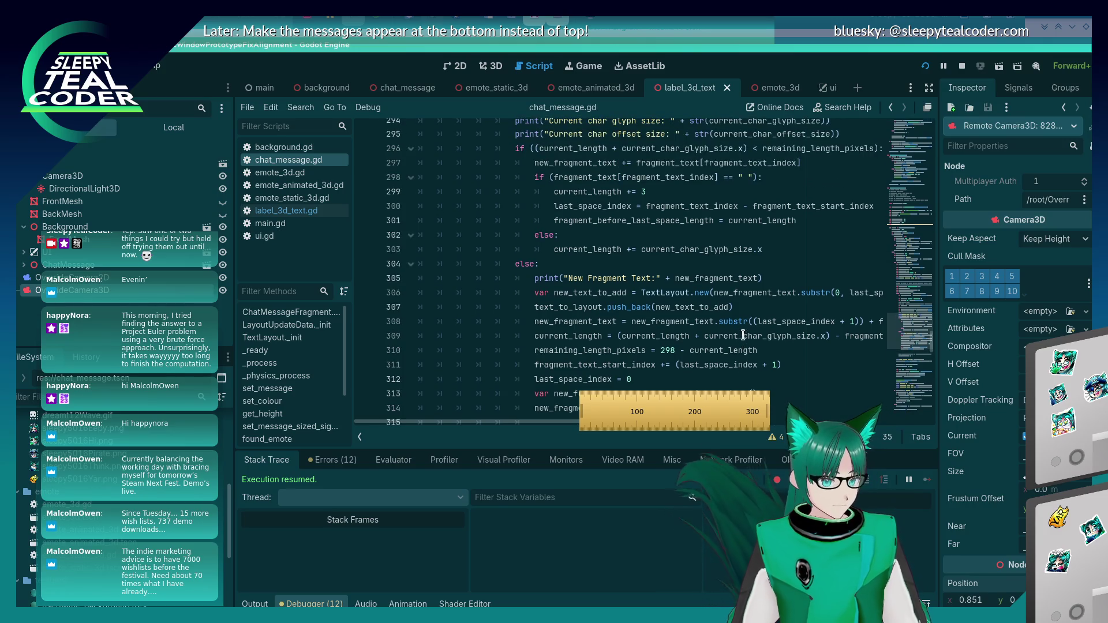
{"action": "left_click", "coordinate": [772, 284]}
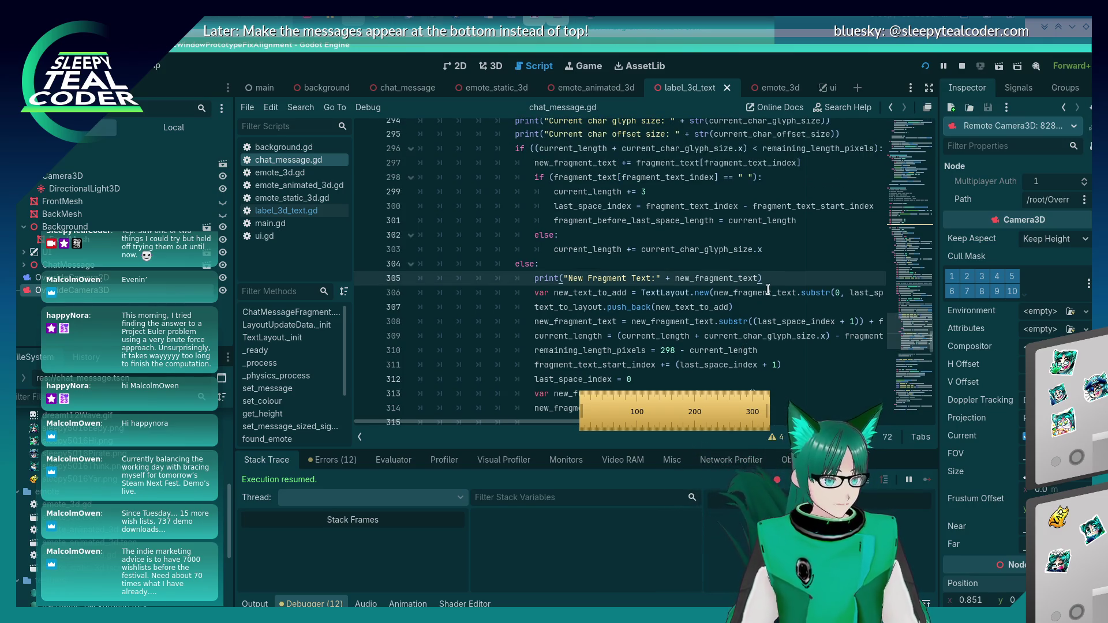
{"action": "scroll", "coordinate": [771, 287], "scroll_direction": "up", "scroll_amount": 4}
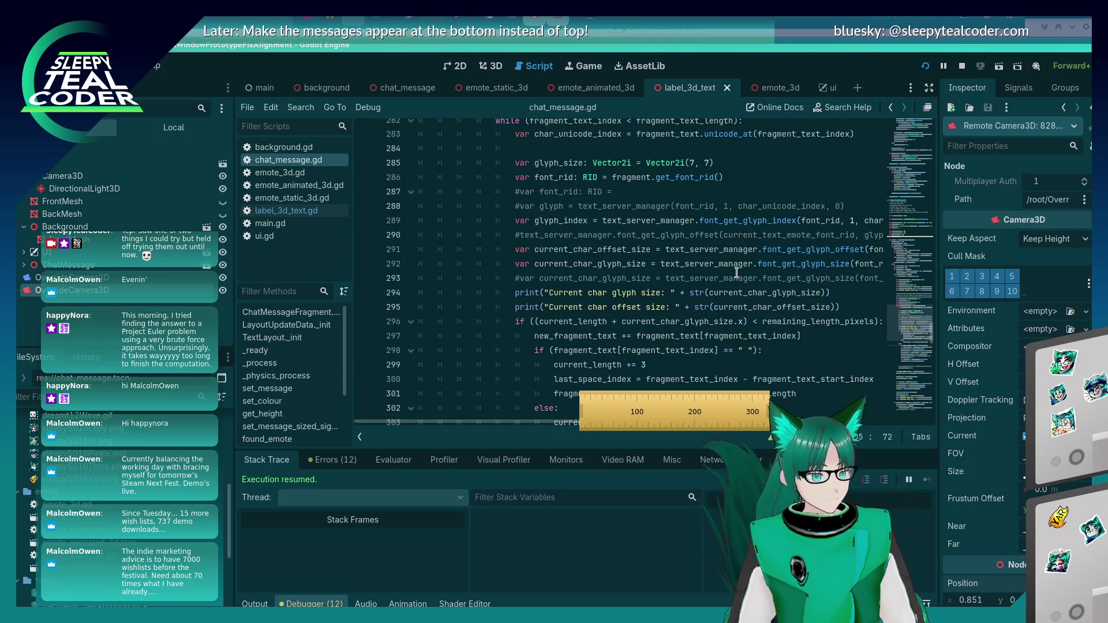
{"action": "scroll", "coordinate": [710, 259], "scroll_direction": "down", "scroll_amount": 5}
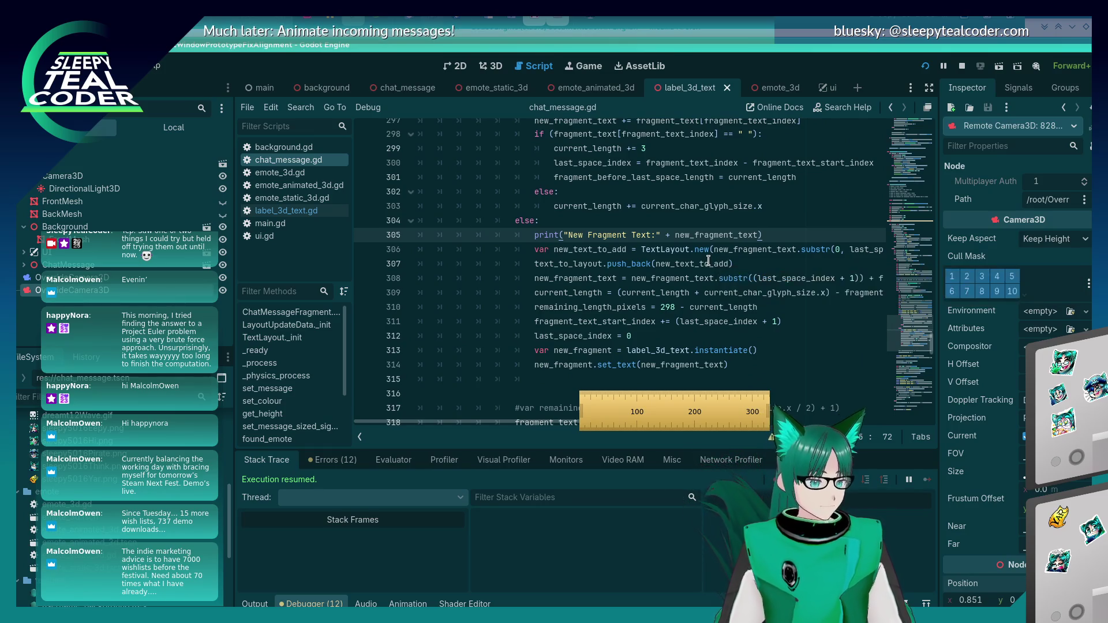
{"action": "key", "text": "Return"}
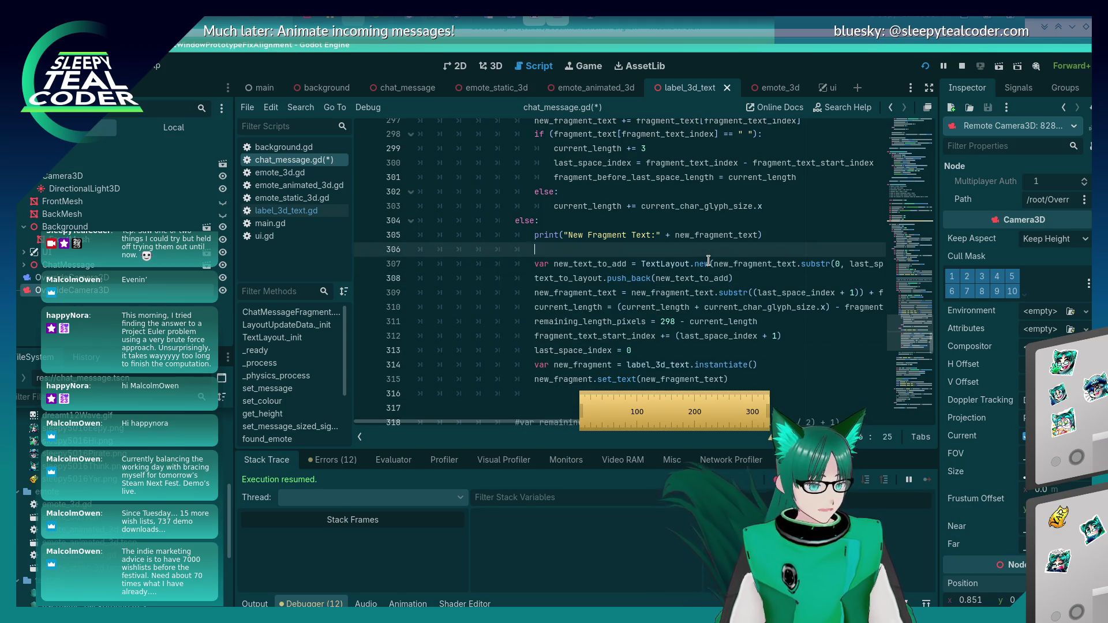
{"action": "key", "text": "ctrl+s"}
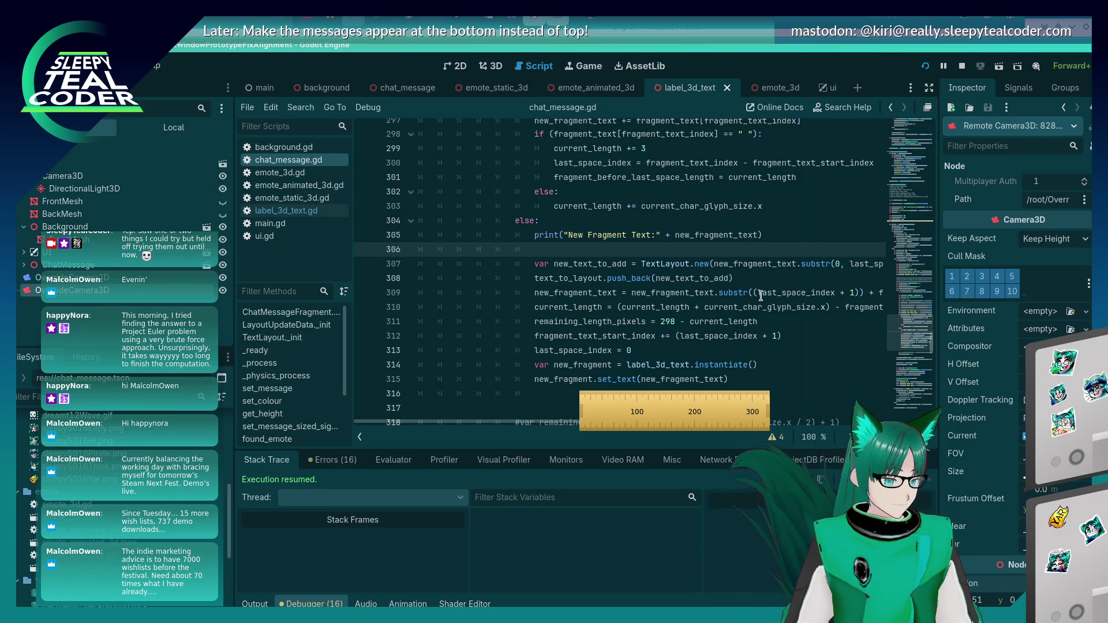
{"action": "scroll", "coordinate": [761, 296], "scroll_direction": "up", "scroll_amount": 1}
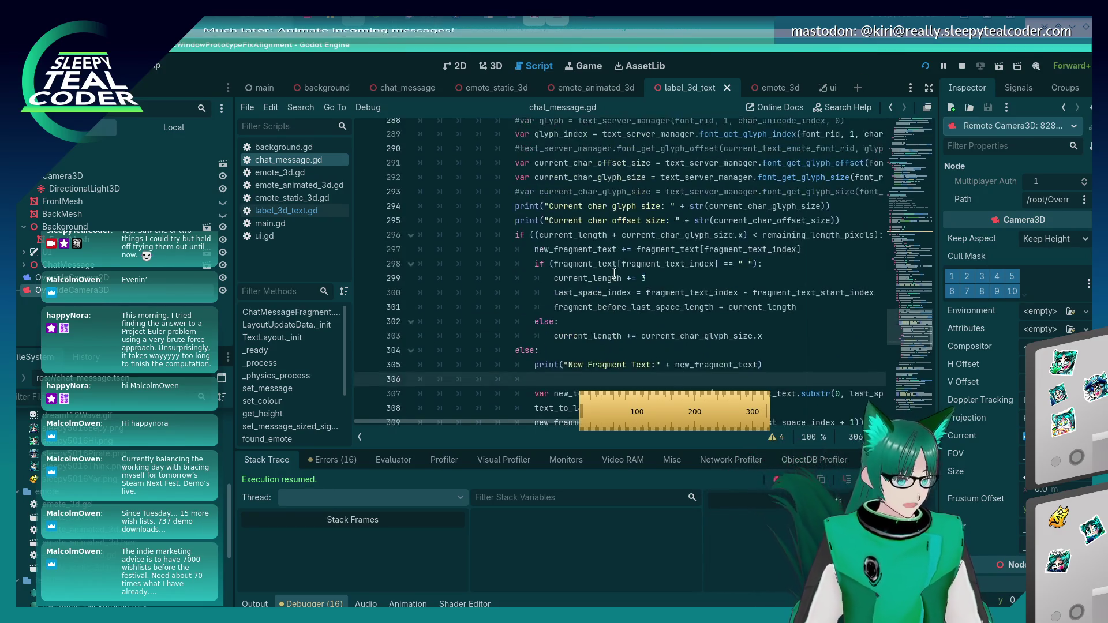
Paste the three TextParagraph lines at line 306 and align their indentation with the branch
{"action": "scroll", "coordinate": [614, 271], "scroll_direction": "down", "scroll_amount": 2}
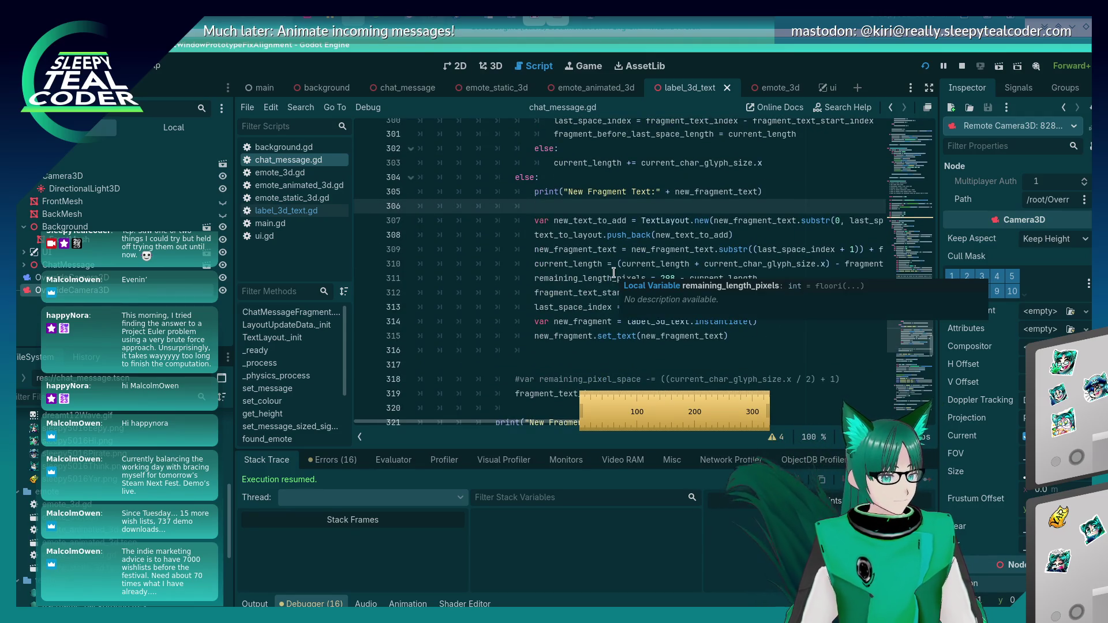
{"action": "key", "text": "ctrl+v"}
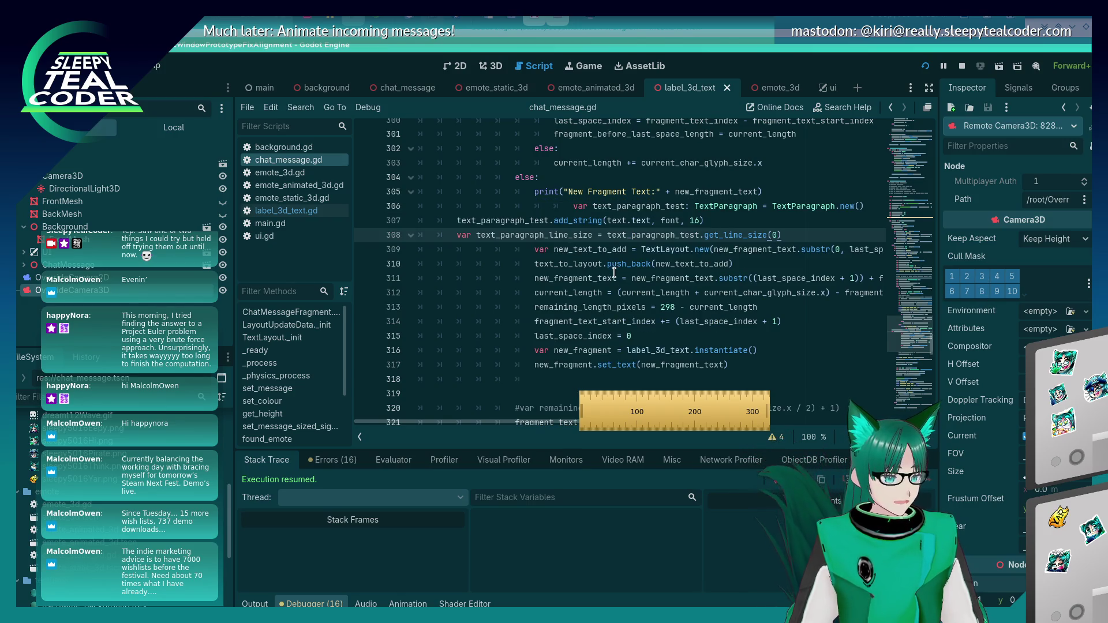
{"action": "key", "text": "Tab"}
{"action": "key", "text": "Tab"}
{"action": "key", "text": "Tab"}
{"action": "key", "text": "Up"}
{"action": "key", "text": "Tab"}
{"action": "key", "text": "Tab"}
{"action": "key", "text": "Tab"}
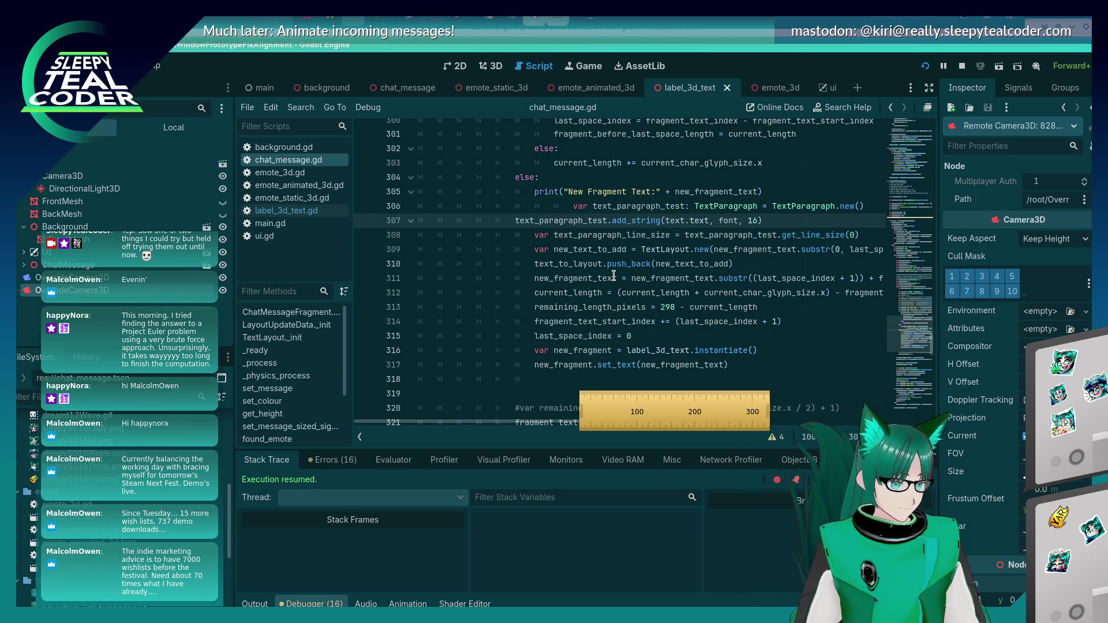
{"action": "key", "text": "Tab"}
{"action": "key", "text": "Up"}
{"action": "key", "text": "shift+Tab"}
{"action": "key", "text": "shift+Tab"}
Rename text_paragraph_test to new_text_paragraph on lines 306 and 307, then save
{"action": "key", "text": "Delete"}
{"action": "key", "text": "Delete"}
{"action": "key", "text": "Delete"}
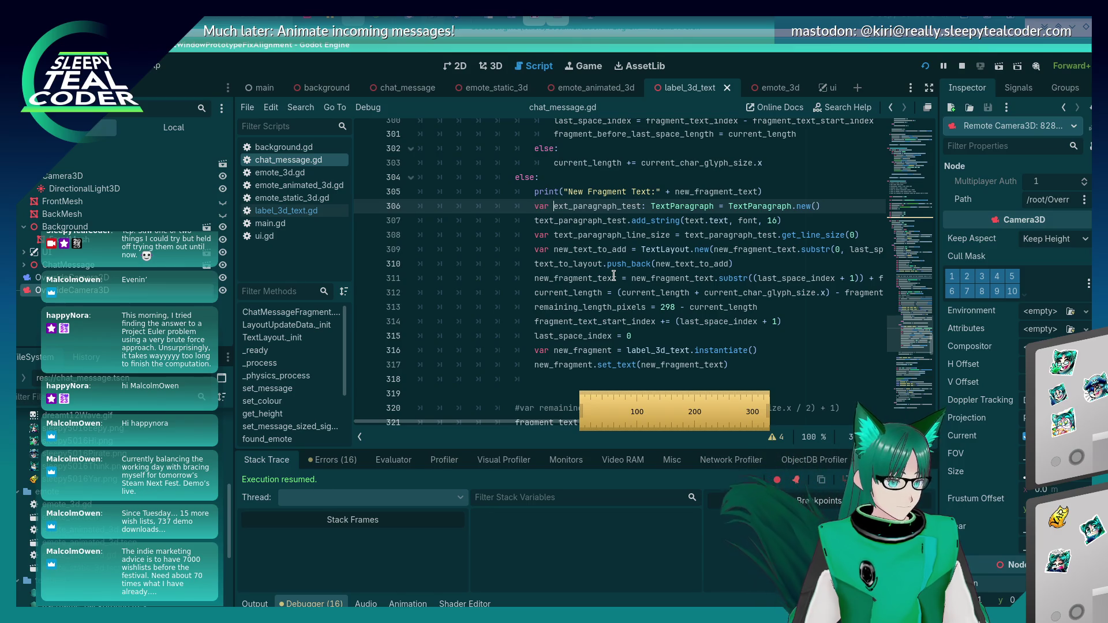
{"action": "type", "text": "new_text_parag"}
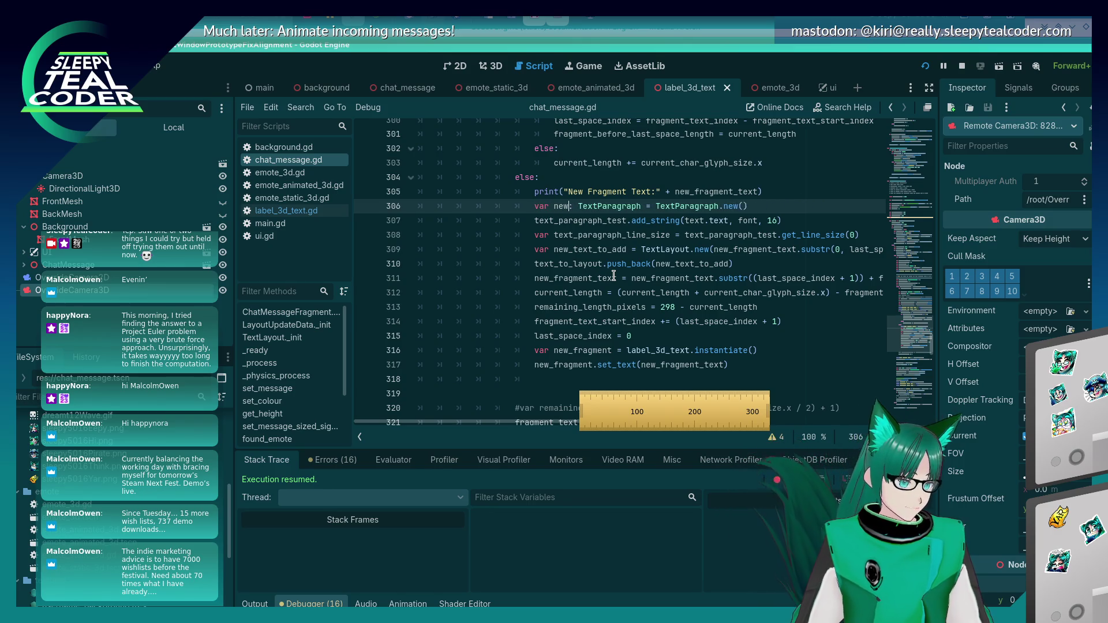
{"action": "type", "text": "raph"}
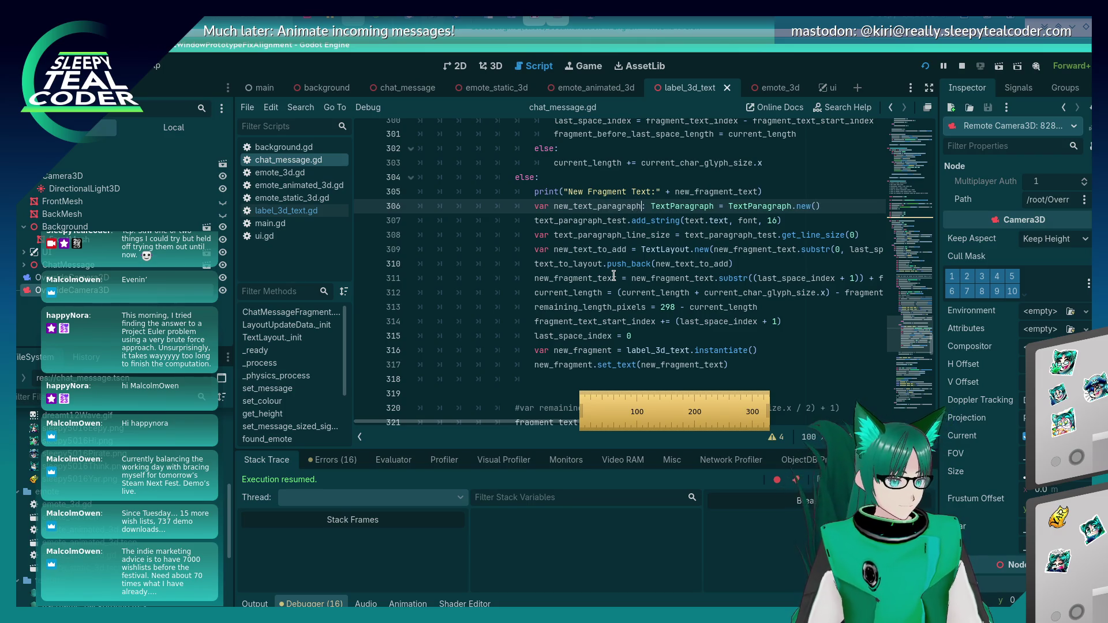
{"action": "key", "text": "Down"}
{"action": "key", "text": "Left"}
{"action": "key", "text": "Left"}
{"action": "key", "text": "Left"}
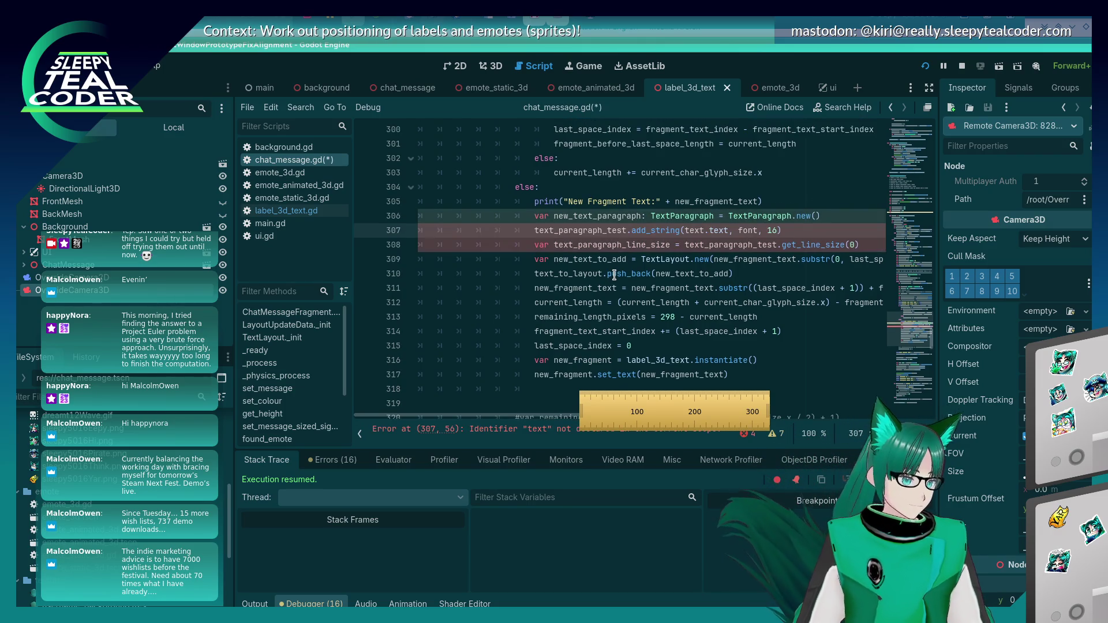
{"action": "double_click", "coordinate": [583, 216]}
{"action": "key", "text": "ctrl+c"}
{"action": "double_click", "coordinate": [588, 231]}
{"action": "key", "text": "ctrl+v"}
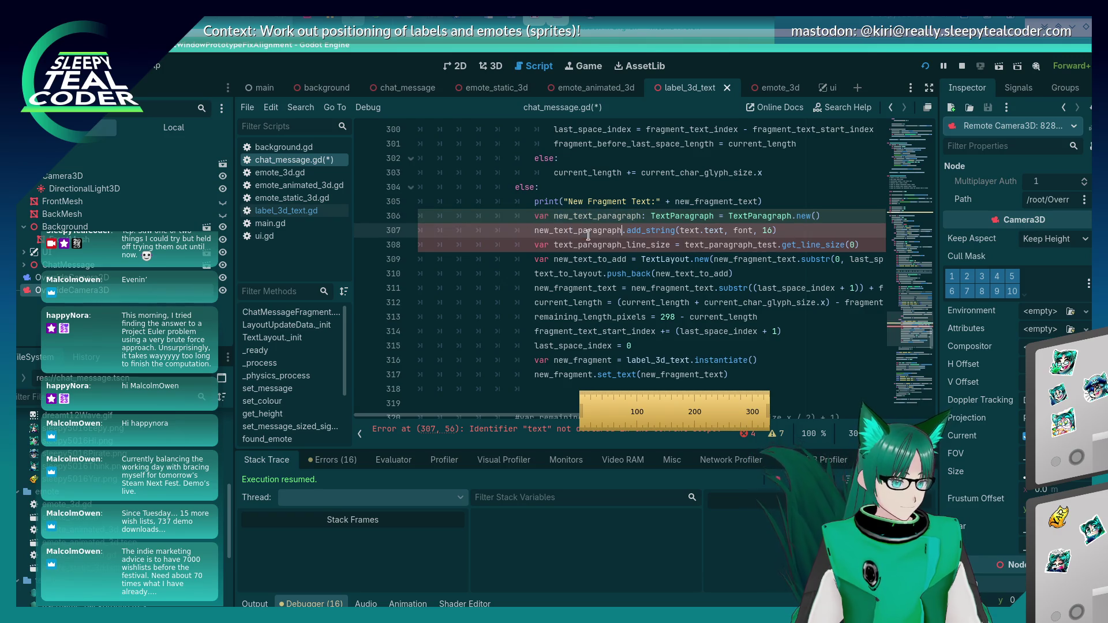
{"action": "key", "text": "ctrl+s"}
{"action": "key", "text": "Down"}
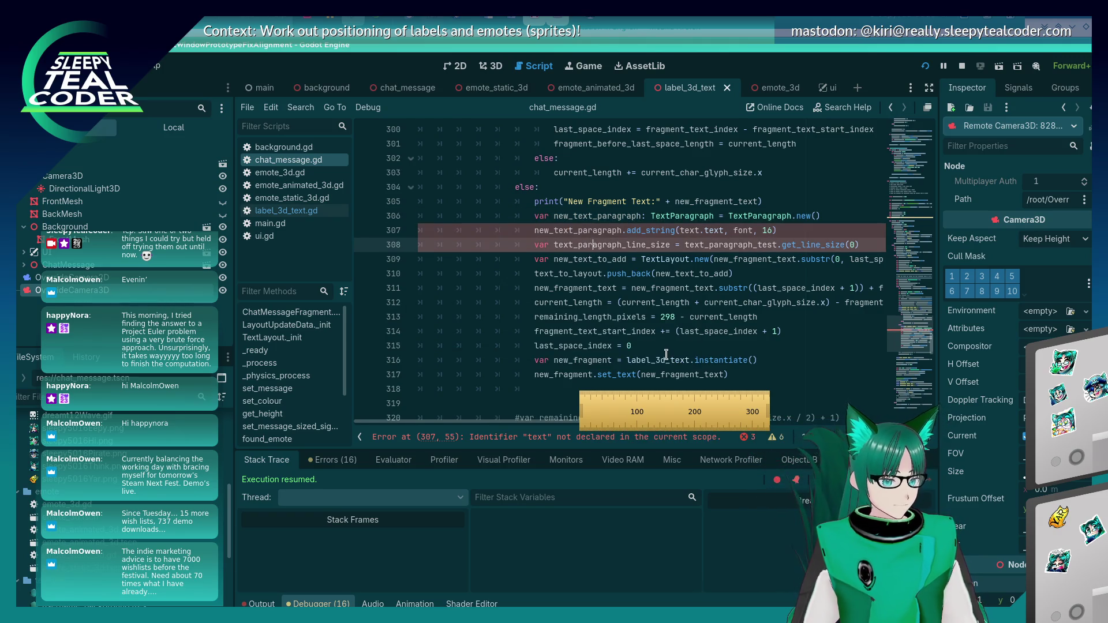
Rename the line-size variable on line 308 to new_text_line_size_in_pixels and save
{"action": "scroll", "coordinate": [755, 331], "scroll_direction": "up", "scroll_amount": 2}
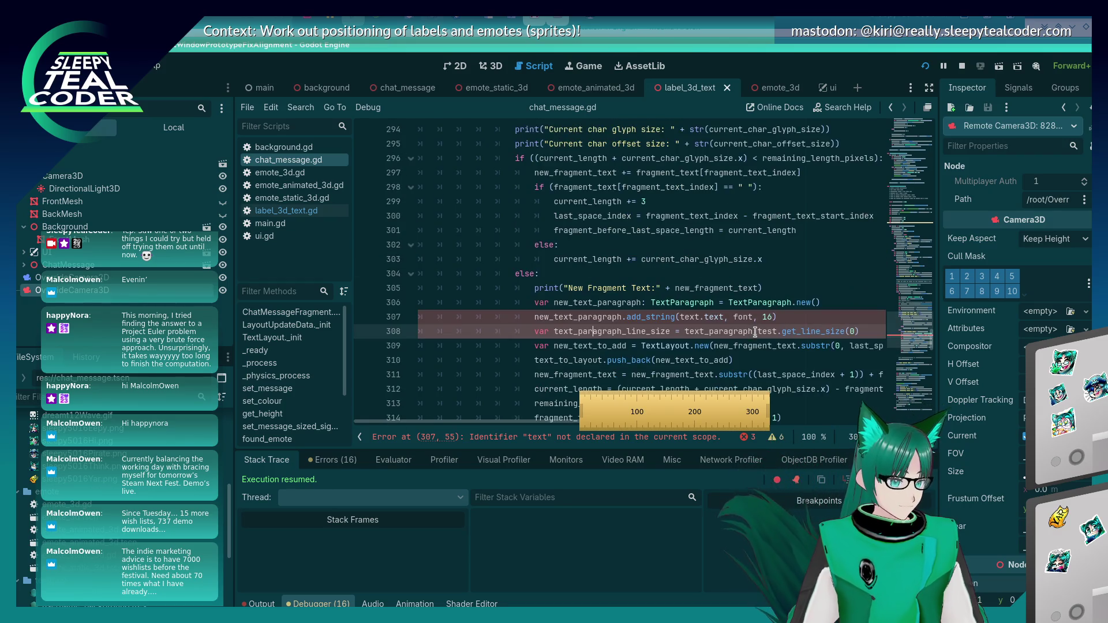
{"action": "scroll", "coordinate": [755, 331], "scroll_direction": "up", "scroll_amount": 1}
{"action": "scroll", "coordinate": [755, 331], "scroll_direction": "down", "scroll_amount": 2}
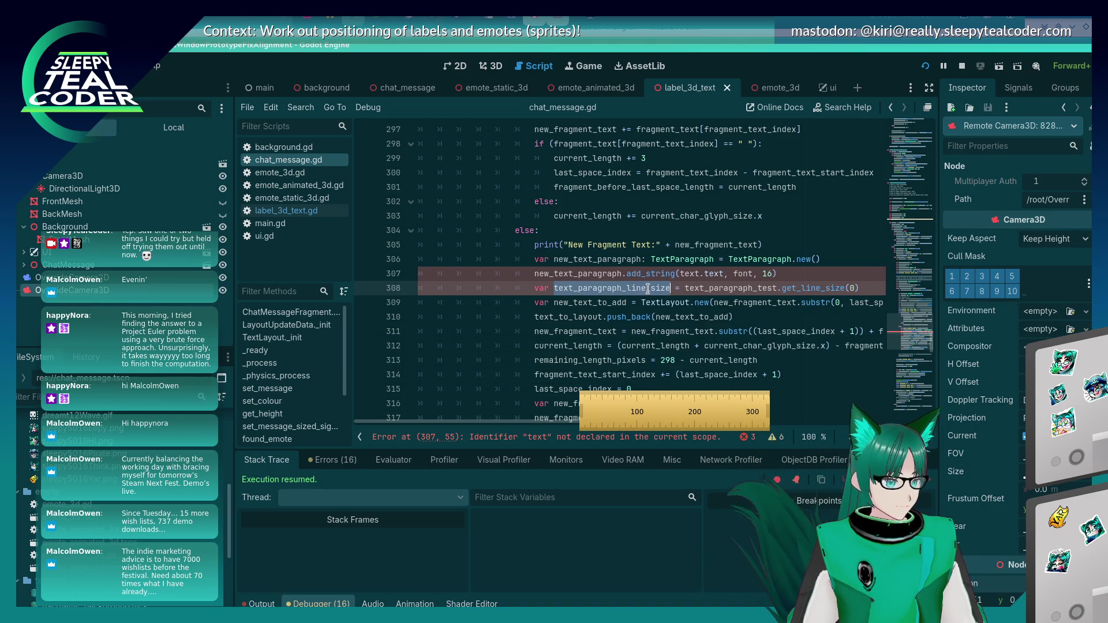
{"action": "mouse_move", "coordinate": [564, 421]}
{"action": "left_mouse_down"}
{"action": "mouse_move", "coordinate": [651, 423]}
{"action": "mouse_move", "coordinate": [581, 358]}
{"action": "left_mouse_up"}
{"action": "left_click", "coordinate": [541, 288]}
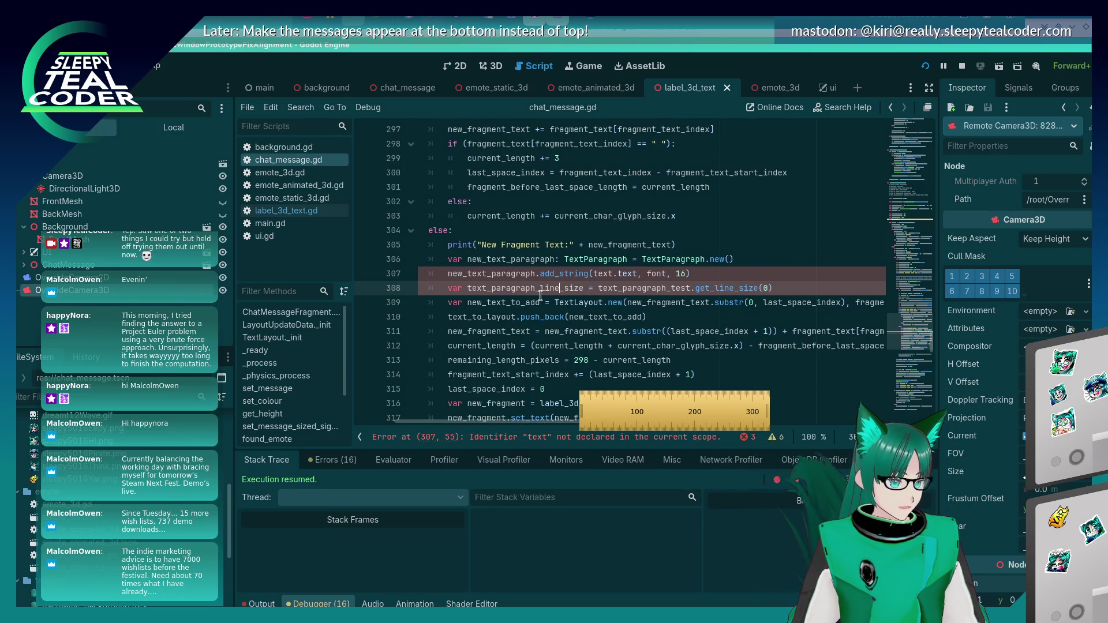
{"action": "double_click", "coordinate": [541, 288]}
{"action": "key", "text": "ctrl+v"}
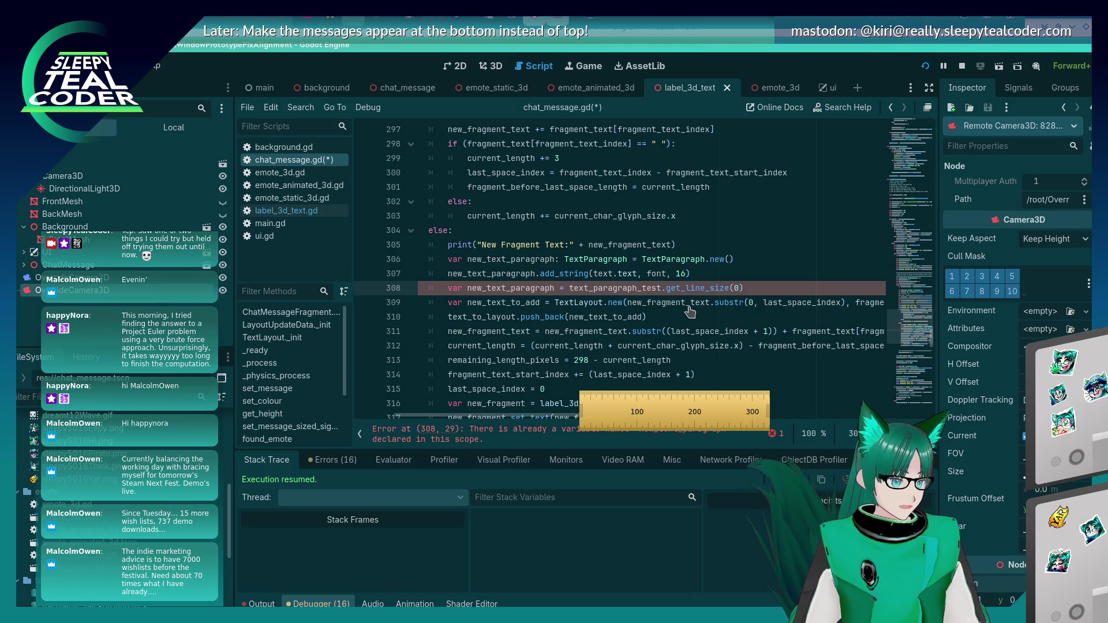
{"action": "key", "text": "BackSpace"}
{"action": "key", "text": "BackSpace"}
{"action": "key", "text": "BackSpace"}
{"action": "type", "text": "line_size_in_p"}
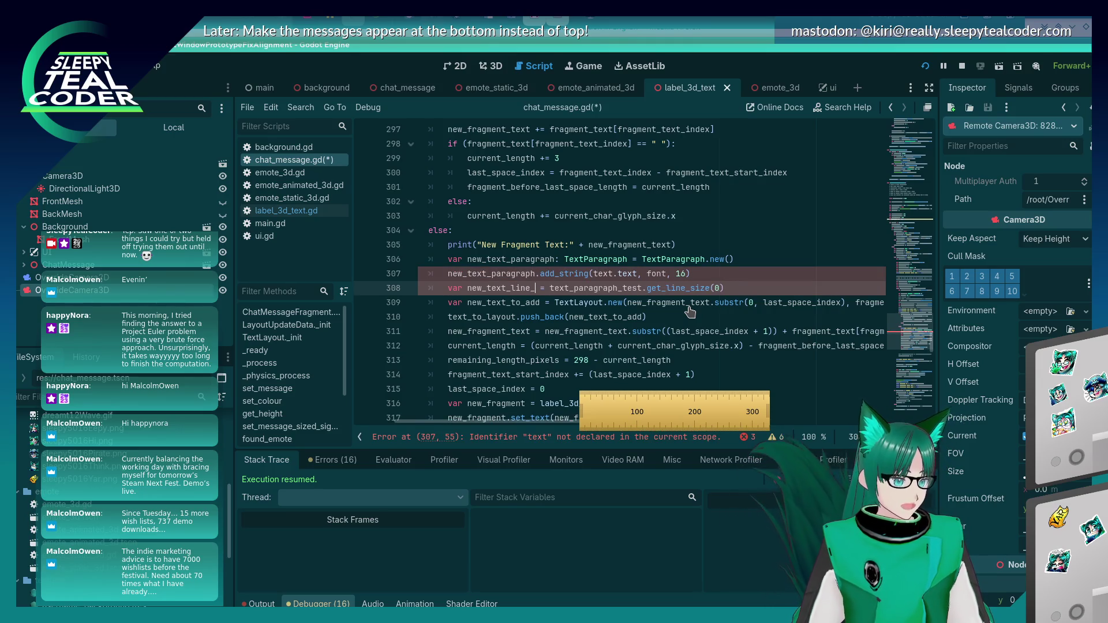
{"action": "type", "text": "ixels"}
{"action": "key", "text": "ctrl+s"}
Start a 'var new_text' declaration on a new line below the print line
{"action": "left_click", "coordinate": [511, 274]}
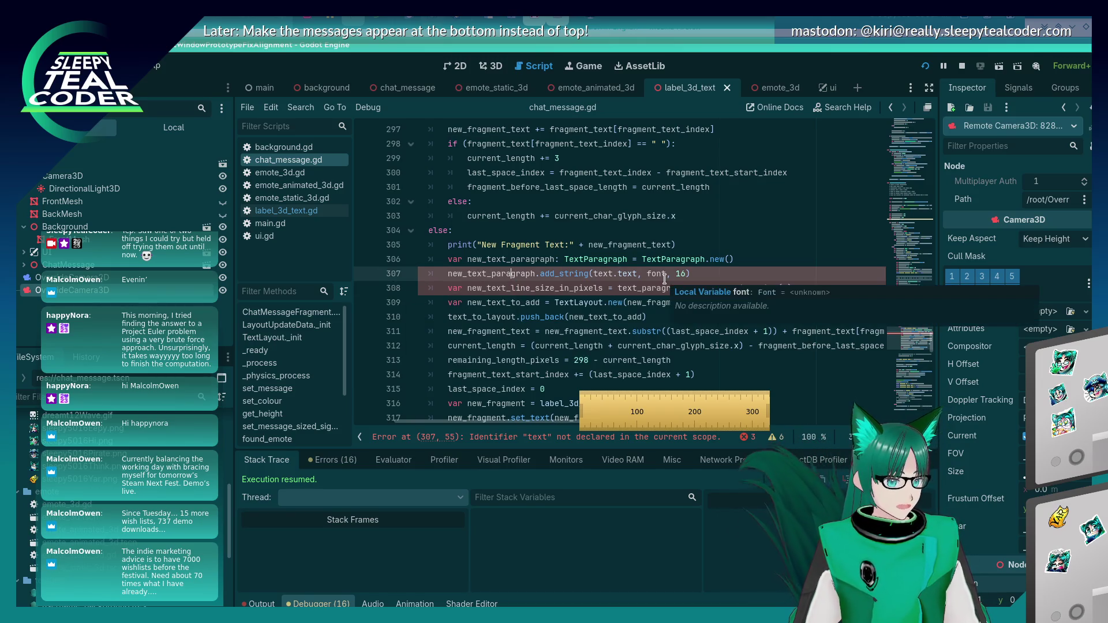
{"action": "left_click", "coordinate": [643, 303]}
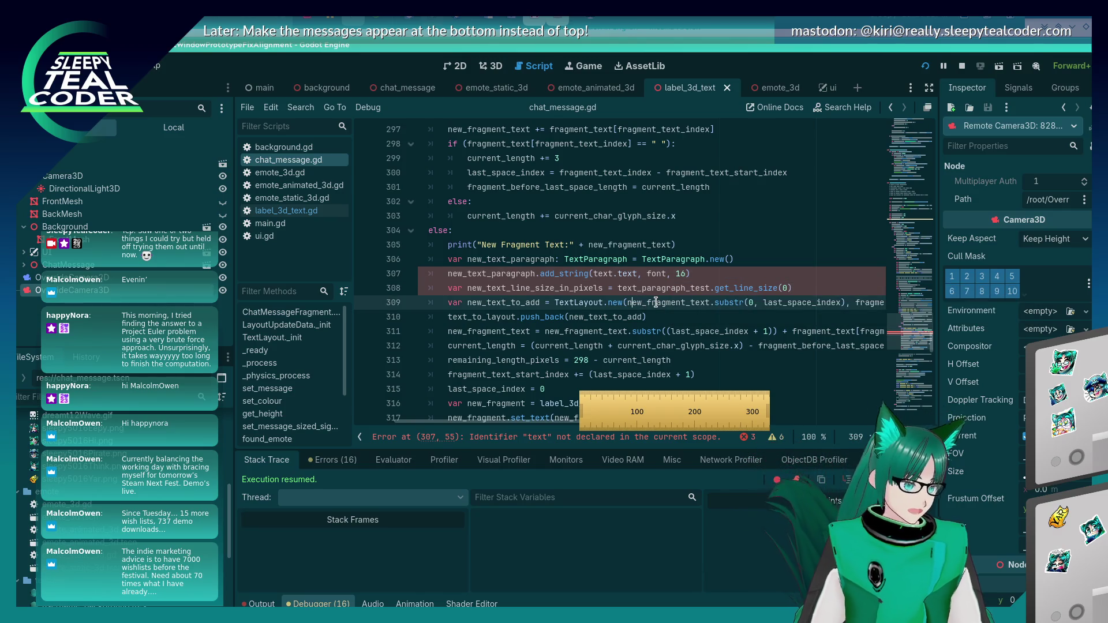
{"action": "key", "text": "shift+Right"}
{"action": "key", "text": "shift+Right"}
{"action": "key", "text": "shift+Right"}
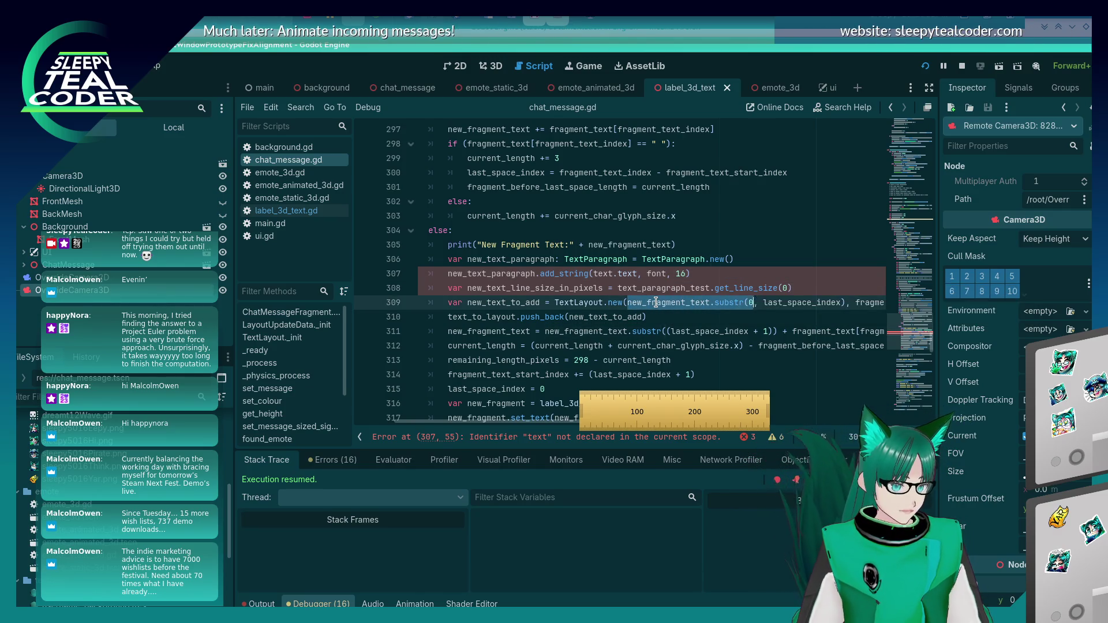
{"action": "key", "text": "shift+Right"}
{"action": "key", "text": "shift+Right"}
{"action": "key", "text": "shift+Right"}
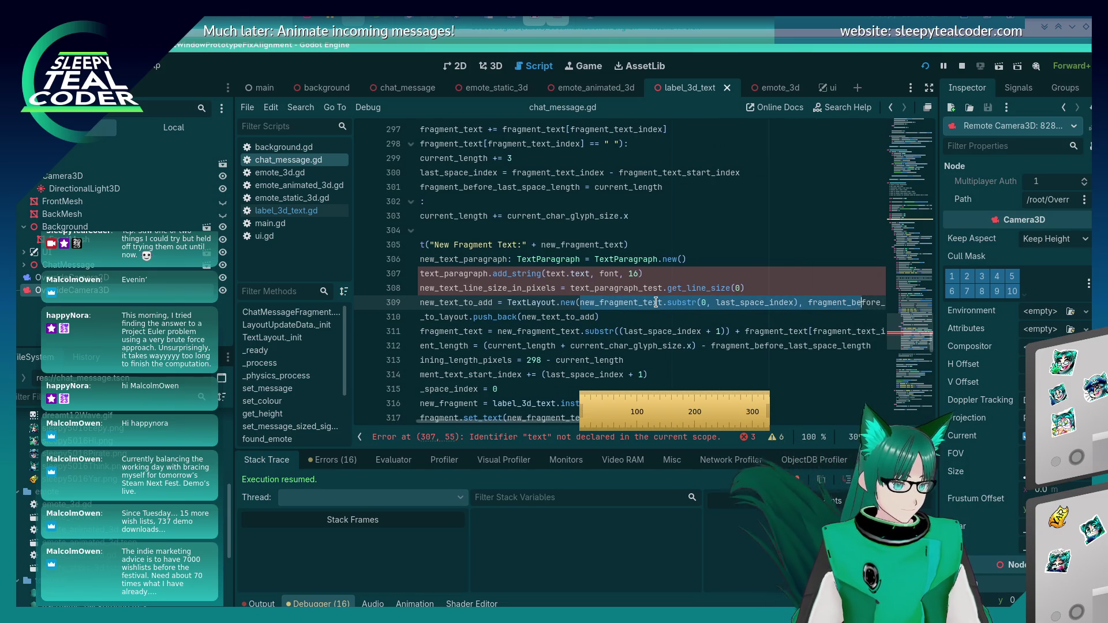
{"action": "key", "text": "shift+Left"}
{"action": "key", "text": "shift+Left"}
{"action": "key", "text": "shift+Left"}
{"action": "key", "text": "Up"}
{"action": "key", "text": "Up"}
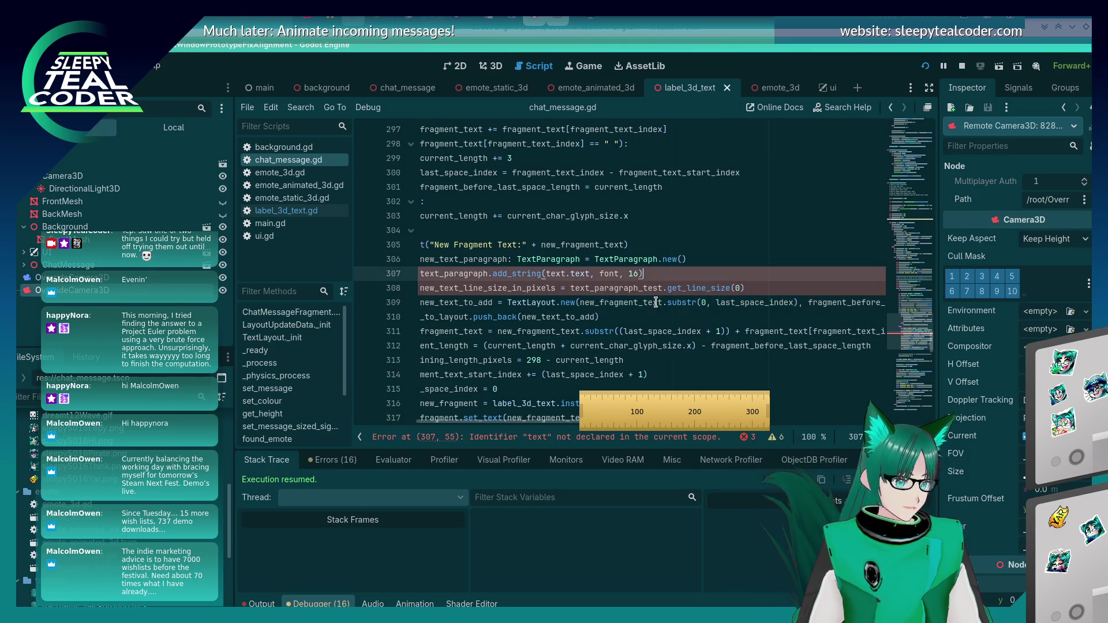
{"action": "key", "text": "Up"}
{"action": "key", "text": "Up"}
{"action": "key", "text": "Return"}
{"action": "type", "text": "var new_text ="}
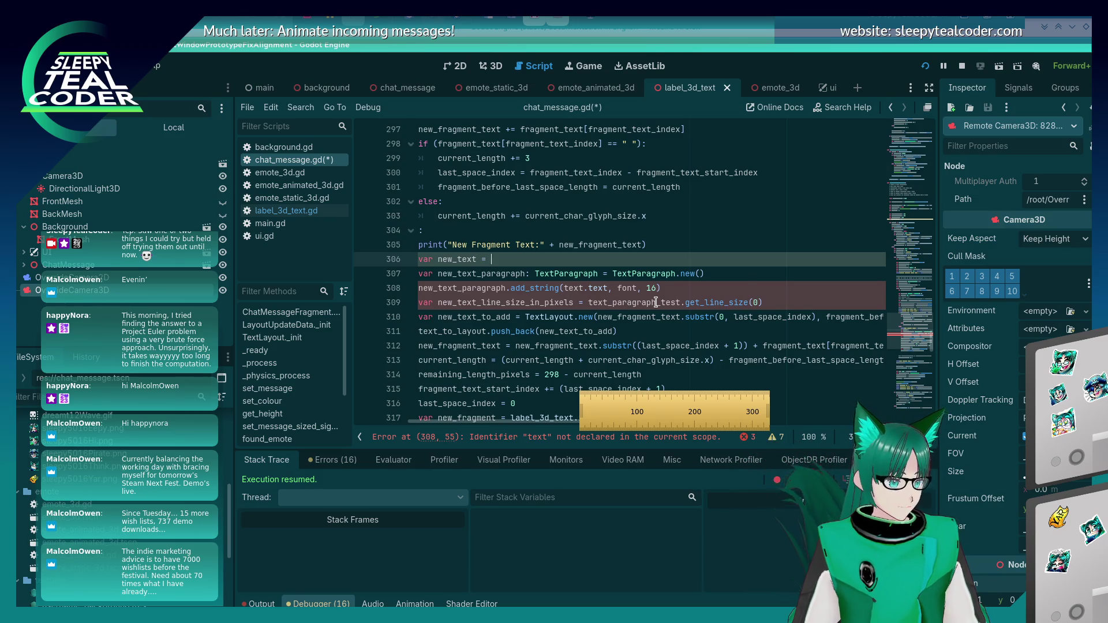
Assign new_text the substring before the last space and pass new_text to add_string
{"action": "key", "text": "ctrl+v"}
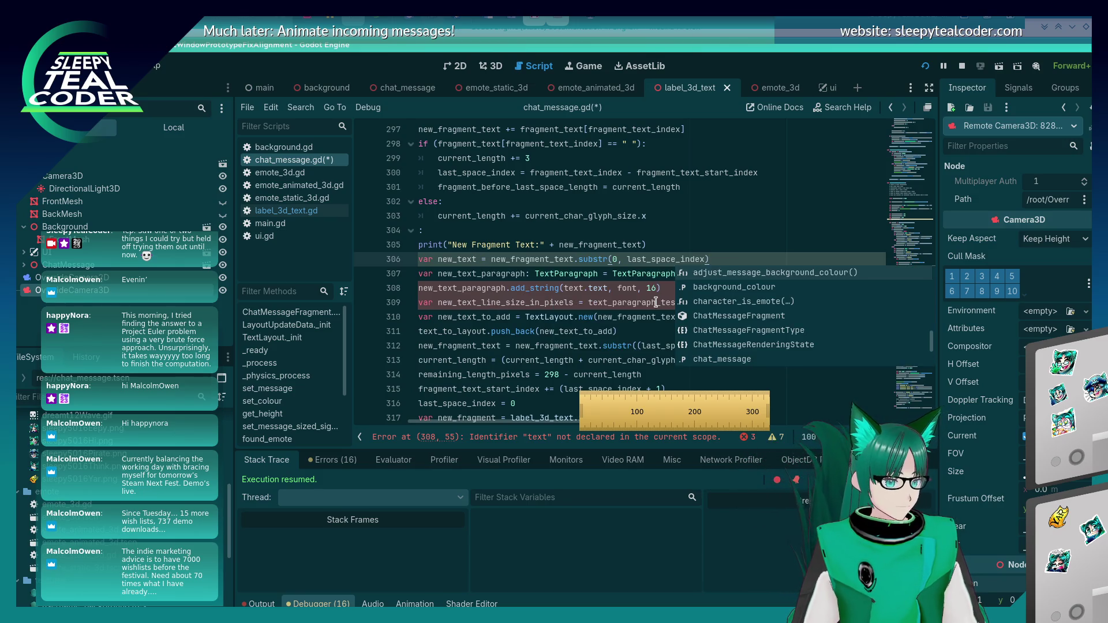
{"action": "left_click", "coordinate": [502, 245]}
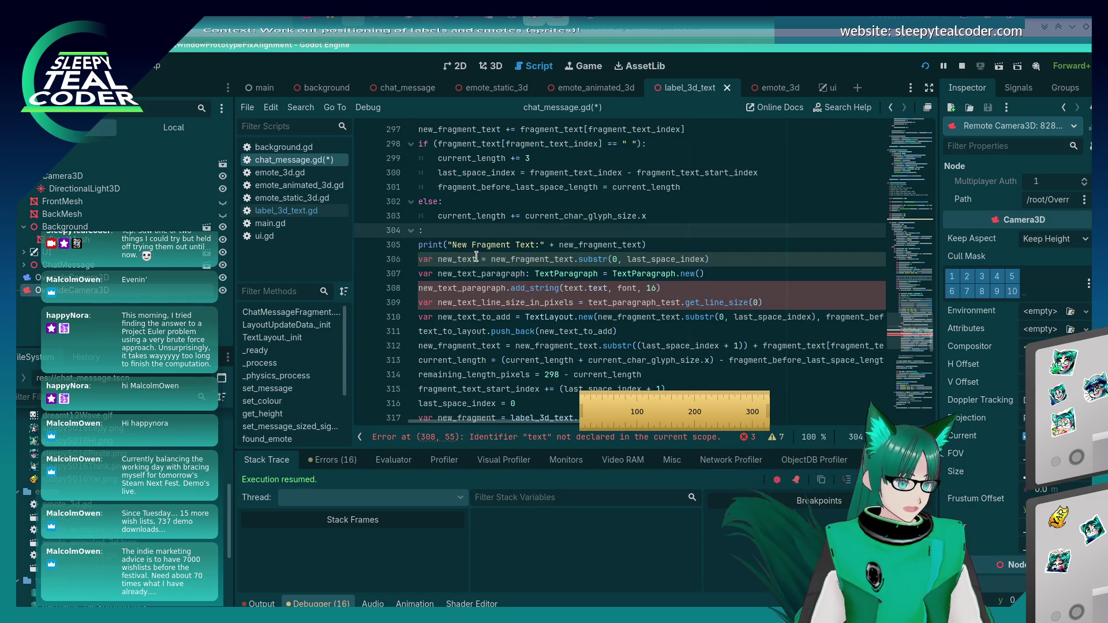
{"action": "double_click", "coordinate": [457, 259]}
{"action": "left_click_drag", "start_coordinate": [563, 288], "coordinate": [604, 288]}
{"action": "key", "text": "ctrl+v"}
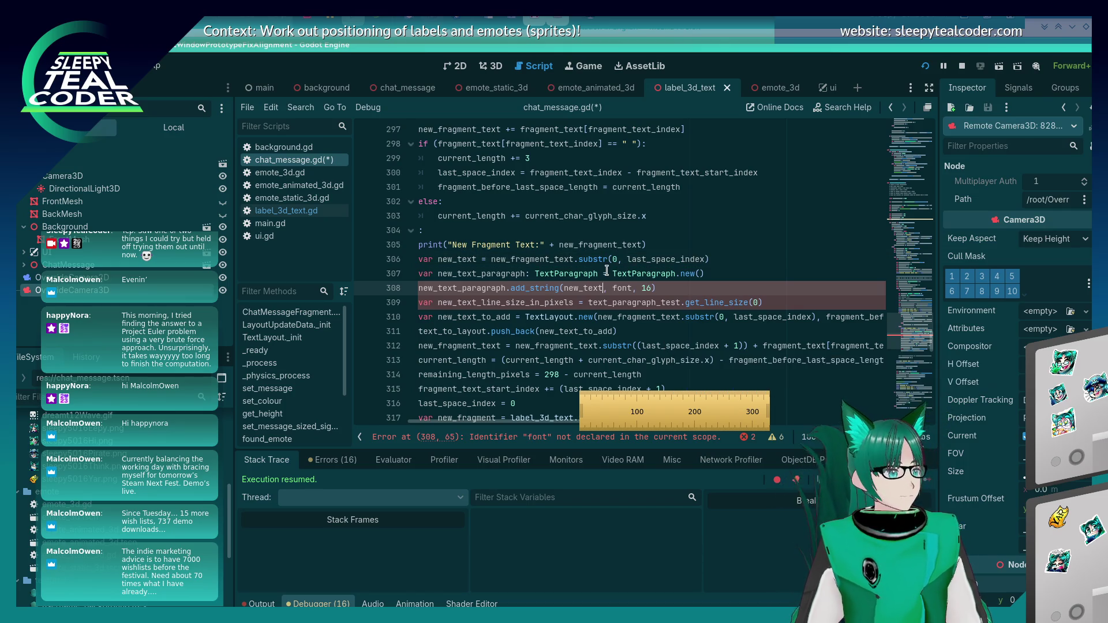
{"action": "left_click", "coordinate": [514, 260]}
Pass new_text and the measured line-size variable to TextLayout.new instead of the old arguments
{"action": "mouse_move", "coordinate": [543, 288]}
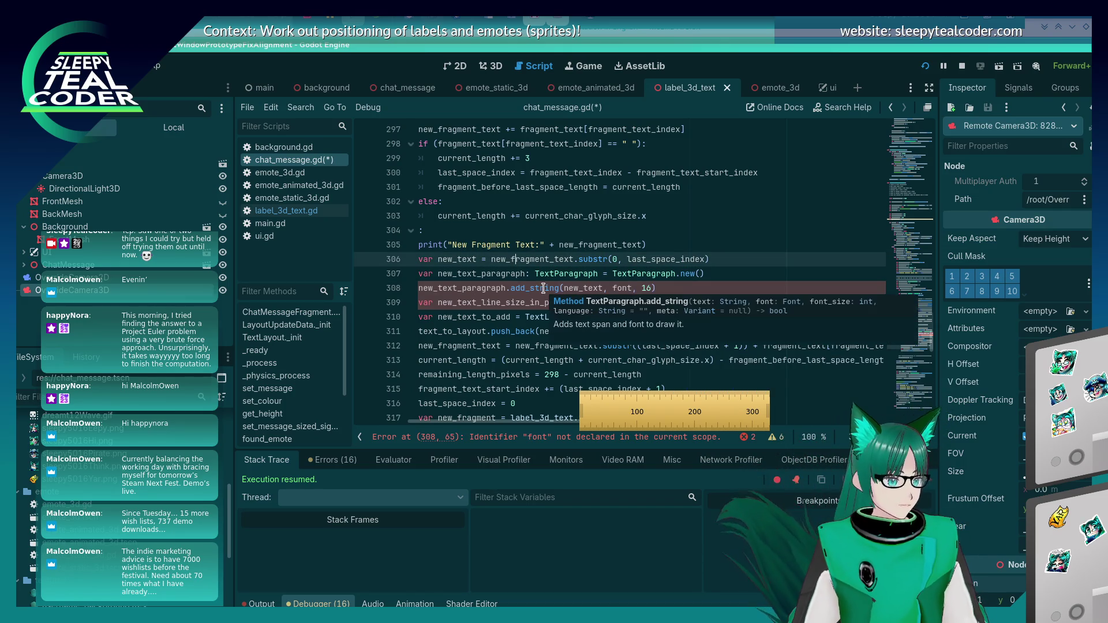
{"action": "left_click_drag", "start_coordinate": [534, 420], "coordinate": [527, 420]}
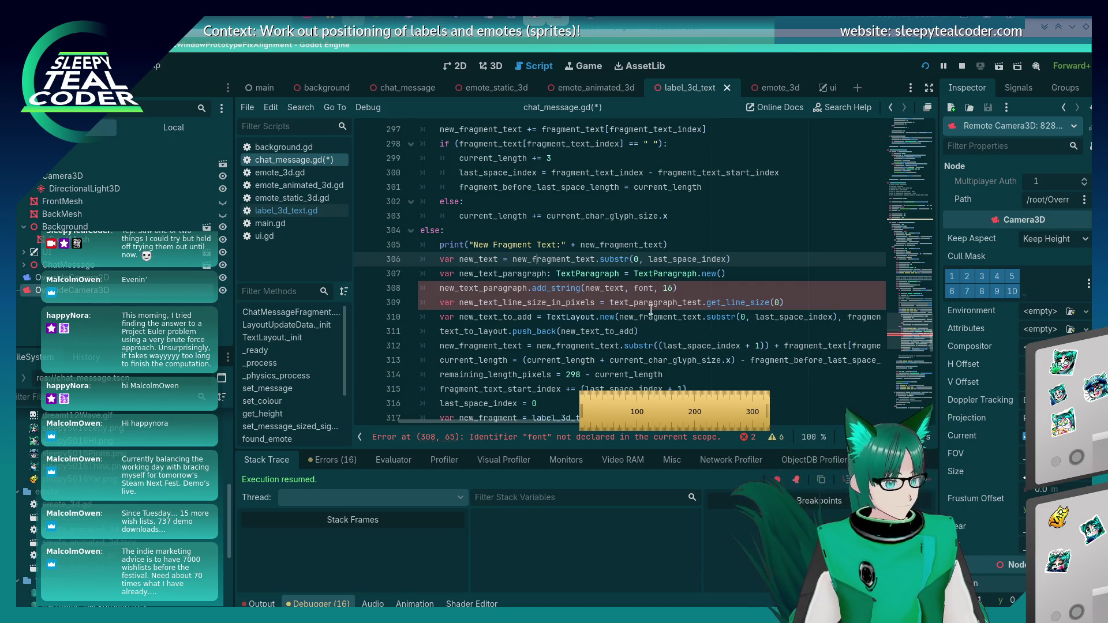
{"action": "mouse_move", "coordinate": [651, 310]}
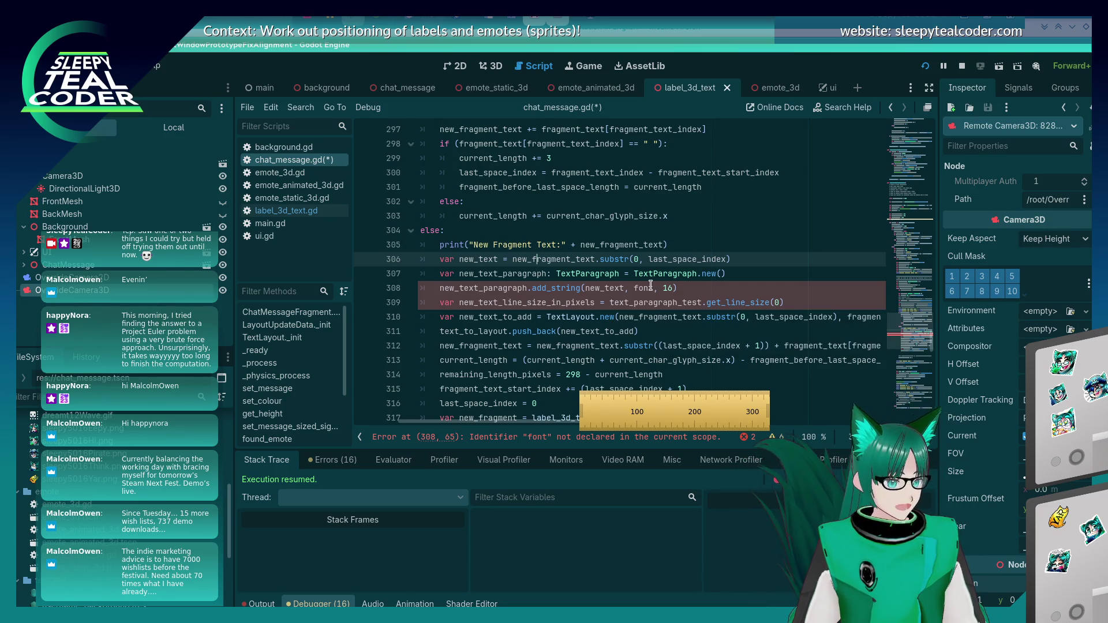
{"action": "left_click_drag", "start_coordinate": [618, 317], "coordinate": [835, 317]}
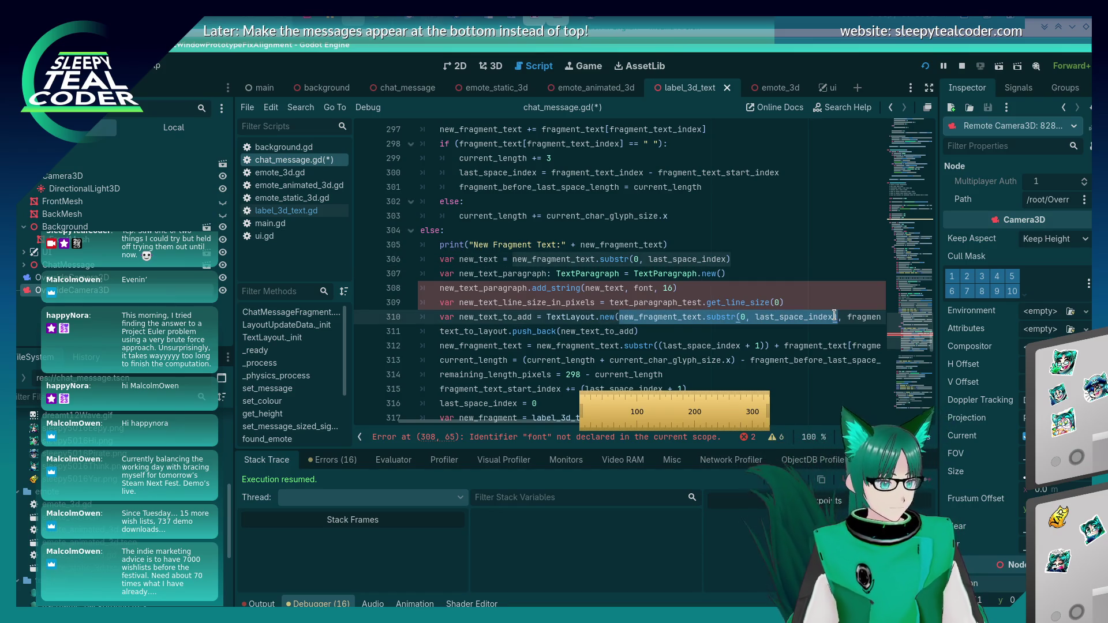
{"action": "type", "text": "new_text,"}
{"action": "double_click", "coordinate": [484, 291]}
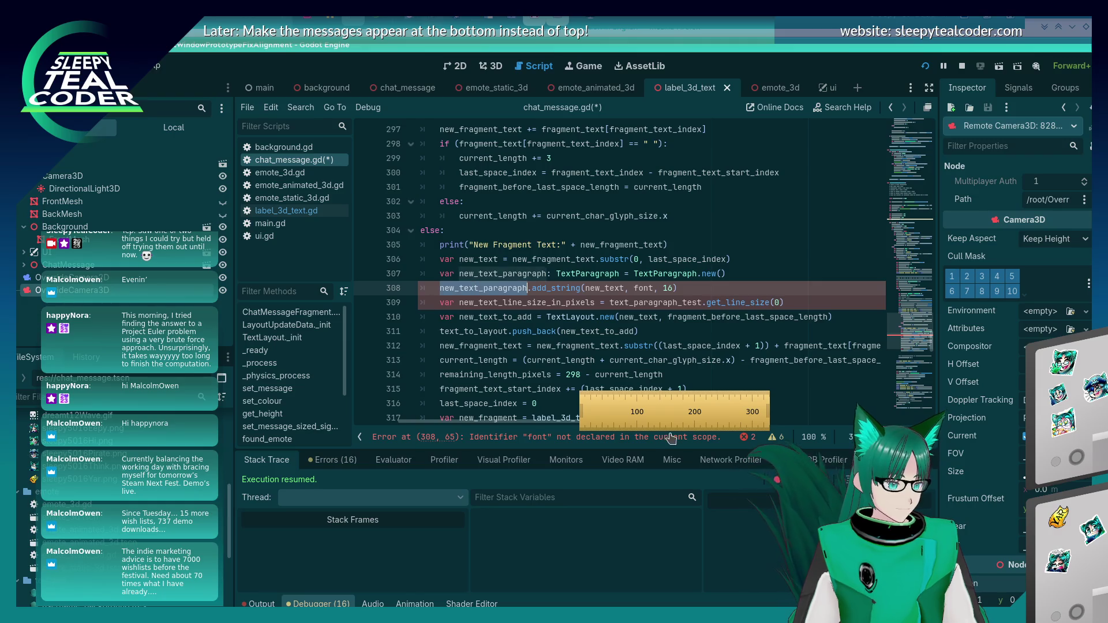
{"action": "double_click", "coordinate": [571, 304]}
{"action": "key", "text": "ctrl+c"}
{"action": "left_click_drag", "start_coordinate": [673, 318], "coordinate": [828, 318]}
{"action": "key", "text": "BackSpace"}
{"action": "key", "text": "ctrl+v"}
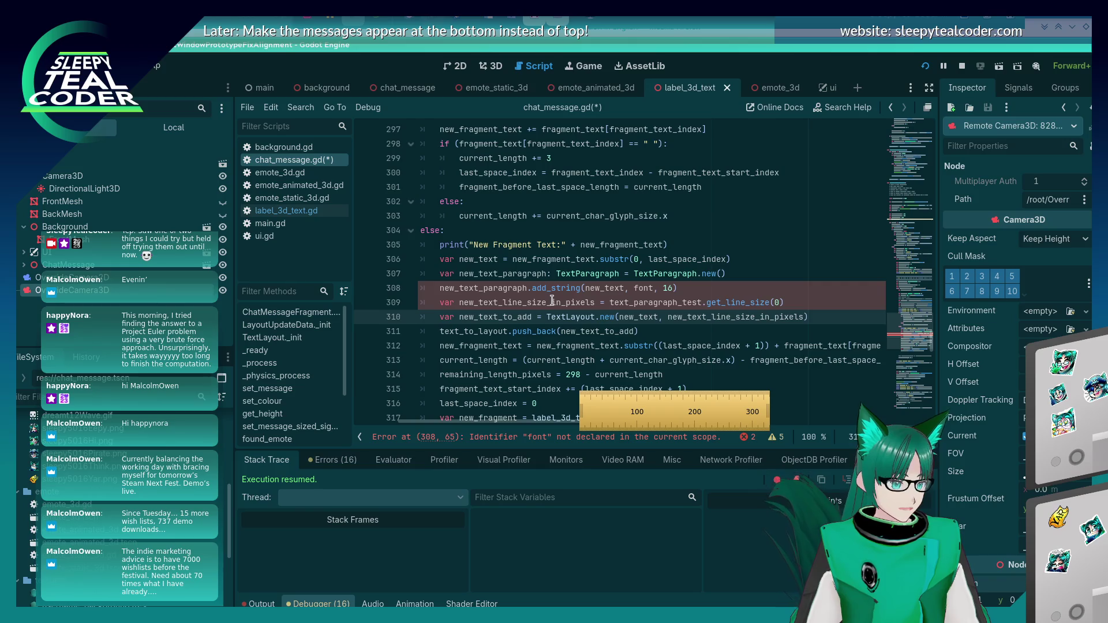
Rename the width variable to new_text_length_in_pixels on lines 309 and 310 and save
{"action": "left_click", "coordinate": [525, 302]}
{"action": "key", "text": "BackSpace"}
{"action": "key", "text": "BackSpace"}
{"action": "key", "text": "BackSpace"}
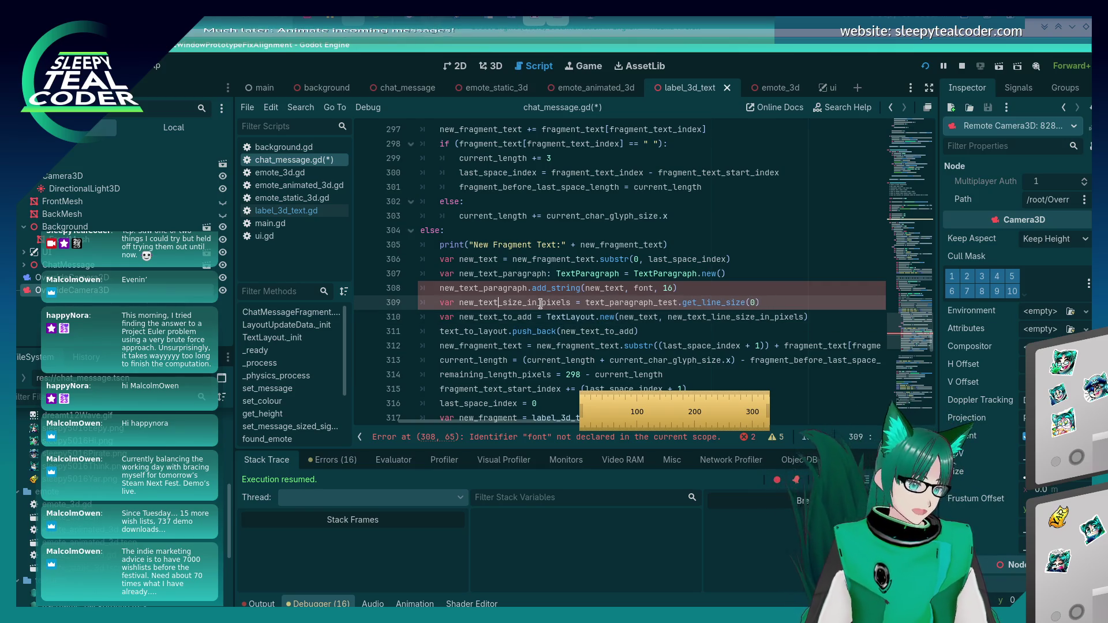
{"action": "double_click", "coordinate": [540, 303]}
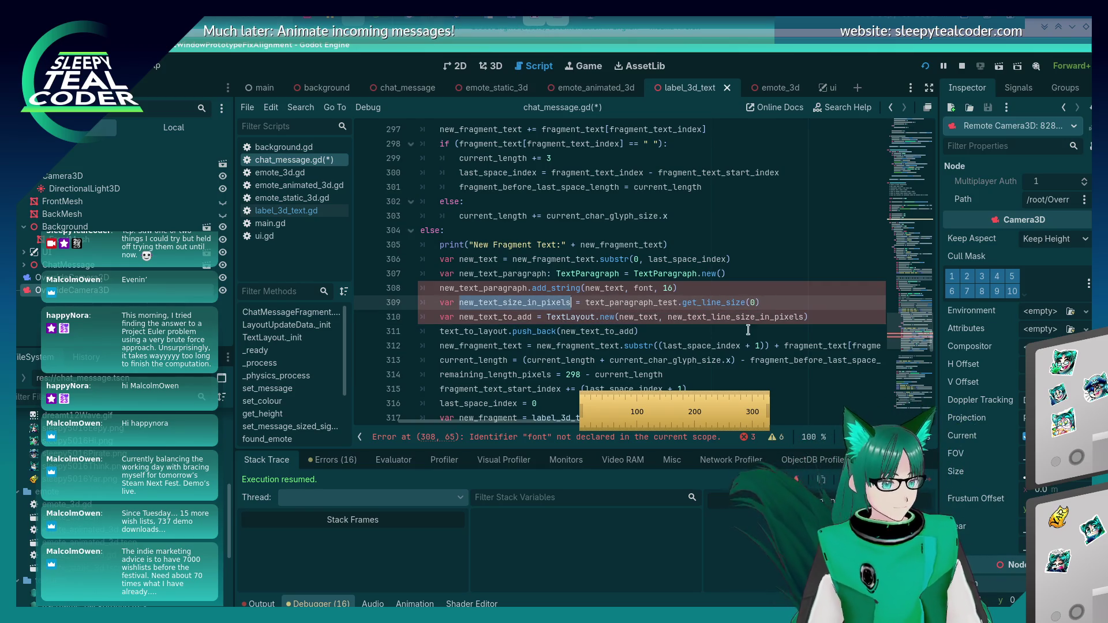
{"action": "key", "text": "ctrl+c"}
{"action": "double_click", "coordinate": [750, 317]}
{"action": "key", "text": "ctrl+v"}
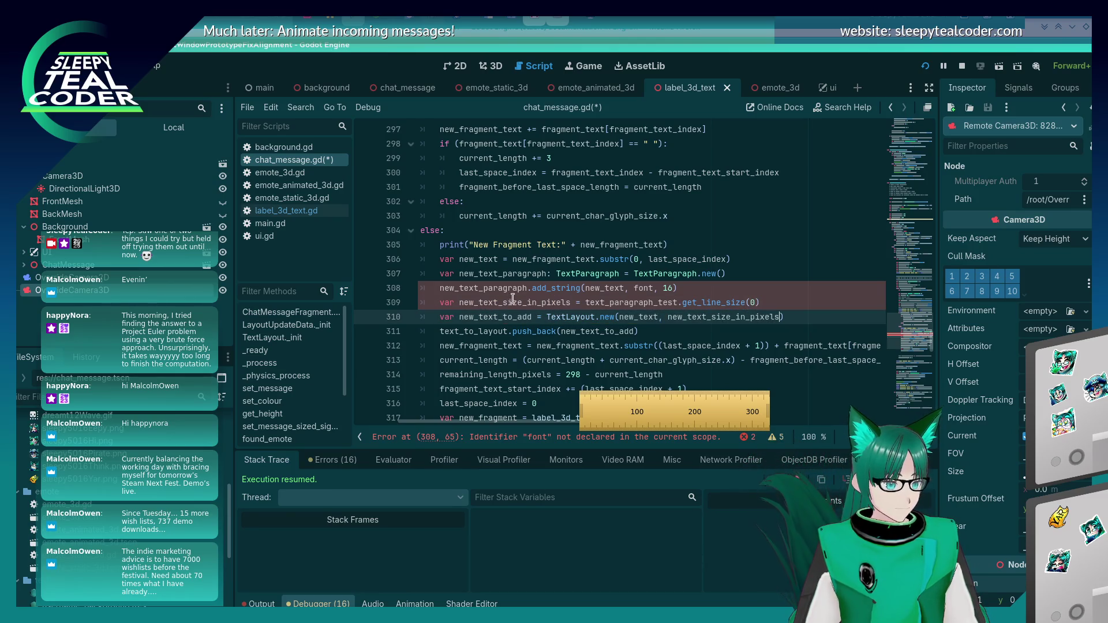
{"action": "left_click", "coordinate": [515, 303]}
{"action": "key", "text": "BackSpace"}
{"action": "key", "text": "BackSpace"}
{"action": "key", "text": "BackSpace"}
{"action": "type", "text": "leng"}
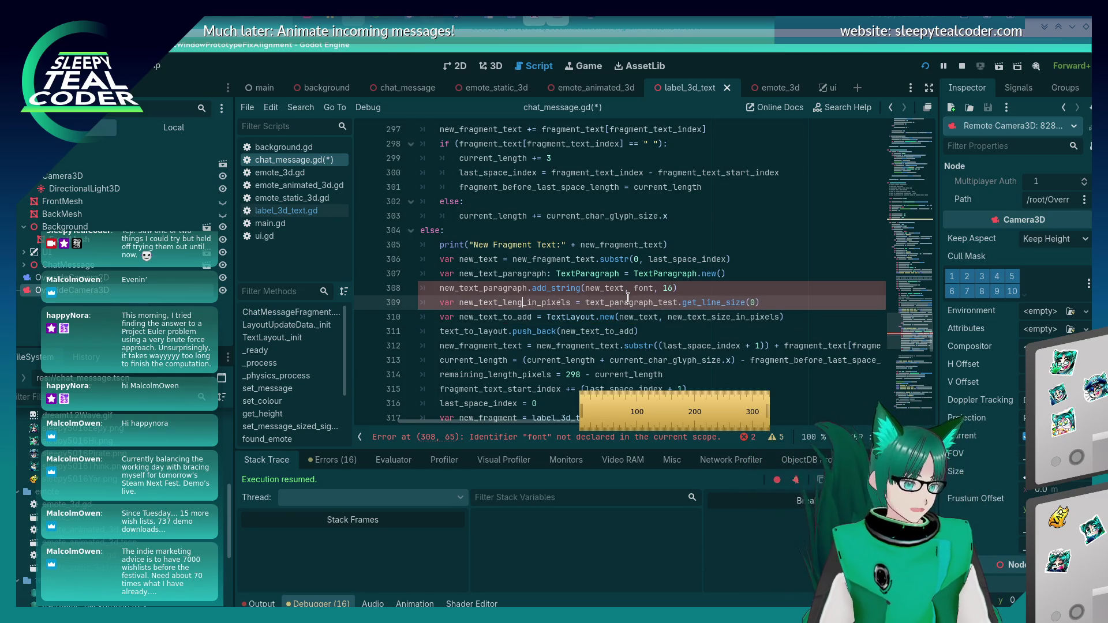
{"action": "type", "text": "th"}
{"action": "key", "text": "Down"}
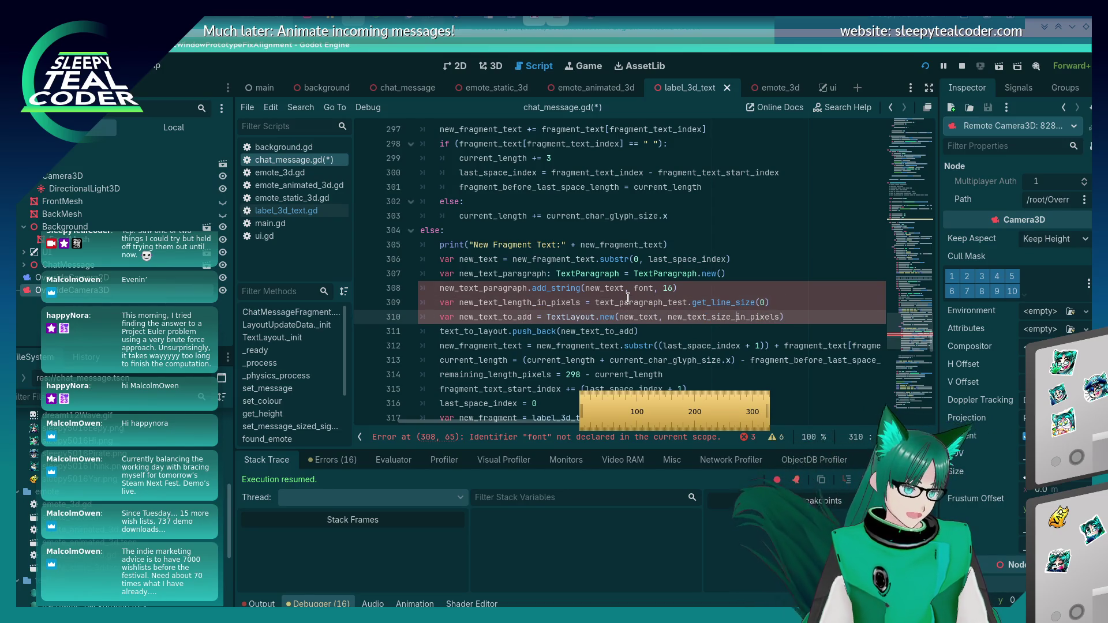
{"action": "key", "text": "Left"}
{"action": "key", "text": "BackSpace"}
{"action": "key", "text": "BackSpace"}
{"action": "key", "text": "BackSpace"}
{"action": "type", "text": "length"}
{"action": "key", "text": "ctrl+s"}
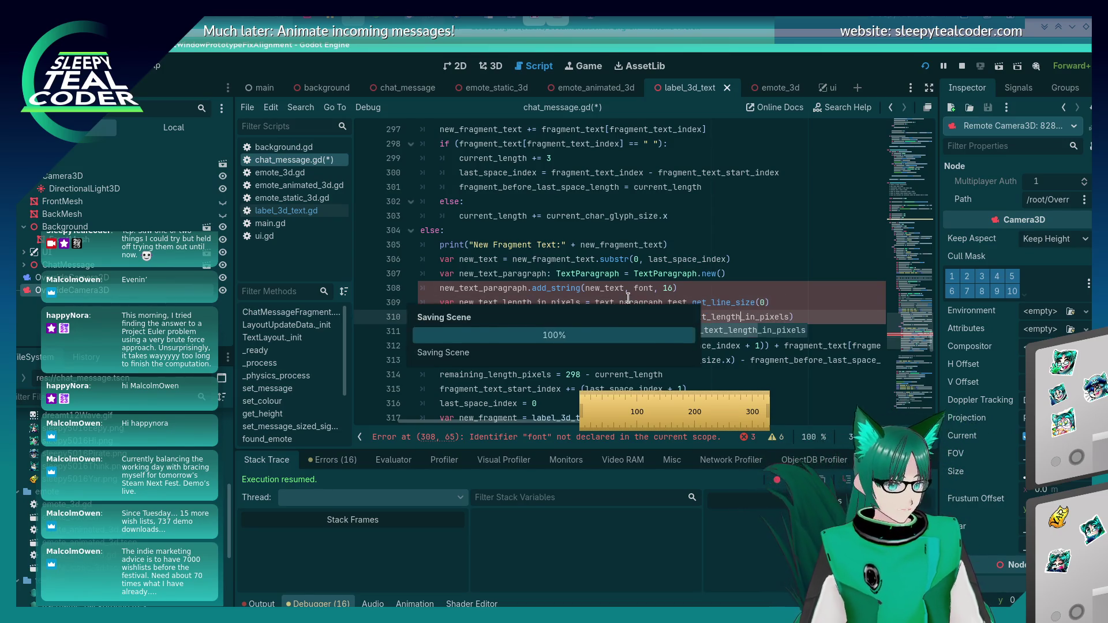
{"action": "double_click", "coordinate": [677, 317]}
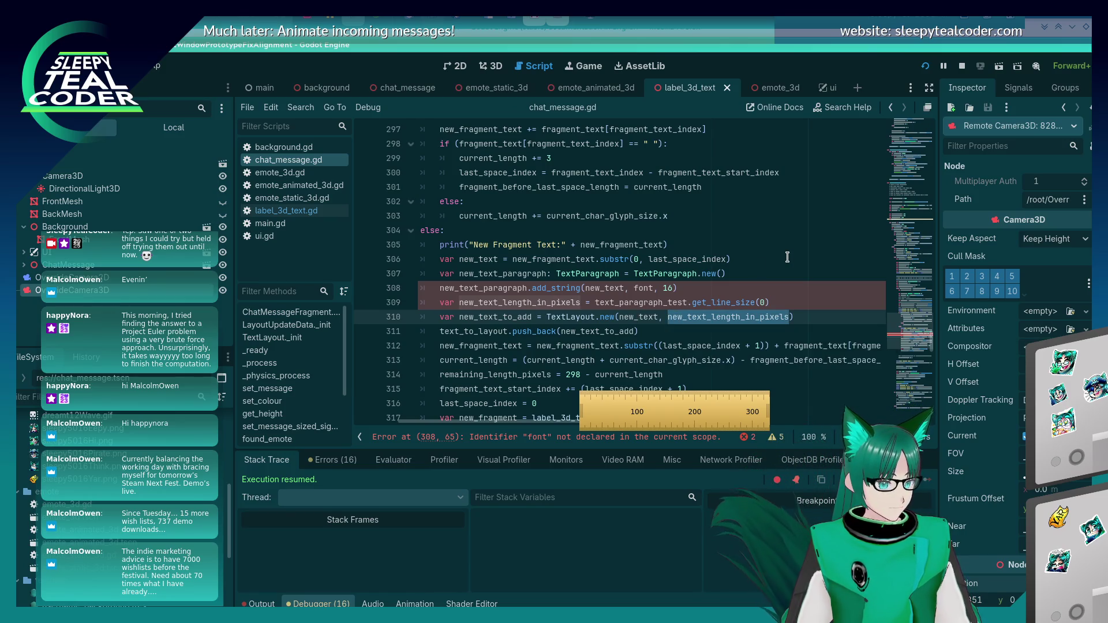
Try adding a fragment length line below line 311, then undo it
{"action": "left_click", "coordinate": [676, 336]}
{"action": "key", "text": "Return"}
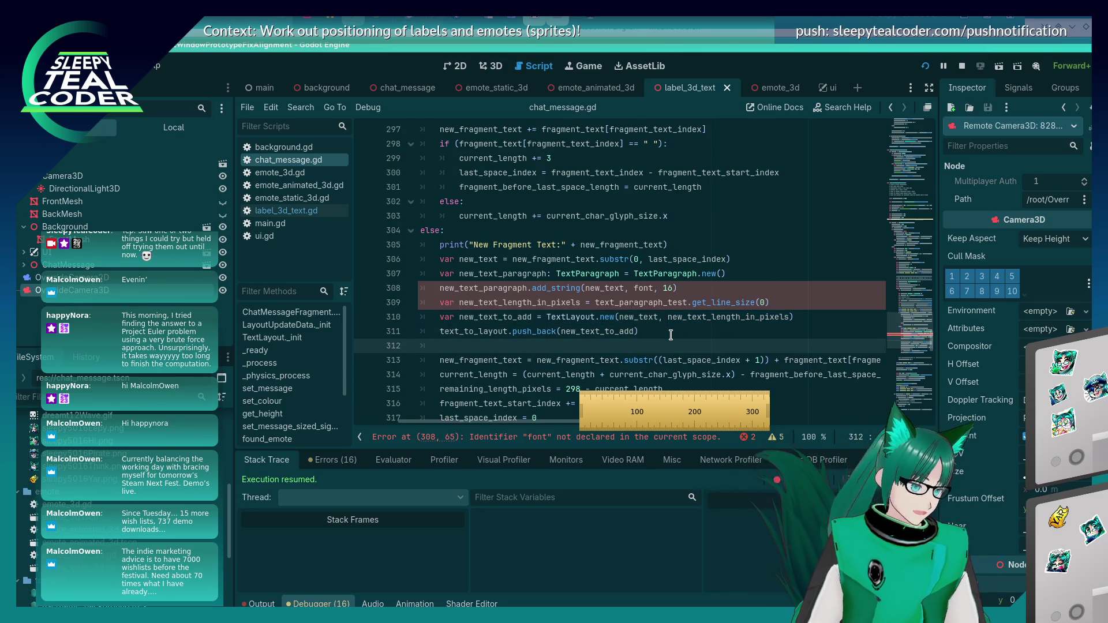
{"action": "type", "text": "new_fragment."}
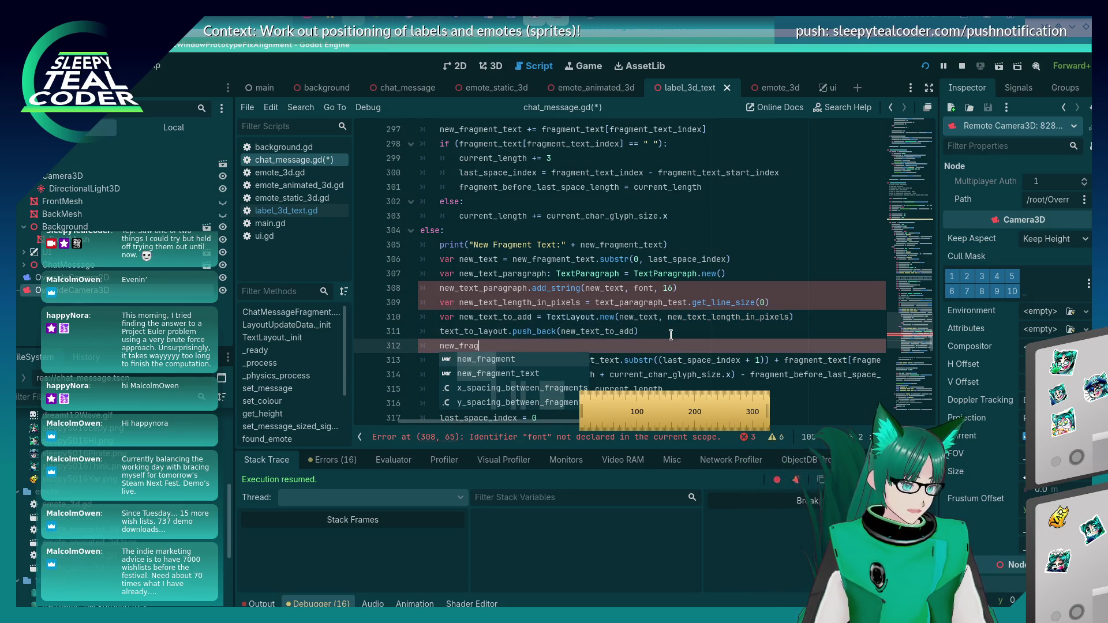
{"action": "key", "text": "BackSpace"}
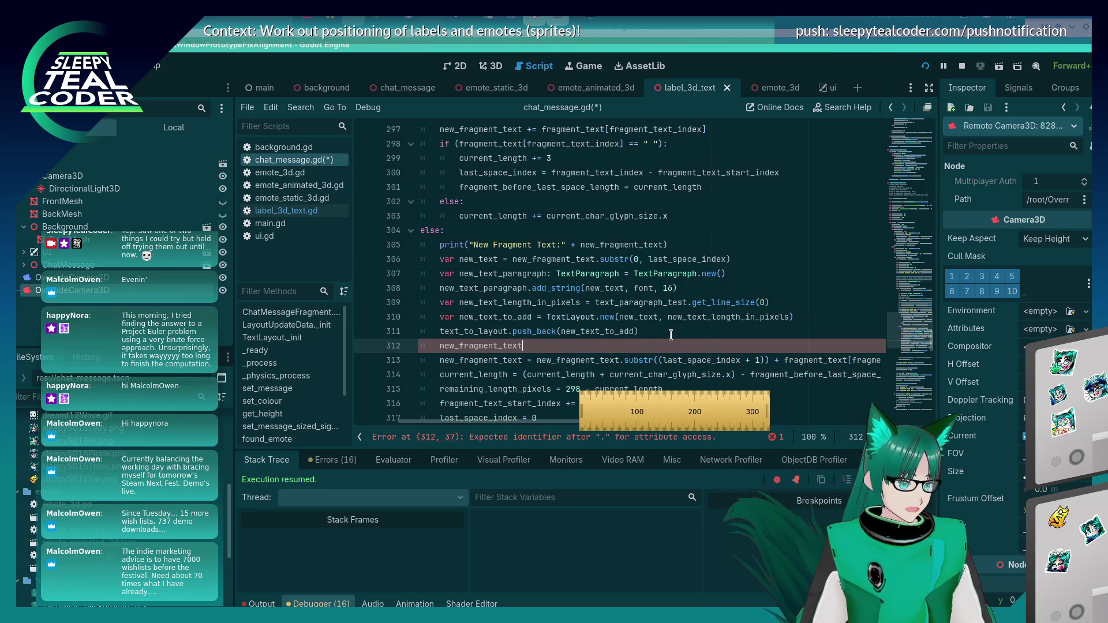
{"action": "type", "text": ".length"}
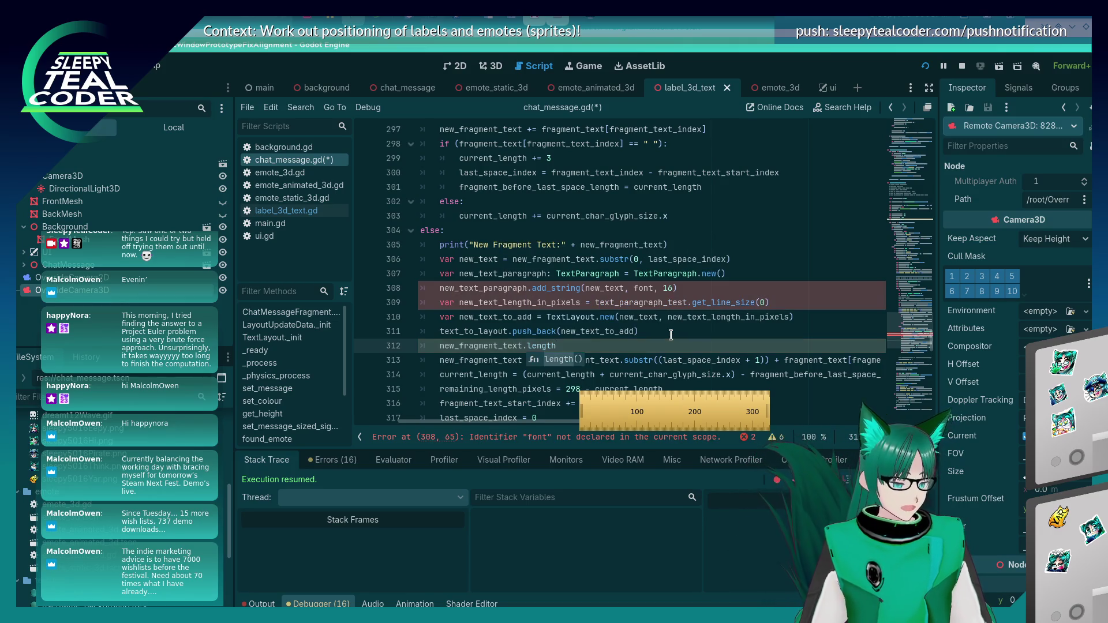
{"action": "key", "text": "ctrl+z"}
{"action": "key", "text": "ctrl+z"}
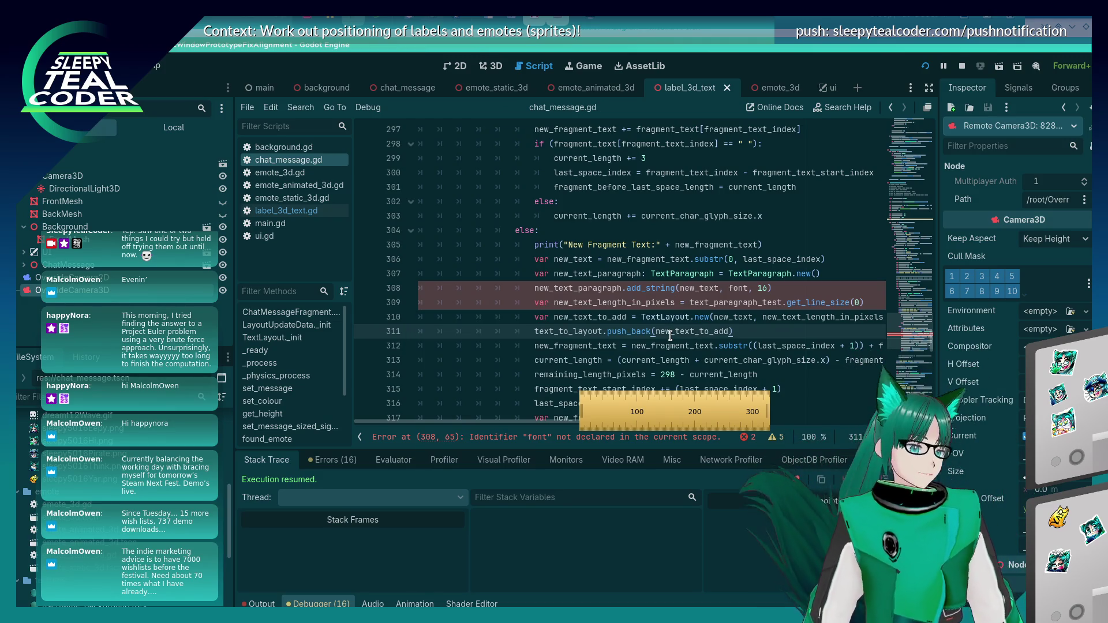
Replace text_paragraph_test with new_text_paragraph on line 309
{"action": "double_click", "coordinate": [618, 290]}
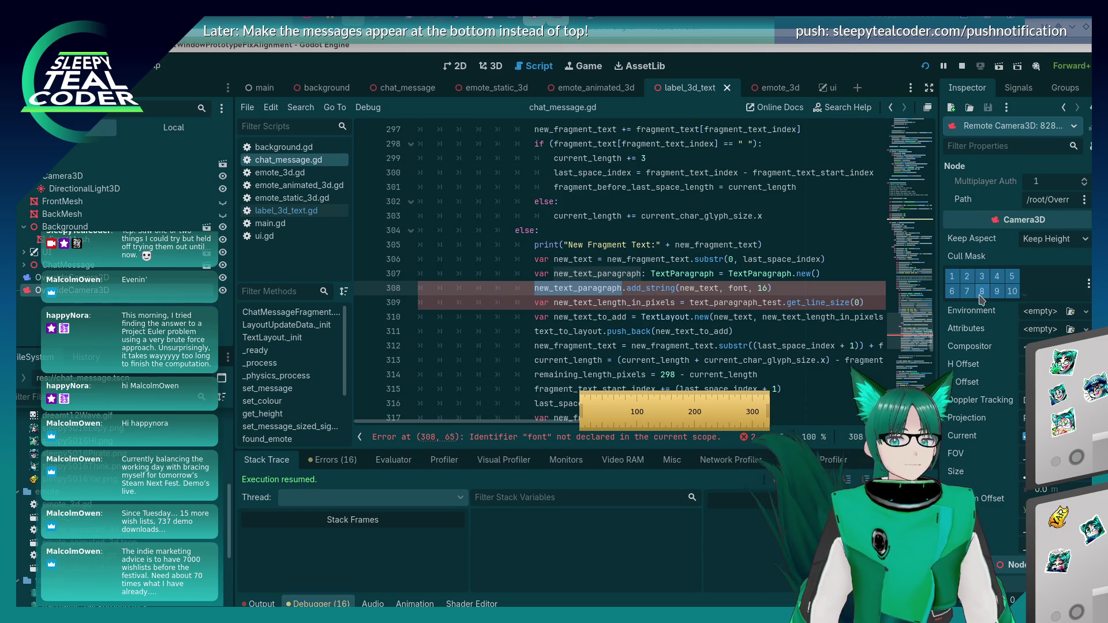
{"action": "left_click", "coordinate": [683, 296]}
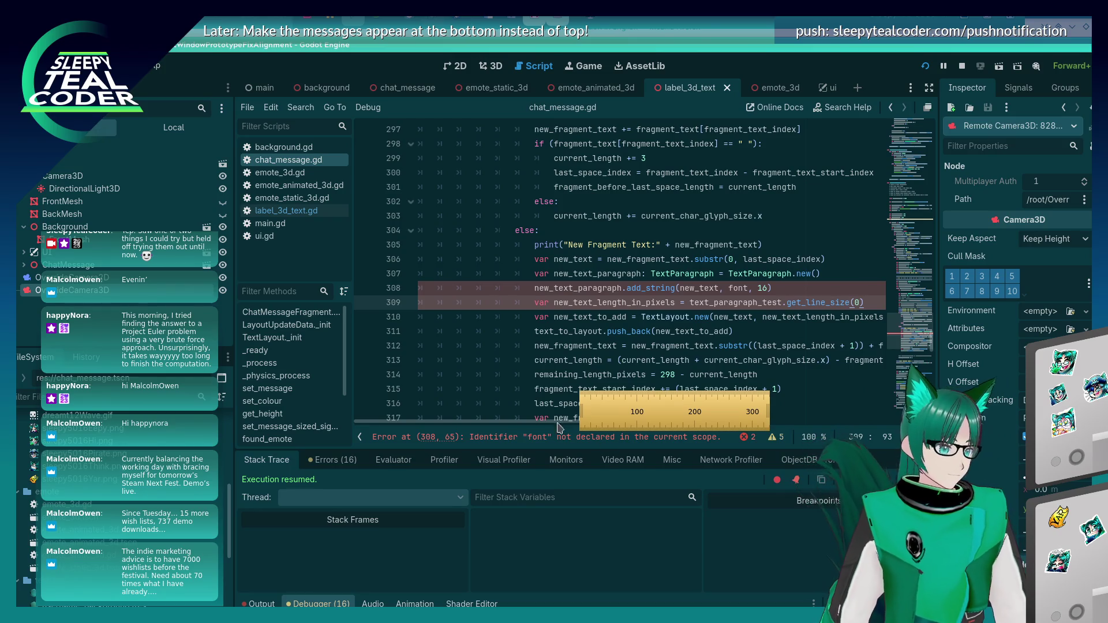
{"action": "scroll", "coordinate": [530, 427], "scroll_direction": "right", "scroll_amount": 3}
{"action": "left_click", "coordinate": [520, 285]}
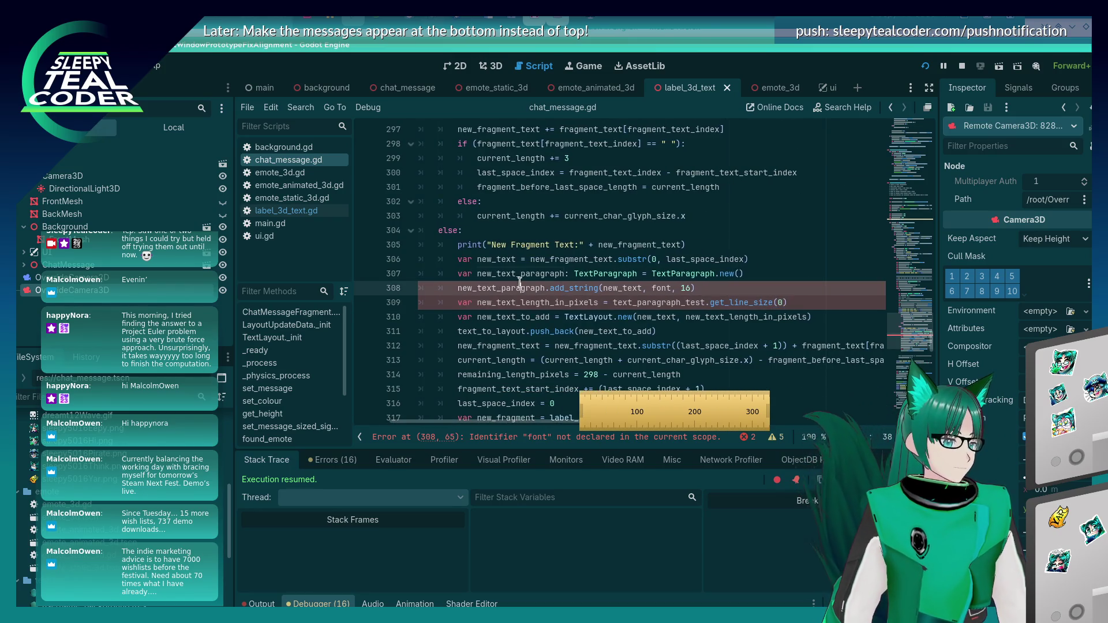
{"action": "double_click", "coordinate": [520, 286]}
{"action": "mouse_move", "coordinate": [573, 335]}
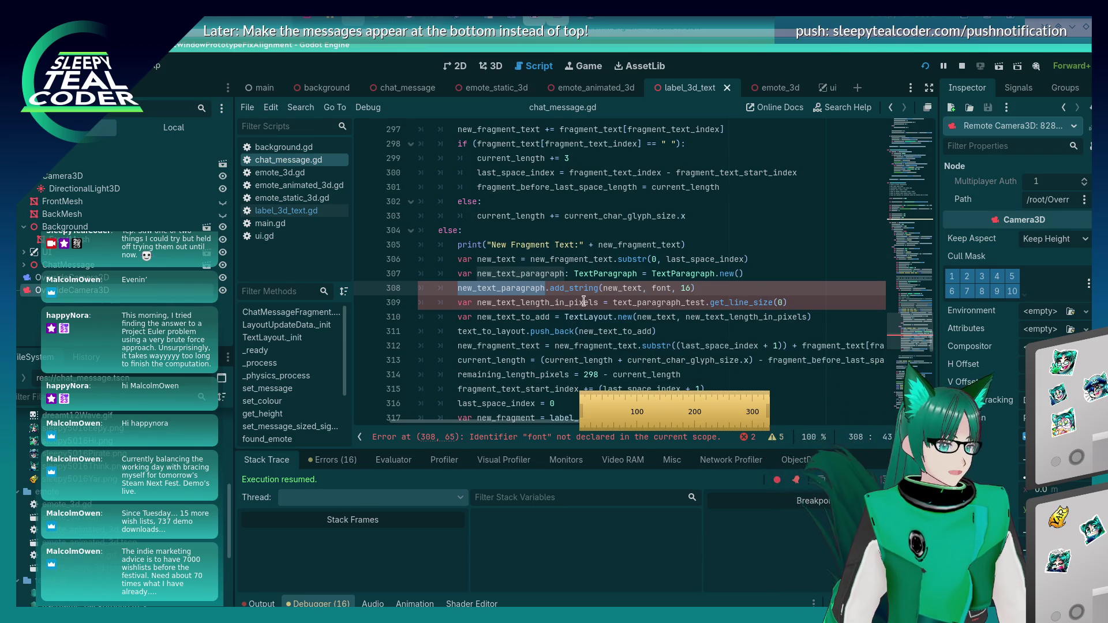
{"action": "left_click", "coordinate": [685, 300]}
{"action": "double_click", "coordinate": [686, 301]}
{"action": "key", "text": "ctrl+v"}
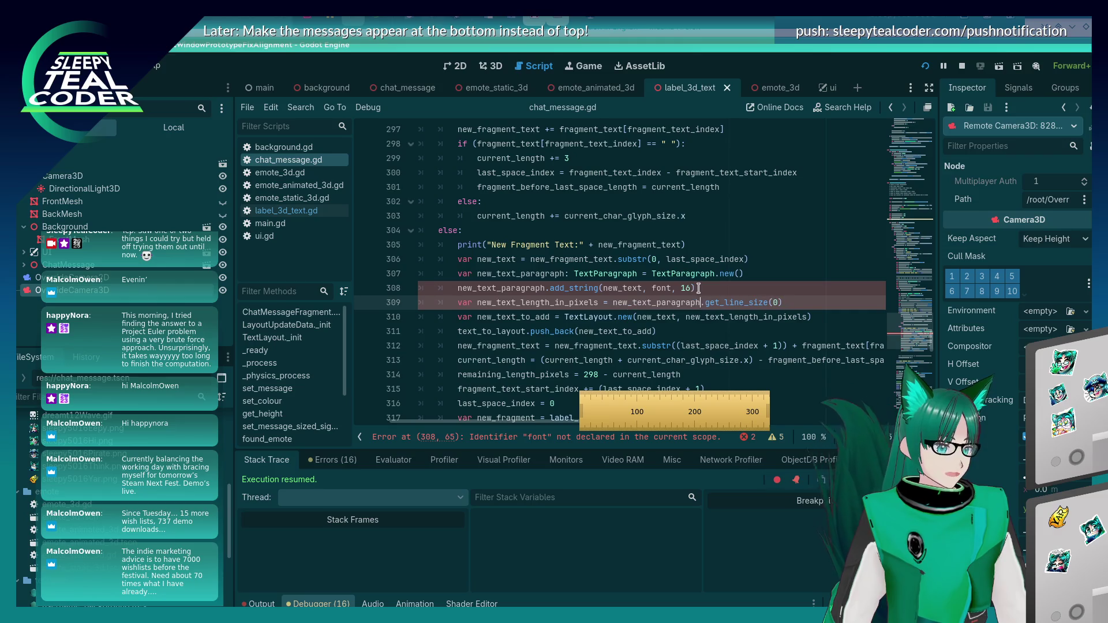
Insert a 'const fragment =' line above the add_string call
{"action": "left_click", "coordinate": [705, 287]}
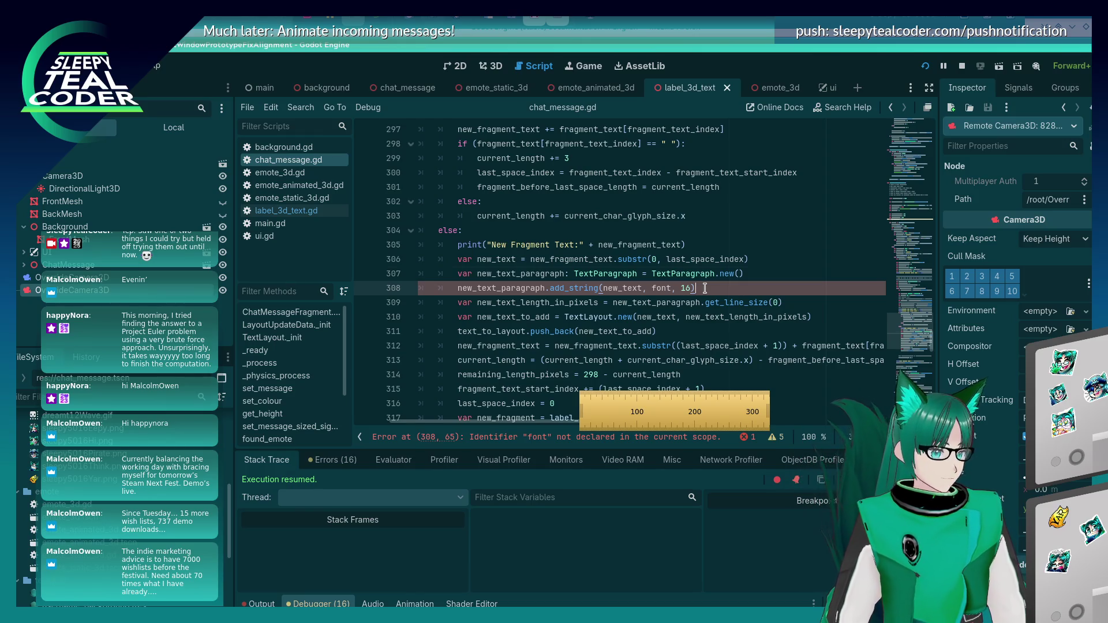
{"action": "key", "text": "ctrl+shift+Return"}
{"action": "type", "text": "const"}
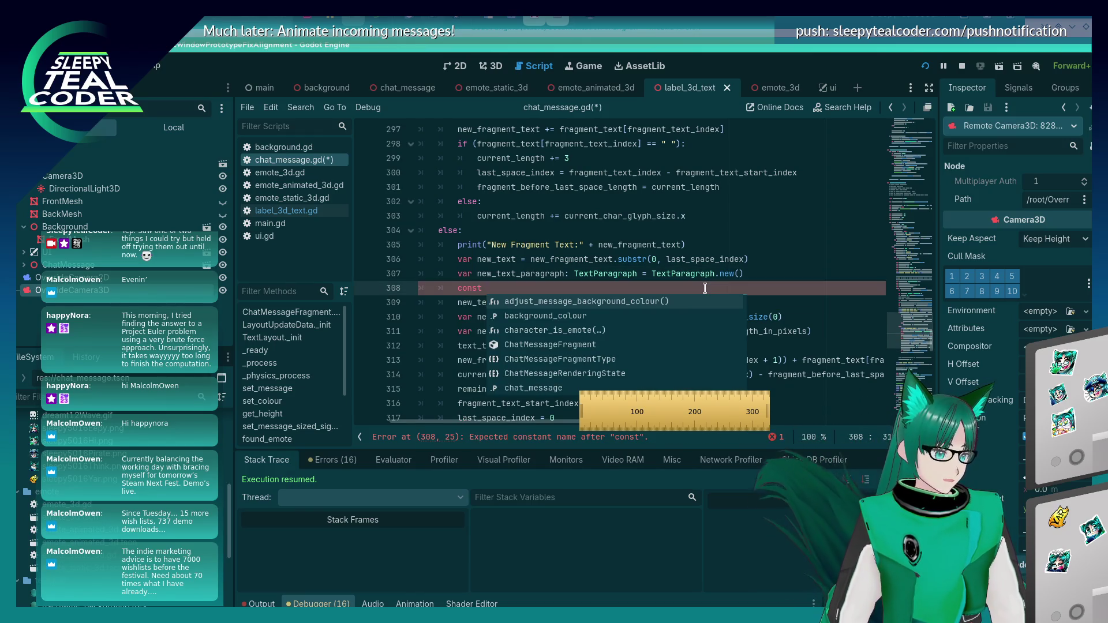
{"action": "type", "text": " fragment ="}
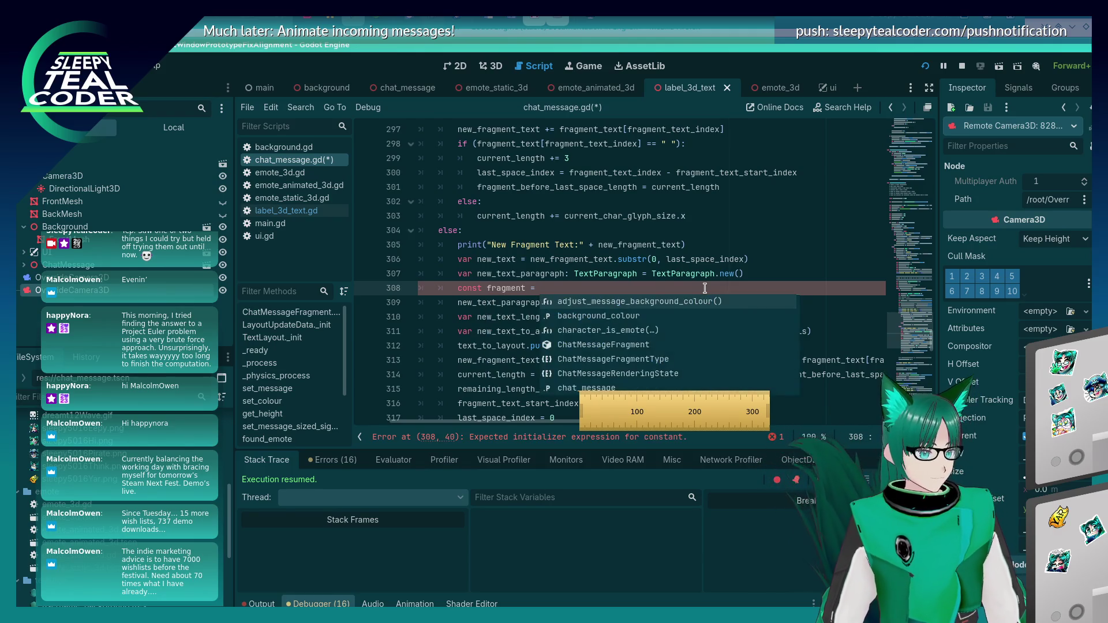
{"action": "key", "text": "Escape"}
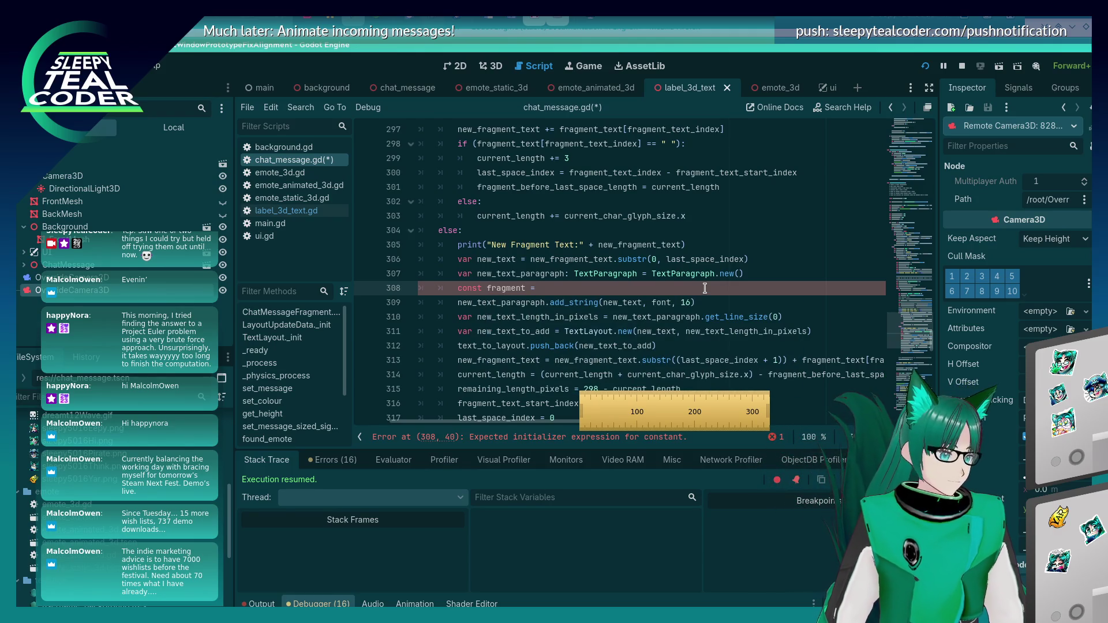
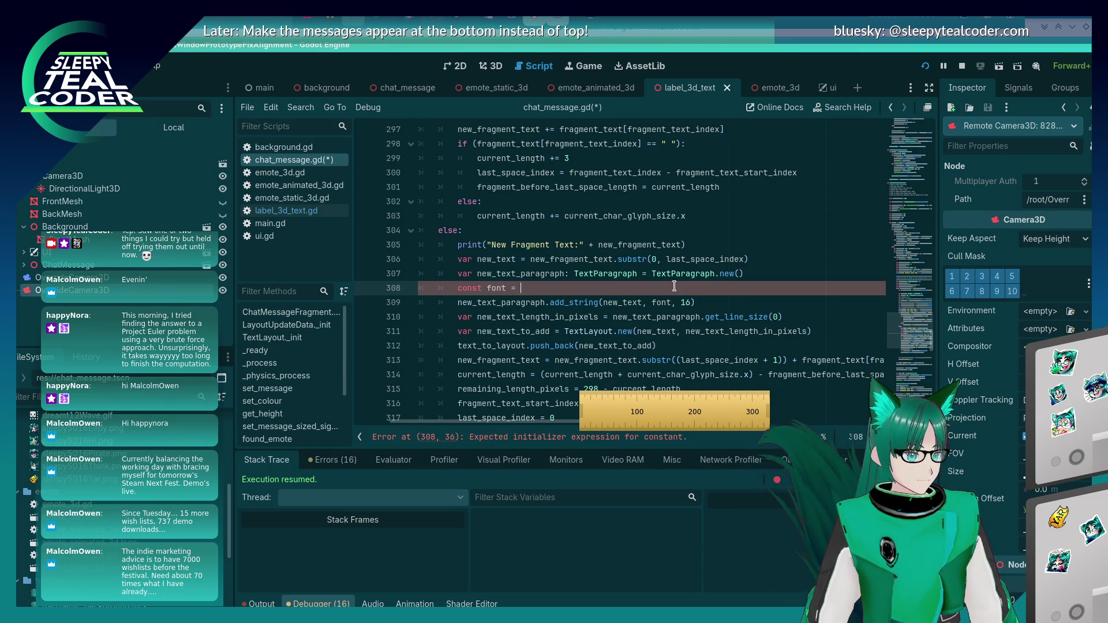
Complete line 308 as var font = fragment.get_font(), replacing const with var
{"action": "type", "text": "fragment.get_f"}
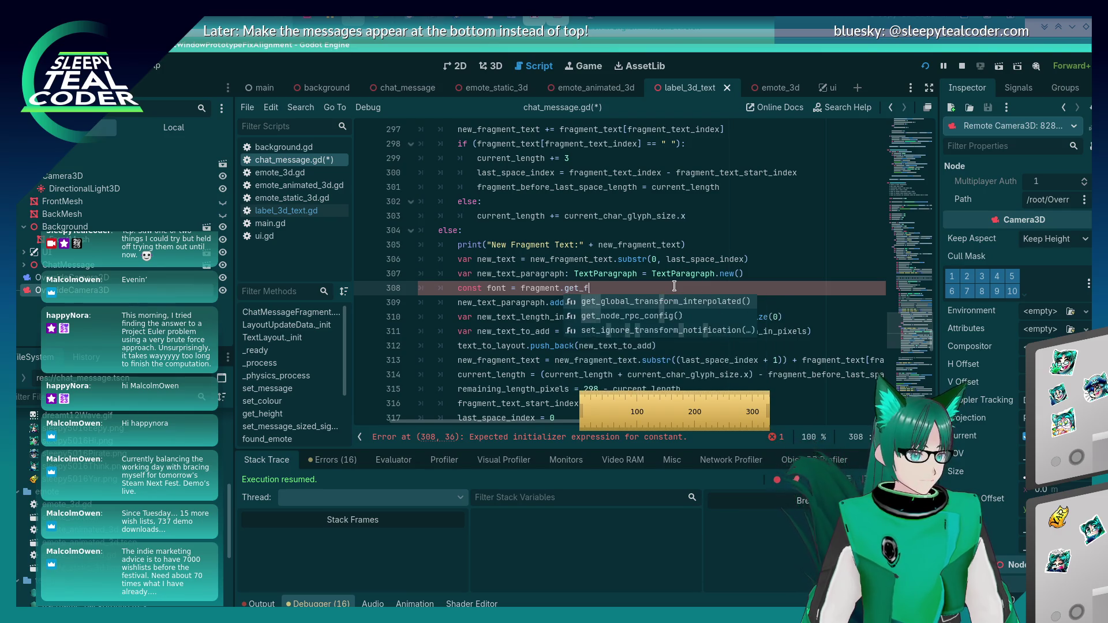
{"action": "key", "text": "Return"}
{"action": "key", "text": "Up"}
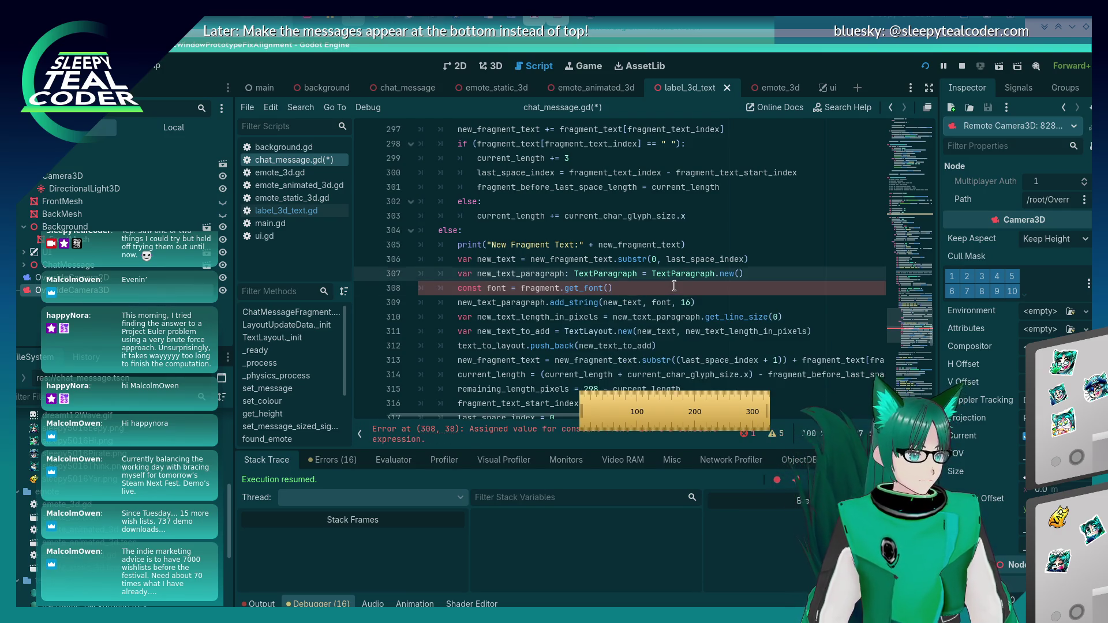
{"action": "key", "text": "Down"}
{"action": "key", "text": "Down"}
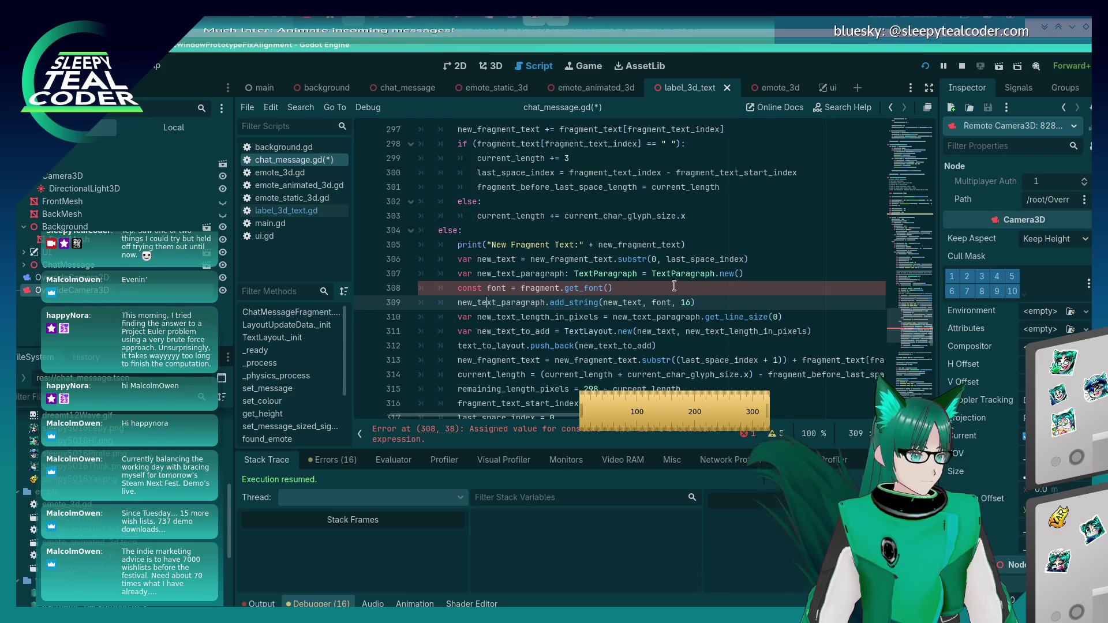
{"action": "key", "text": "Up"}
{"action": "key", "text": "Up"}
{"action": "key", "text": "Down"}
{"action": "key", "text": "Home"}
{"action": "key", "text": "Right"}
{"action": "key", "text": "Right"}
{"action": "key", "text": "Right"}
{"action": "key", "text": "BackSpace"}
{"action": "key", "text": "BackSpace"}
{"action": "key", "text": "BackSpace"}
{"action": "key", "text": "BackSpace"}
{"action": "key", "text": "BackSpace"}
{"action": "type", "text": "var"}
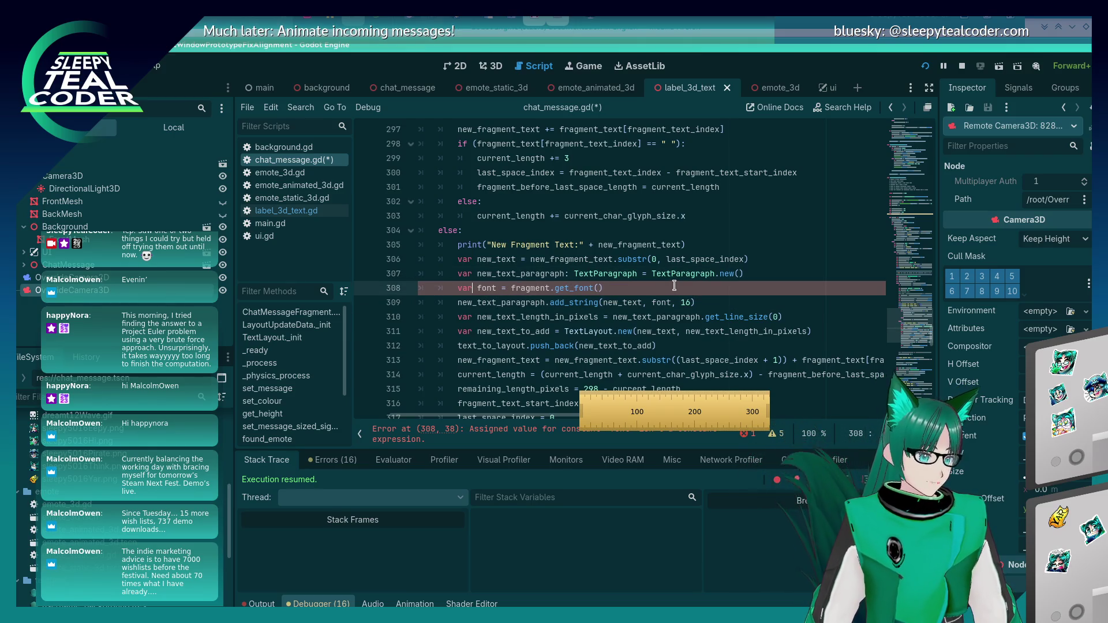
Save chat_message.gd
{"action": "left_click", "coordinate": [575, 263]}
{"action": "key", "text": "ctrl+s"}
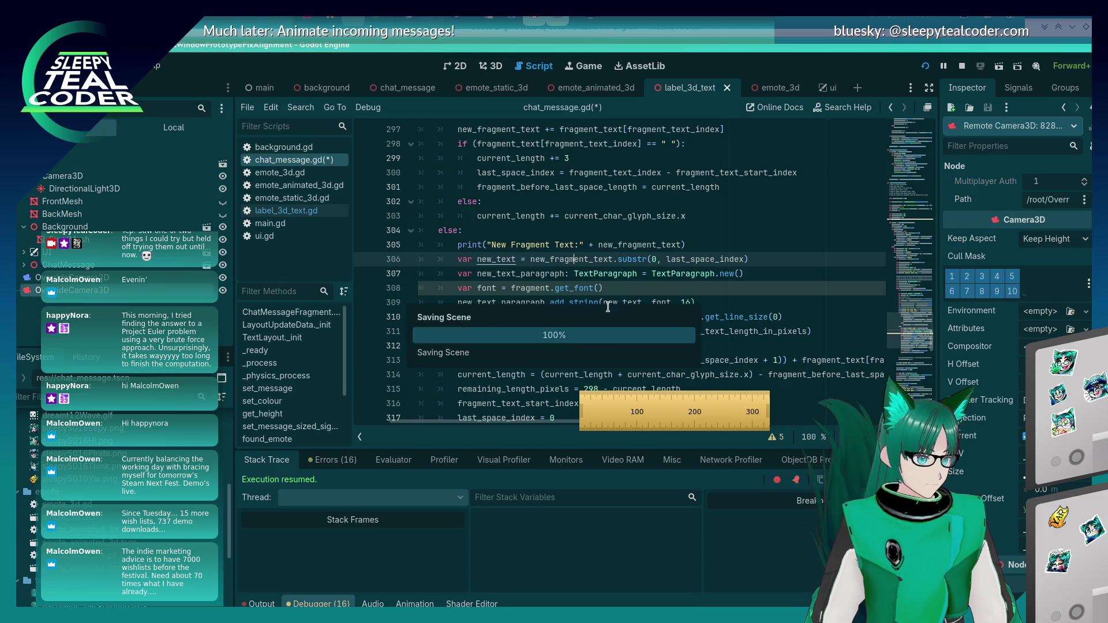
{"action": "left_click", "coordinate": [641, 294]}
{"action": "scroll", "coordinate": [641, 294], "scroll_direction": "down", "scroll_amount": 2}
{"action": "scroll", "coordinate": [640, 294], "scroll_direction": "down", "scroll_amount": 4}
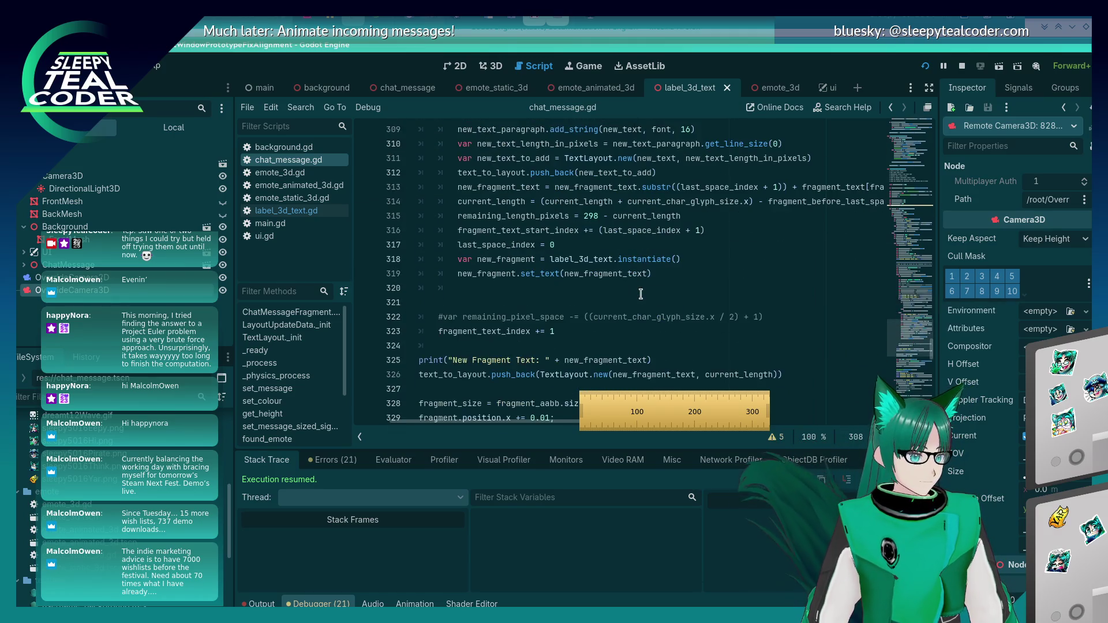
{"action": "scroll", "coordinate": [641, 295], "scroll_direction": "up", "scroll_amount": 3}
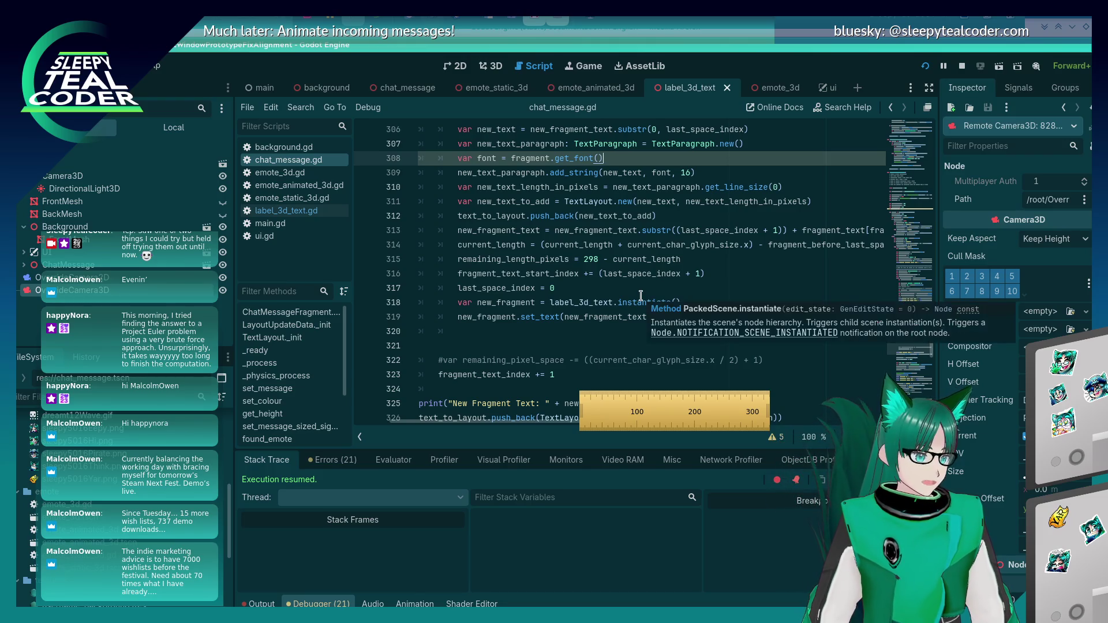
{"action": "scroll", "coordinate": [640, 295], "scroll_direction": "up", "scroll_amount": 3}
{"action": "left_click", "coordinate": [785, 317]}
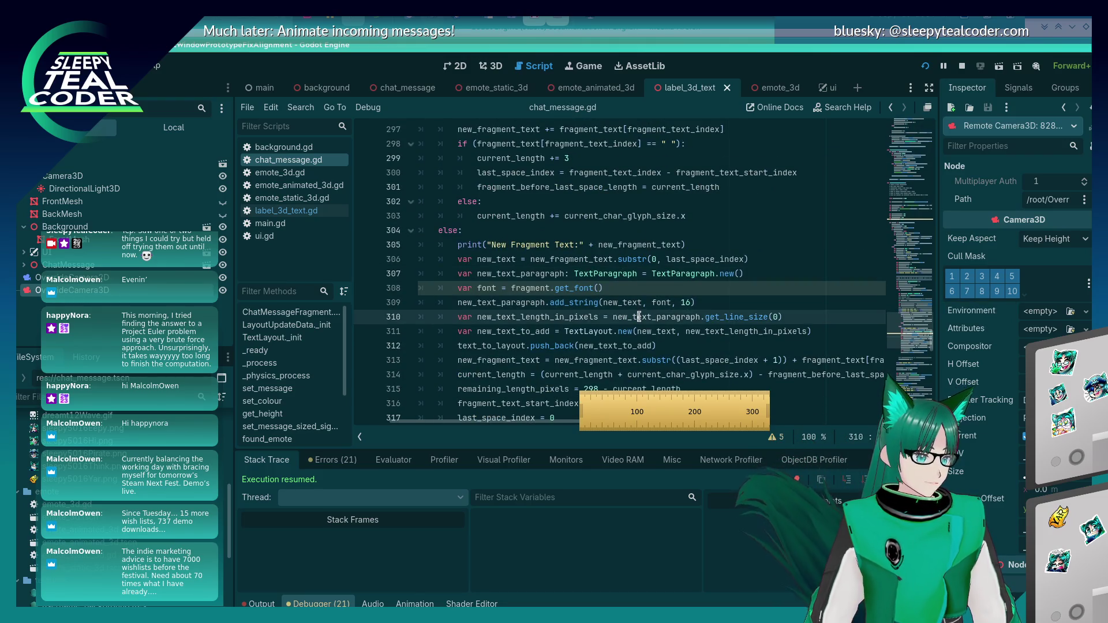
{"action": "key", "text": "Down"}
{"action": "key", "text": "End"}
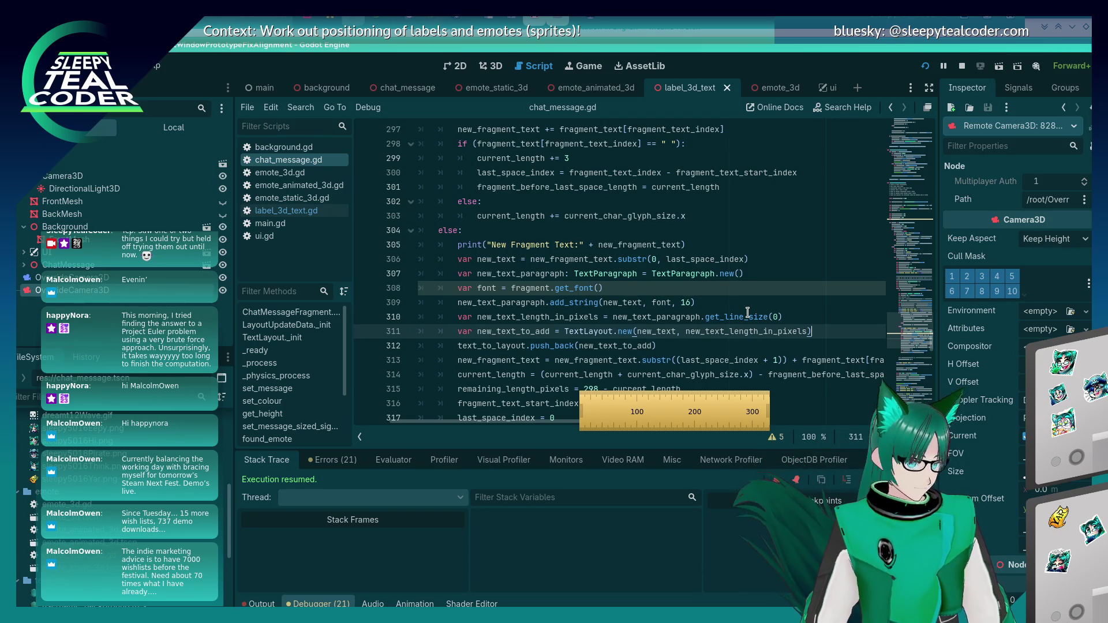
{"action": "key", "text": "shift+Home"}
{"action": "key", "text": "shift+Home"}
{"action": "key", "text": "shift+Up"}
{"action": "key", "text": "shift+Up"}
{"action": "key", "text": "shift+Up"}
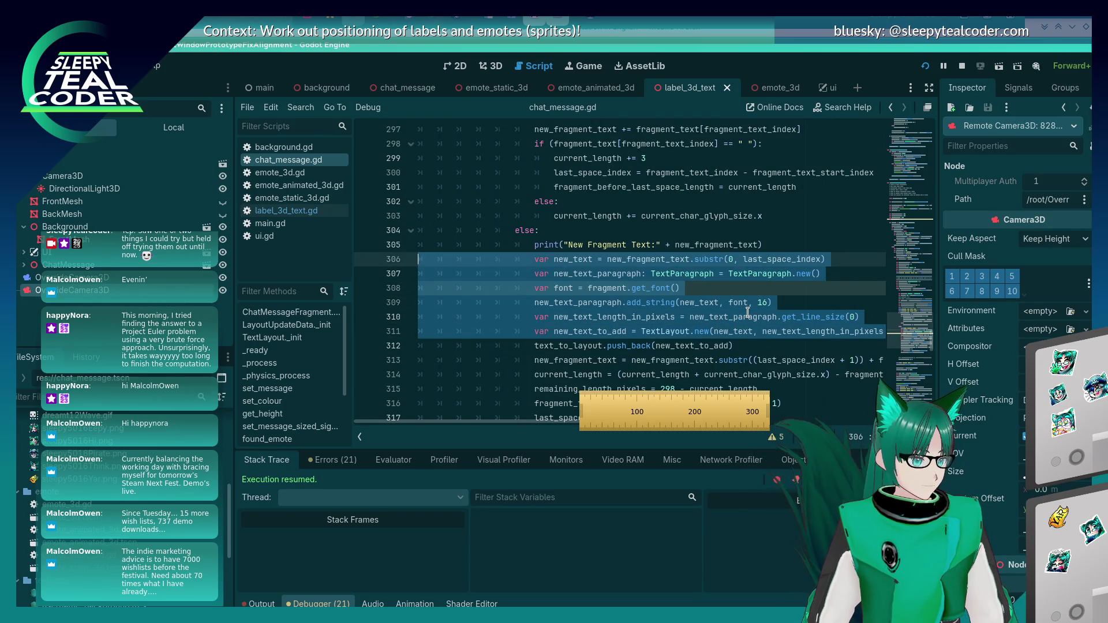
{"action": "key", "text": "Up"}
{"action": "key", "text": "Down"}
{"action": "key", "text": "Down"}
{"action": "key", "text": "Down"}
{"action": "key", "text": "End"}
{"action": "key", "text": "shift+Home"}
{"action": "key", "text": "shift+Home"}
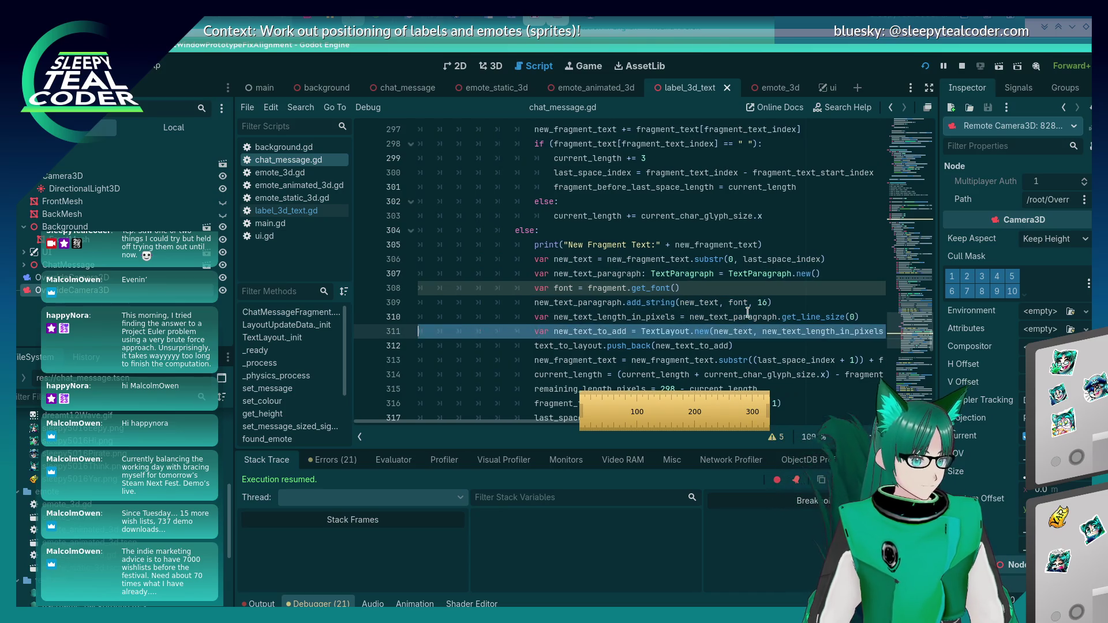
{"action": "key", "text": "shift+Up"}
{"action": "key", "text": "shift+Up"}
{"action": "key", "text": "shift+Up"}
{"action": "scroll", "coordinate": [614, 278], "scroll_direction": "down", "scroll_amount": 2}
{"action": "scroll", "coordinate": [613, 277], "scroll_direction": "down", "scroll_amount": 10}
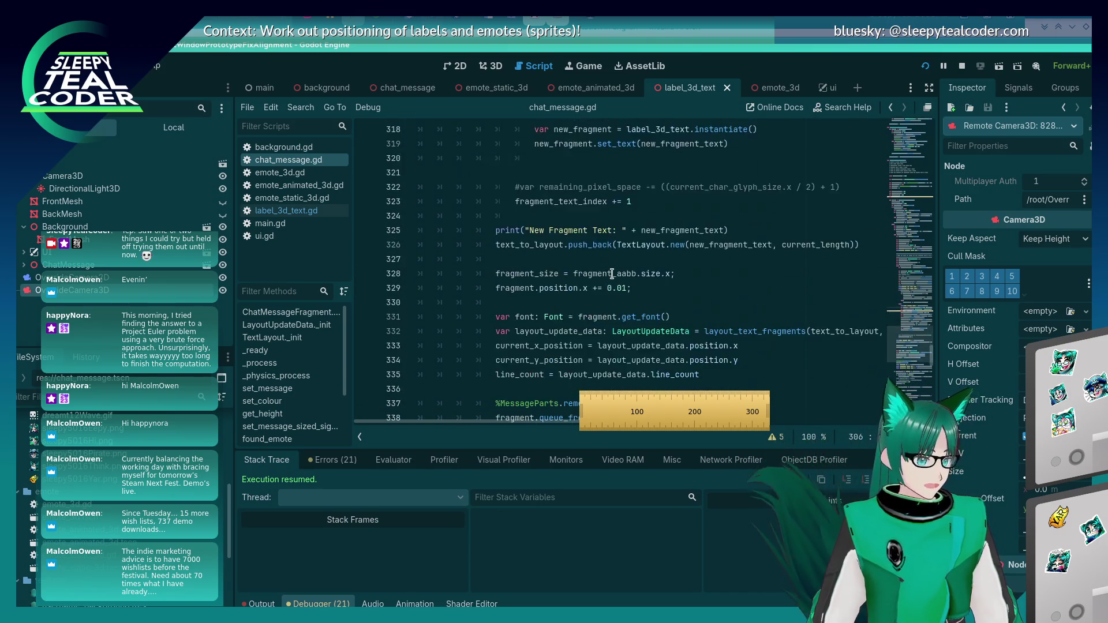
{"action": "scroll", "coordinate": [657, 233], "scroll_direction": "down", "scroll_amount": 9}
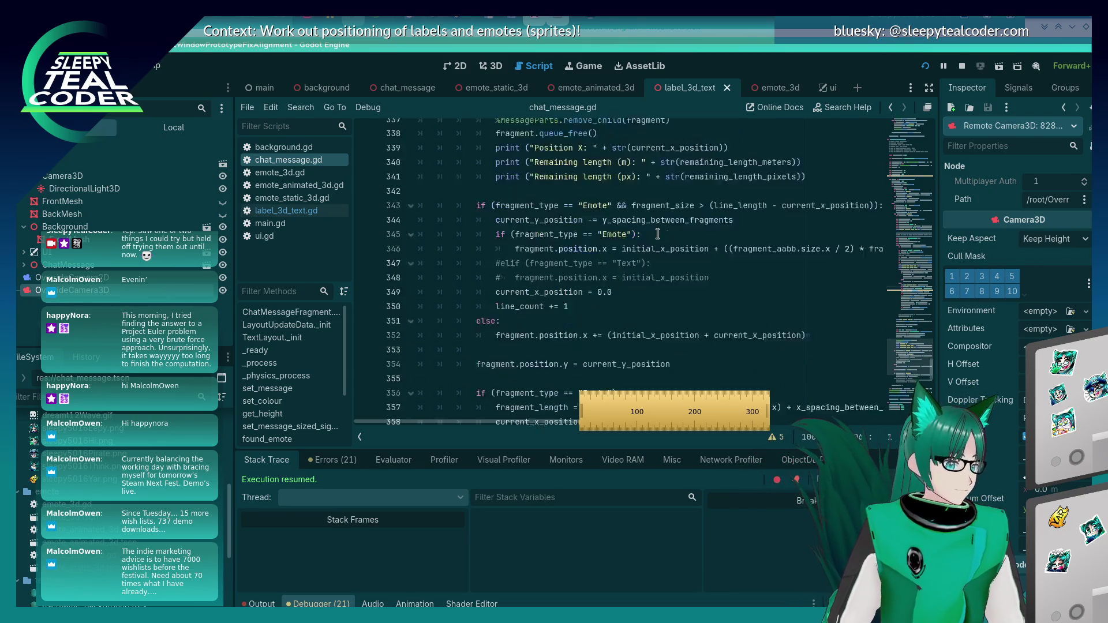
{"action": "scroll", "coordinate": [657, 234], "scroll_direction": "up", "scroll_amount": 10}
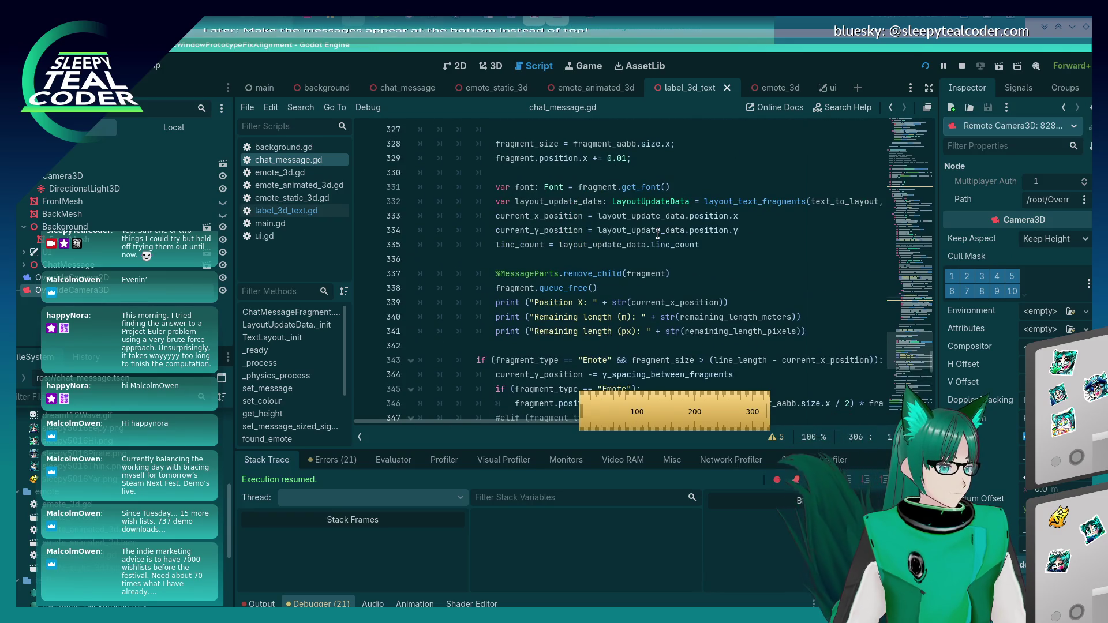
{"action": "scroll", "coordinate": [658, 234], "scroll_direction": "up", "scroll_amount": 4}
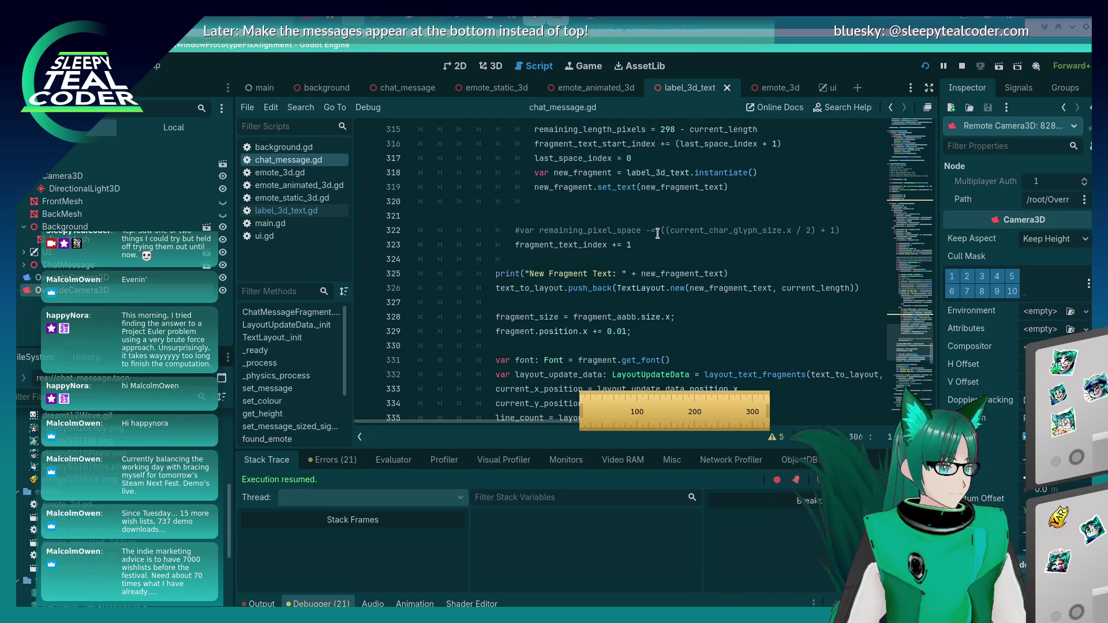
{"action": "scroll", "coordinate": [658, 233], "scroll_direction": "up", "scroll_amount": 1}
{"action": "left_click", "coordinate": [776, 307]}
Paste the copied text-layout lines after the New Fragment Text print, dedented to its level
{"action": "key", "text": "Down"}
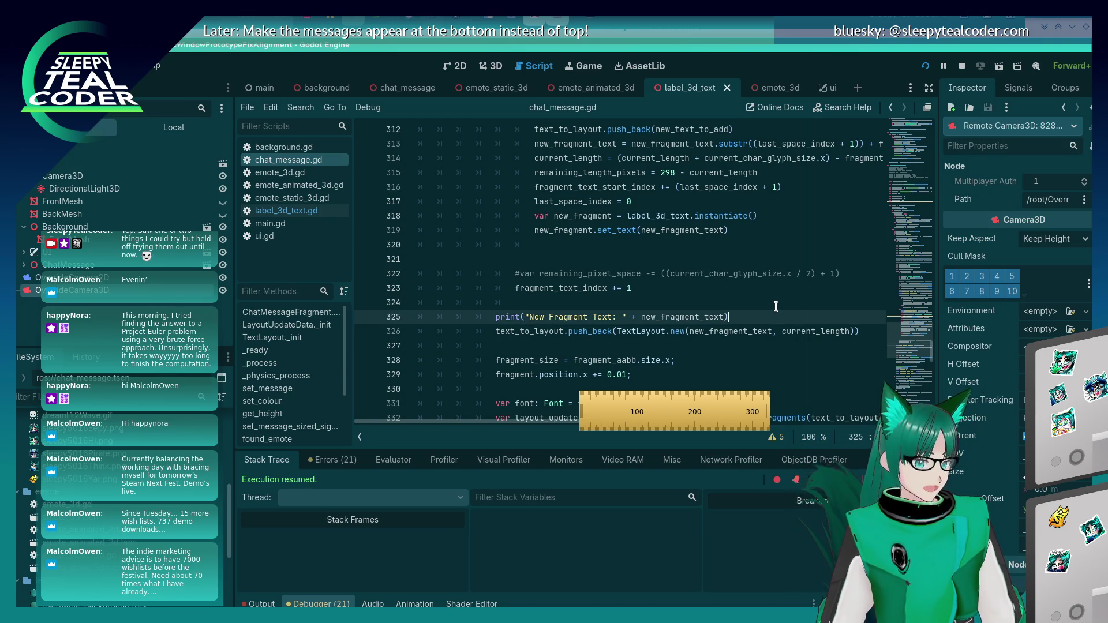
{"action": "key", "text": "End"}
{"action": "key", "text": "Return"}
{"action": "key", "text": "ctrl+v"}
{"action": "key", "text": "BackSpace"}
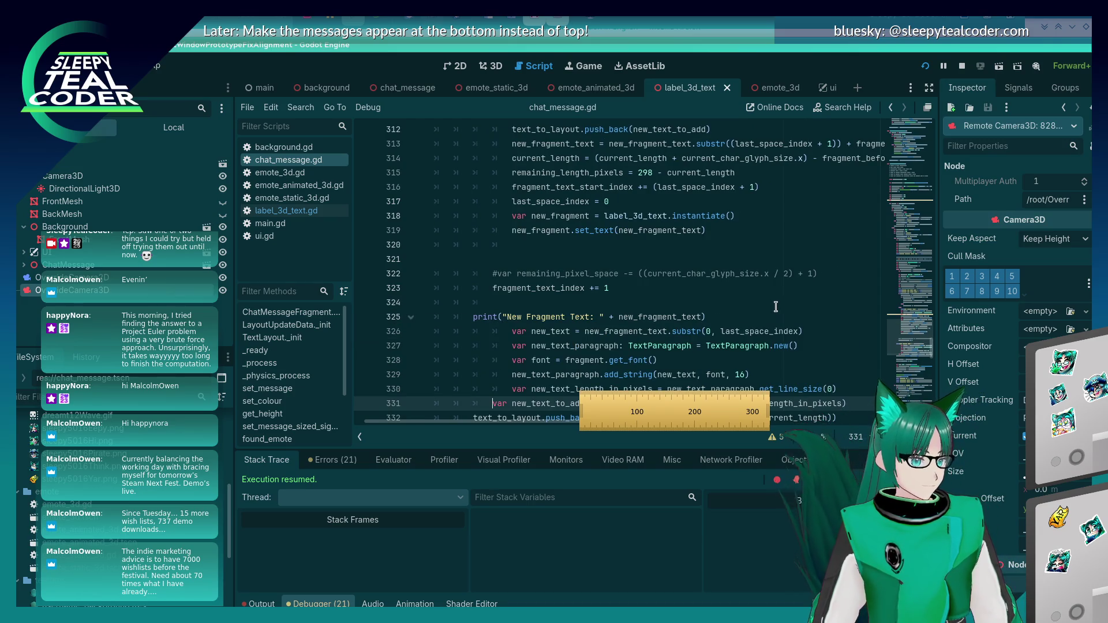
{"action": "key", "text": "BackSpace"}
{"action": "key", "text": "Up"}
{"action": "key", "text": "BackSpace"}
{"action": "key", "text": "BackSpace"}
{"action": "key", "text": "Up"}
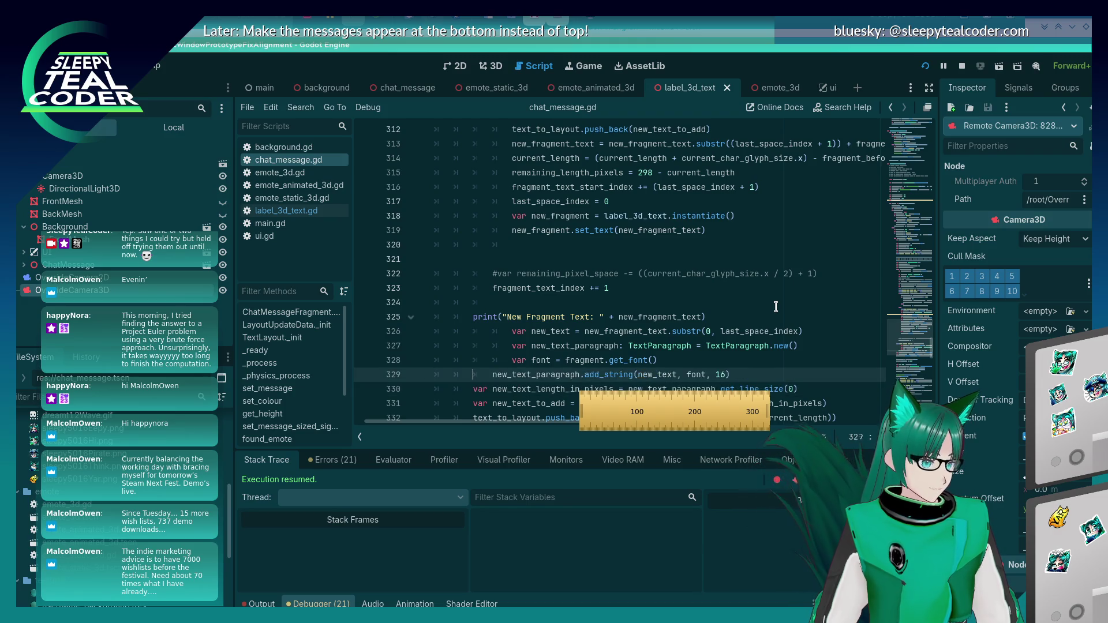
{"action": "key", "text": "BackSpace"}
{"action": "key", "text": "BackSpace"}
{"action": "key", "text": "Up"}
{"action": "key", "text": "BackSpace"}
{"action": "key", "text": "BackSpace"}
{"action": "key", "text": "Up"}
{"action": "key", "text": "BackSpace"}
{"action": "key", "text": "BackSpace"}
{"action": "key", "text": "Up"}
{"action": "key", "text": "BackSpace"}
{"action": "key", "text": "BackSpace"}
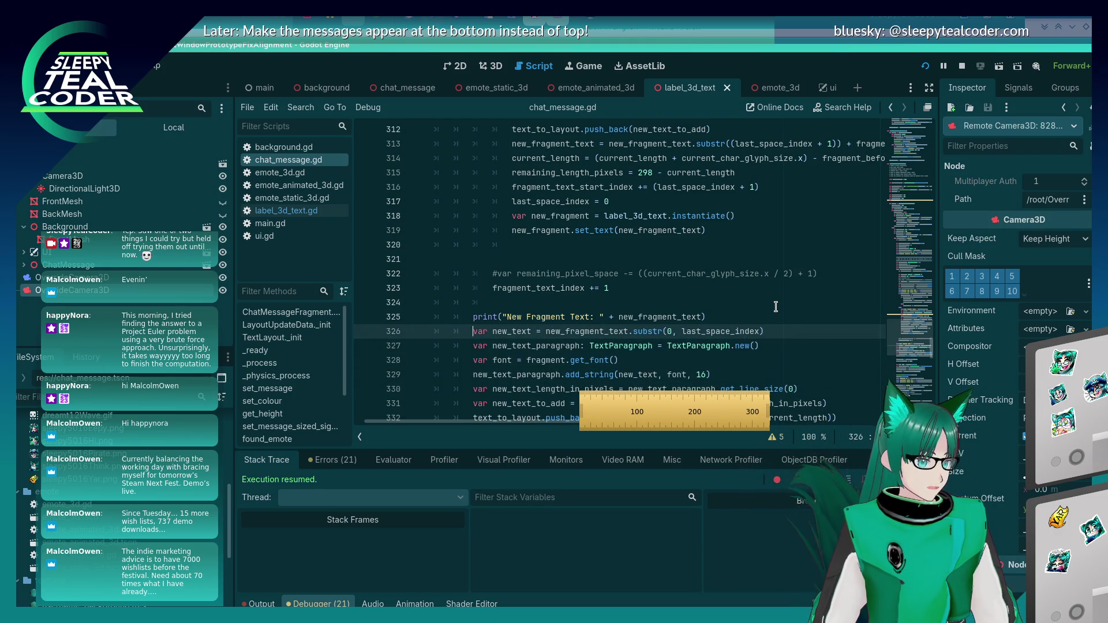
{"action": "key", "text": "Down"}
{"action": "key", "text": "Down"}
{"action": "key", "text": "Down"}
{"action": "key", "text": "Down"}
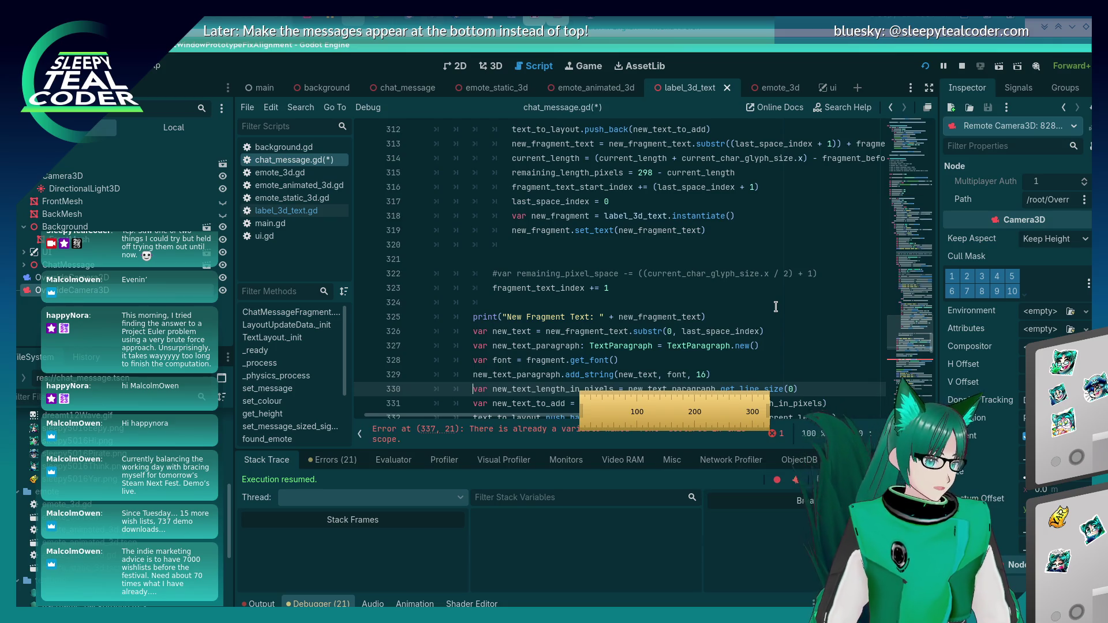
{"action": "scroll", "coordinate": [642, 294], "scroll_direction": "down", "scroll_amount": 1}
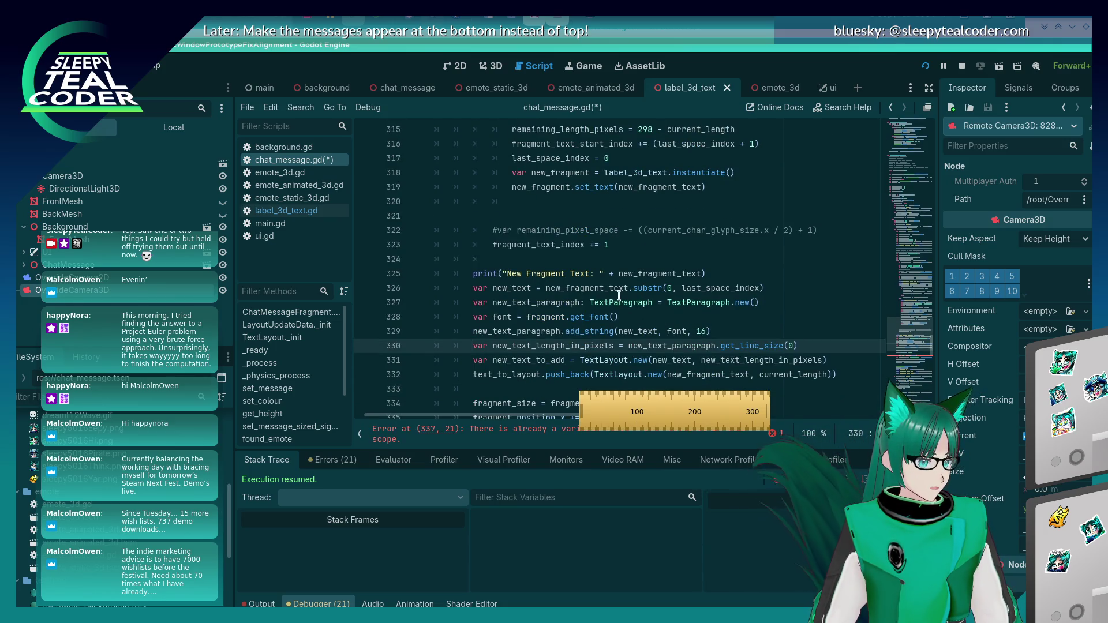
Delete the new_text line, use new_fragment_text in add_string and TextLayout.new, and save
{"action": "left_click", "coordinate": [556, 288]}
{"action": "double_click", "coordinate": [557, 287]}
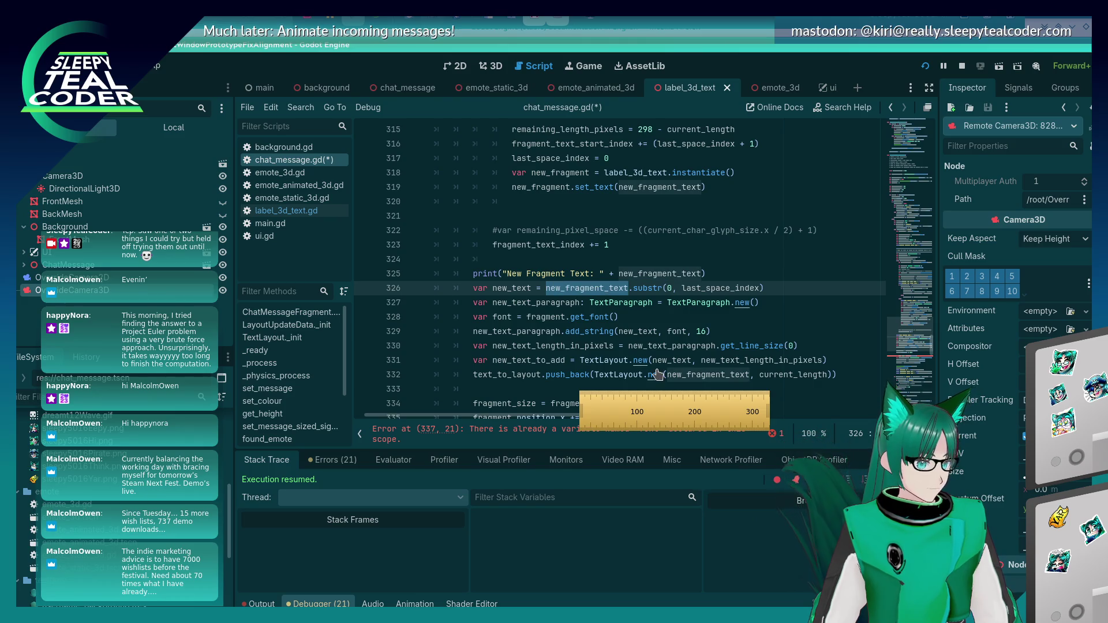
{"action": "triple_click", "coordinate": [676, 291]}
{"action": "key", "text": "BackSpace"}
{"action": "key", "text": "BackSpace"}
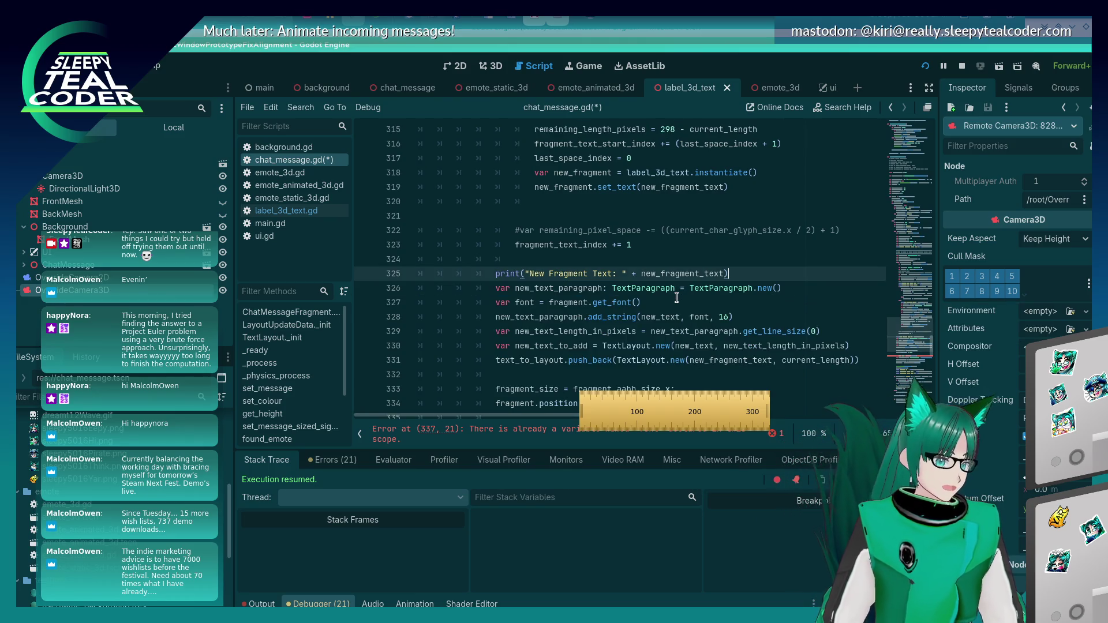
{"action": "double_click", "coordinate": [658, 317]}
{"action": "type", "text": "new_fragment_text"}
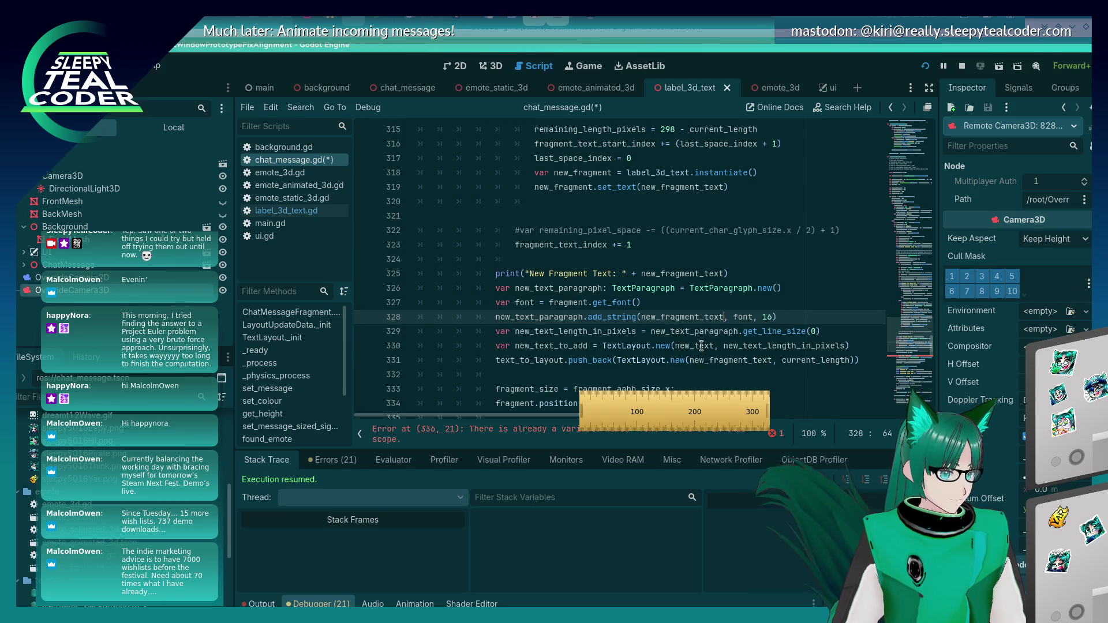
{"action": "double_click", "coordinate": [693, 345]}
{"action": "type", "text": "new_fragment_text"}
{"action": "key", "text": "ctrl+s"}
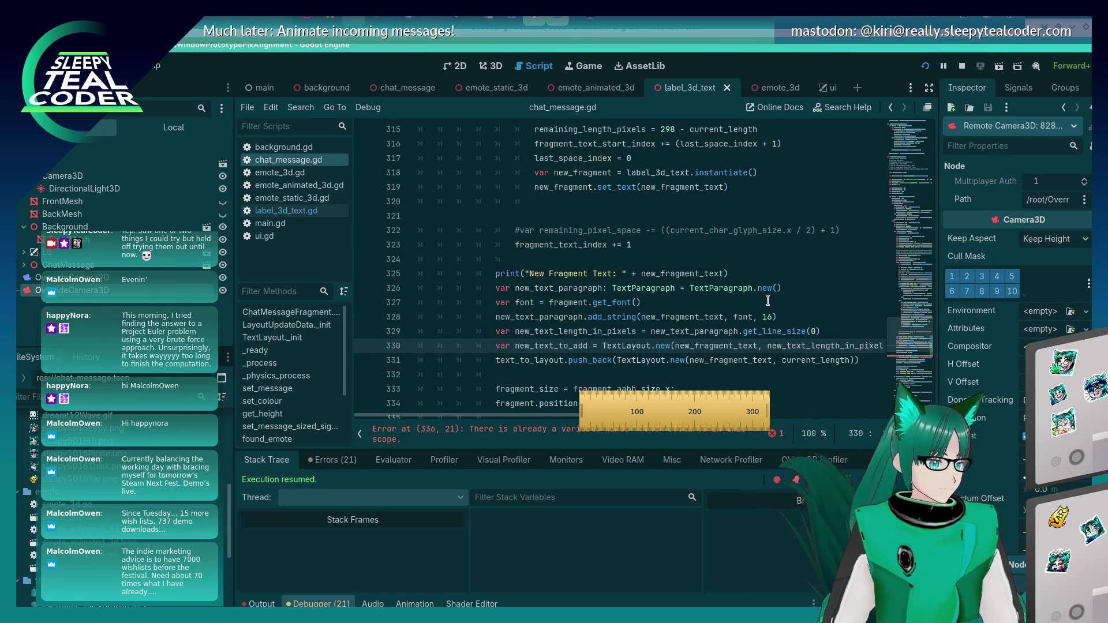
Select the duplicate font declaration on line 336
{"action": "scroll", "coordinate": [610, 302], "scroll_direction": "down", "scroll_amount": 2}
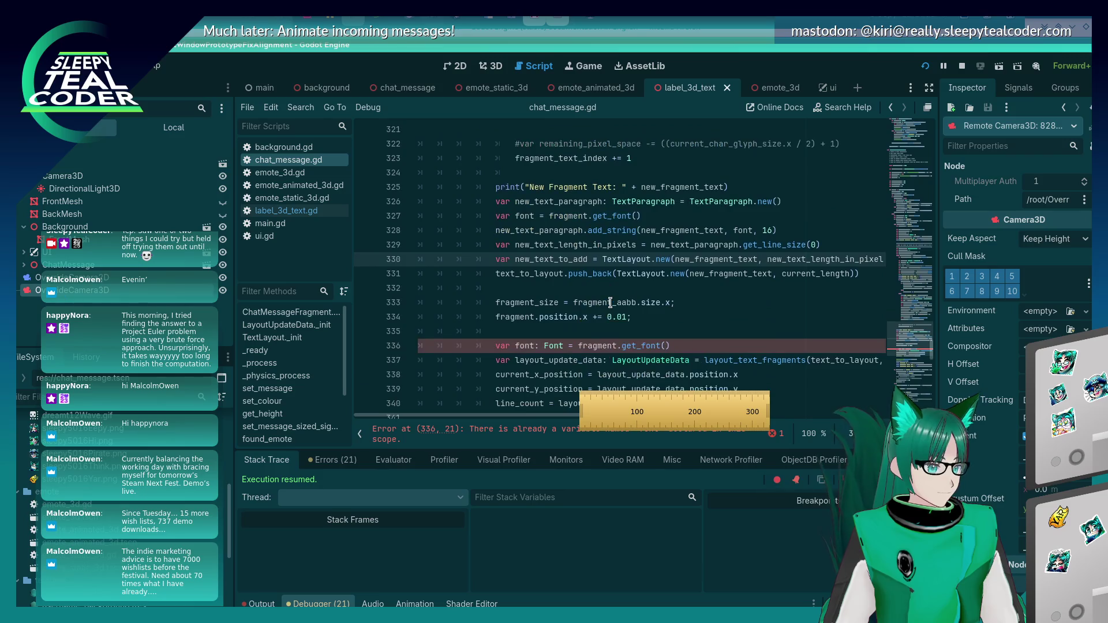
{"action": "scroll", "coordinate": [610, 302], "scroll_direction": "down", "scroll_amount": 1}
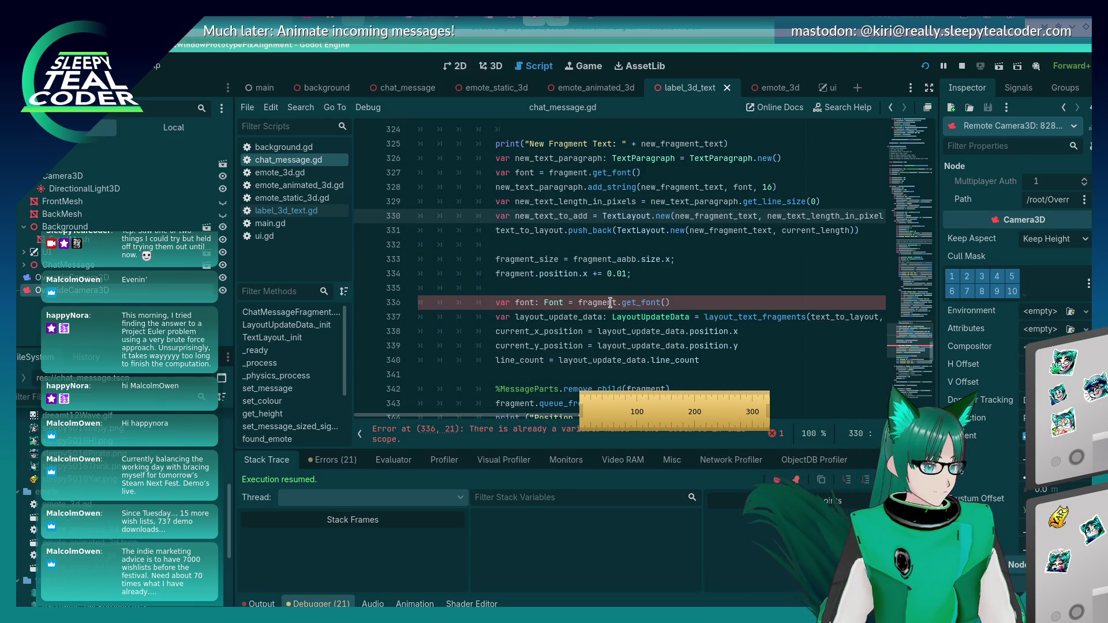
{"action": "left_click", "coordinate": [610, 303]}
{"action": "key", "text": "End"}
{"action": "key", "text": "shift+Home"}
{"action": "key", "text": "shift+Home"}
Delete the duplicate font line and review the surrounding fragment-layout code
{"action": "key", "text": "BackSpace"}
{"action": "key", "text": "BackSpace"}
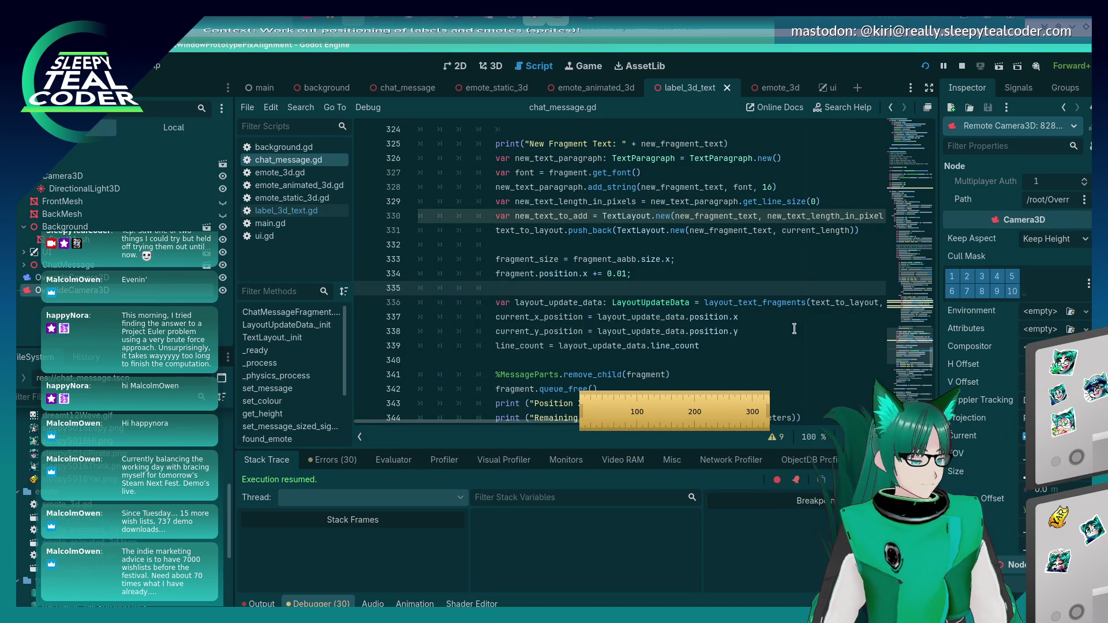
{"action": "key", "text": "Up"}
{"action": "key", "text": "Up"}
{"action": "key", "text": "Up"}
{"action": "key", "text": "Up"}
{"action": "key", "text": "Up"}
{"action": "key", "text": "Up"}
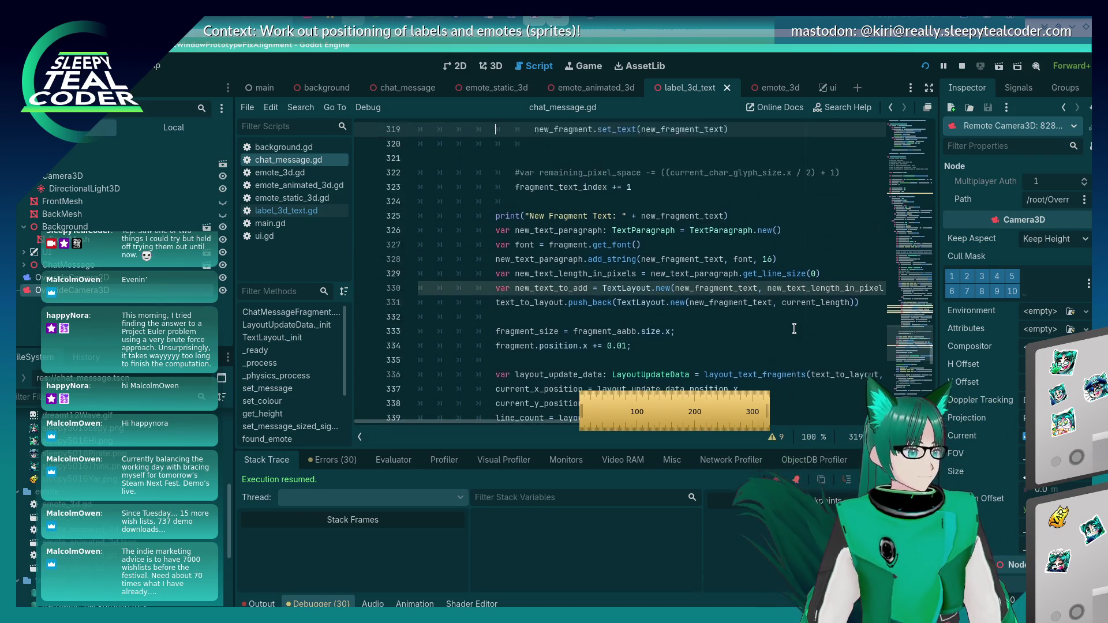
{"action": "key", "text": "Up"}
{"action": "key", "text": "Up"}
{"action": "key", "text": "Up"}
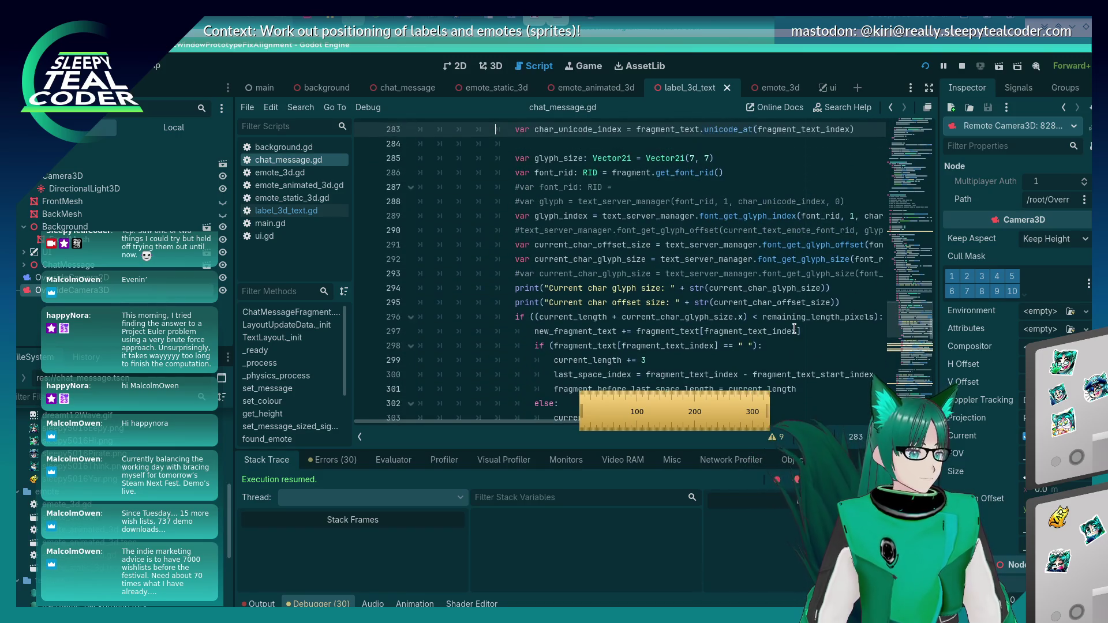
{"action": "key", "text": "Up"}
{"action": "key", "text": "Up"}
{"action": "key", "text": "Up"}
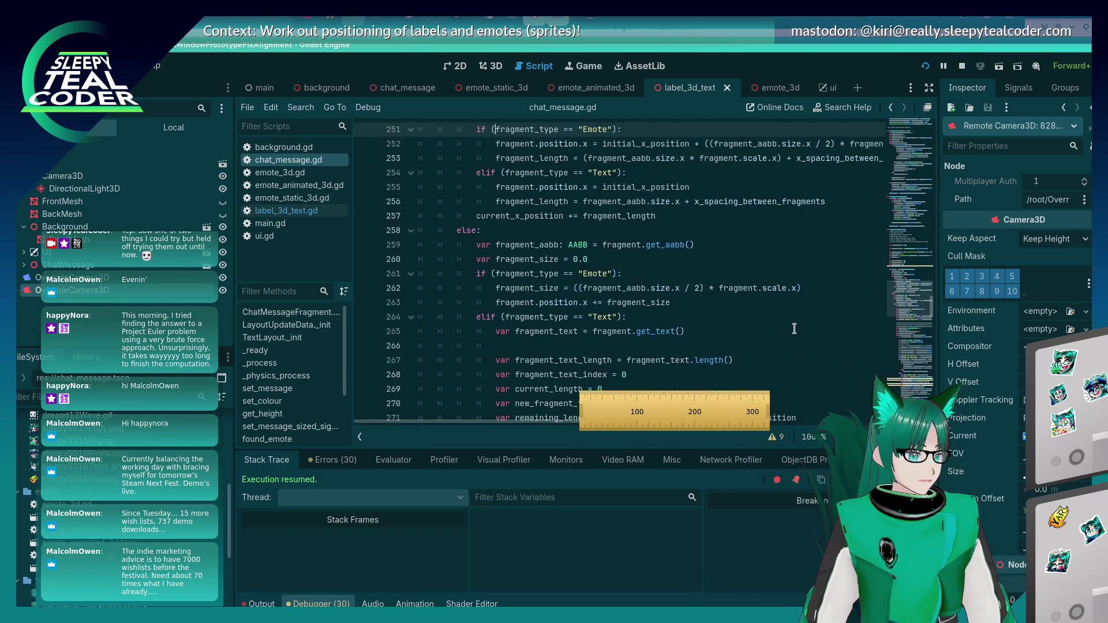
{"action": "key", "text": "Up"}
{"action": "key", "text": "Up"}
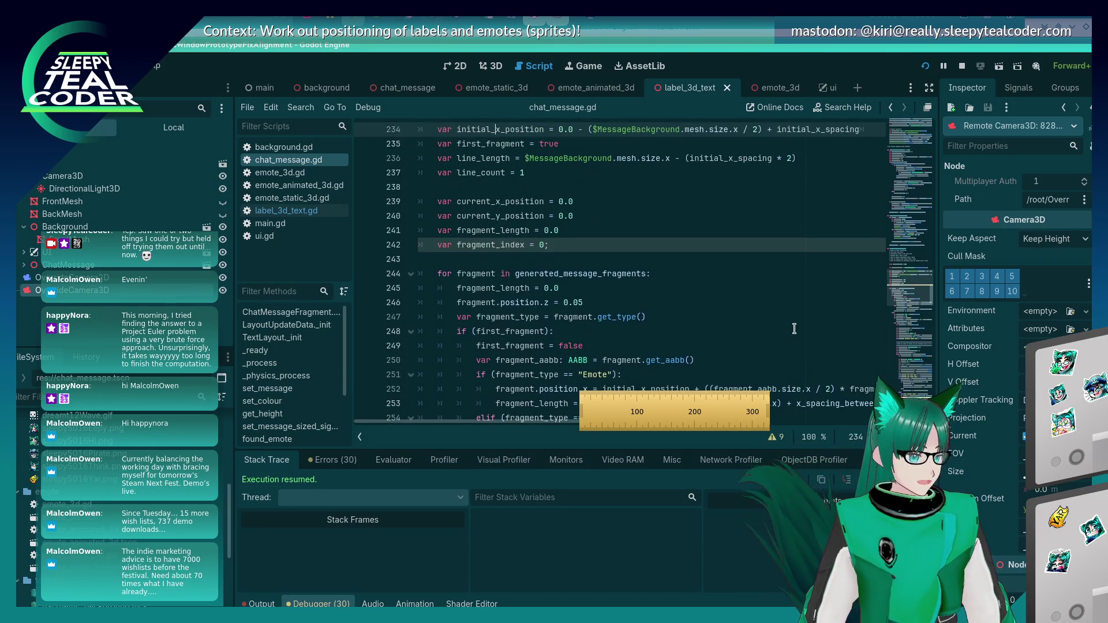
{"action": "key", "text": "Down"}
{"action": "key", "text": "Down"}
{"action": "key", "text": "Down"}
{"action": "key", "text": "Down"}
{"action": "key", "text": "Down"}
{"action": "key", "text": "Down"}
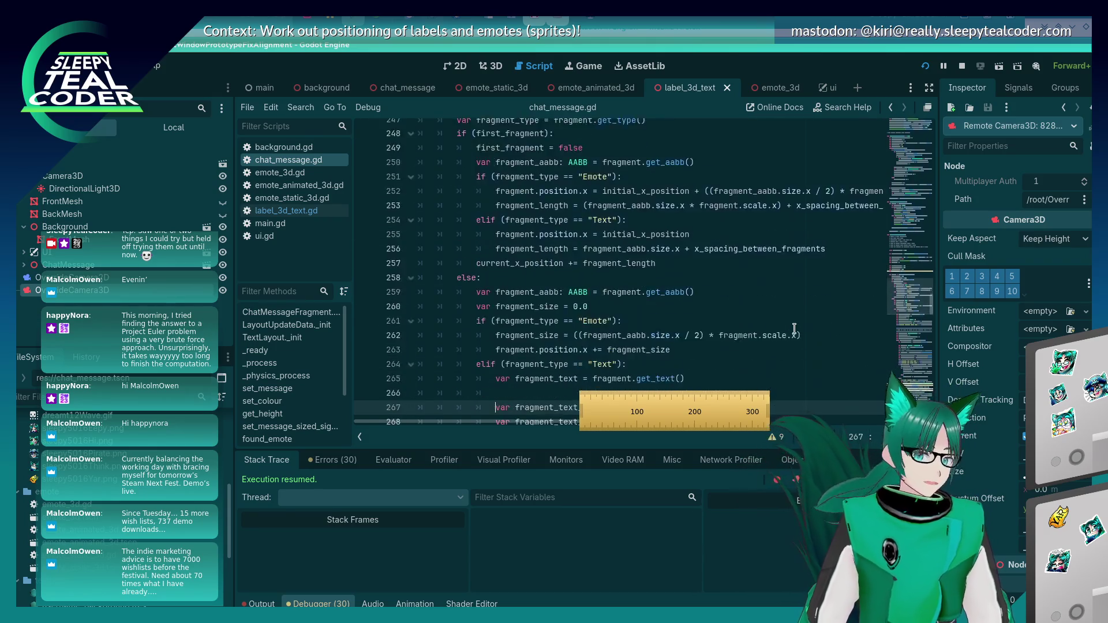
{"action": "key", "text": "Down"}
{"action": "key", "text": "Down"}
{"action": "key", "text": "Down"}
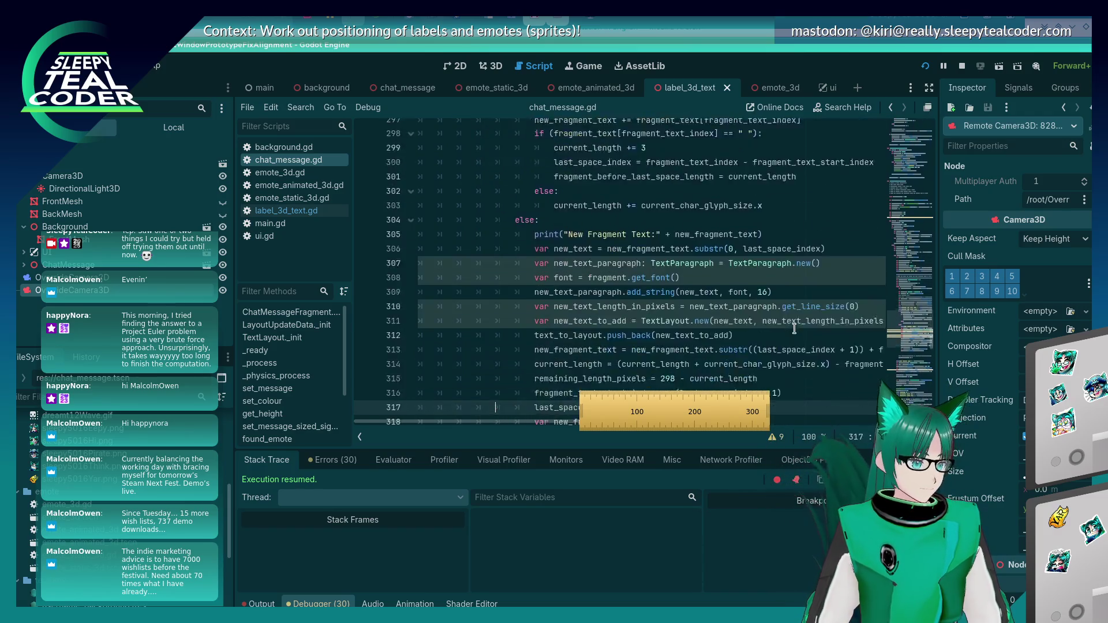
{"action": "key", "text": "Down"}
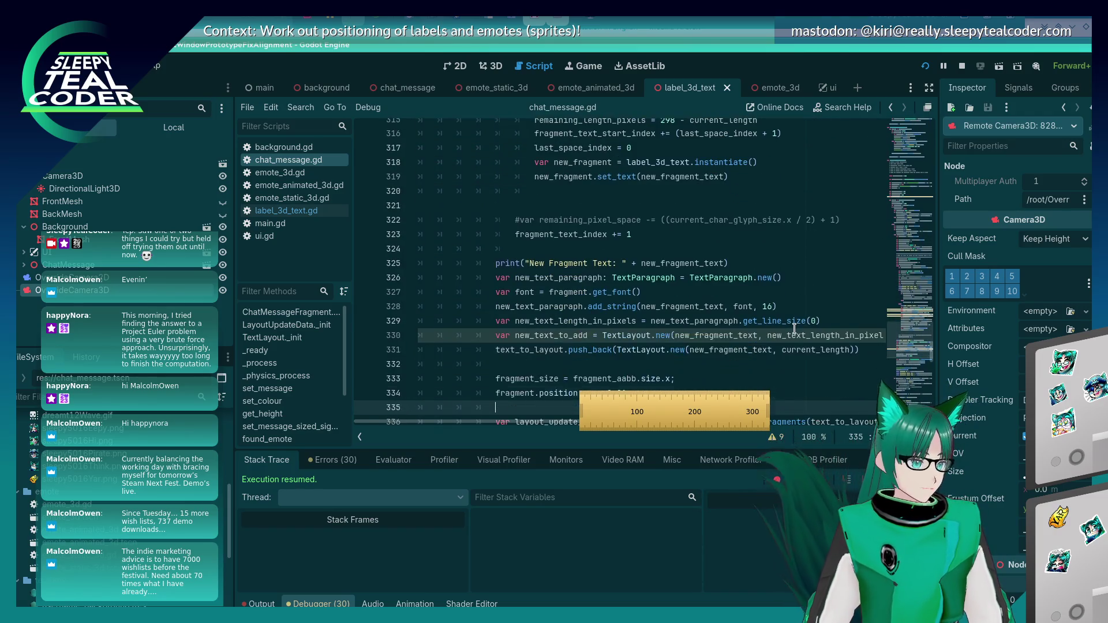
{"action": "scroll", "coordinate": [794, 329], "scroll_direction": "down", "scroll_amount": 2}
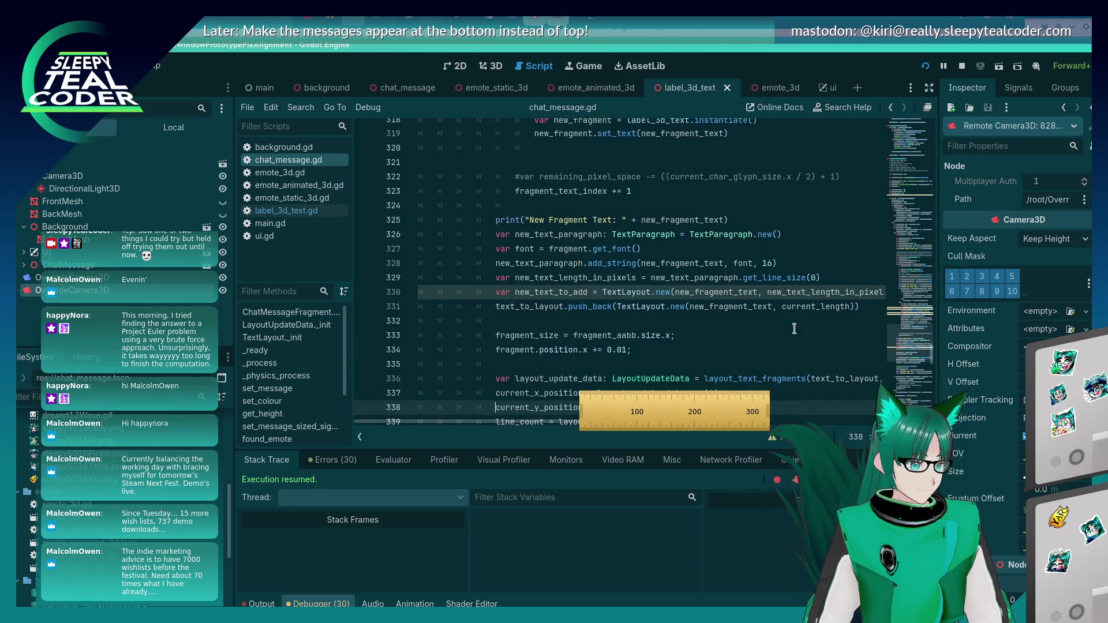
{"action": "key", "text": "Up"}
{"action": "key", "text": "Up"}
{"action": "key", "text": "Up"}
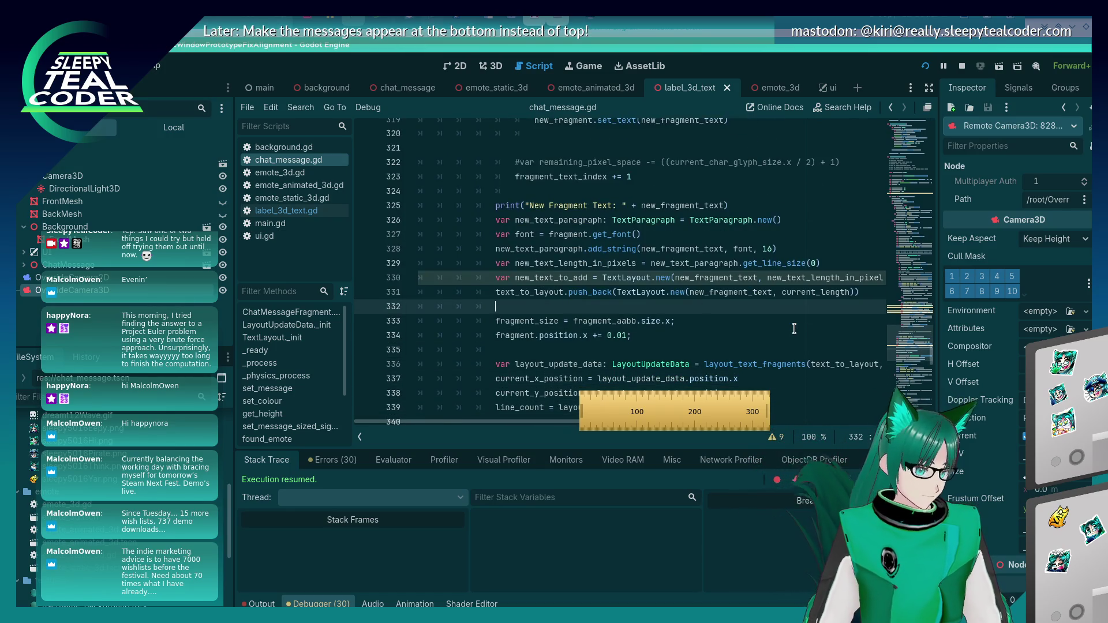
{"action": "key", "text": "alt+Tab"}
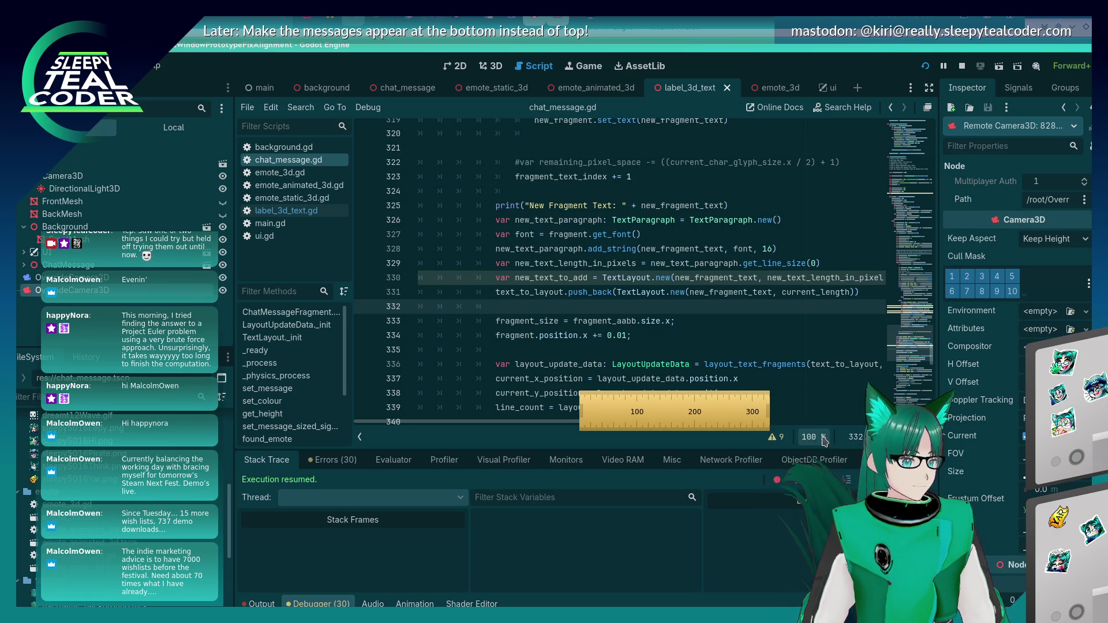
{"action": "key", "text": "alt+Tab"}
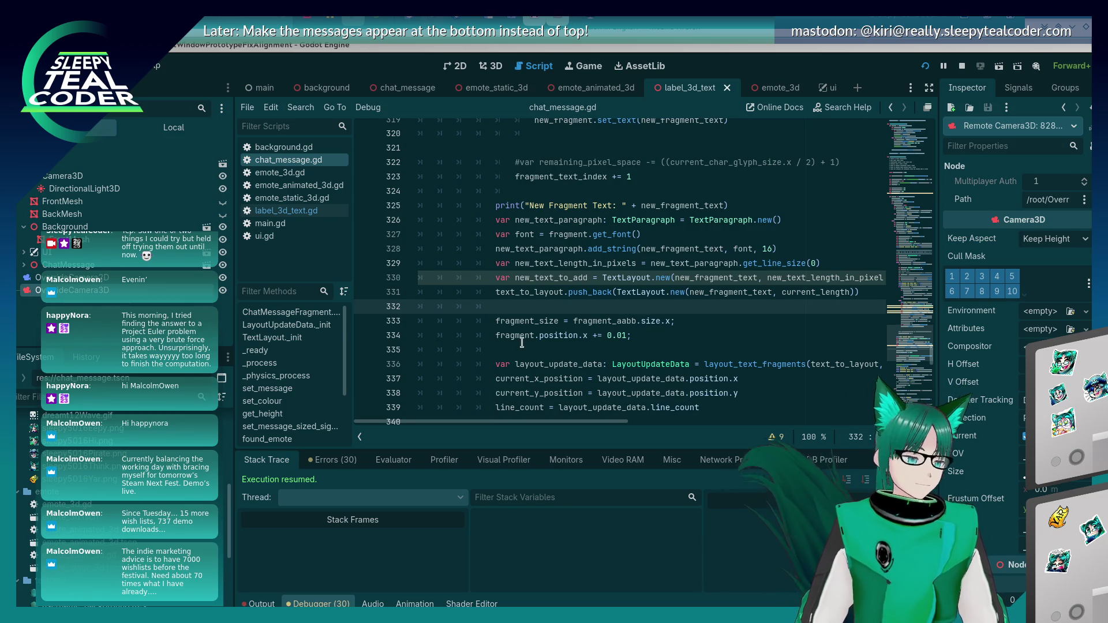
{"action": "left_click", "coordinate": [925, 67]}
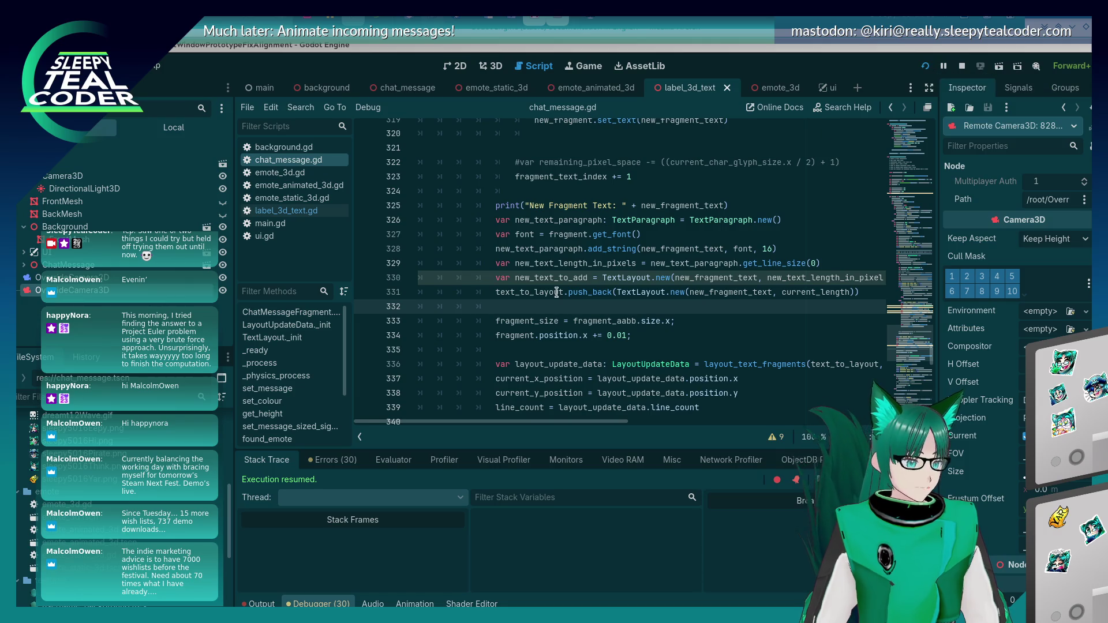
Replace current_length on line 331 with new_text_length_in_pixels and run the game
{"action": "double_click", "coordinate": [556, 263]}
{"action": "key", "text": "ctrl+c"}
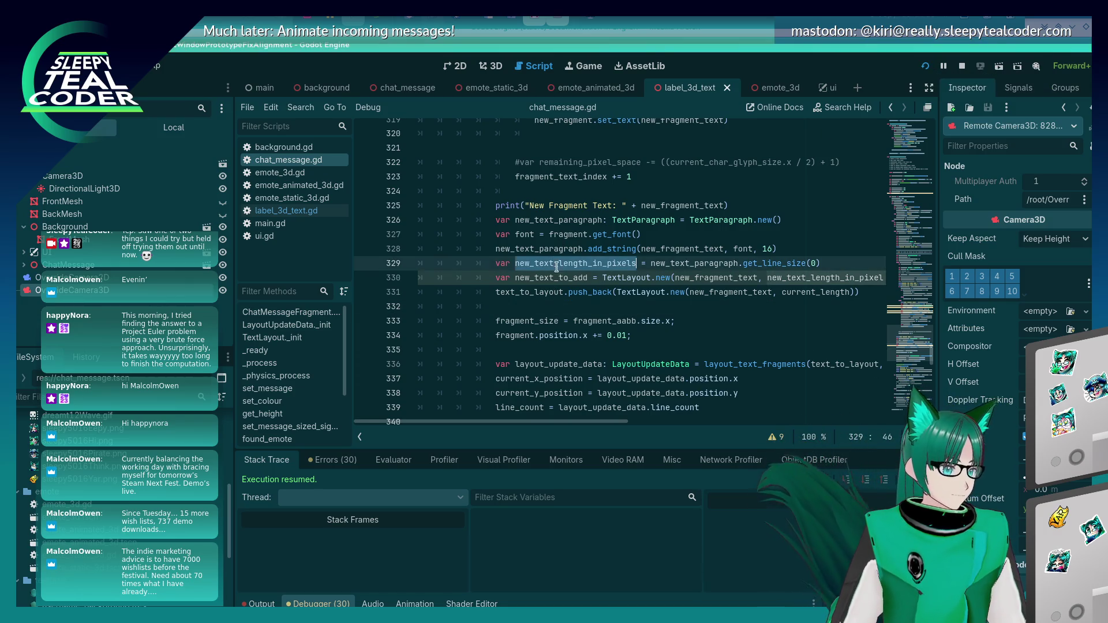
{"action": "double_click", "coordinate": [819, 292]}
{"action": "key", "text": "ctrl+v"}
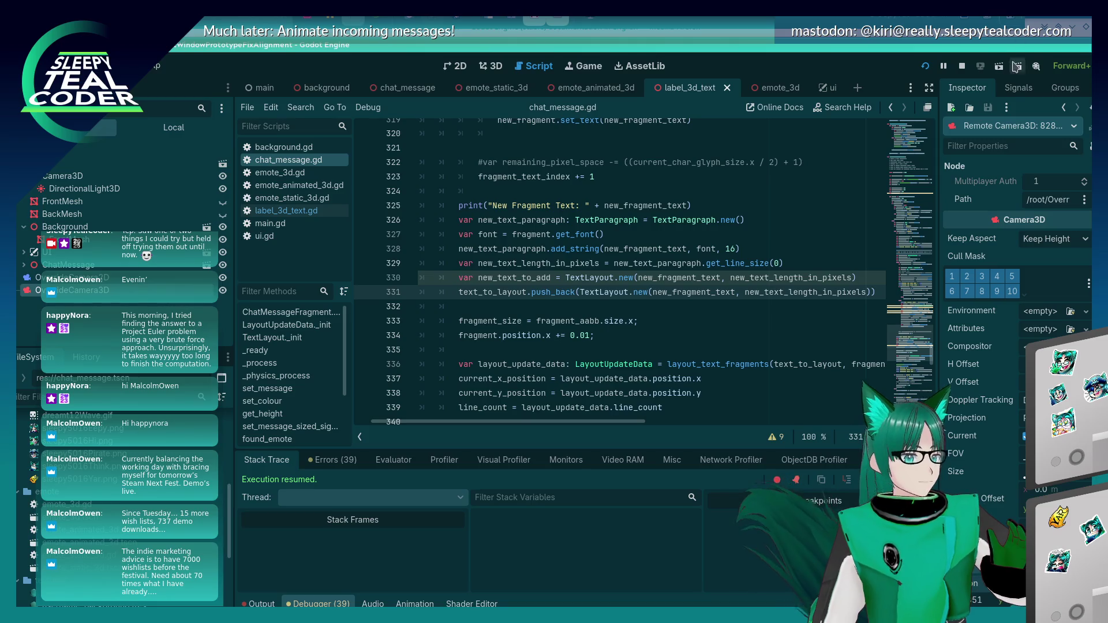
{"action": "left_click", "coordinate": [925, 66]}
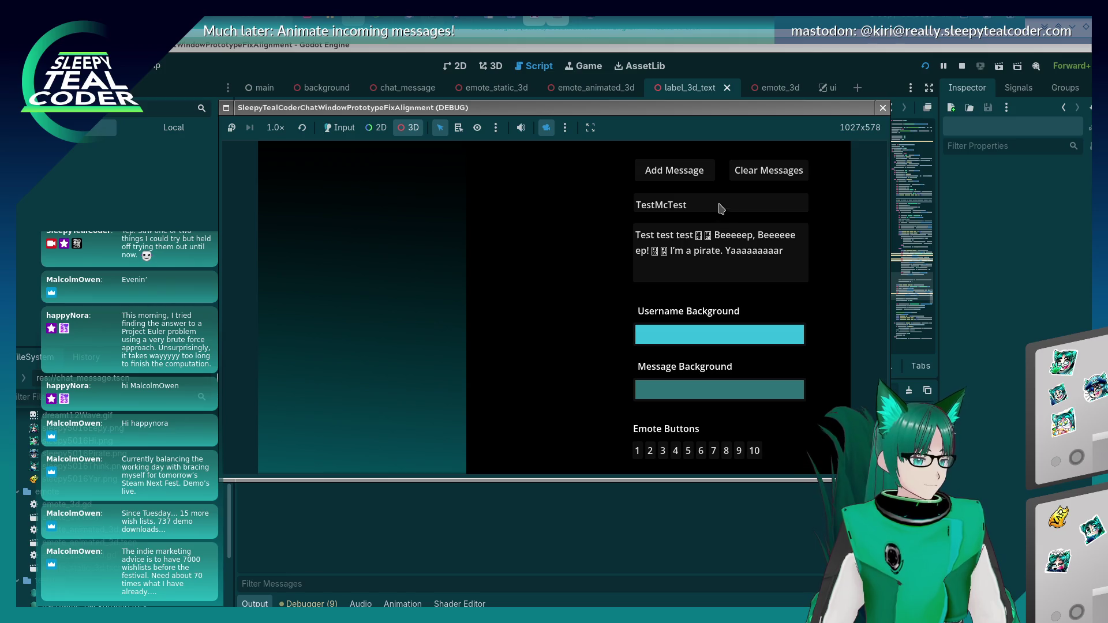
Add a test chat message, triggering the Vector2-to-int error at line 311
{"action": "left_click", "coordinate": [691, 180]}
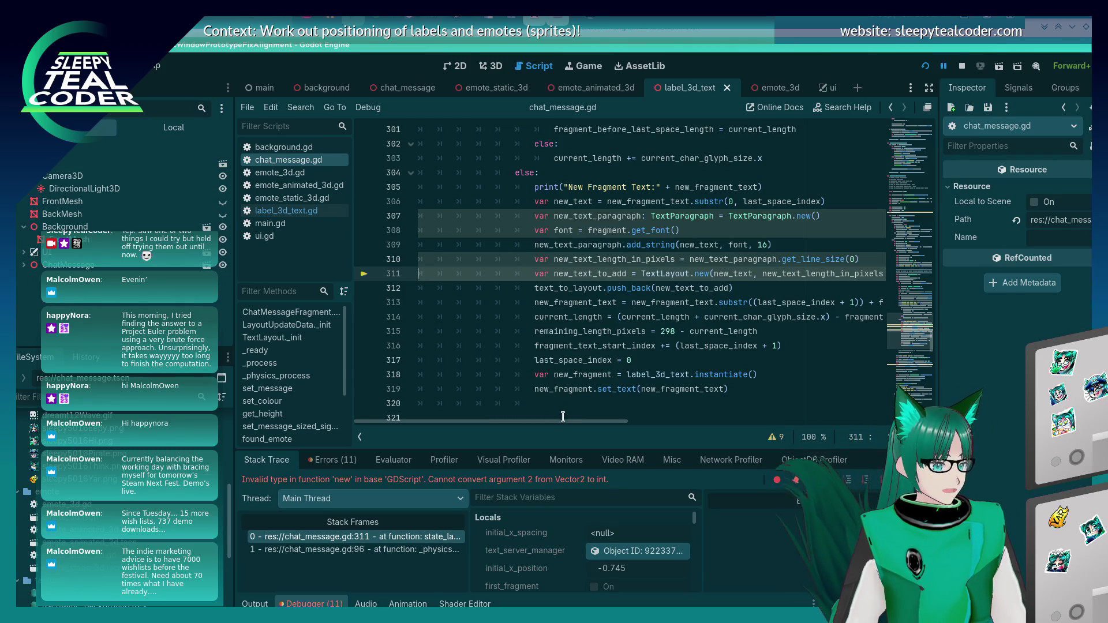
Append .x to new_text_length_in_pixels on line 311
{"action": "scroll", "coordinate": [563, 416], "scroll_direction": "right", "scroll_amount": 5}
{"action": "left_click", "coordinate": [689, 274]}
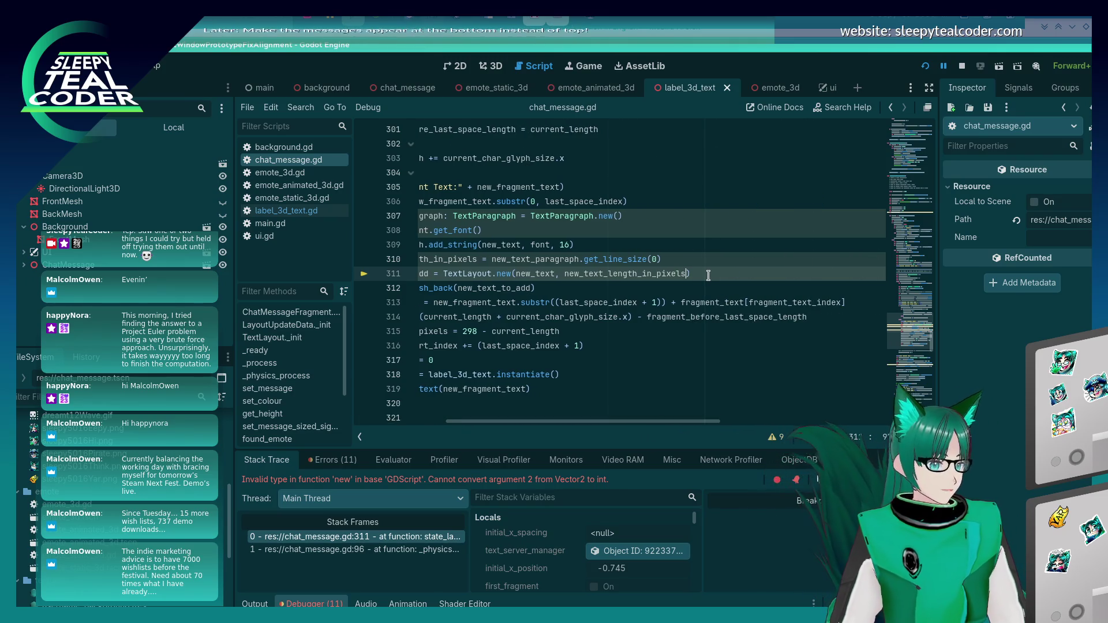
{"action": "type", "text": ".x"}
{"action": "key", "text": "Escape"}
{"action": "key", "text": "Up"}
{"action": "key", "text": "Up"}
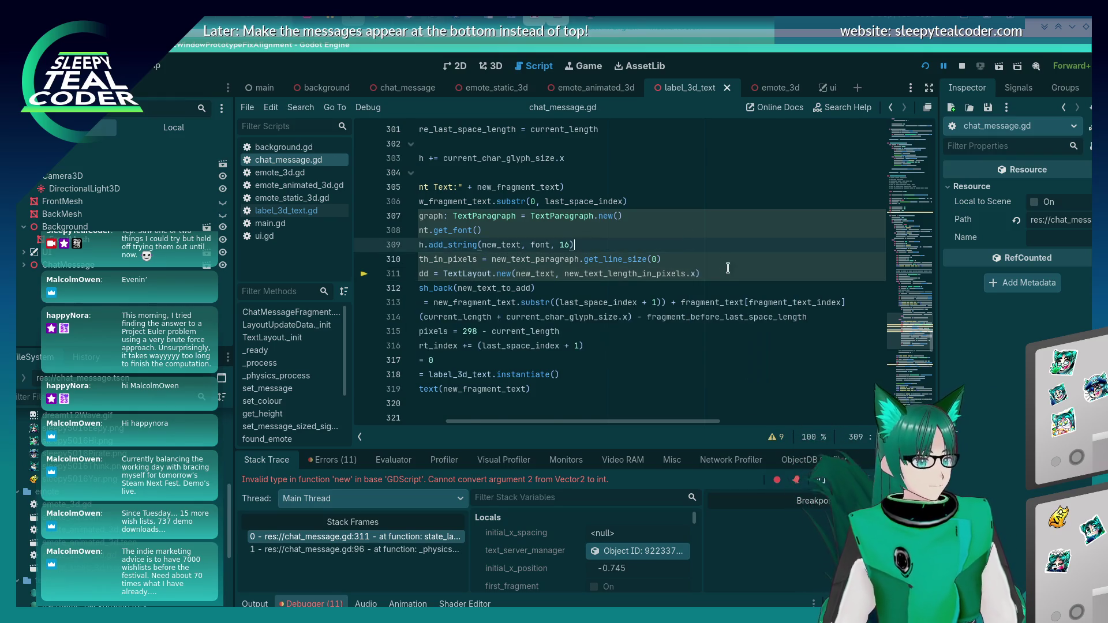
{"action": "scroll", "coordinate": [728, 269], "scroll_direction": "up", "scroll_amount": 10}
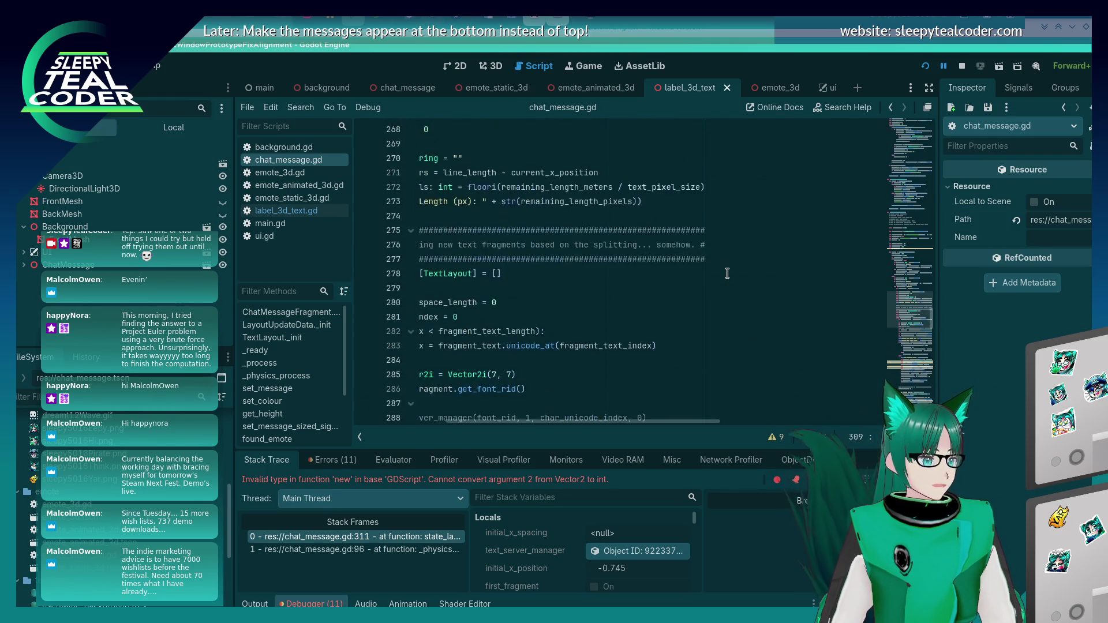
{"action": "scroll", "coordinate": [727, 273], "scroll_direction": "down", "scroll_amount": 15}
Append .x to the remaining new_text_length_in_pixels uses, including line 330, and relaunch with F5
{"action": "scroll", "coordinate": [723, 268], "scroll_direction": "down", "scroll_amount": 4}
{"action": "scroll", "coordinate": [644, 430], "scroll_direction": "left", "scroll_amount": 5}
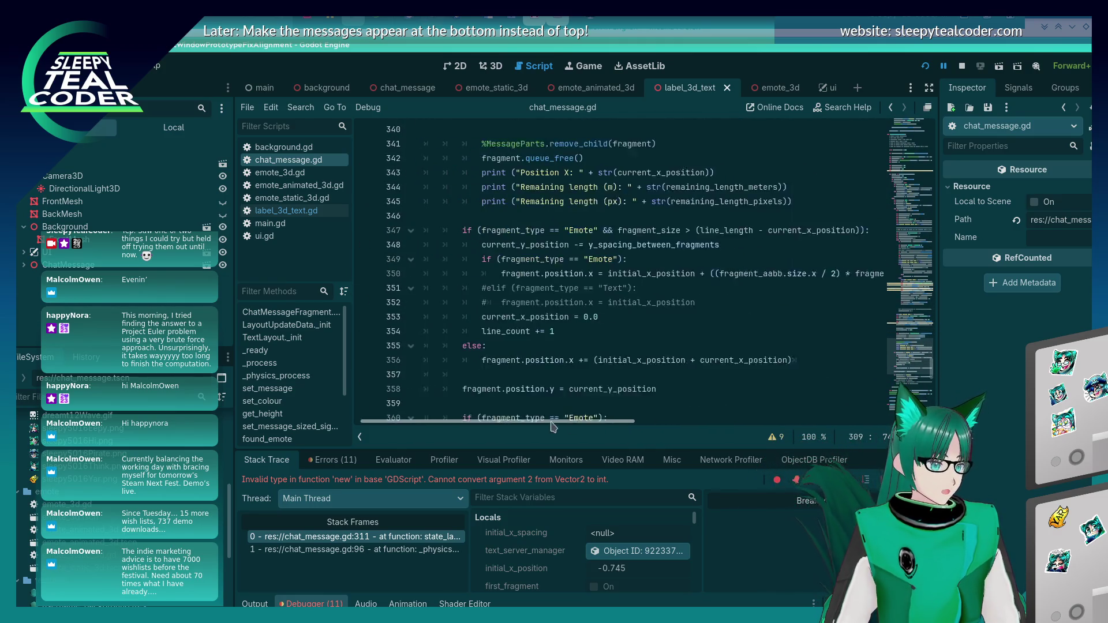
{"action": "scroll", "coordinate": [651, 359], "scroll_direction": "up", "scroll_amount": 4}
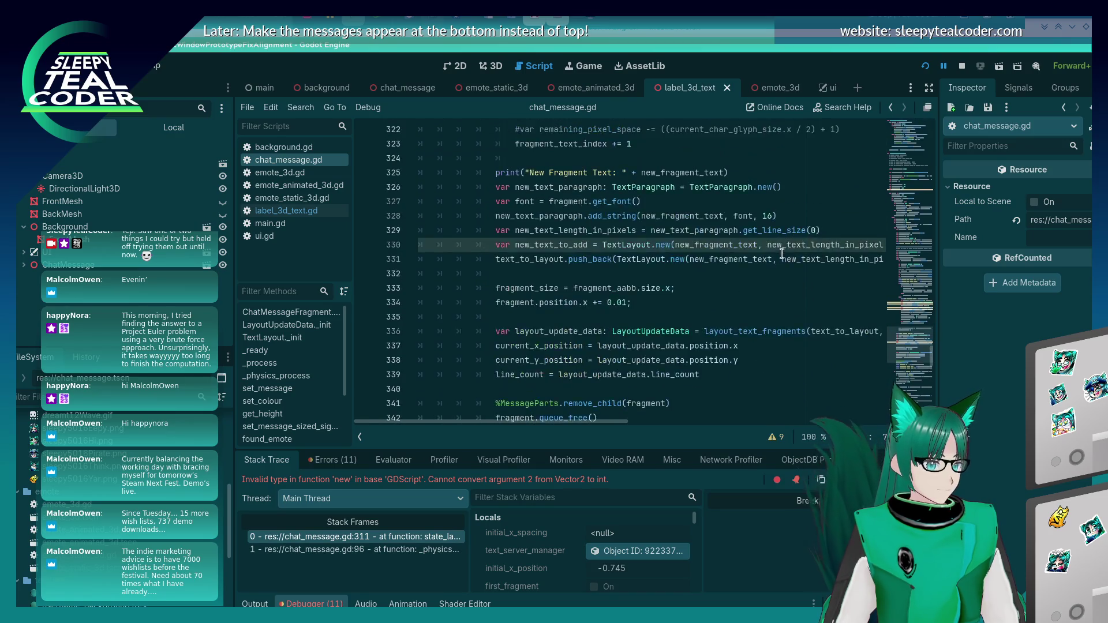
{"action": "scroll", "coordinate": [785, 248], "scroll_direction": "up", "scroll_amount": 11}
{"action": "left_click", "coordinate": [883, 360]}
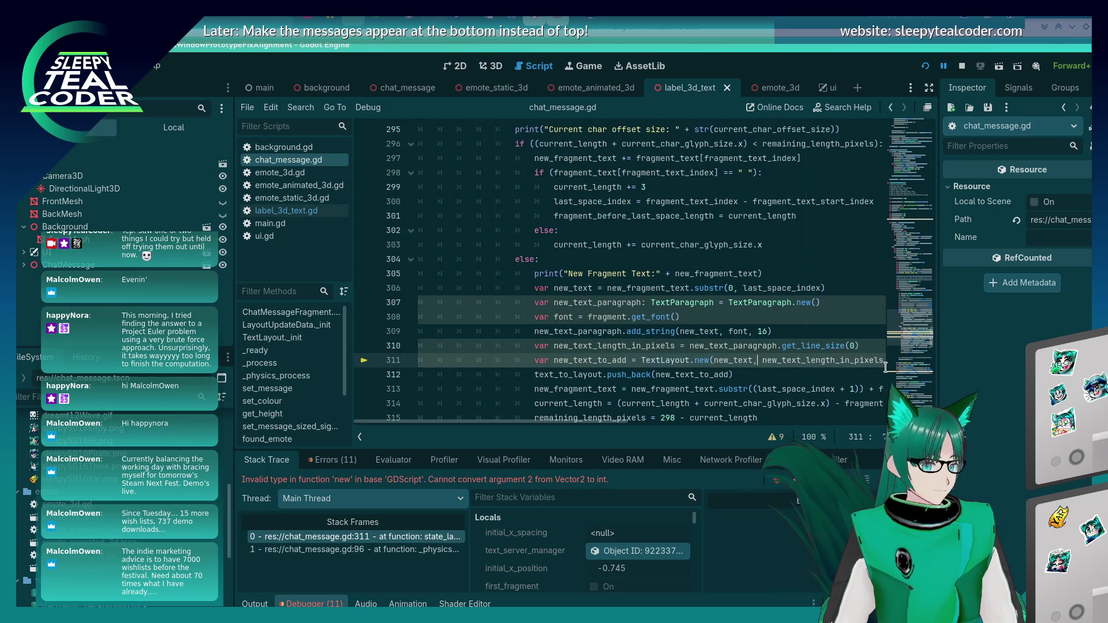
{"action": "type", "text": ".x"}
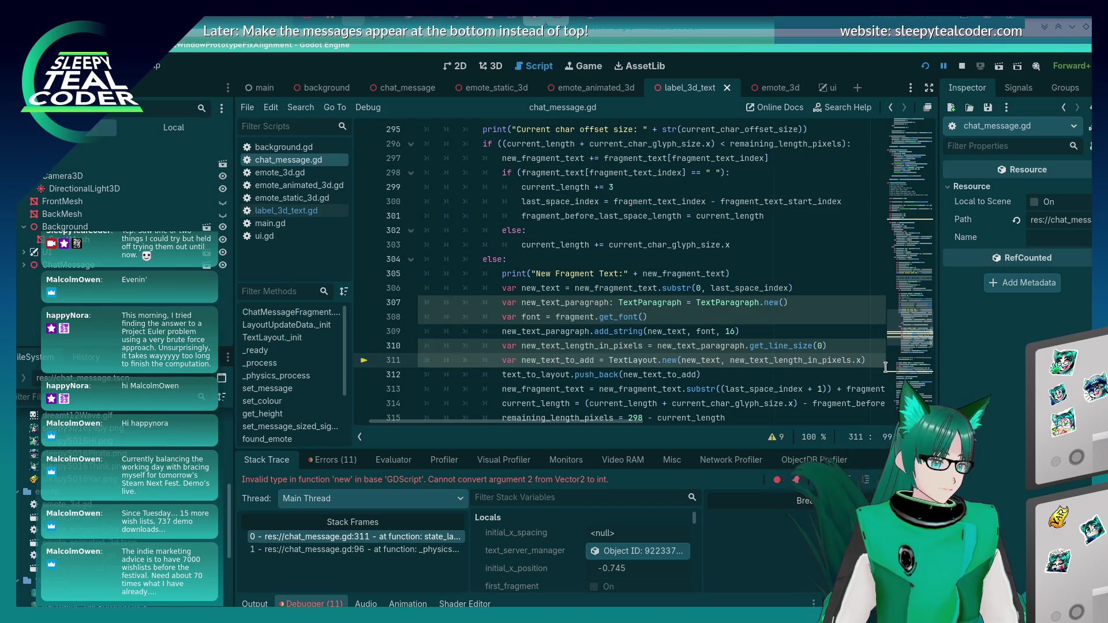
{"action": "scroll", "coordinate": [877, 357], "scroll_direction": "down", "scroll_amount": 10}
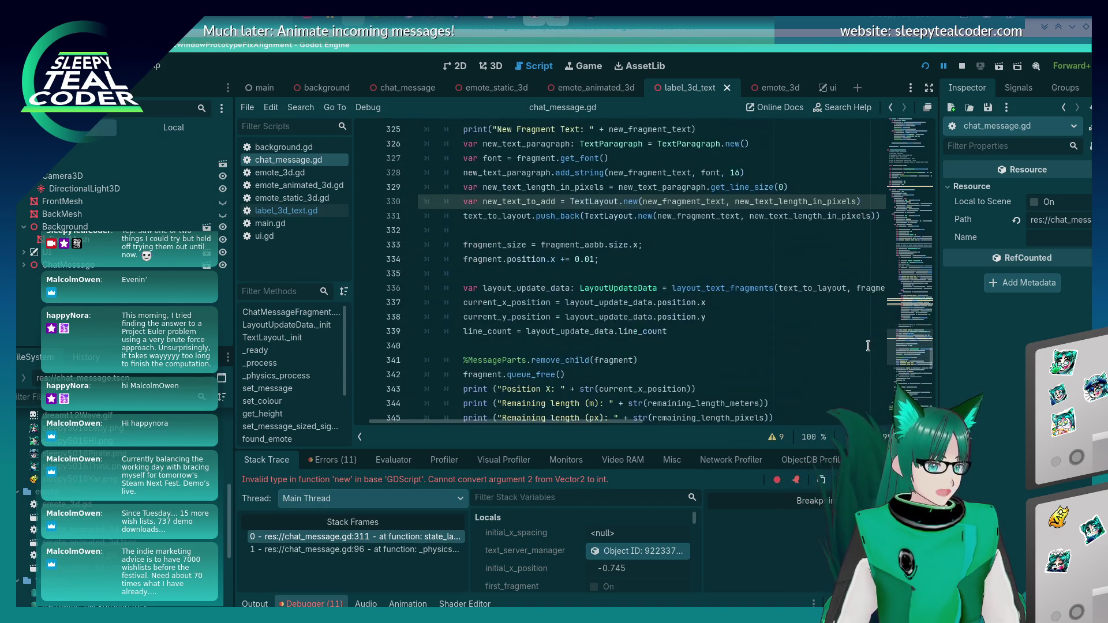
{"action": "left_click", "coordinate": [856, 201]}
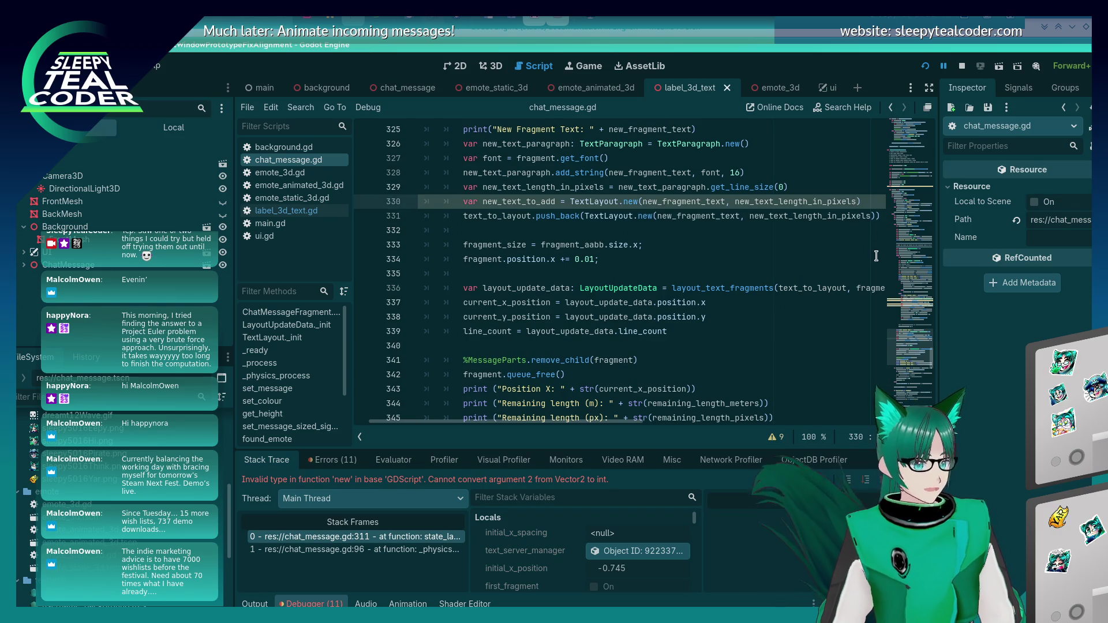
{"action": "type", "text": ".x"}
{"action": "key", "text": "alt+Tab"}
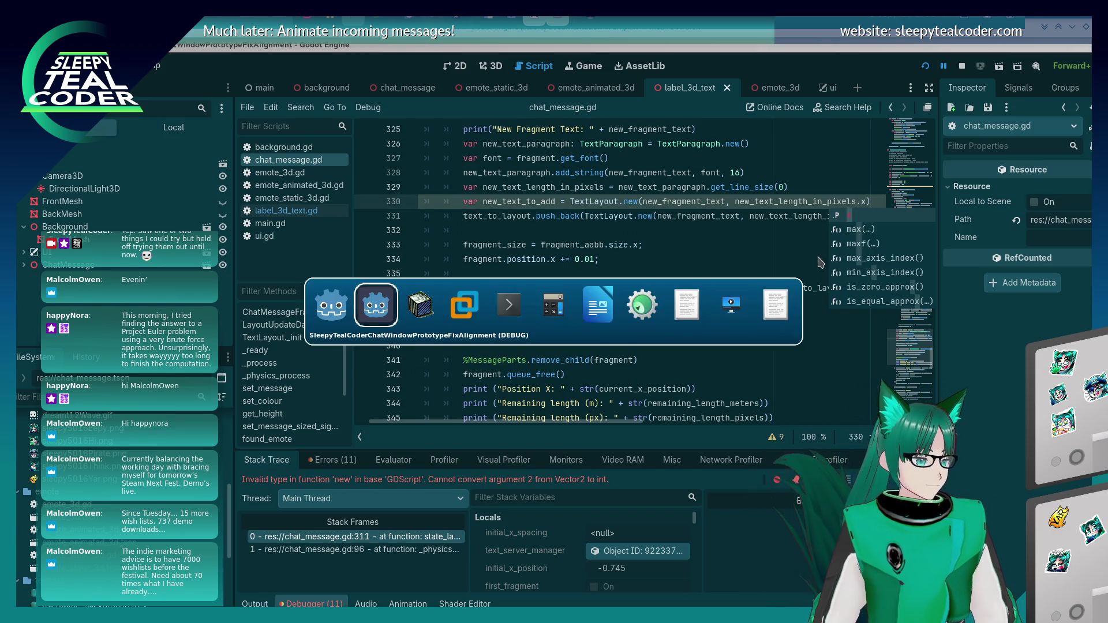
{"action": "key", "text": "F5"}
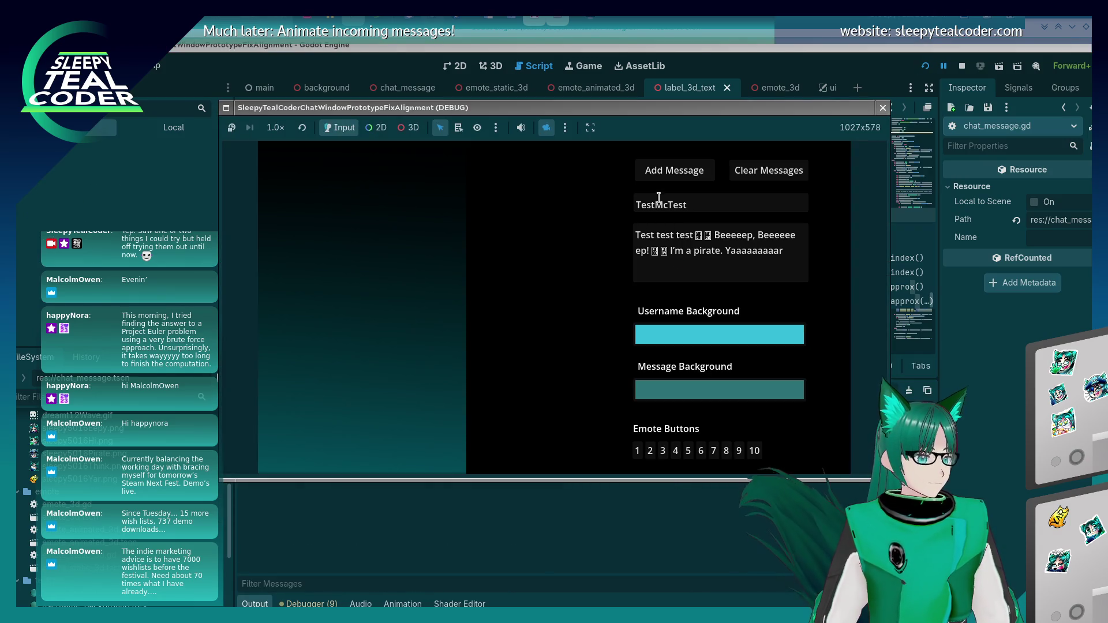
Replace the second TextLayout.new call on line 331 with new_text_to_add, save, and relaunch
{"action": "left_click", "coordinate": [661, 173]}
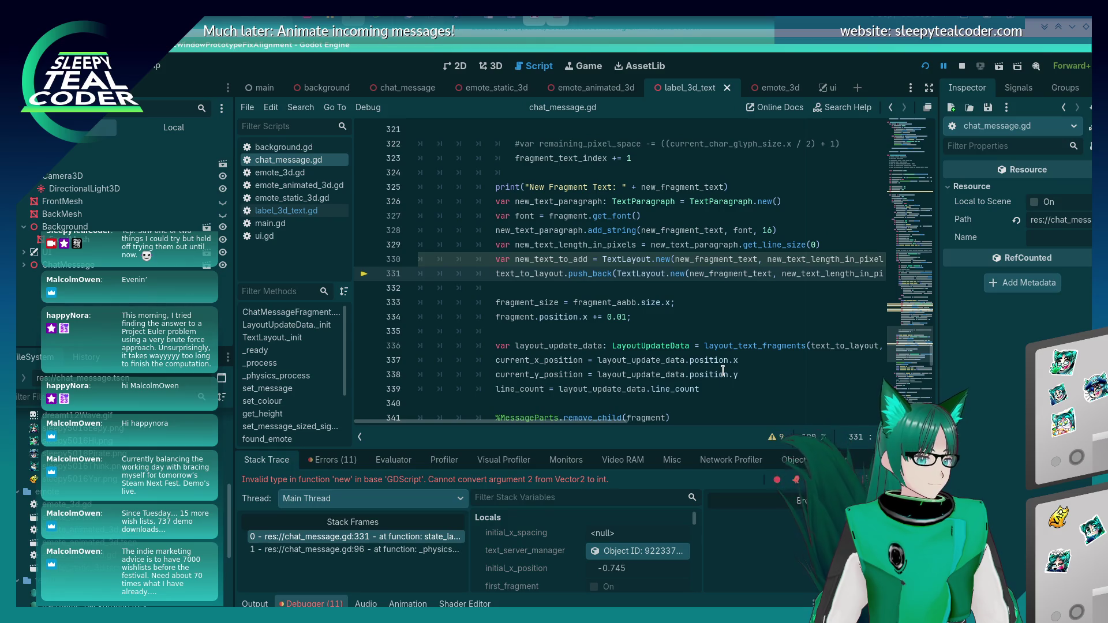
{"action": "scroll", "coordinate": [690, 324], "scroll_direction": "right", "scroll_amount": 3}
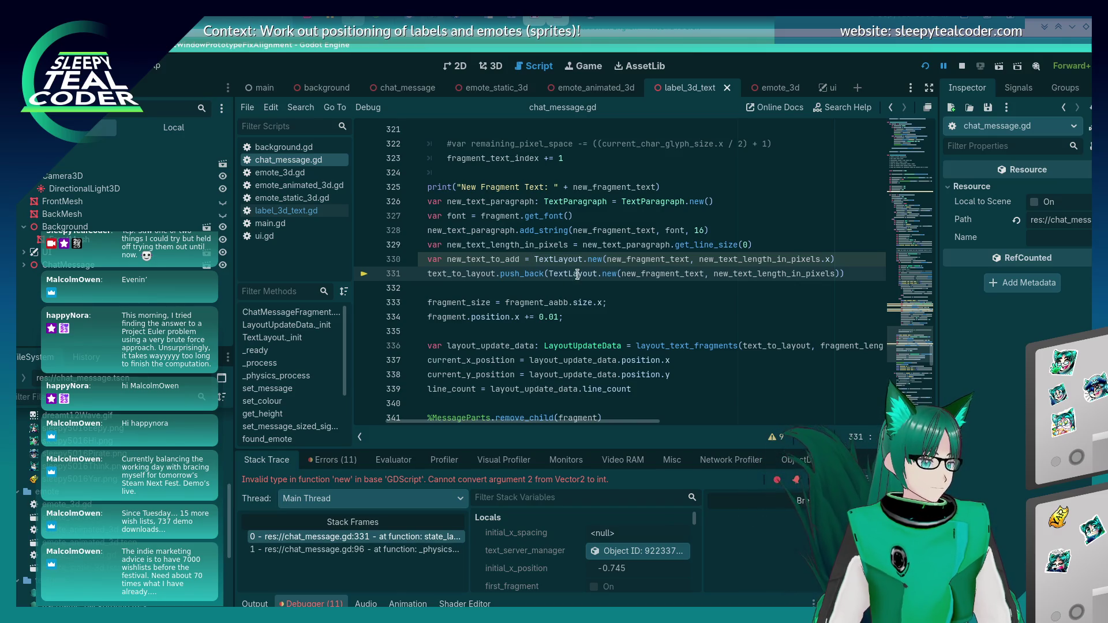
{"action": "left_click_drag", "start_coordinate": [548, 274], "coordinate": [839, 273]}
{"action": "type", "text": "new_text_to_add"}
{"action": "key", "text": "ctrl+s"}
{"action": "key", "text": "F5"}
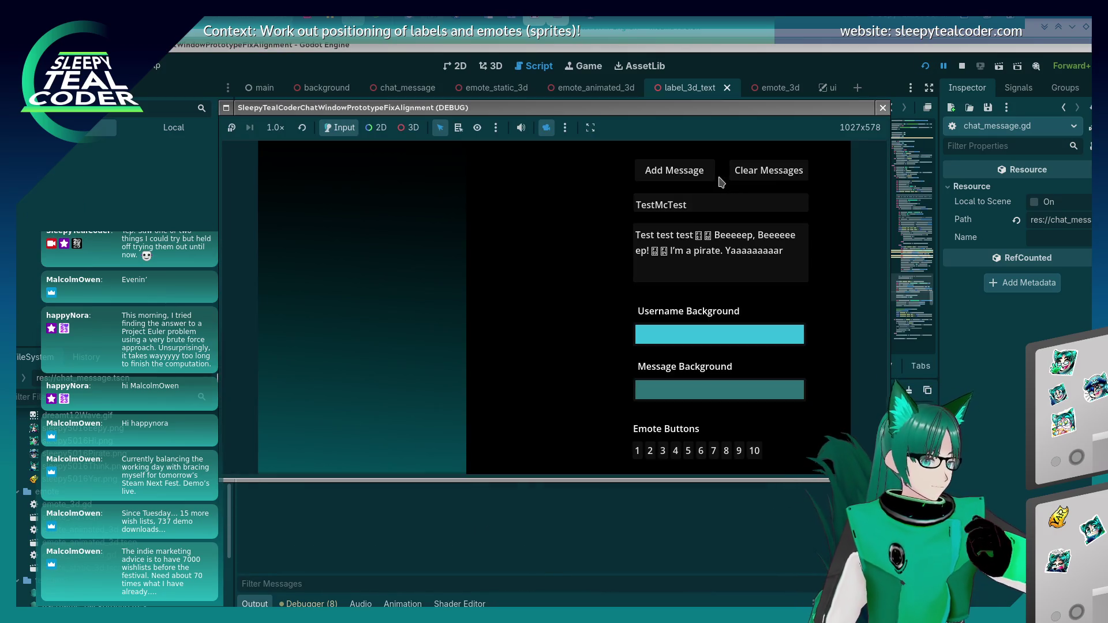
Add test messages with progressively longer runs of exclamation marks to check wrapping
{"action": "left_click", "coordinate": [673, 169]}
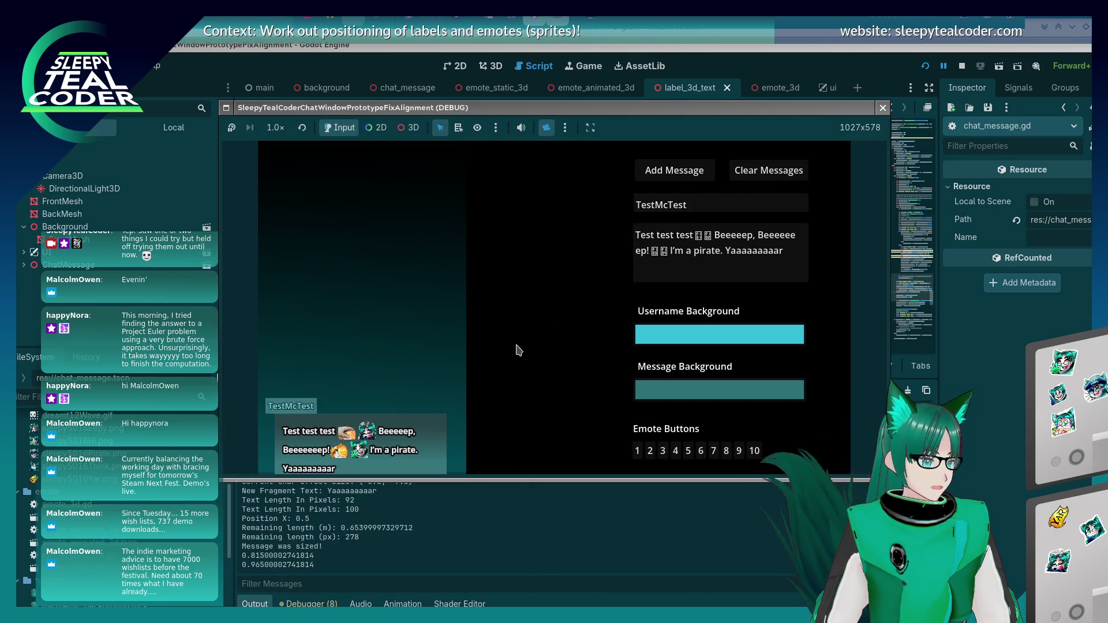
{"action": "left_click", "coordinate": [650, 250]}
{"action": "type", "text": "!!!!!"}
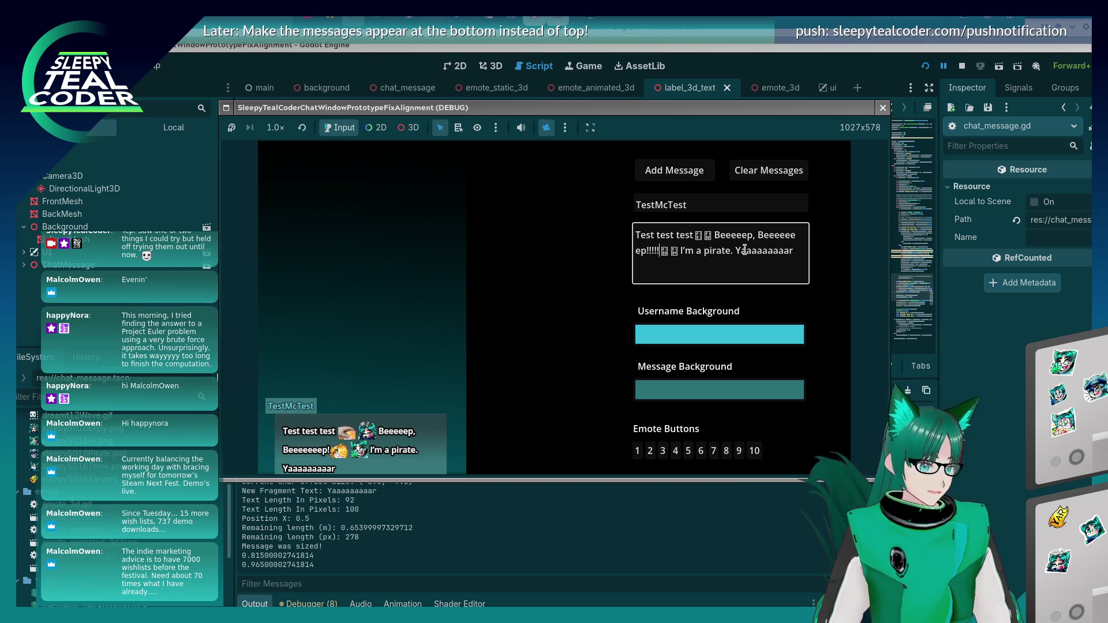
{"action": "left_click", "coordinate": [679, 180]}
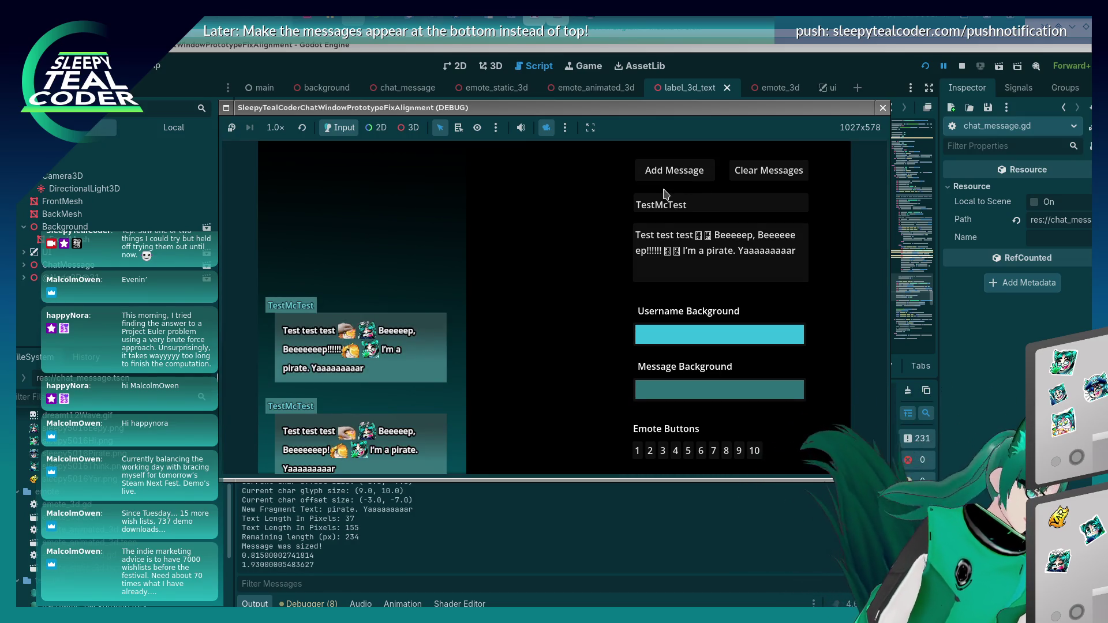
{"action": "left_click", "coordinate": [676, 252]}
{"action": "type", "text": "!!!!!"}
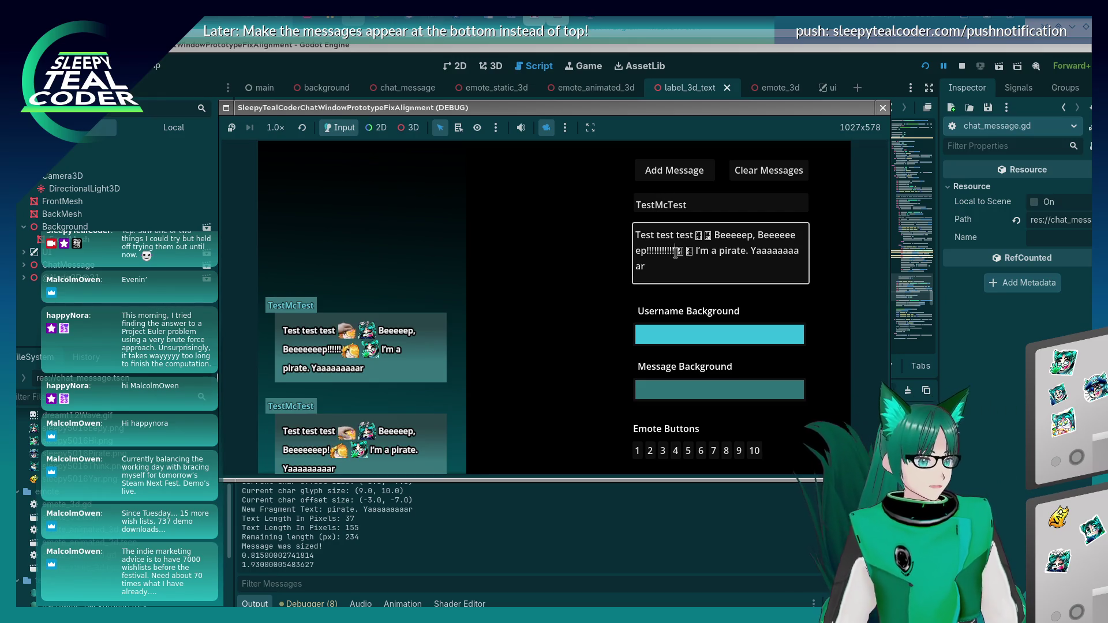
{"action": "left_click", "coordinate": [699, 162]}
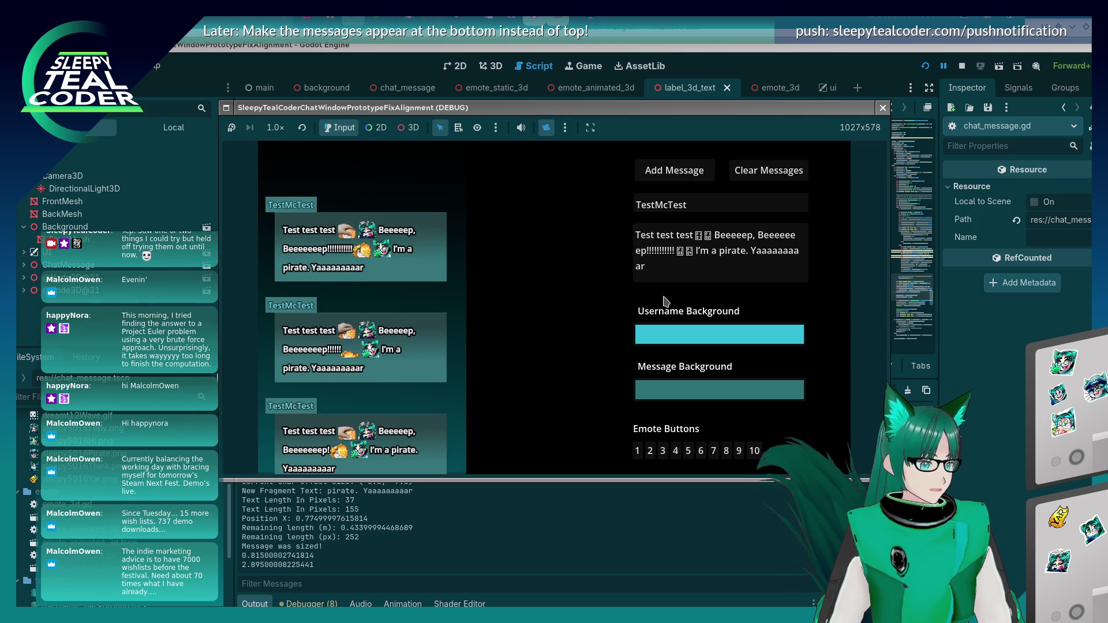
{"action": "left_click", "coordinate": [673, 252]}
{"action": "type", "text": "!!!!!!!!!"}
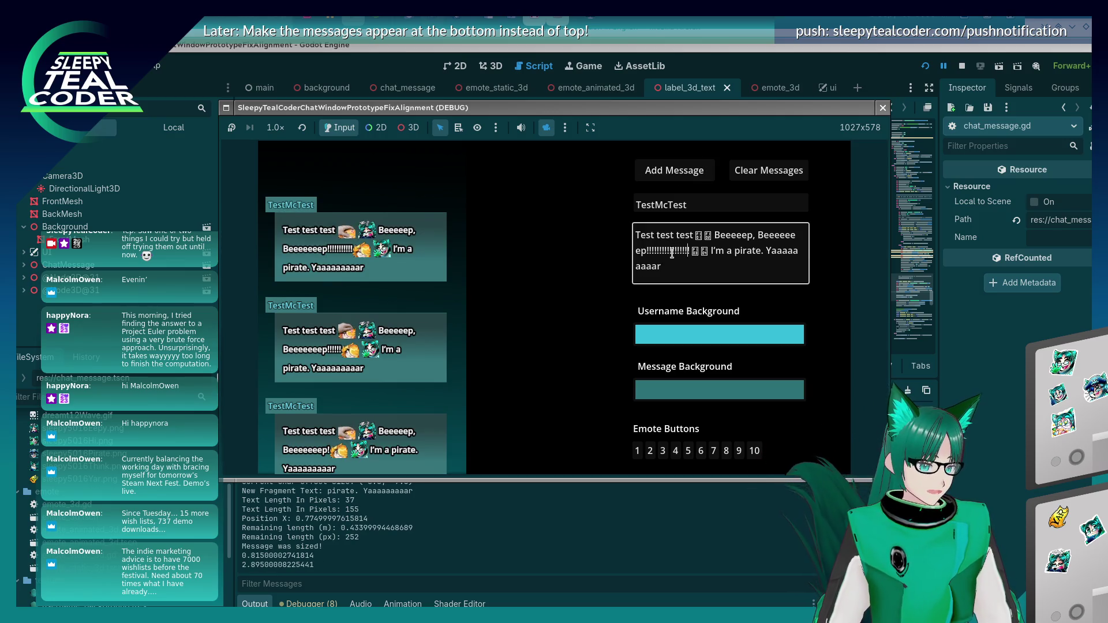
{"action": "type", "text": "!!!!!!!"}
{"action": "left_click", "coordinate": [665, 179]}
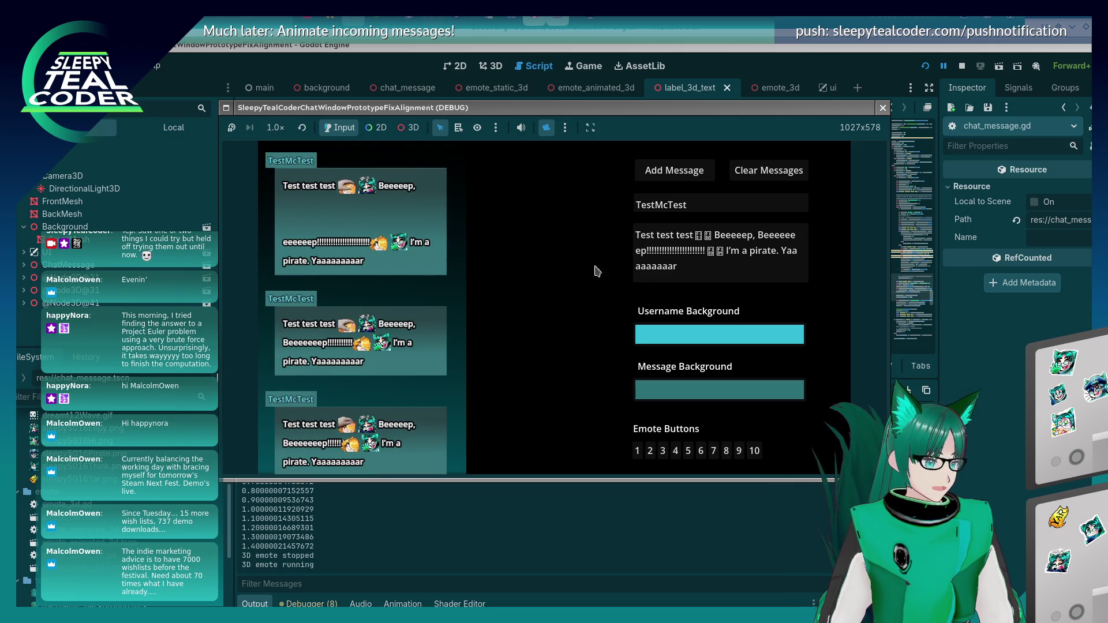
Remove the extra exclamation marks, clear the chat, add a fresh message, and return to the code
{"action": "left_click", "coordinate": [679, 253]}
{"action": "key", "text": "Delete"}
{"action": "key", "text": "Delete"}
{"action": "key", "text": "Delete"}
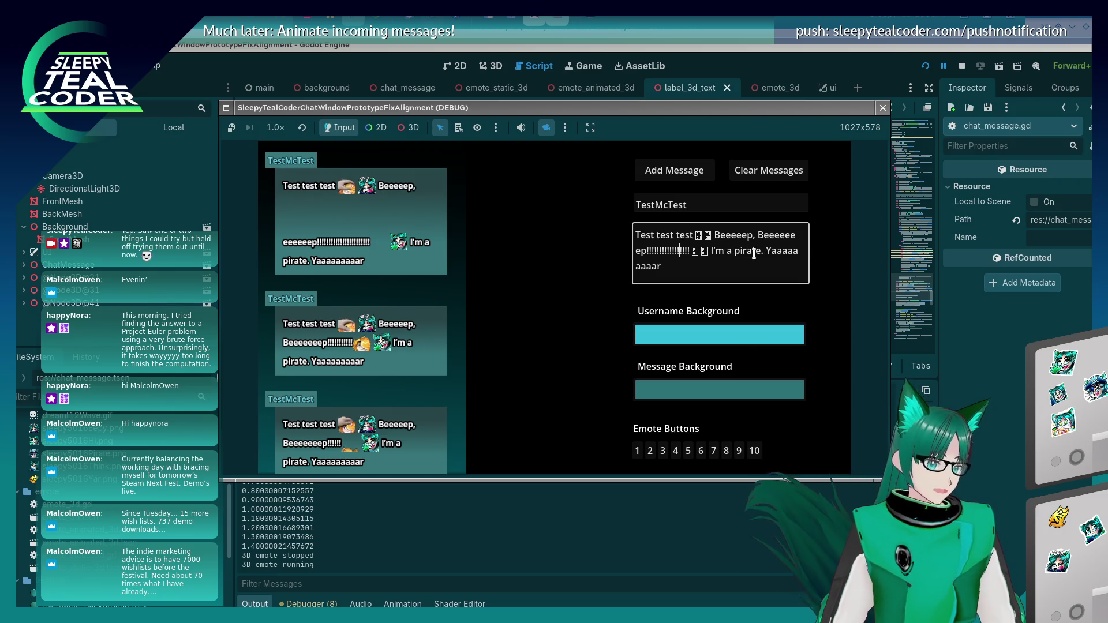
{"action": "key", "text": "BackSpace"}
{"action": "key", "text": "BackSpace"}
{"action": "key", "text": "BackSpace"}
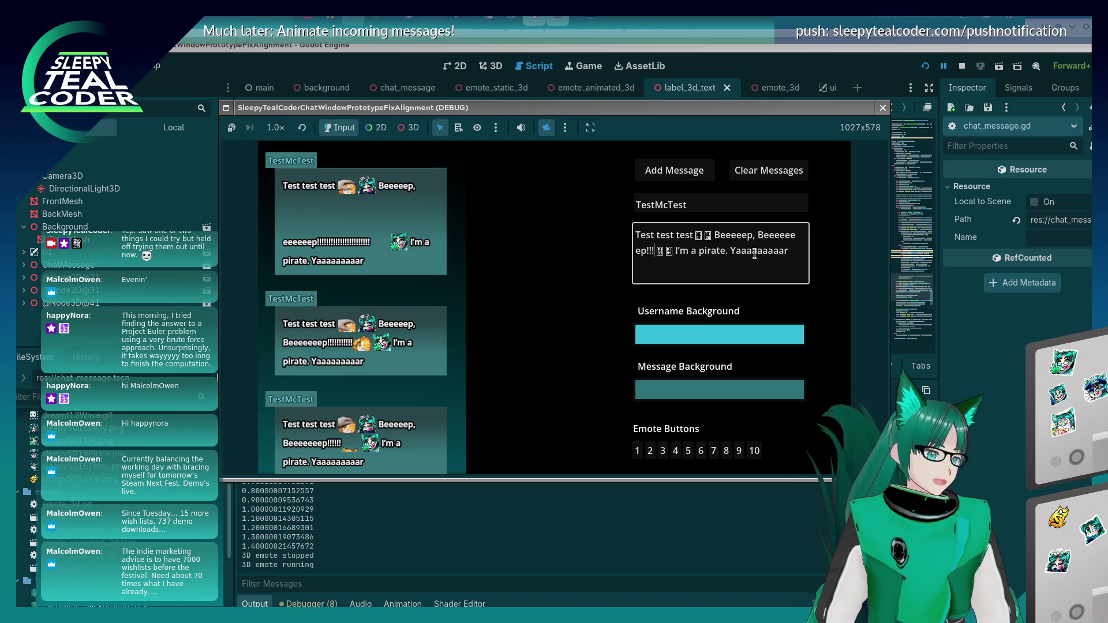
{"action": "left_click", "coordinate": [761, 189]}
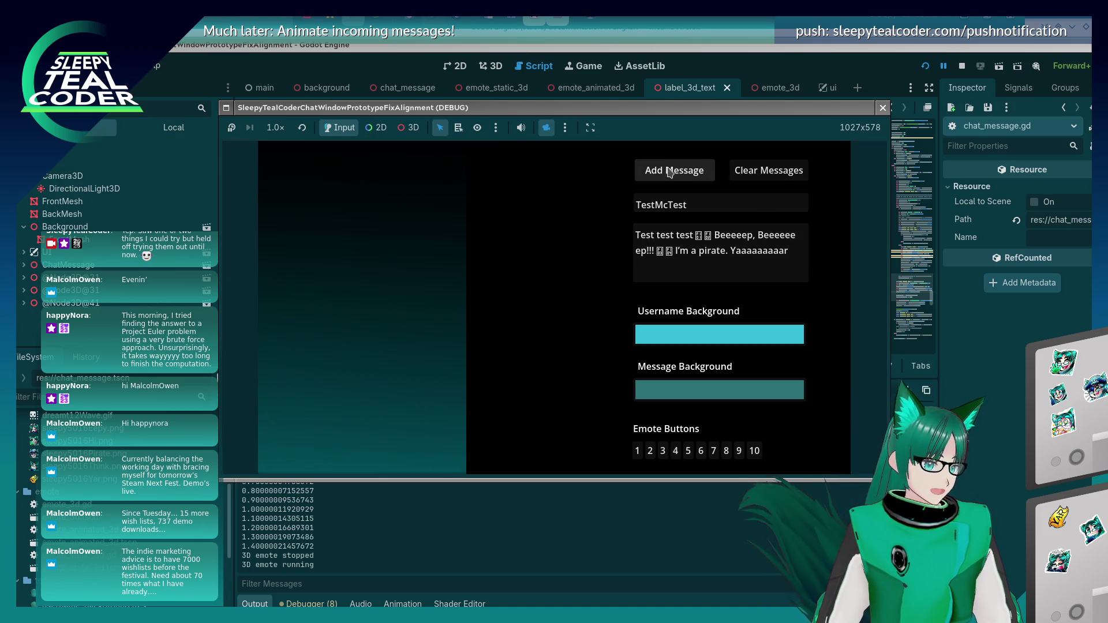
{"action": "left_click", "coordinate": [673, 169]}
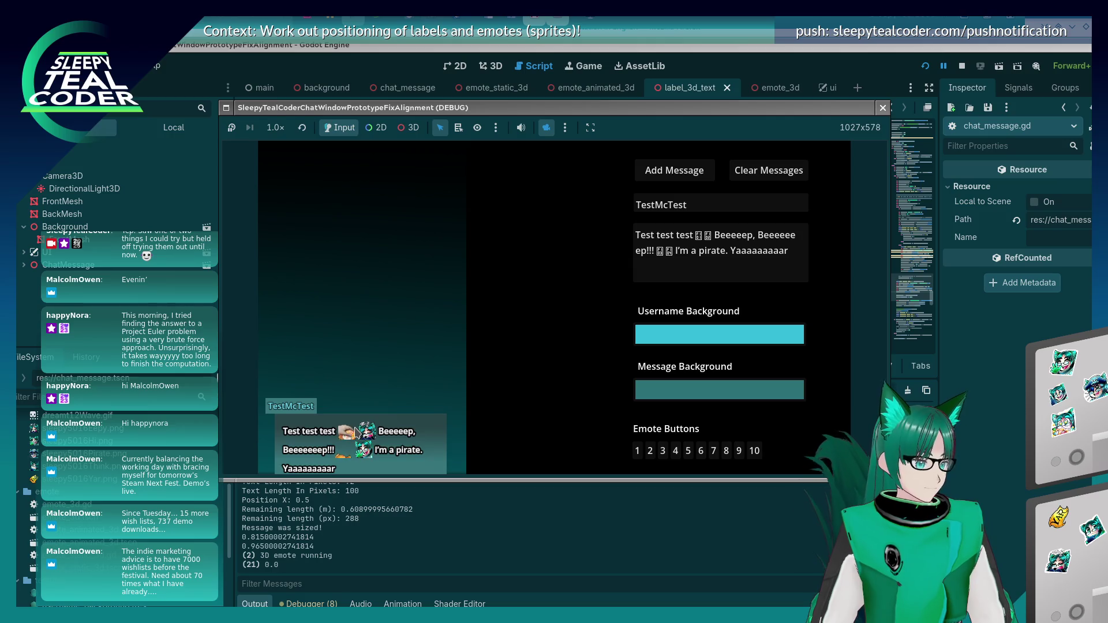
{"action": "key", "text": "alt+Tab"}
Add + x_spacing_between_fragments to current_x_position on line 413 and save
{"action": "scroll", "coordinate": [606, 234], "scroll_direction": "down", "scroll_amount": 10}
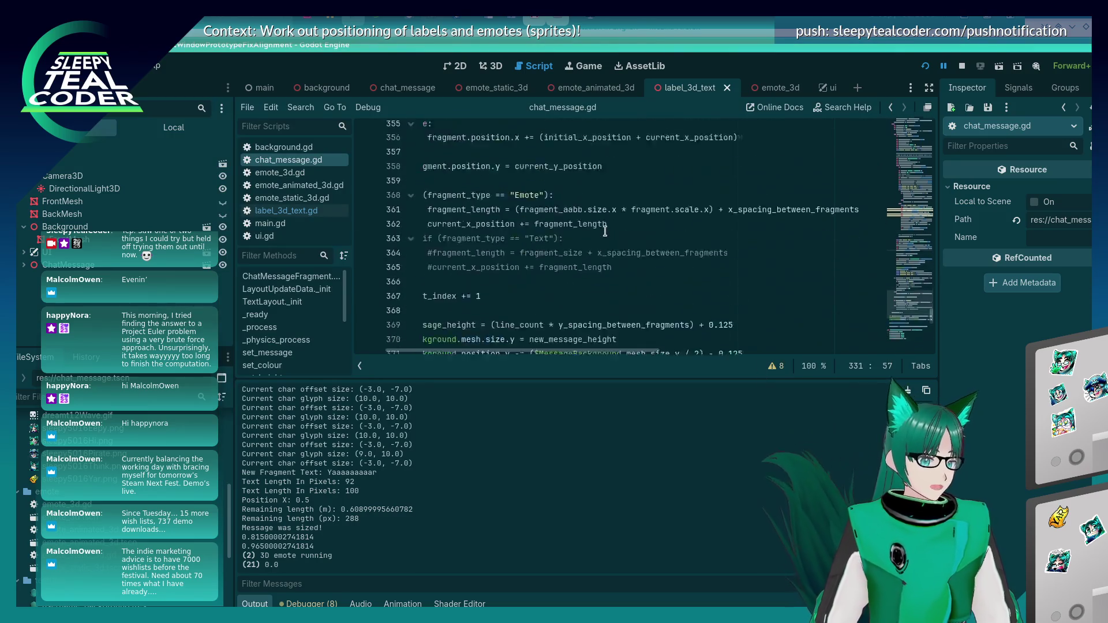
{"action": "scroll", "coordinate": [605, 233], "scroll_direction": "right", "scroll_amount": 3}
{"action": "scroll", "coordinate": [606, 234], "scroll_direction": "down", "scroll_amount": 5}
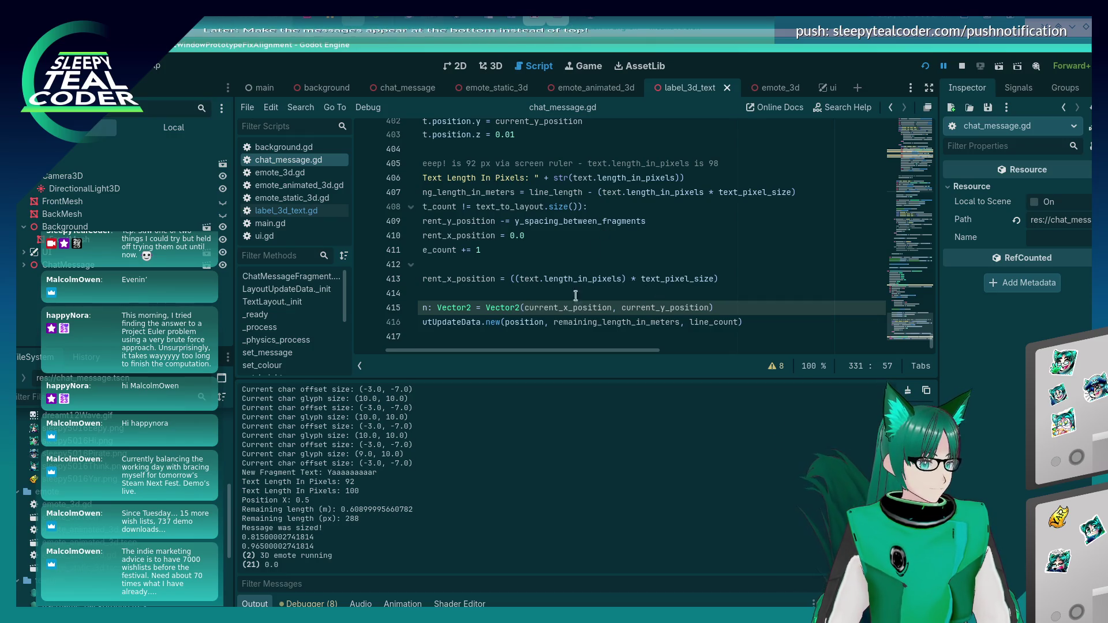
{"action": "scroll", "coordinate": [560, 289], "scroll_direction": "up", "scroll_amount": 7}
{"action": "scroll", "coordinate": [560, 290], "scroll_direction": "down", "scroll_amount": 5}
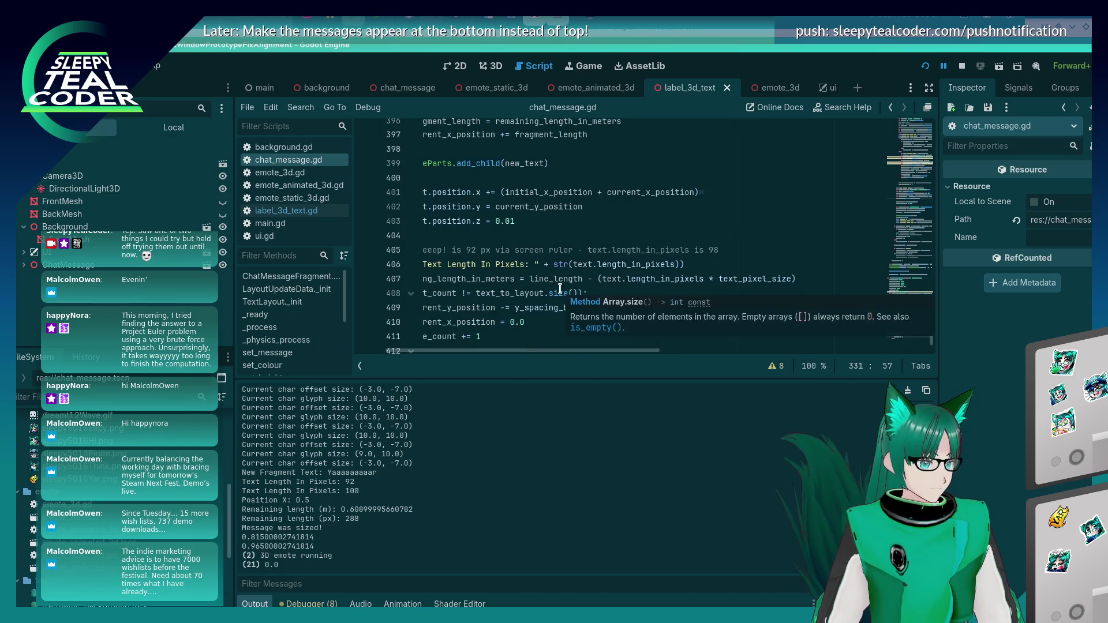
{"action": "scroll", "coordinate": [560, 289], "scroll_direction": "up", "scroll_amount": 2}
{"action": "scroll", "coordinate": [560, 289], "scroll_direction": "up", "scroll_amount": 2}
{"action": "scroll", "coordinate": [560, 289], "scroll_direction": "down", "scroll_amount": 6}
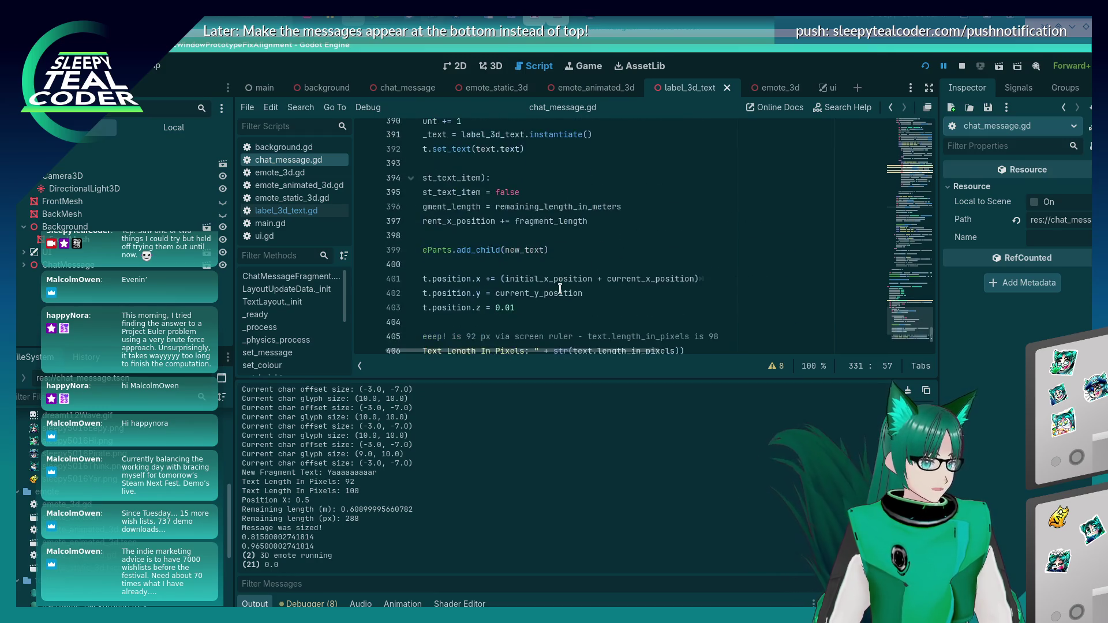
{"action": "left_click", "coordinate": [739, 282]}
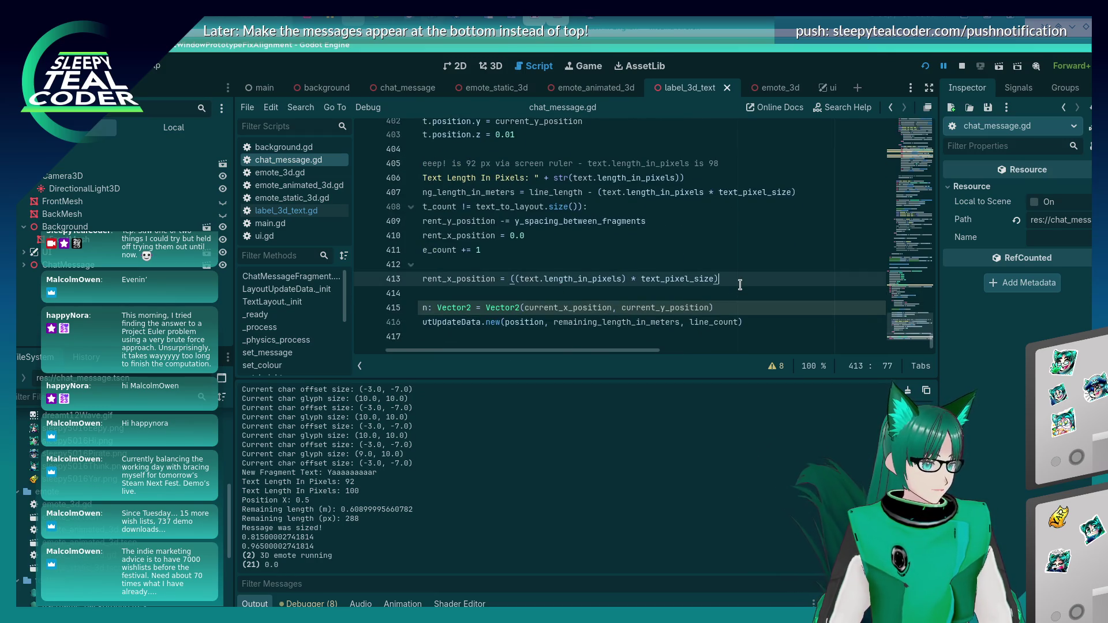
{"action": "key", "text": "Home"}
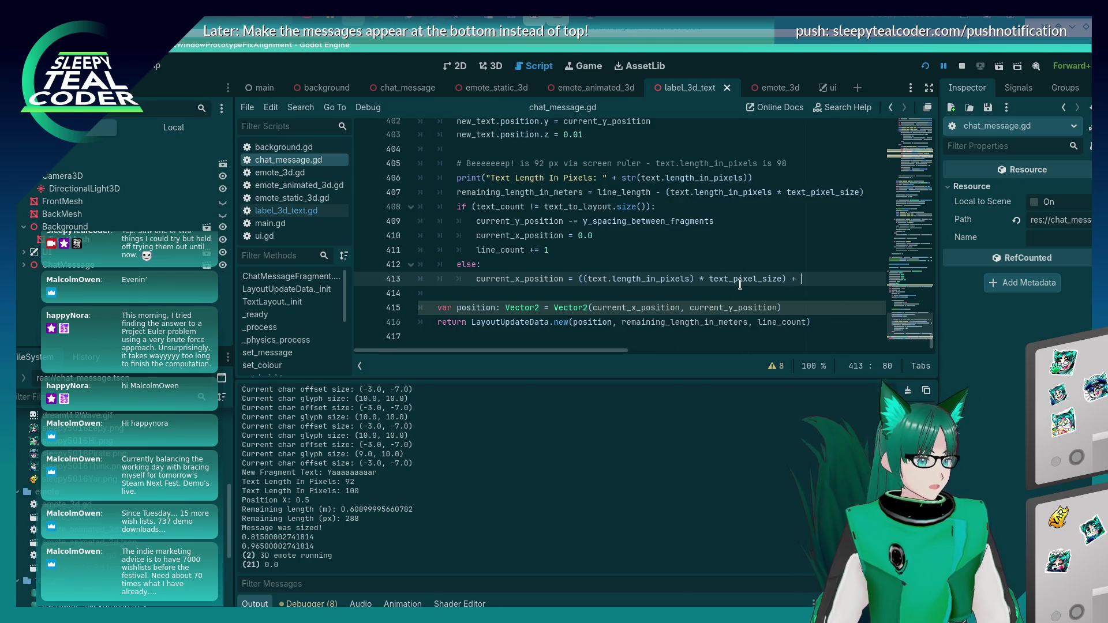
{"action": "type", "text": "y_s"}
{"action": "key", "text": "Return"}
{"action": "key", "text": "ctrl+s"}
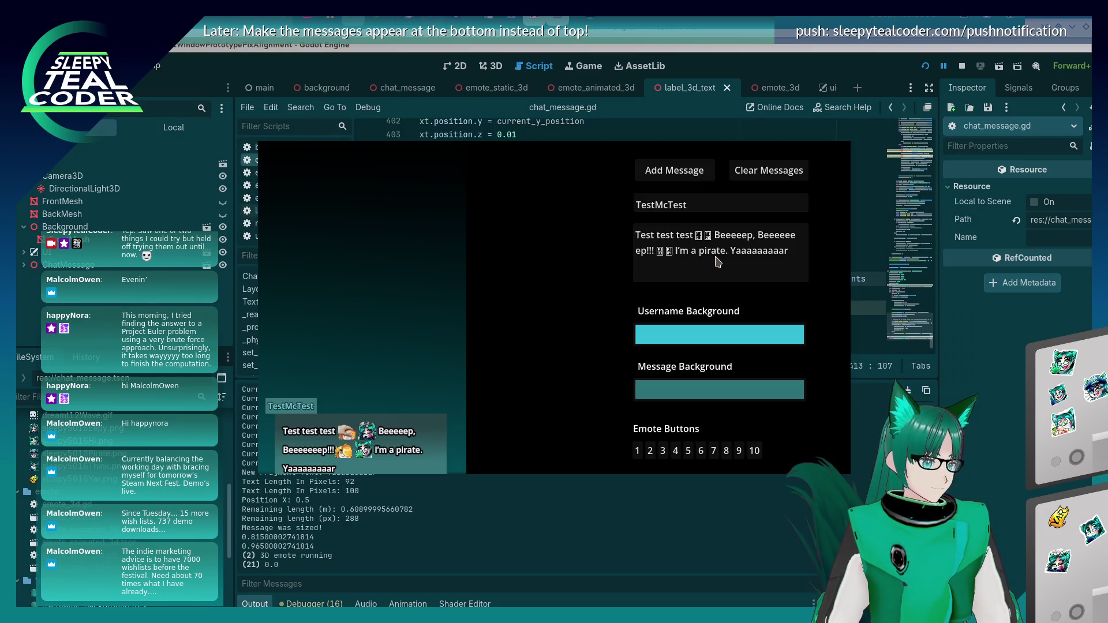
Add a test message, then one with 'Beeeeeep' replaced by 'Wonderful'
{"action": "left_click", "coordinate": [663, 171]}
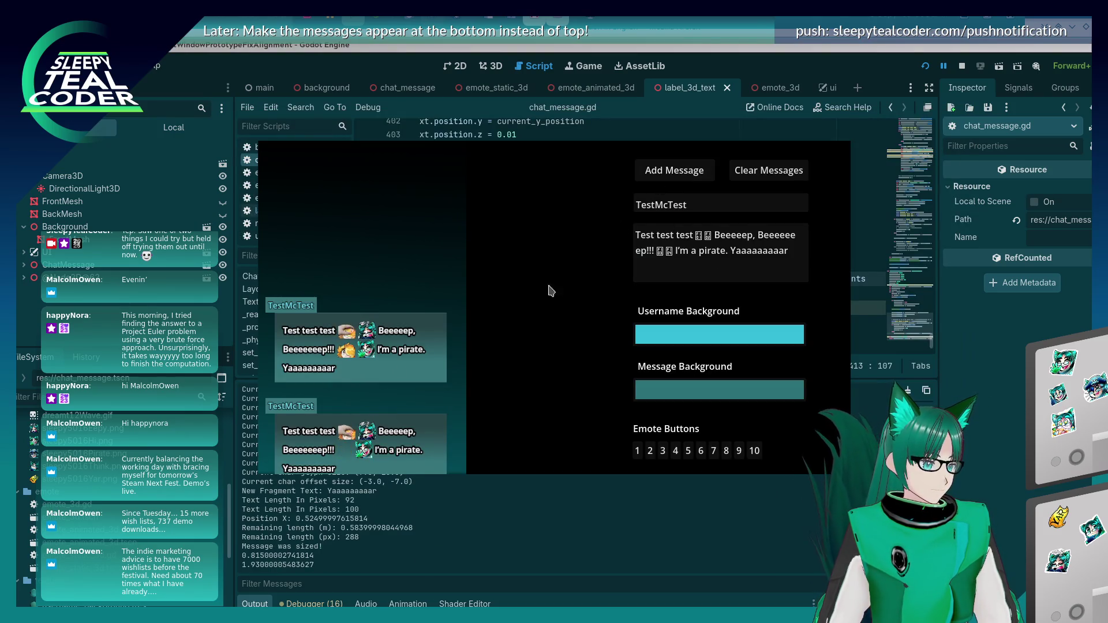
{"action": "left_click", "coordinate": [728, 270]}
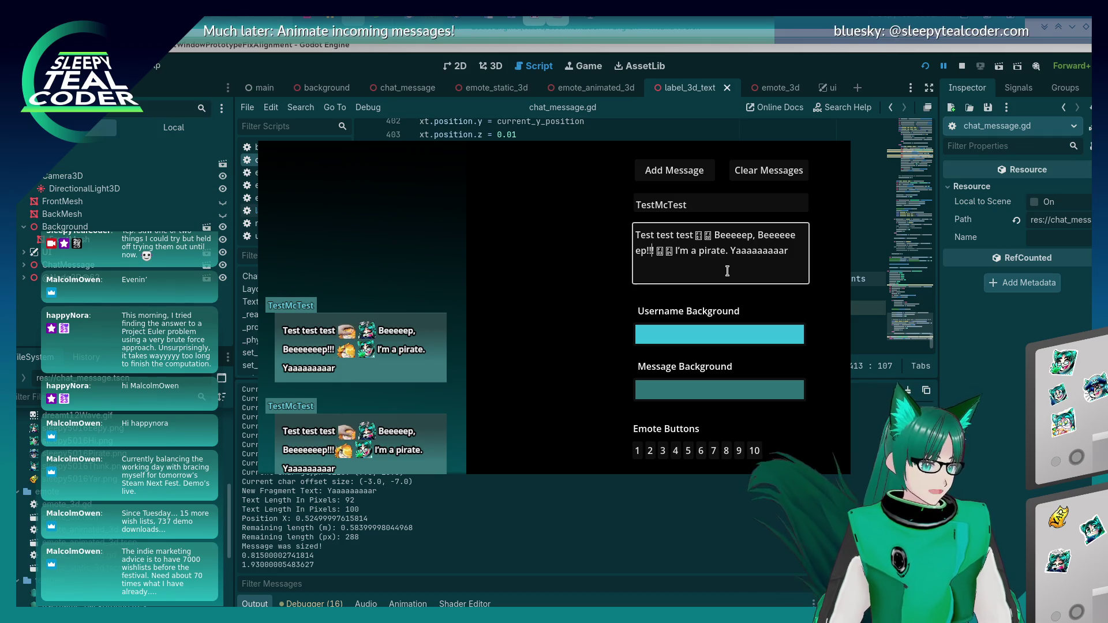
{"action": "key", "text": "BackSpace"}
{"action": "key", "text": "BackSpace"}
{"action": "key", "text": "BackSpace"}
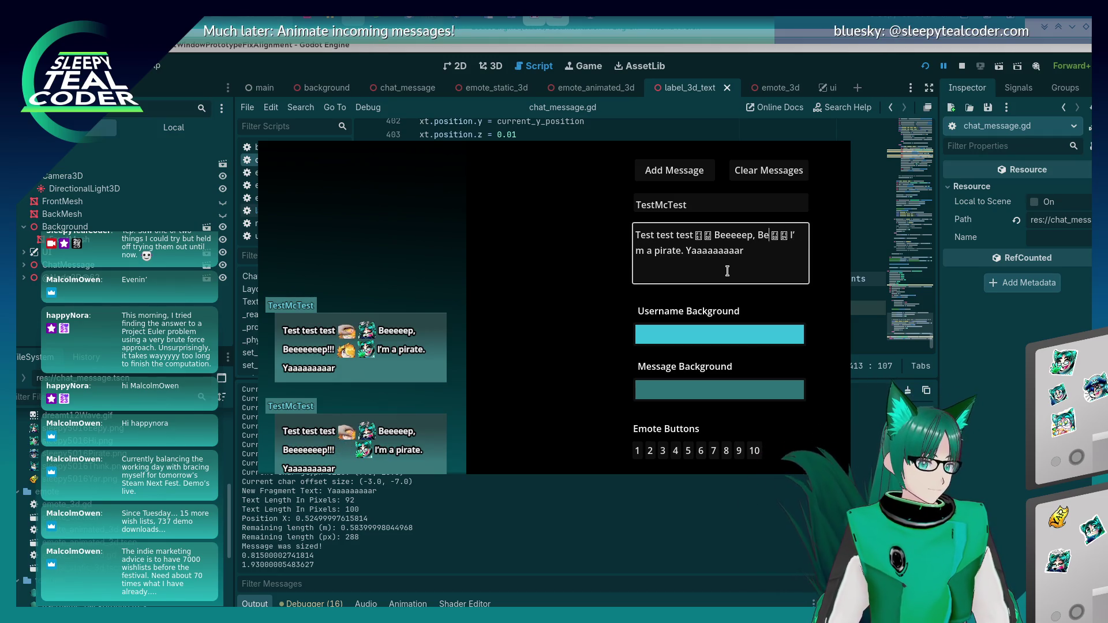
{"action": "key", "text": "BackSpace"}
{"action": "type", "text": "Wonderful"}
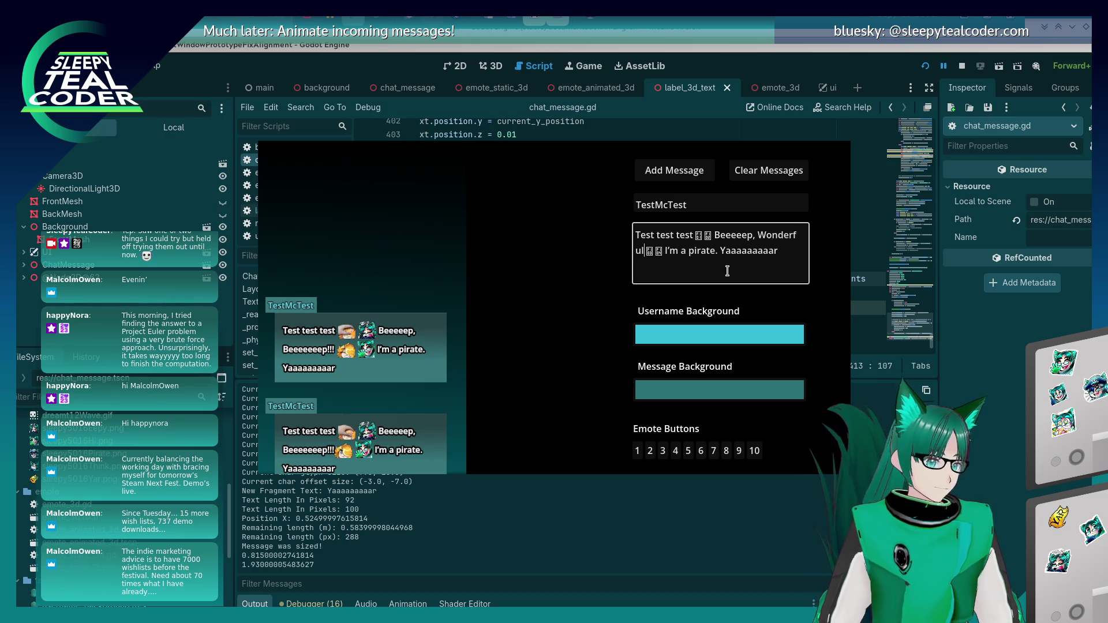
{"action": "left_click", "coordinate": [674, 170]}
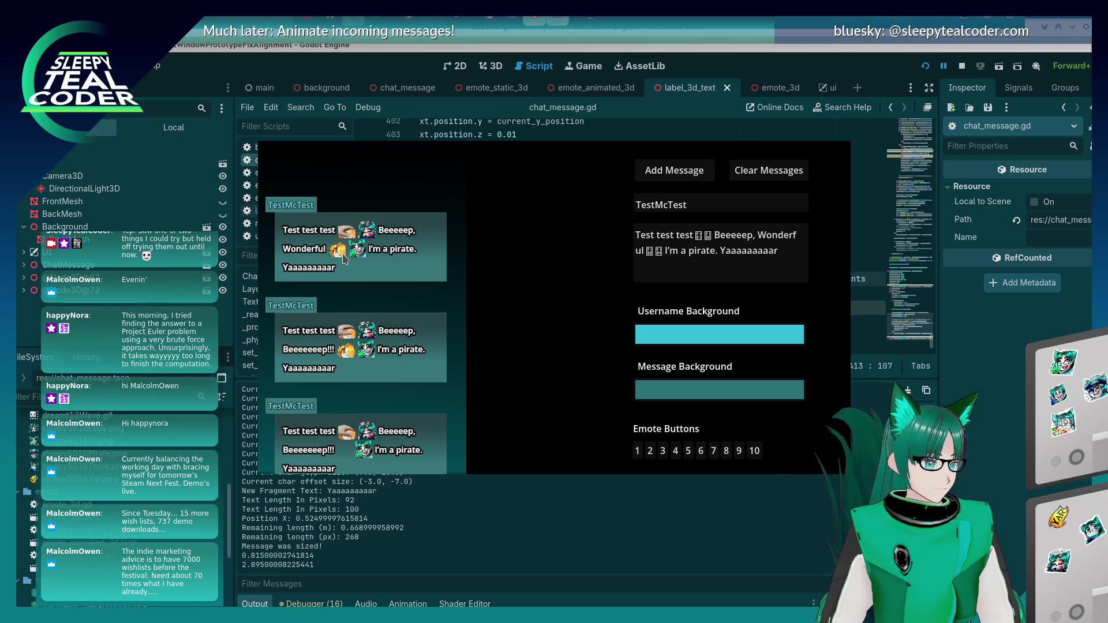
Add a message with a sample kickflip sentence instead of 'Wonderful', then return to the code
{"action": "left_click", "coordinate": [644, 256]}
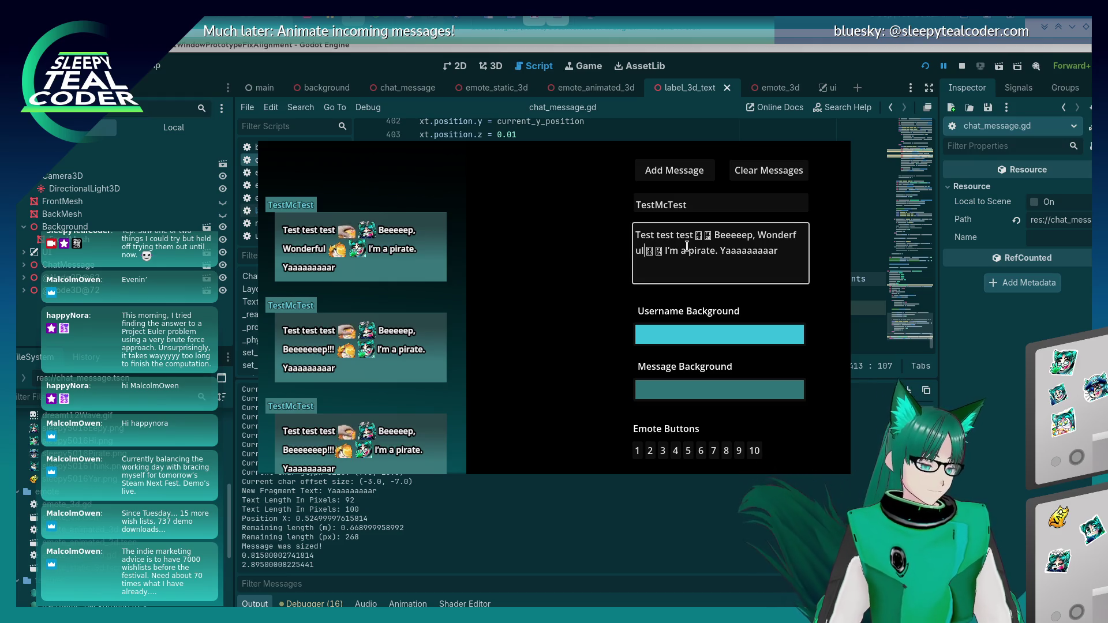
{"action": "key", "text": "BackSpace"}
{"action": "key", "text": "BackSpace"}
{"action": "key", "text": "BackSpace"}
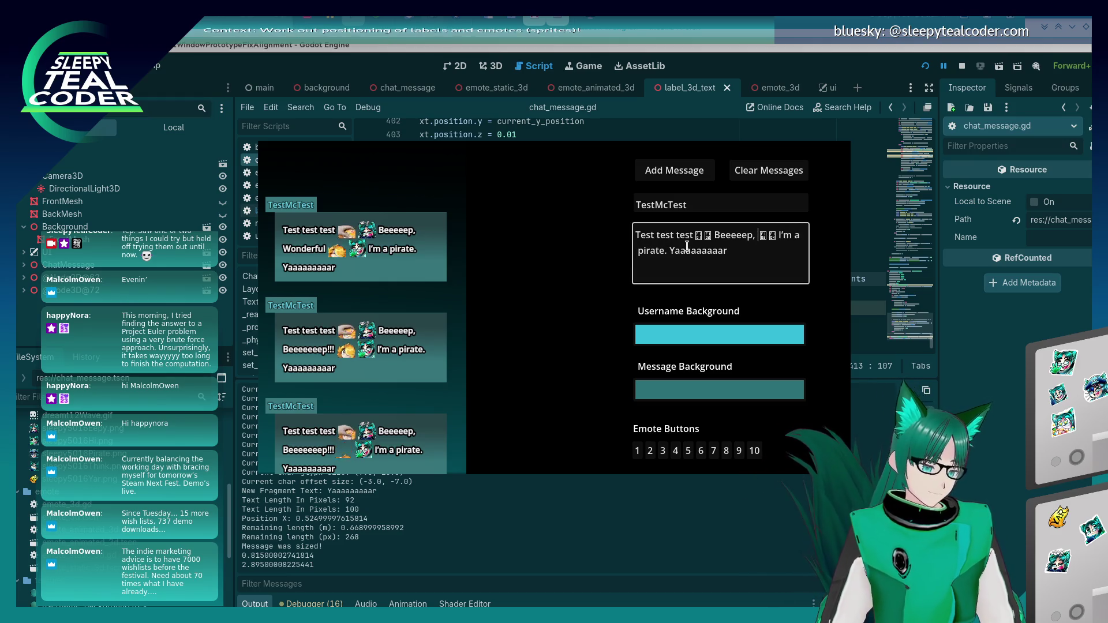
{"action": "type", "text": "Nora's ki"}
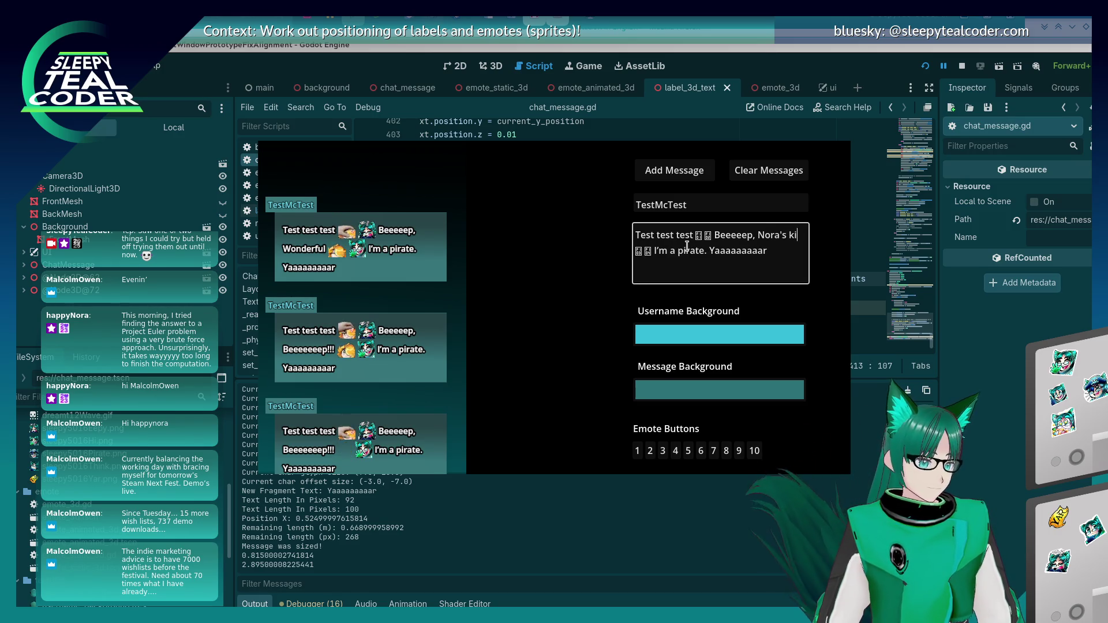
{"action": "type", "text": "ckflip!"}
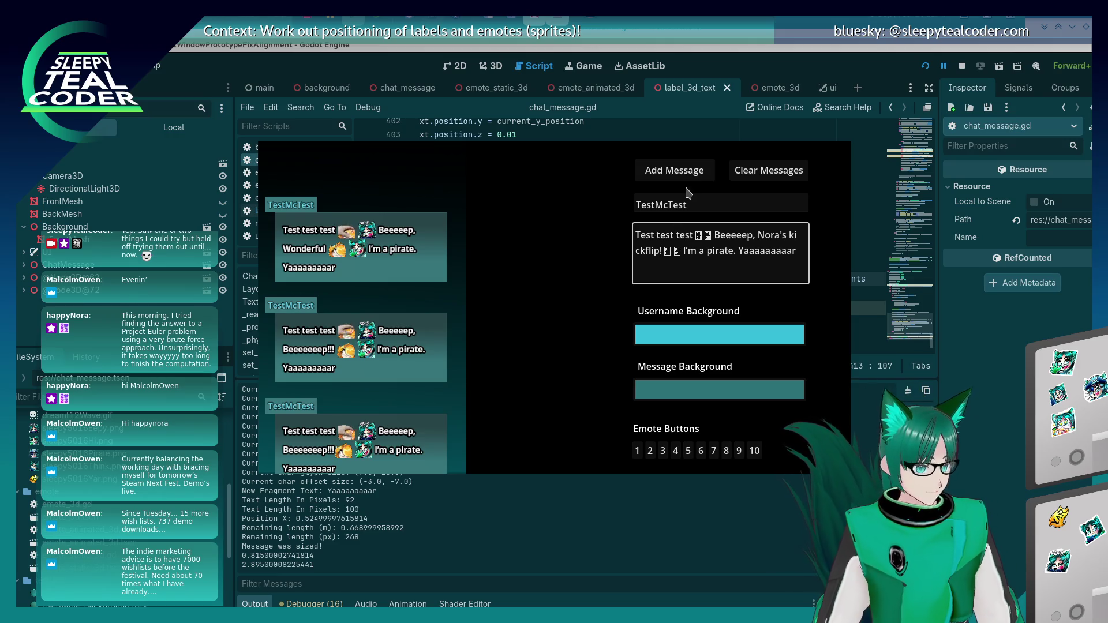
{"action": "left_click", "coordinate": [674, 170]}
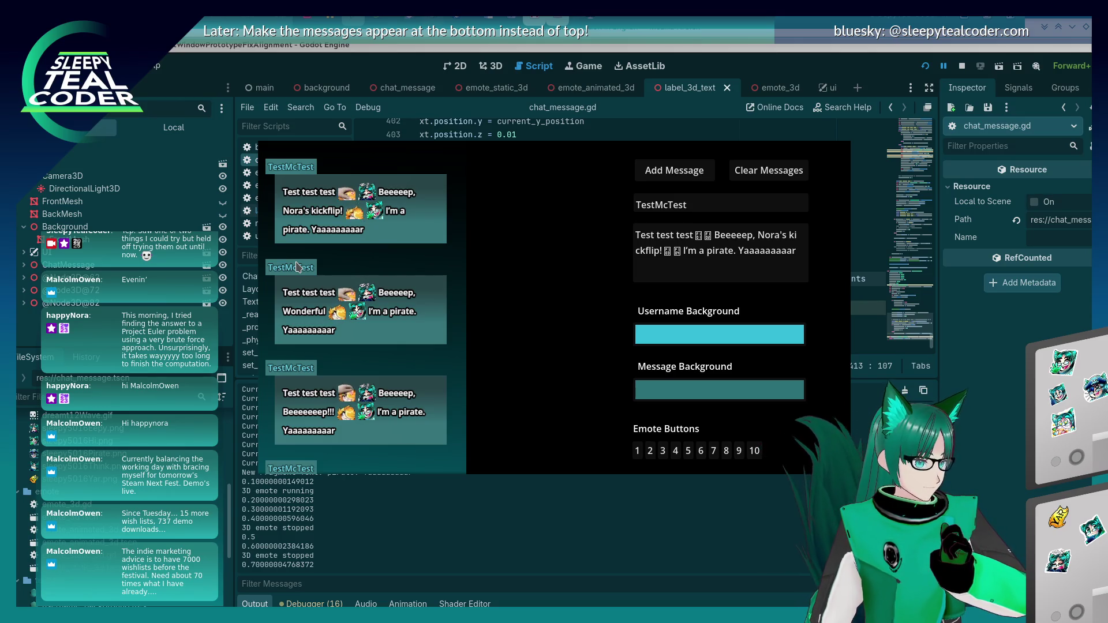
{"action": "key", "text": "alt+Tab"}
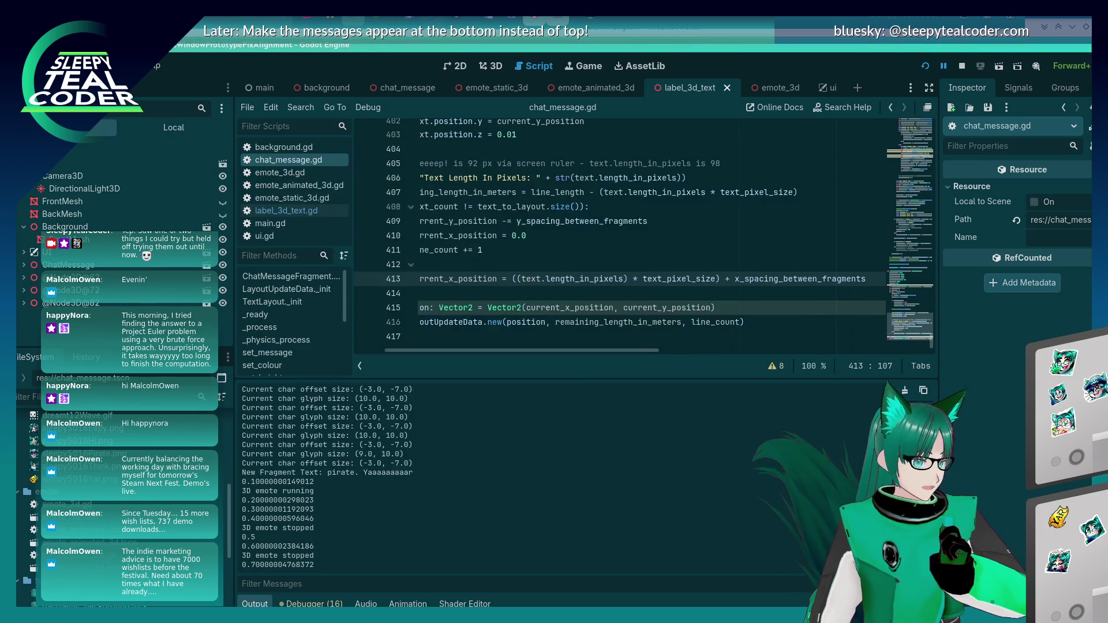
Delete the commented-out Text branch on lines 363–365, then undo to keep it for now
{"action": "left_click_drag", "start_coordinate": [613, 354], "coordinate": [582, 354]}
{"action": "scroll", "coordinate": [625, 255], "scroll_direction": "up", "scroll_amount": 15}
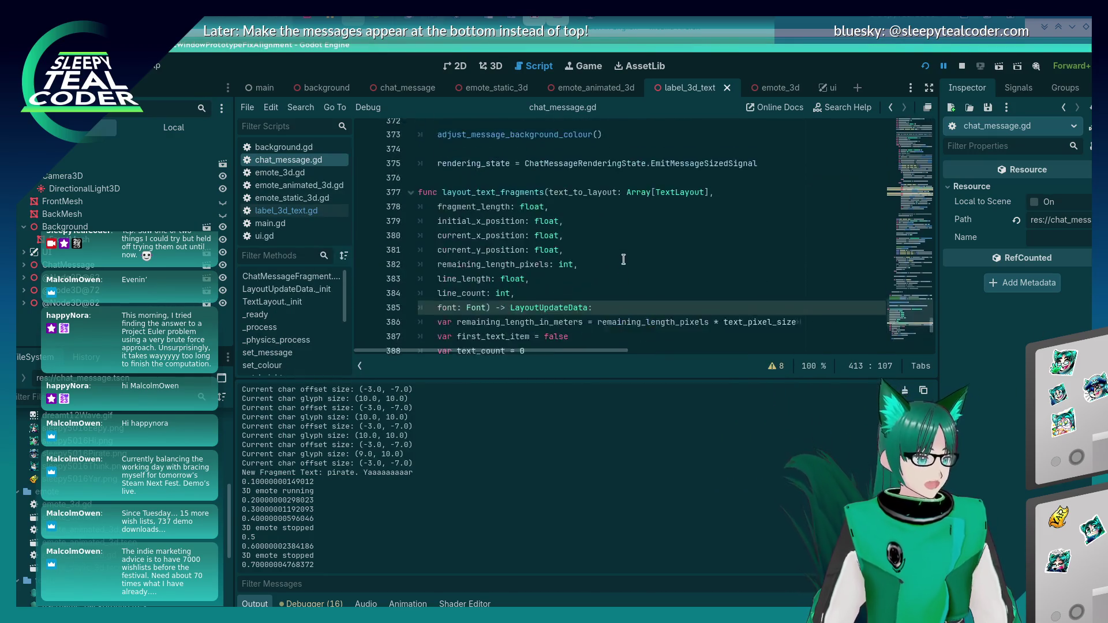
{"action": "scroll", "coordinate": [621, 264], "scroll_direction": "up", "scroll_amount": 4}
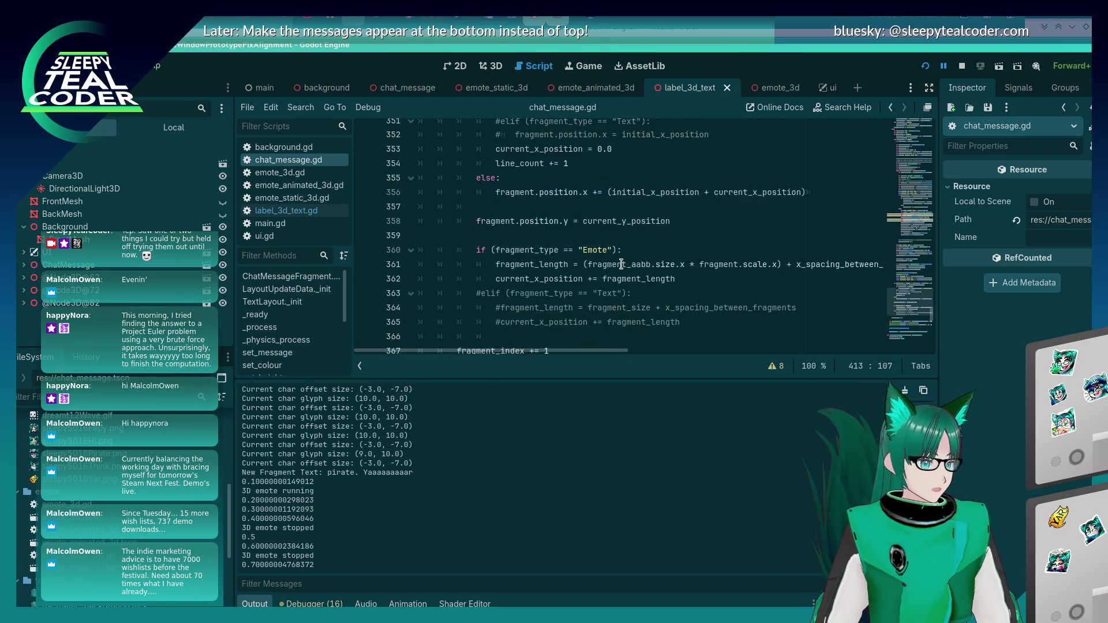
{"action": "scroll", "coordinate": [621, 264], "scroll_direction": "down", "scroll_amount": 2}
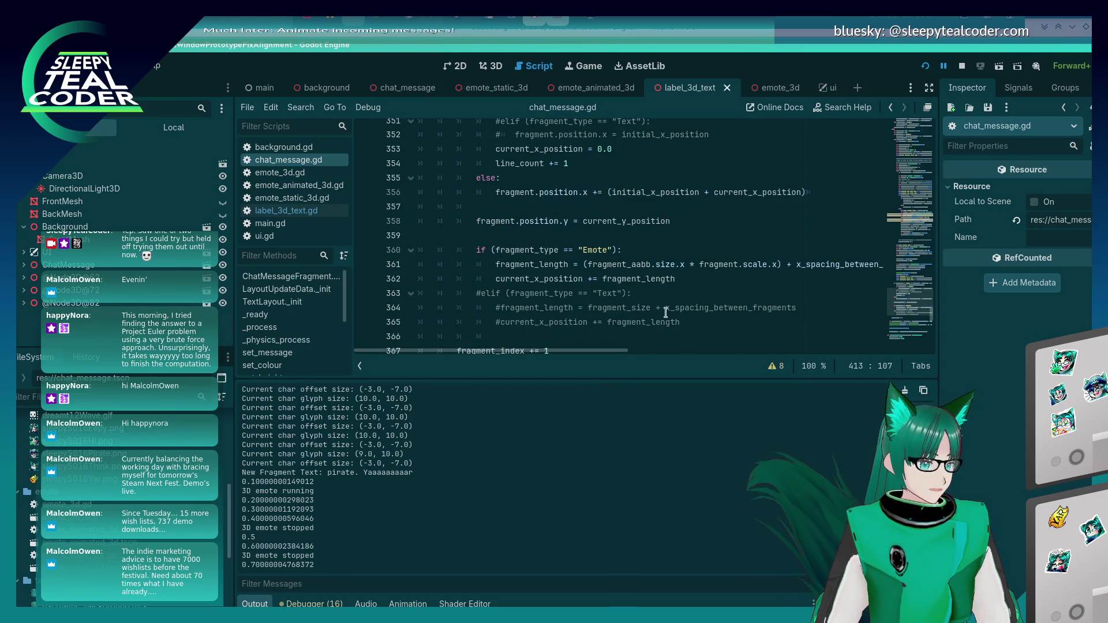
{"action": "left_click", "coordinate": [711, 321]}
{"action": "key", "text": "shift+Home"}
{"action": "key", "text": "shift+Home"}
{"action": "key", "text": "shift+Up"}
{"action": "key", "text": "shift+Up"}
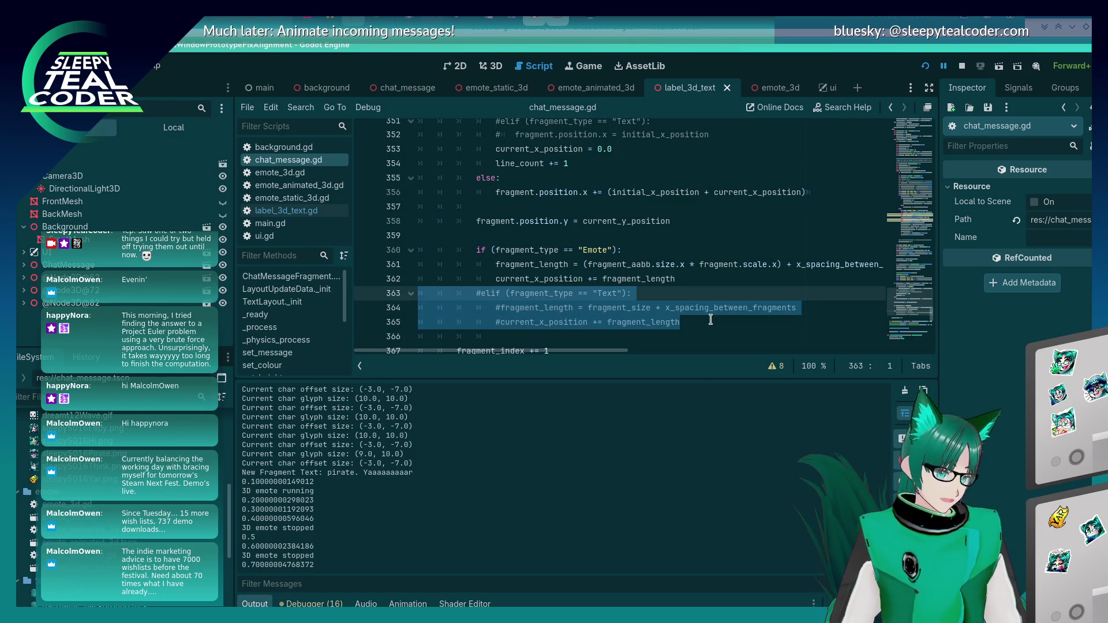
{"action": "key", "text": "BackSpace"}
{"action": "key", "text": "BackSpace"}
{"action": "key", "text": "ctrl+z"}
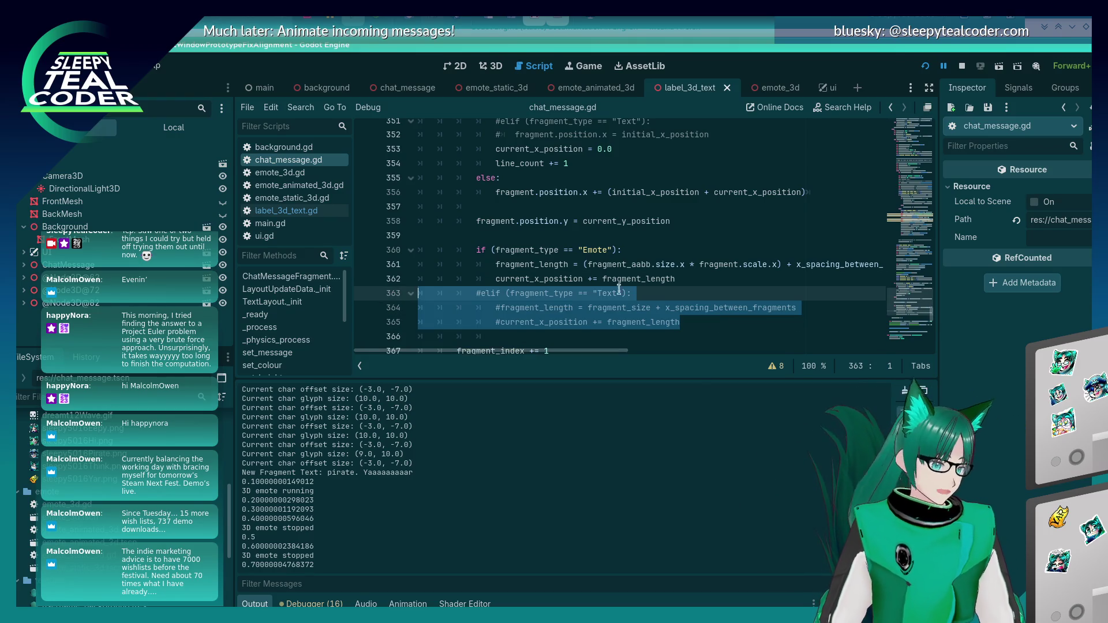
{"action": "key", "text": "alt+Tab"}
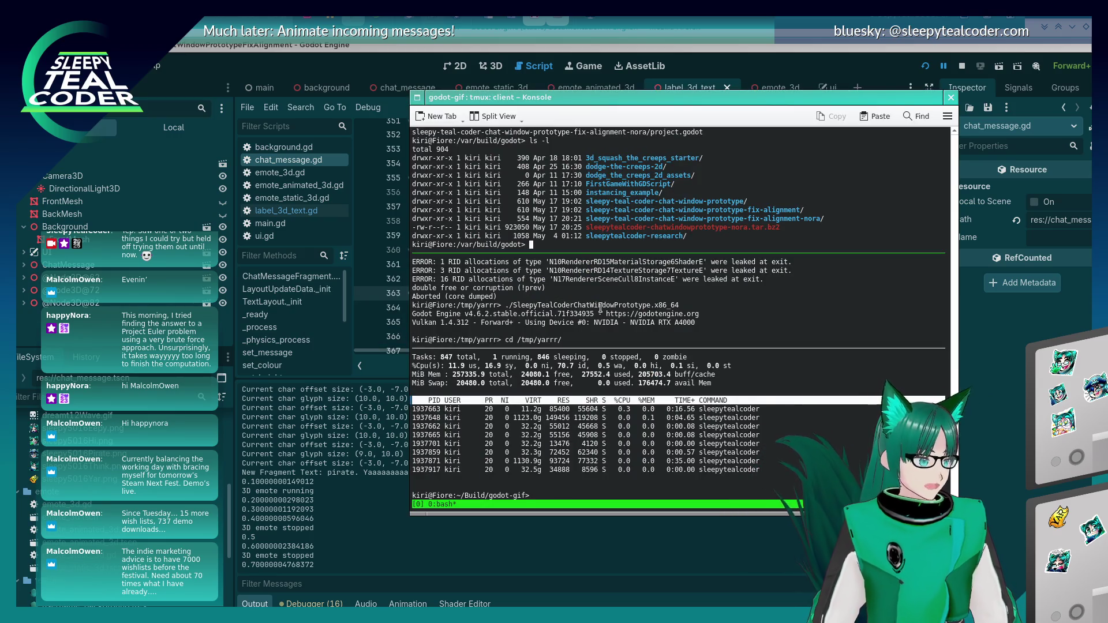
Switch to the godot-src terminal and restart top for a fresh process list
{"action": "key", "text": "alt+Tab"}
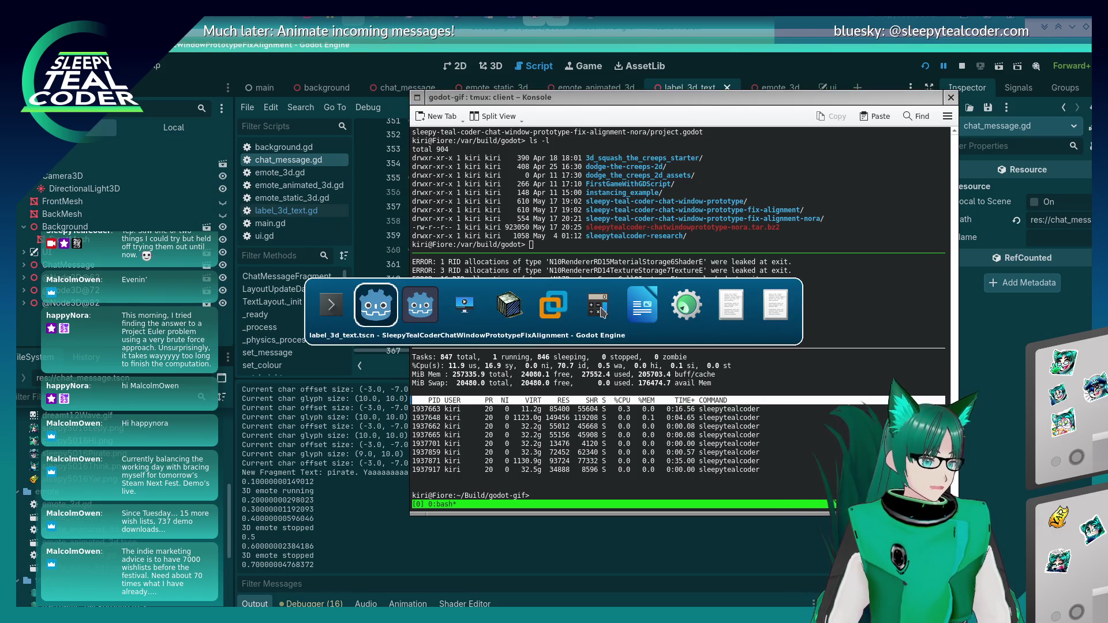
{"action": "key", "text": "Tab"}
{"action": "key", "text": "Tab"}
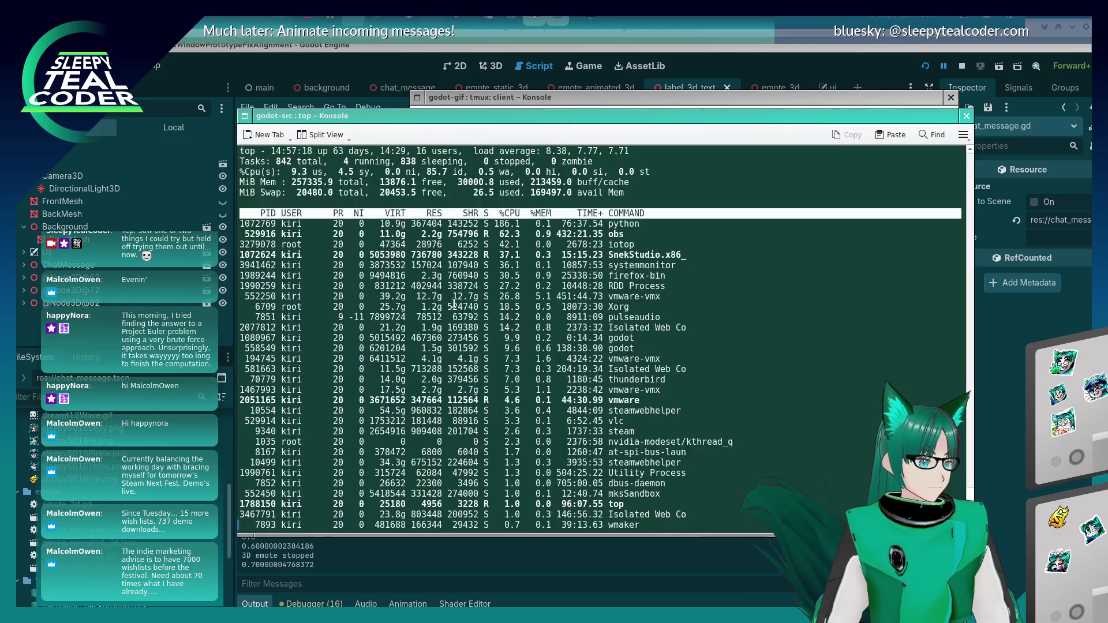
{"action": "key", "text": "q"}
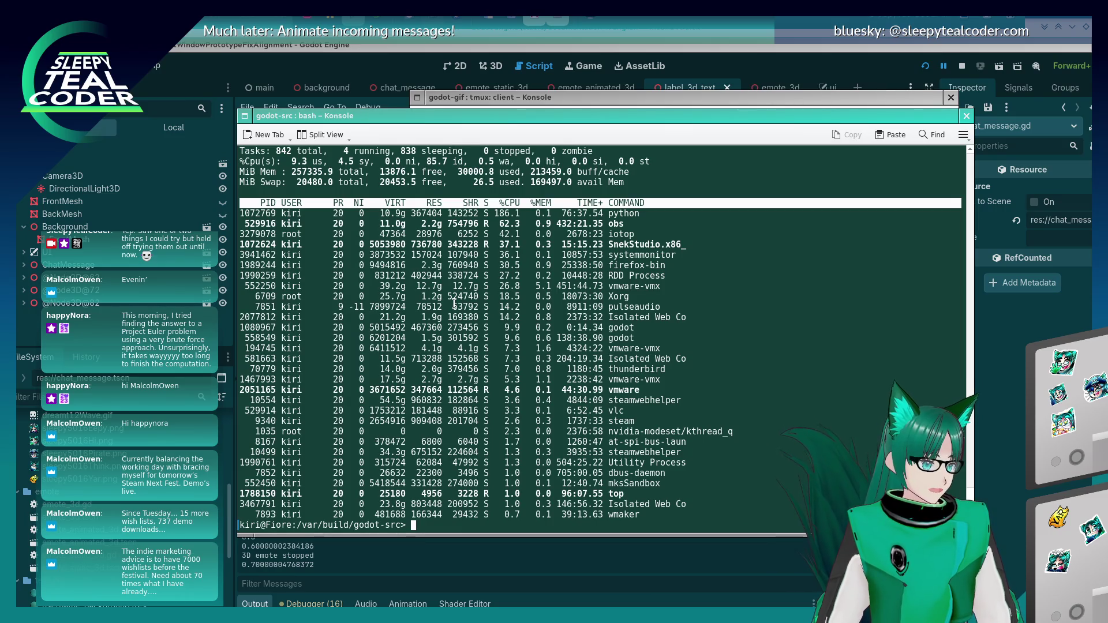
{"action": "type", "text": "top"}
{"action": "key", "text": "Return"}
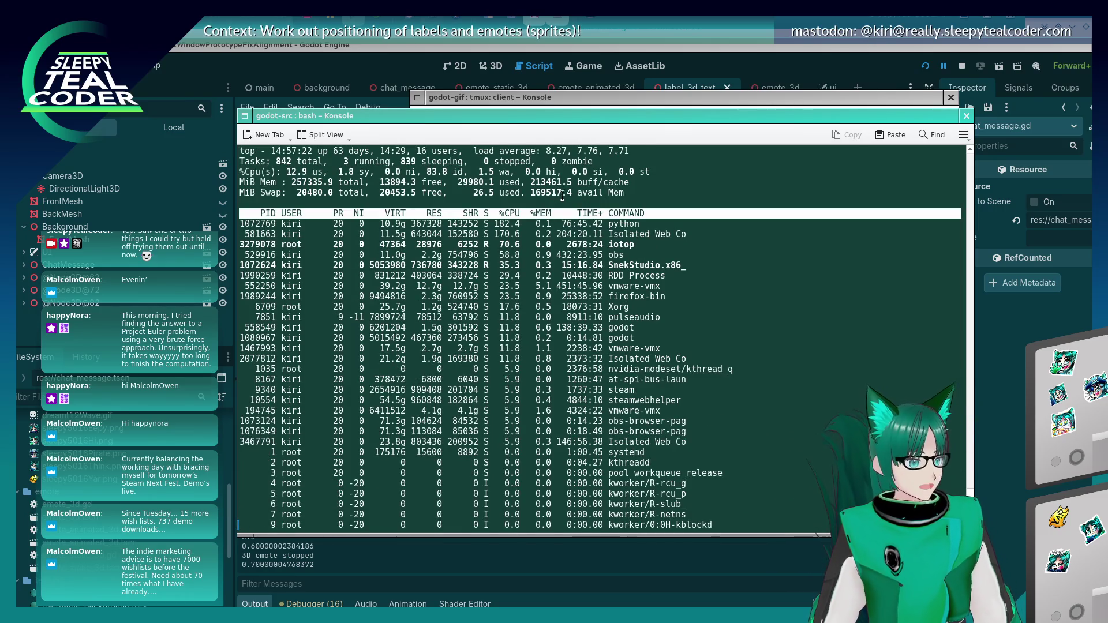
In the godot-gif terminal, cd into the chat-window-prototype fix-alignment directory and run ls -l
{"action": "left_click", "coordinate": [679, 103]}
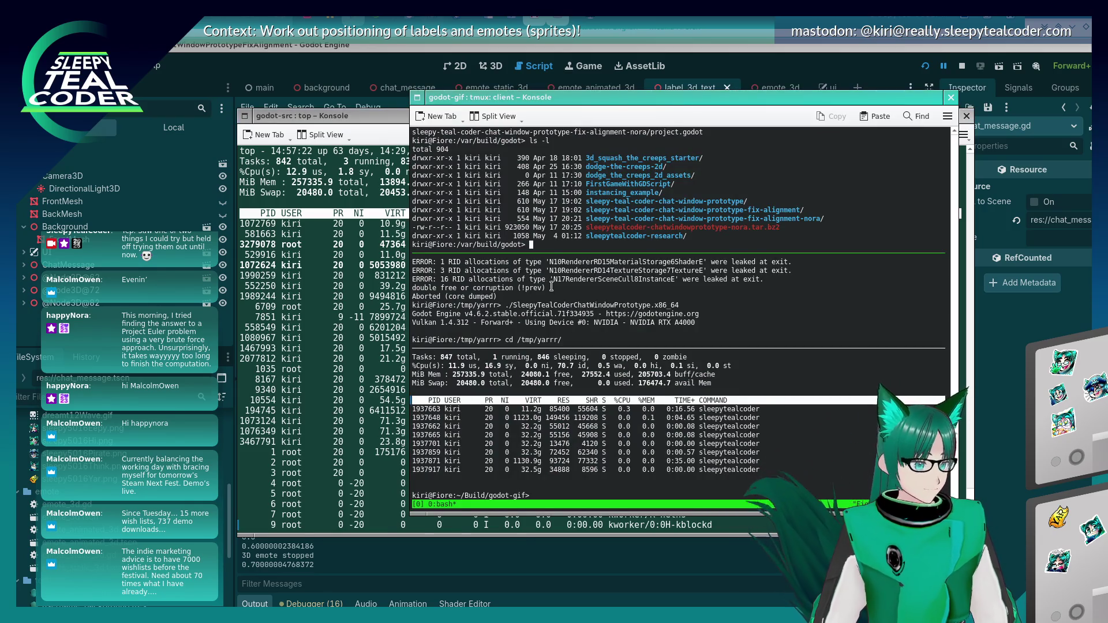
{"action": "type", "text": "cd sl"}
{"action": "key", "text": "Tab"}
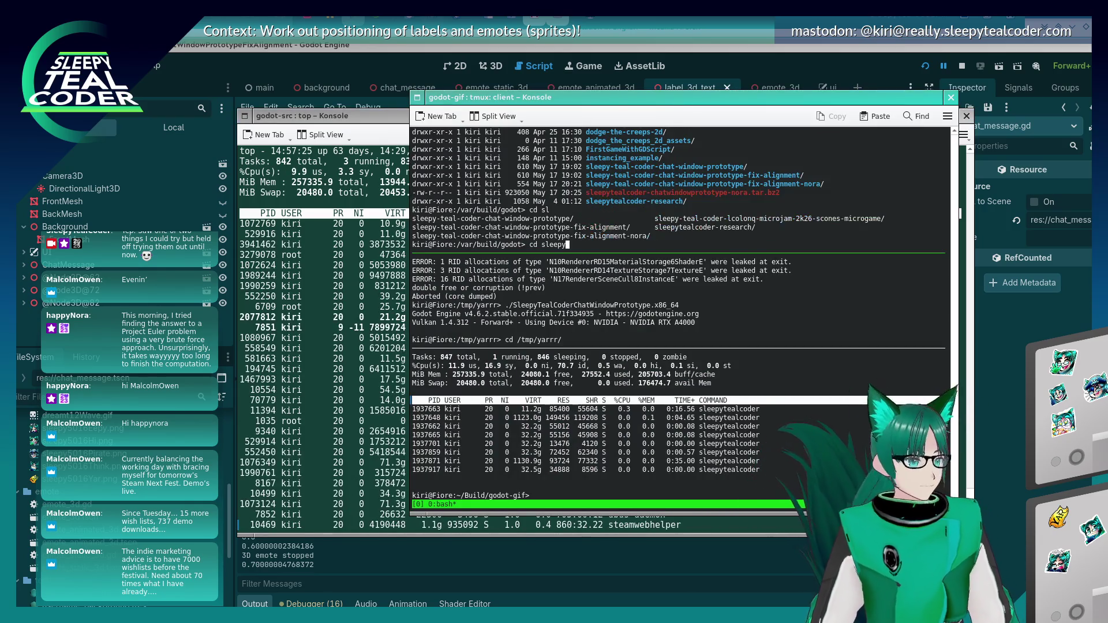
{"action": "key", "text": "Tab"}
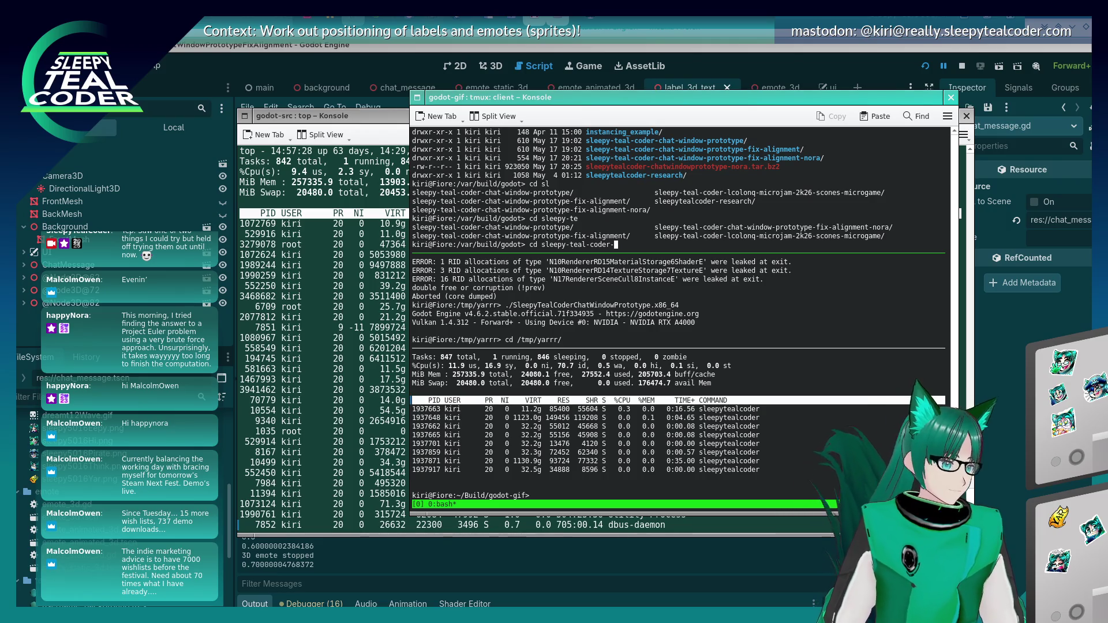
{"action": "type", "text": "chat-window-prototype-f"}
{"action": "key", "text": "Tab"}
{"action": "key", "text": "Tab"}
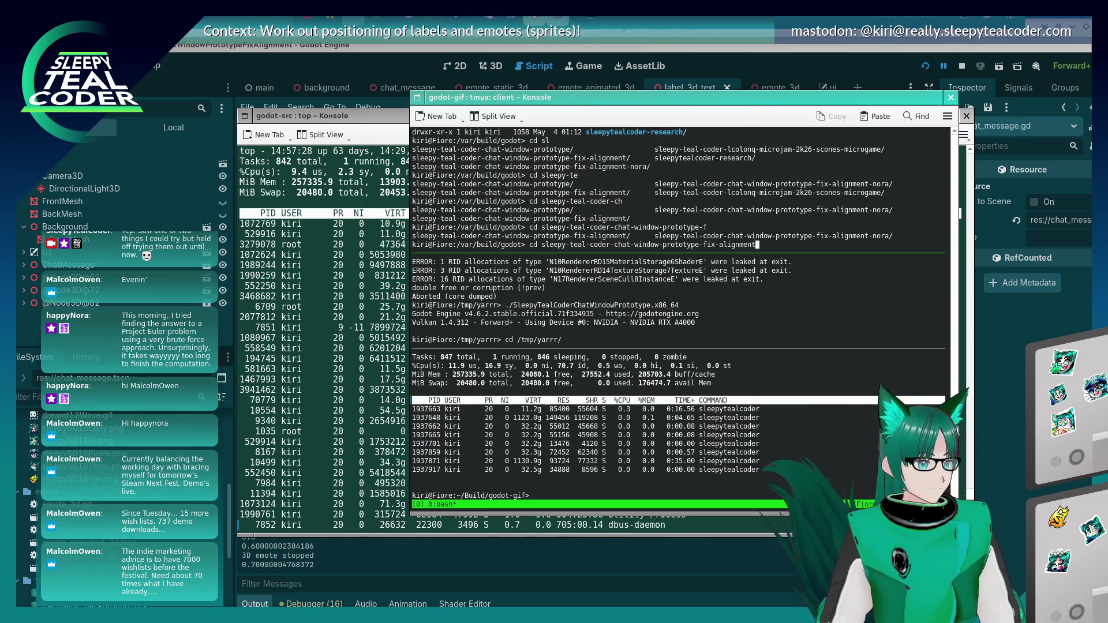
{"action": "key", "text": "Return"}
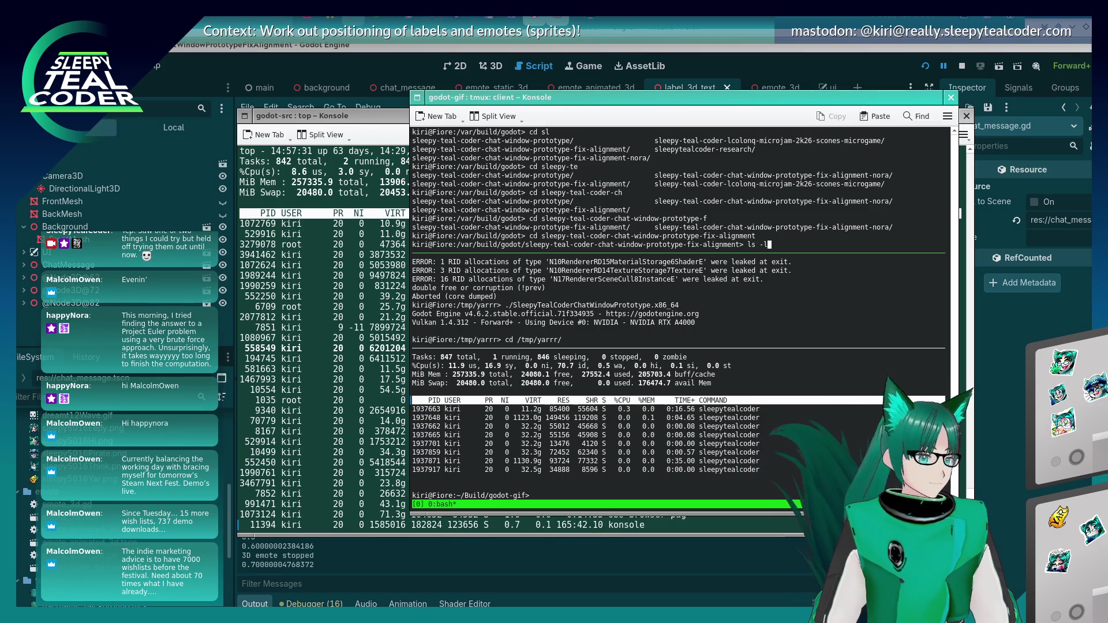
{"action": "key", "text": "Return"}
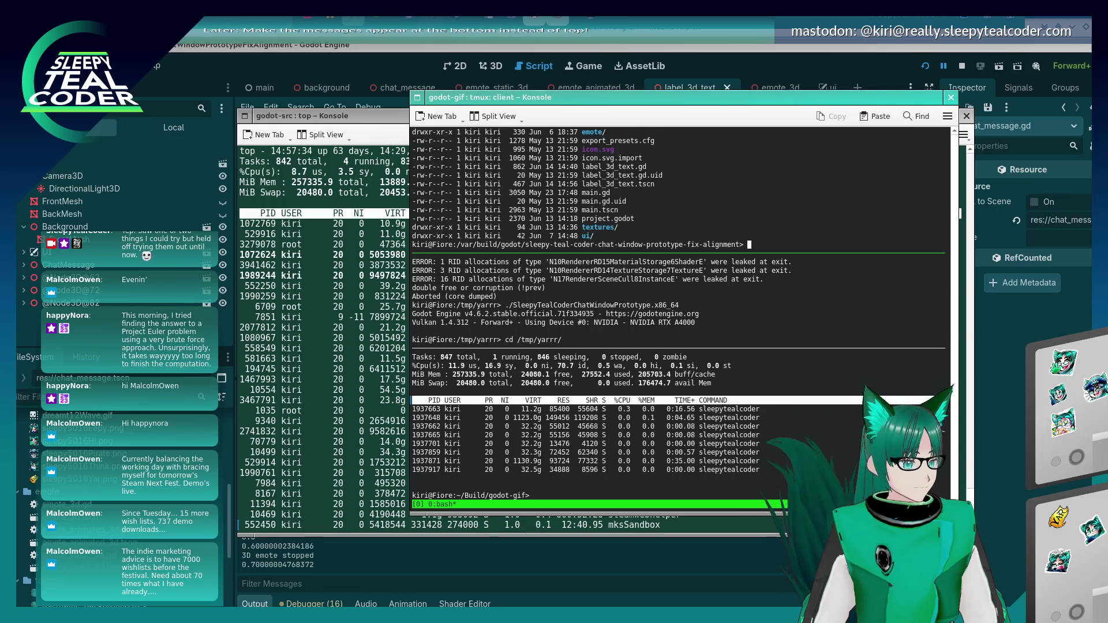
Abandon the tar archive command, run git status, and git add chat_message.gd
{"action": "type", "text": "tar -cvjSf sleepytealcoder-chatwindowprototype-nora.tar.bz2 sleepy-teal-coder-chat-window-prototype-fix-alignment-nora/"}
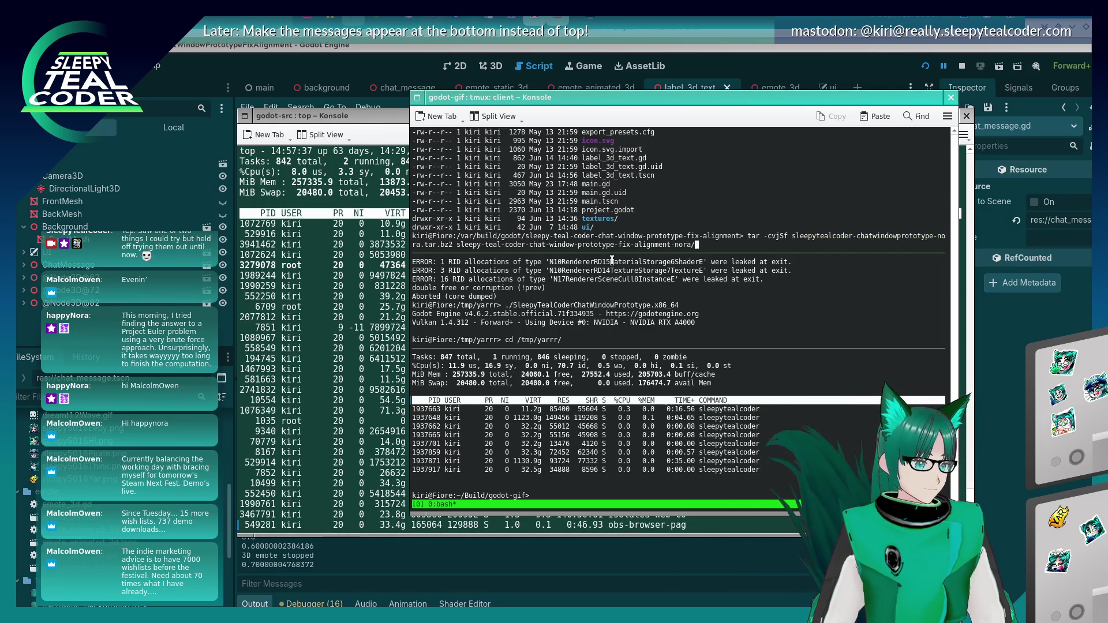
{"action": "key", "text": "ctrl+c"}
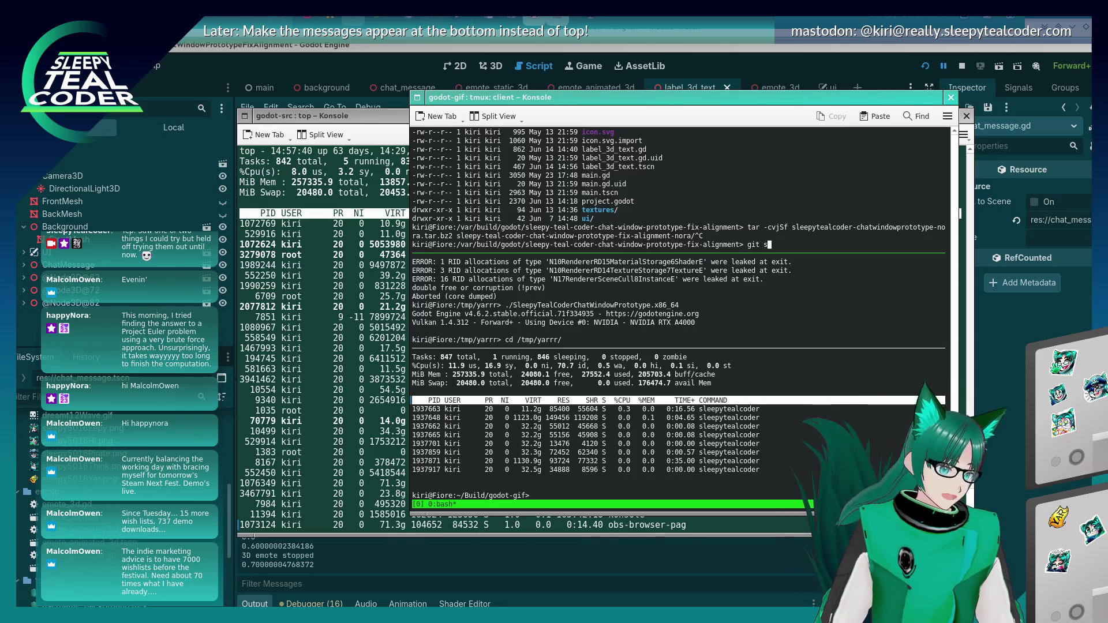
{"action": "type", "text": "tatus"}
{"action": "key", "text": "Return"}
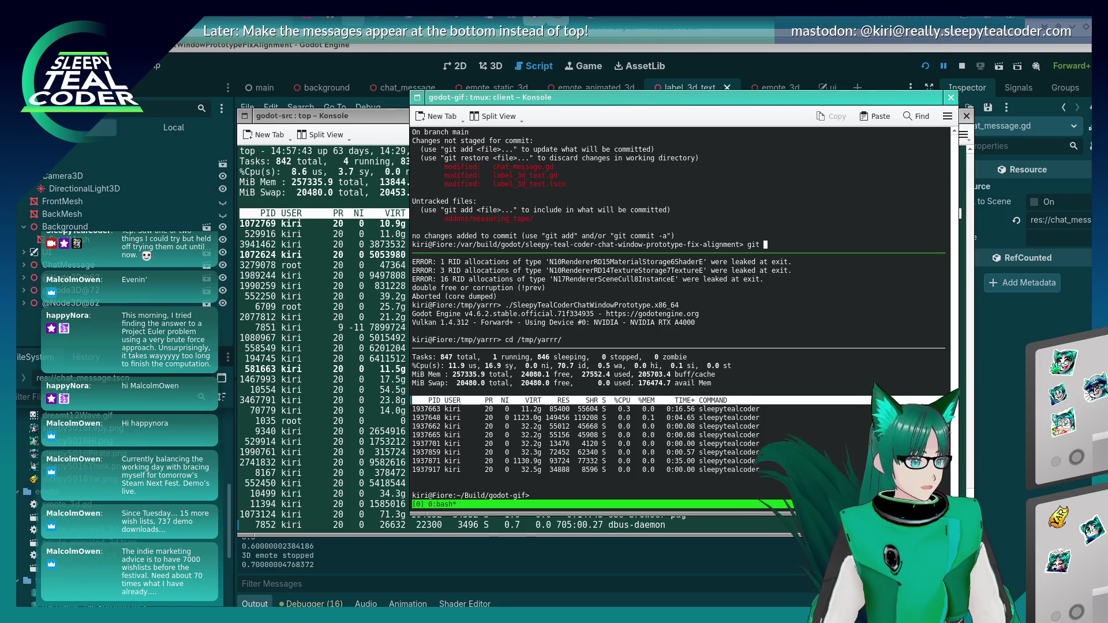
{"action": "type", "text": "add chat_message.gd"}
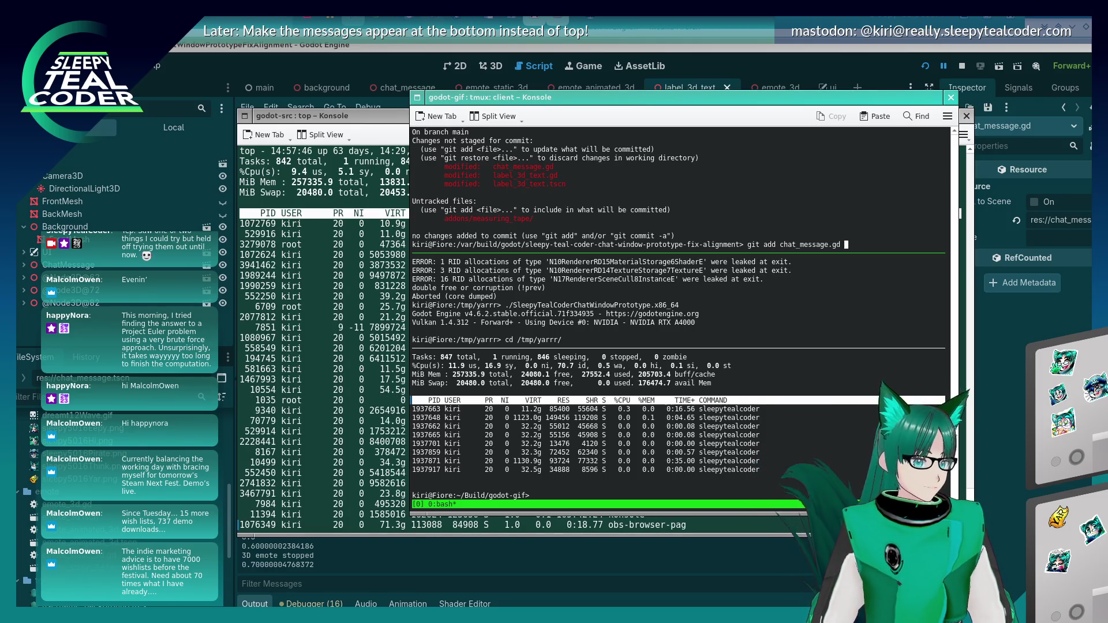
{"action": "key", "text": "alt+Tab"}
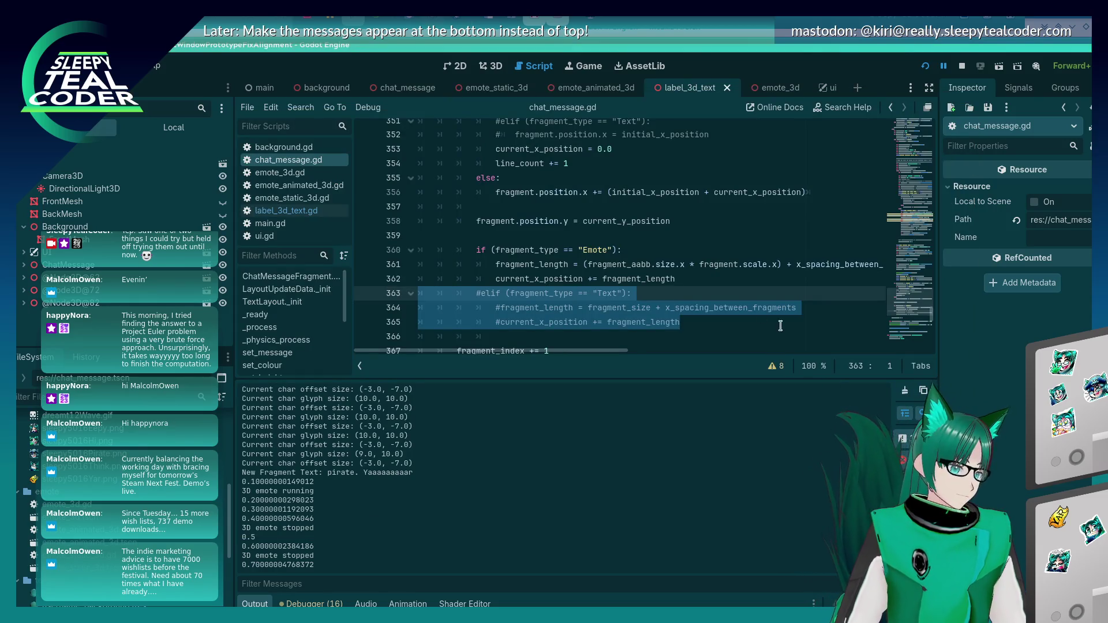
{"action": "key", "text": "alt+Tab"}
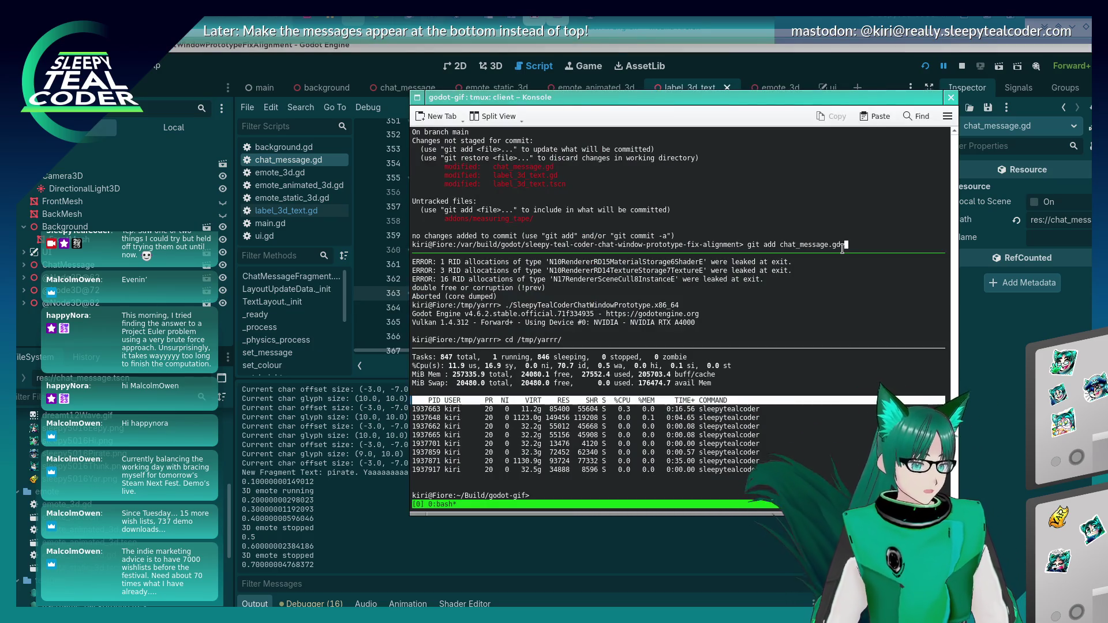
{"action": "key", "text": "Return"}
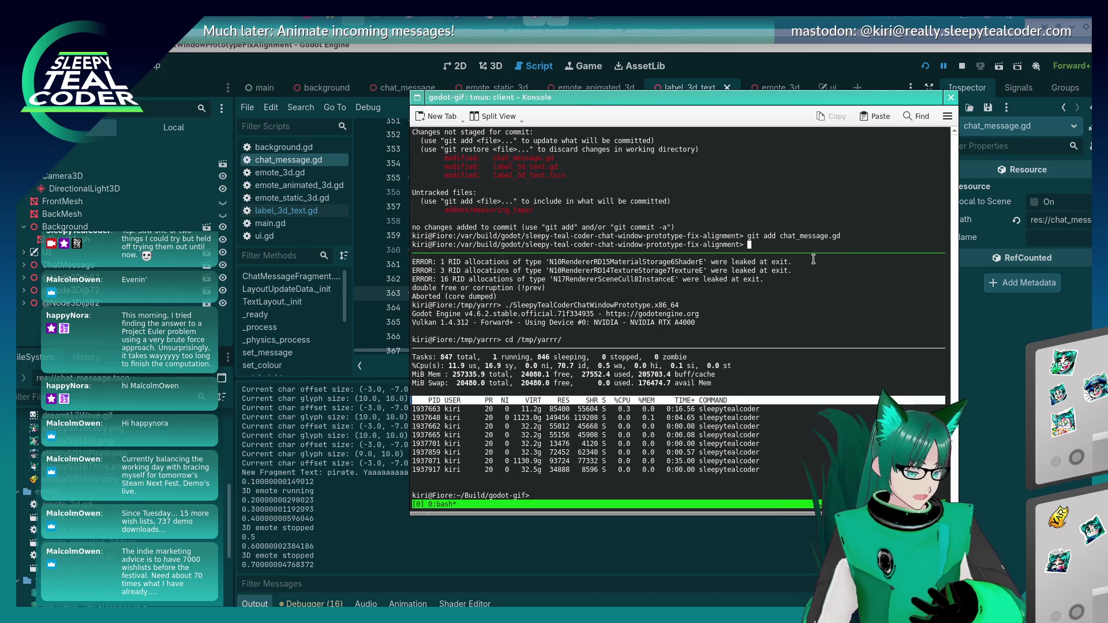
{"action": "key", "text": "alt+Tab"}
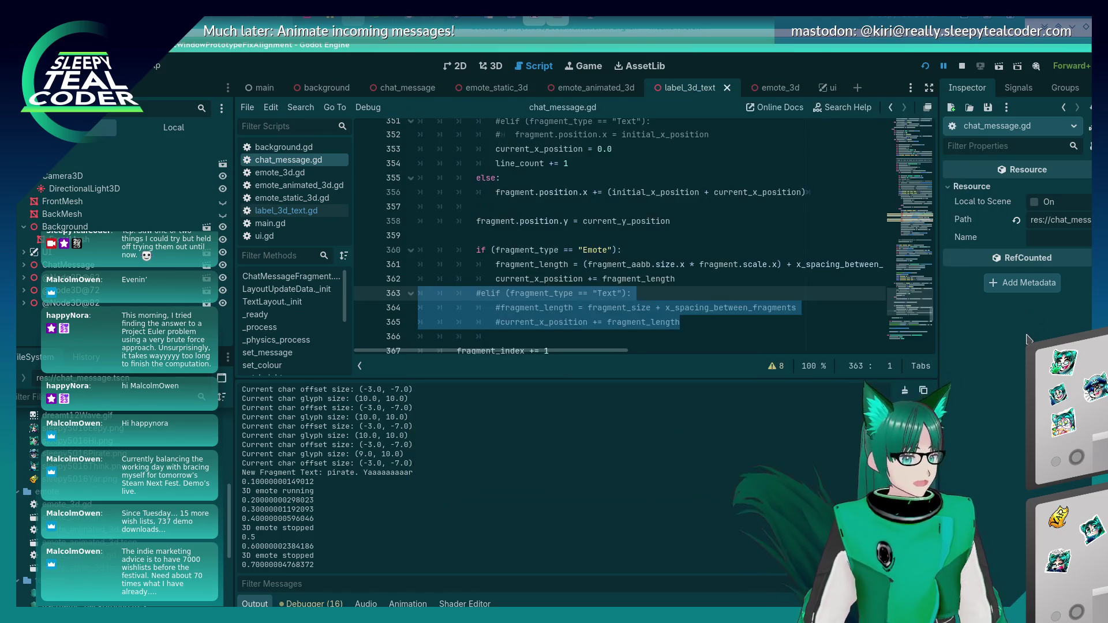
Delete the commented-out Text branch on lines 363–365 and save the script
{"action": "key", "text": "ctrl+k"}
{"action": "left_click", "coordinate": [717, 317]}
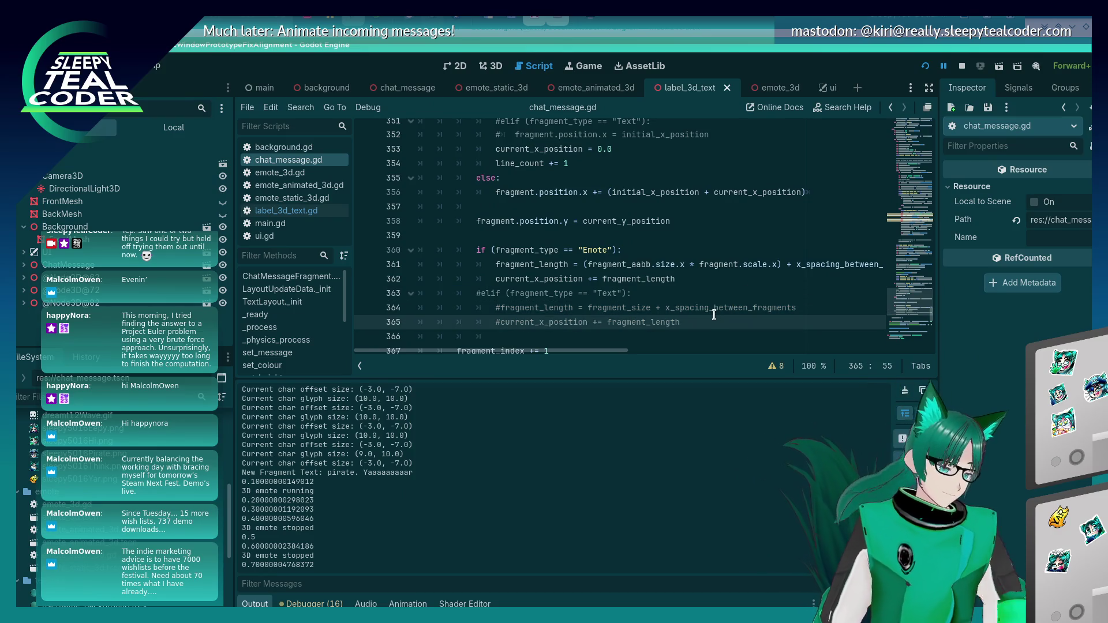
{"action": "key", "text": "shift+Up"}
{"action": "key", "text": "shift+Up"}
{"action": "key", "text": "shift+Up"}
{"action": "key", "text": "BackSpace"}
{"action": "key", "text": "Up"}
{"action": "key", "text": "ctrl+s"}
Delete the commented-out #elif Text branch on lines 351–352
{"action": "key", "text": "Up"}
{"action": "key", "text": "Up"}
{"action": "key", "text": "Up"}
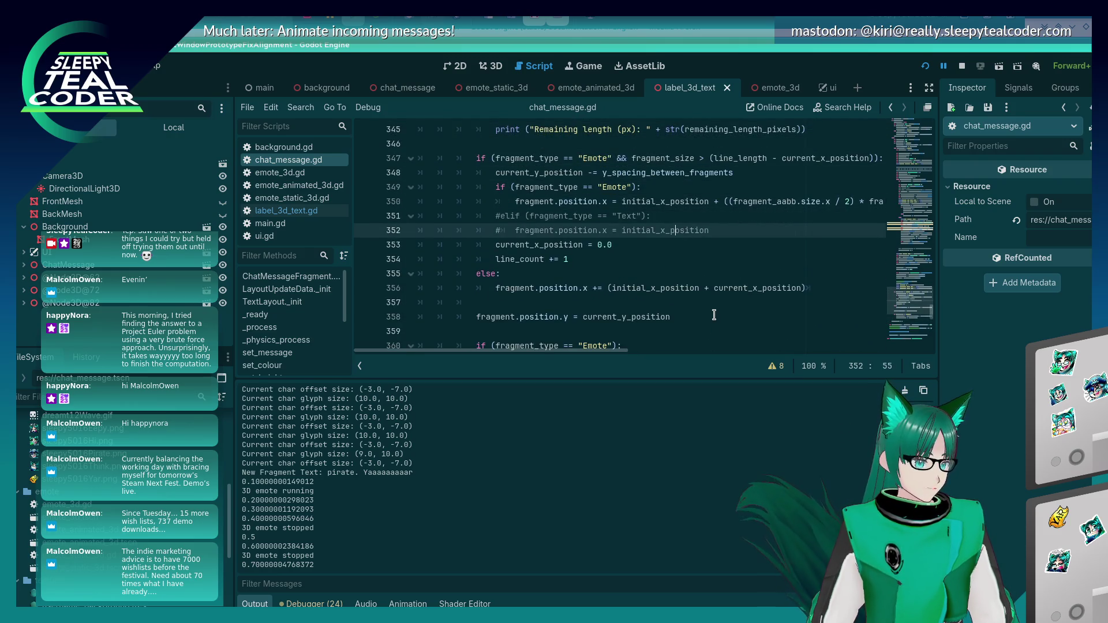
{"action": "key", "text": "shift+Home"}
{"action": "key", "text": "shift+Home"}
{"action": "key", "text": "shift+Up"}
{"action": "key", "text": "BackSpace"}
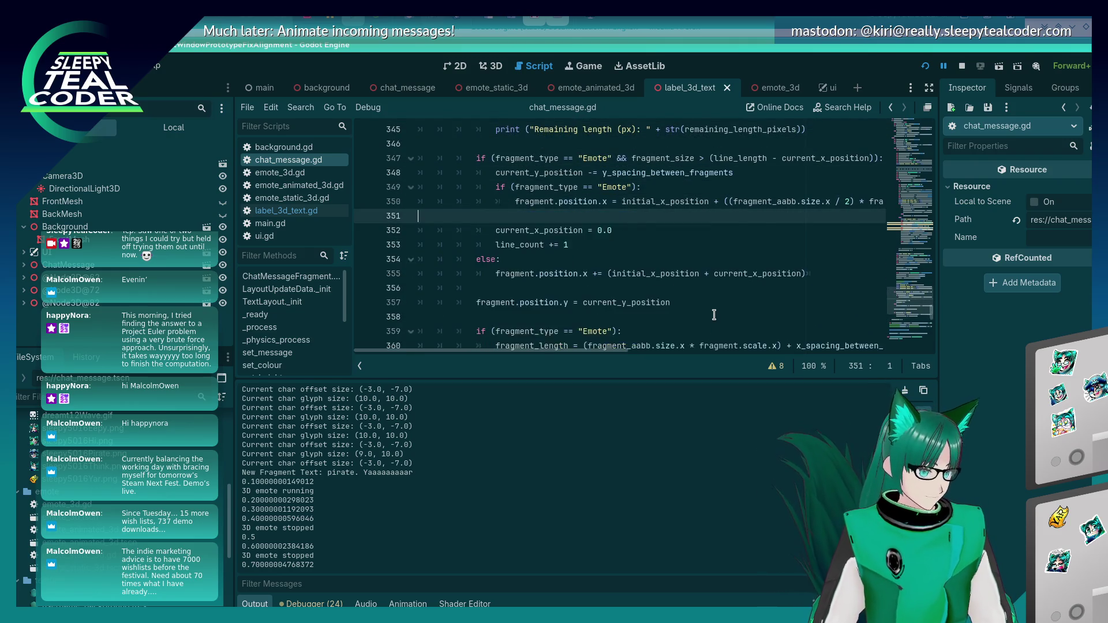
{"action": "key", "text": "Up"}
{"action": "key", "text": "Home"}
Remove the commented line 322 and the blank line above it, then save chat_message.gd
{"action": "scroll", "coordinate": [542, 246], "scroll_direction": "up", "scroll_amount": 6}
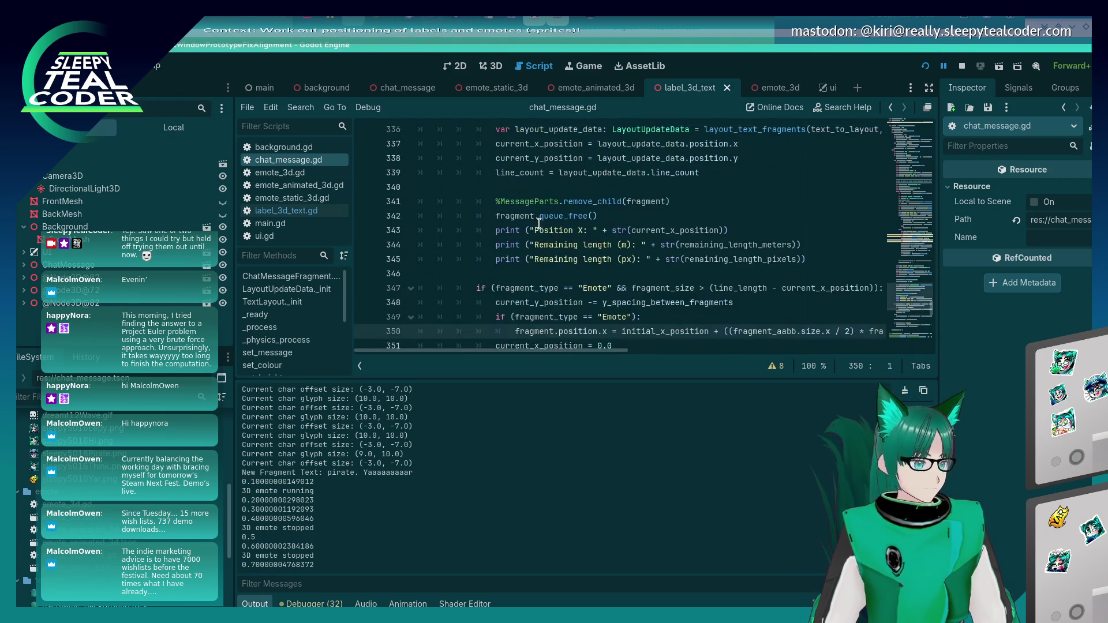
{"action": "scroll", "coordinate": [542, 245], "scroll_direction": "up", "scroll_amount": 5}
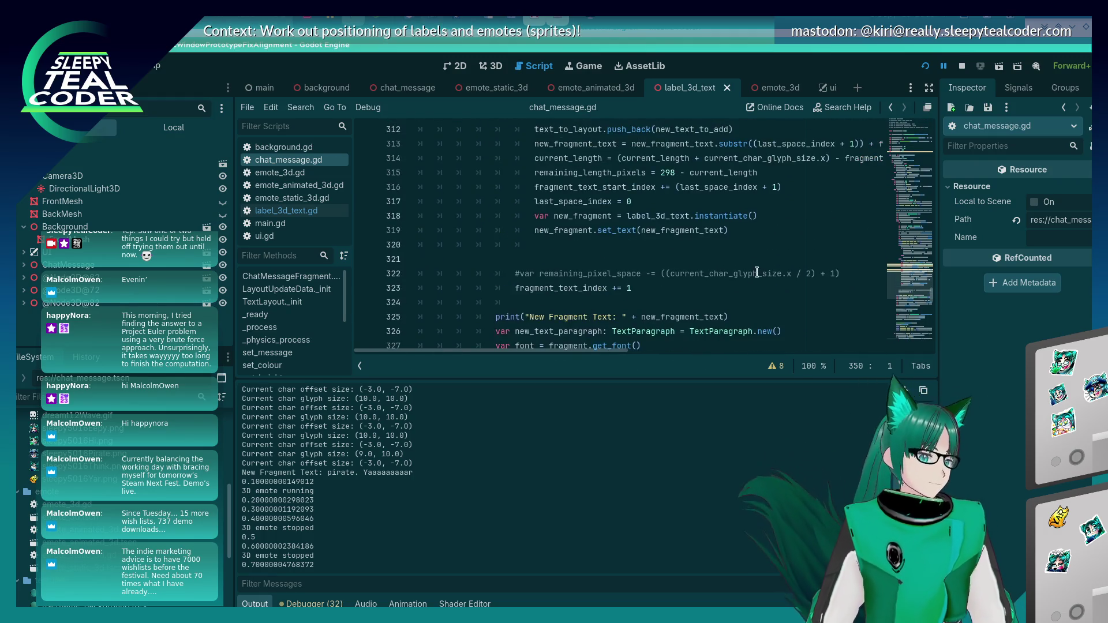
{"action": "left_click", "coordinate": [756, 273]}
{"action": "key", "text": "shift+Home"}
{"action": "key", "text": "shift+Home"}
{"action": "key", "text": "BackSpace"}
{"action": "key", "text": "BackSpace"}
{"action": "key", "text": "BackSpace"}
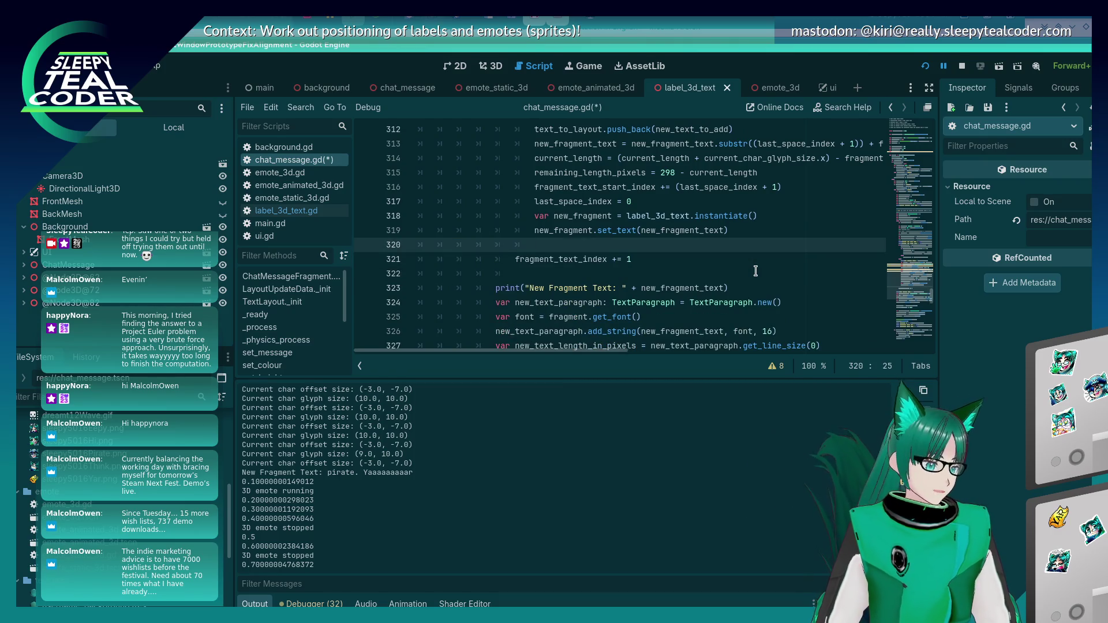
{"action": "key", "text": "ctrl+s"}
{"action": "scroll", "coordinate": [709, 277], "scroll_direction": "up", "scroll_amount": 5}
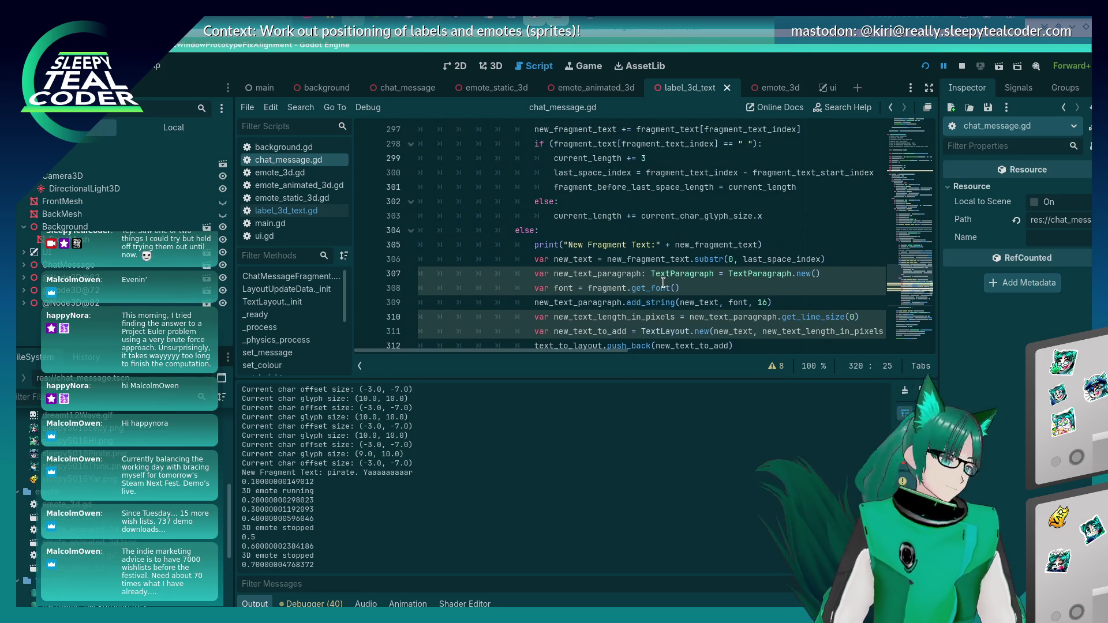
Delete the ### / TODO / ### comment lines 275–277 and save chat_message.gd
{"action": "scroll", "coordinate": [663, 282], "scroll_direction": "up", "scroll_amount": 6}
{"action": "left_click", "coordinate": [647, 329]}
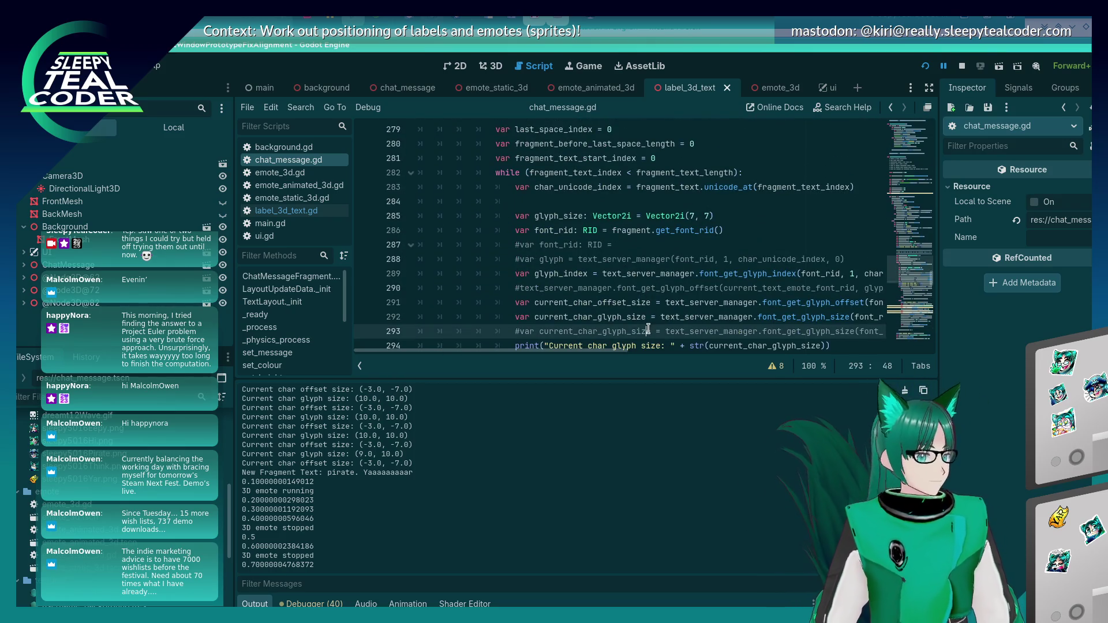
{"action": "key", "text": "Up"}
{"action": "key", "text": "Up"}
{"action": "key", "text": "Up"}
{"action": "key", "text": "End"}
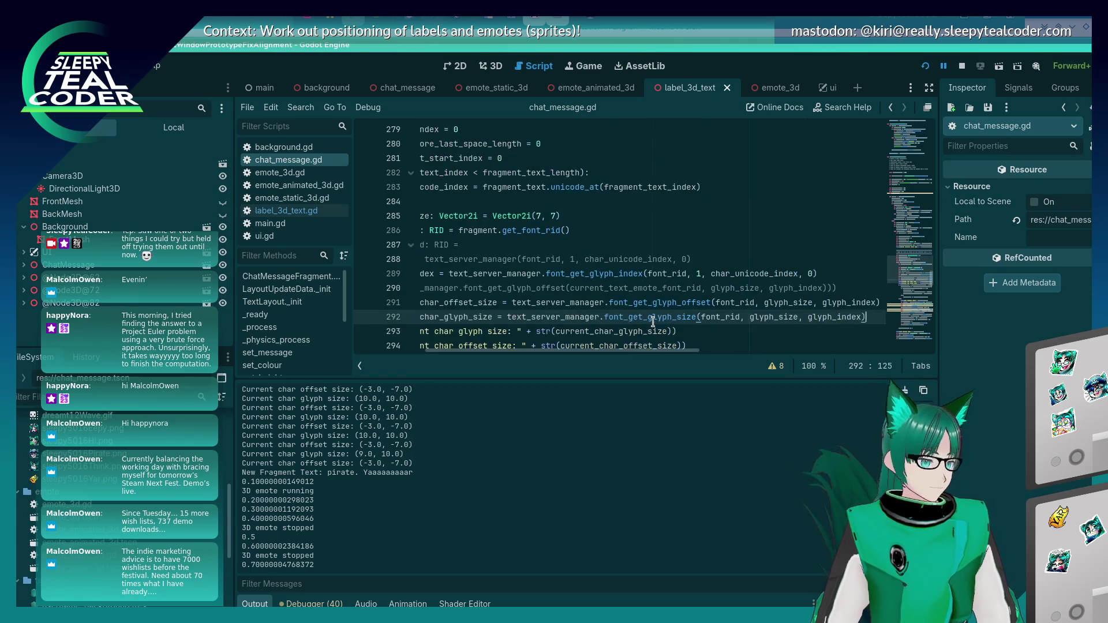
{"action": "key", "text": "Up"}
{"action": "key", "text": "Up"}
{"action": "key", "text": "Up"}
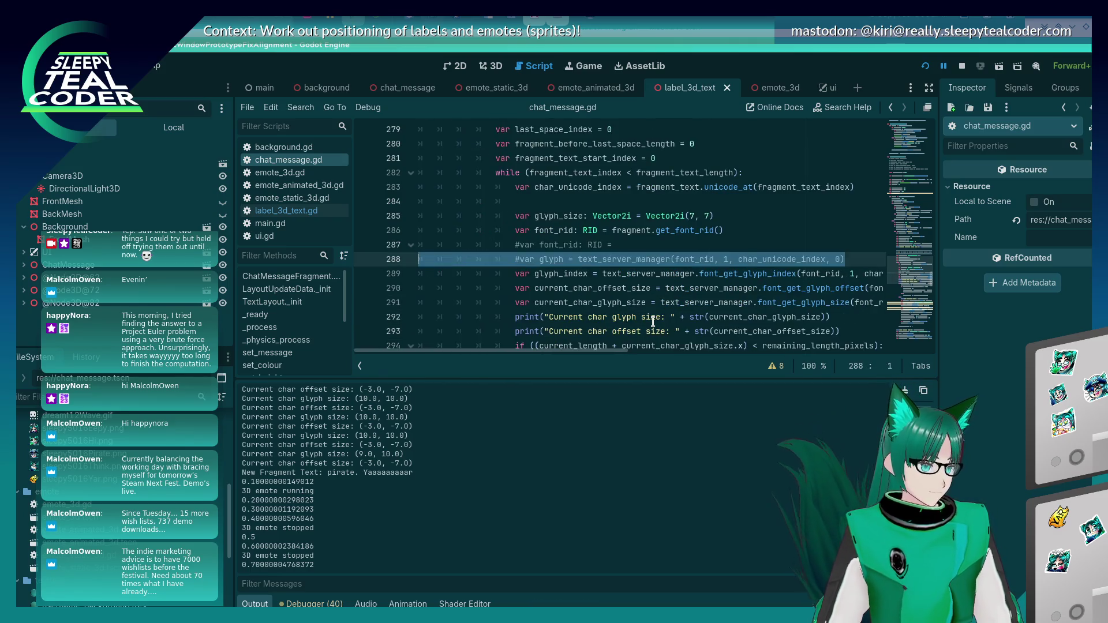
{"action": "scroll", "coordinate": [623, 309], "scroll_direction": "up", "scroll_amount": 5}
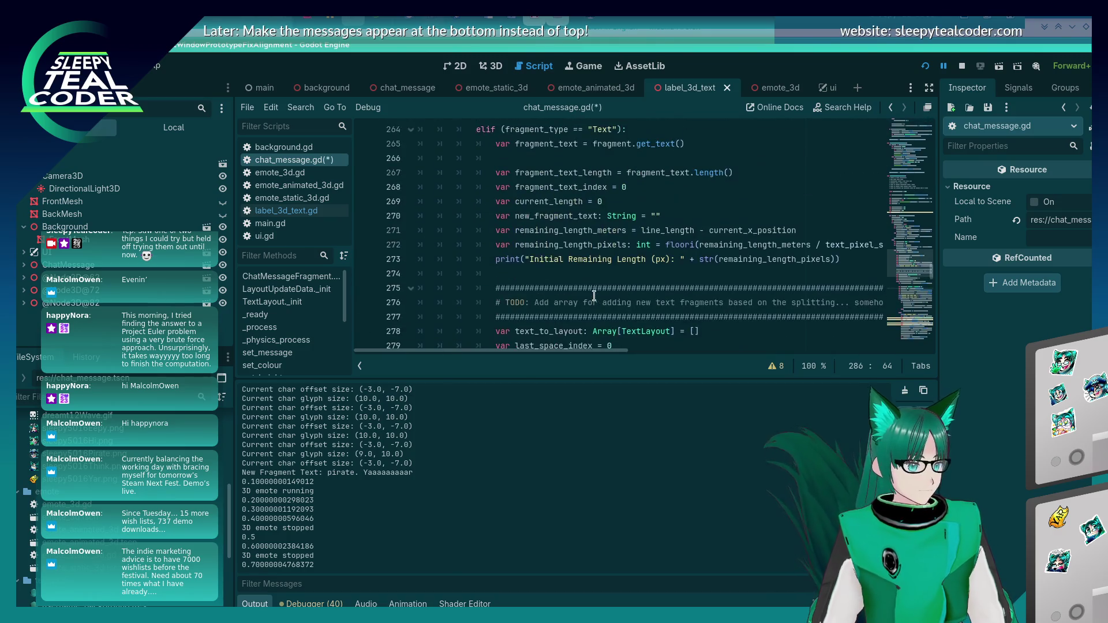
{"action": "left_click", "coordinate": [641, 312]}
{"action": "key", "text": "End"}
{"action": "key", "text": "shift+Up"}
{"action": "key", "text": "shift+Up"}
{"action": "key", "text": "shift+Up"}
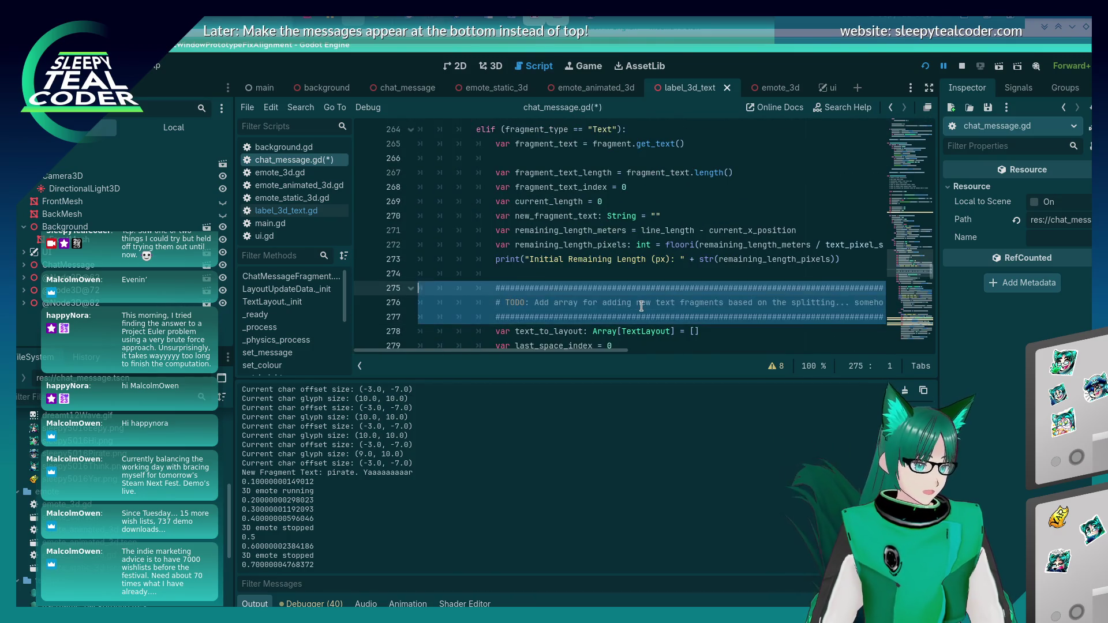
{"action": "key", "text": "BackSpace"}
{"action": "key", "text": "ctrl+s"}
Scroll through the upper part of chat_message.gd reviewing the code around line 229
{"action": "scroll", "coordinate": [644, 300], "scroll_direction": "up", "scroll_amount": 9}
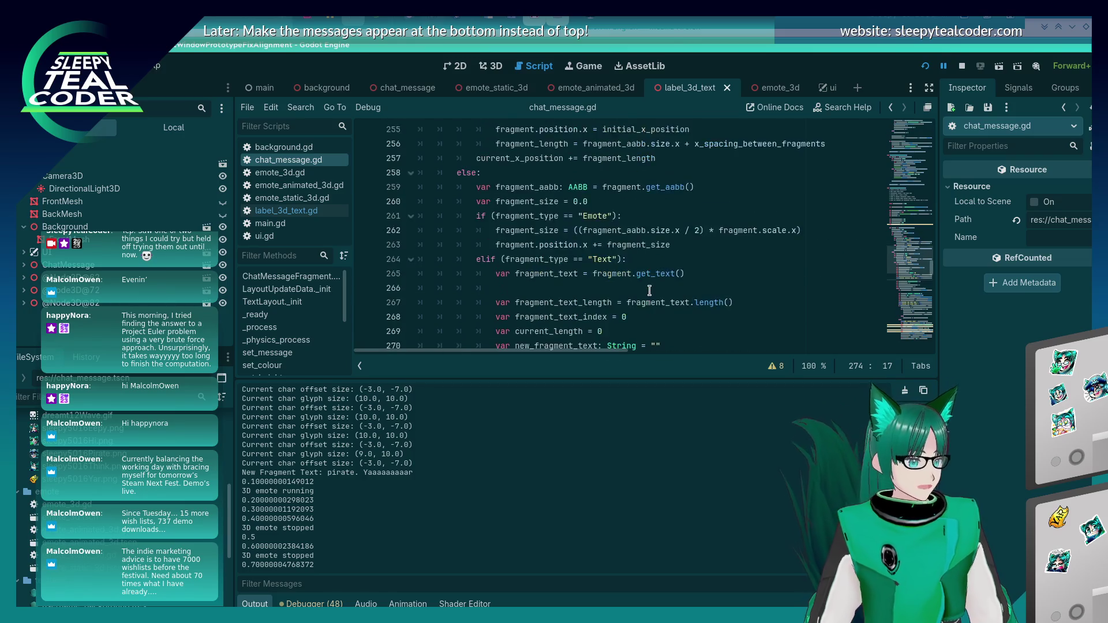
{"action": "scroll", "coordinate": [649, 293], "scroll_direction": "up", "scroll_amount": 4}
{"action": "scroll", "coordinate": [649, 293], "scroll_direction": "down", "scroll_amount": 4}
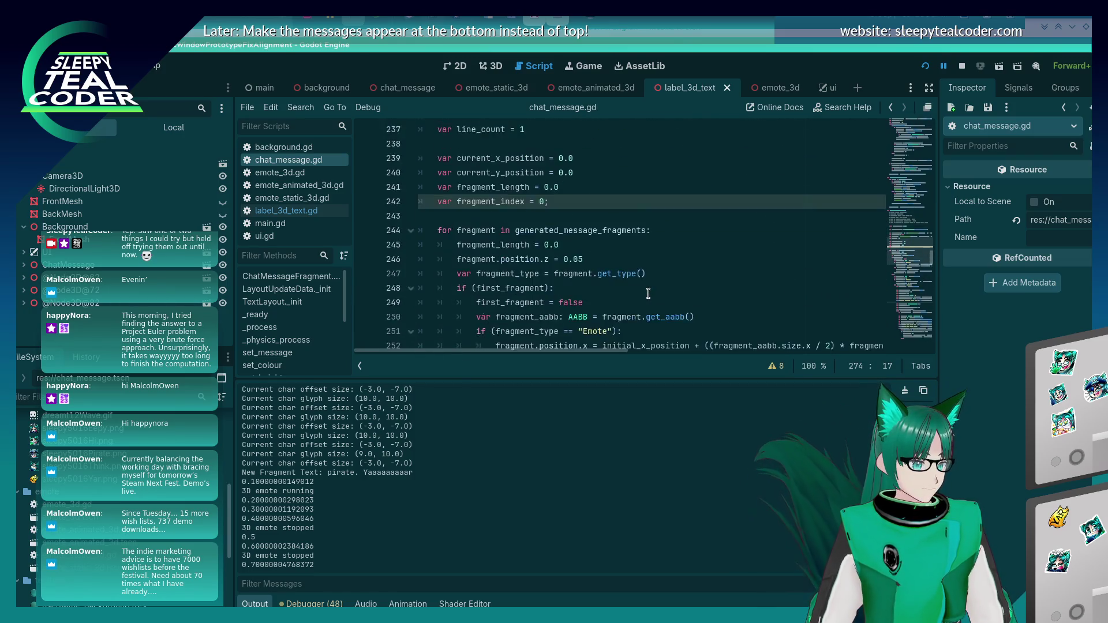
{"action": "scroll", "coordinate": [648, 295], "scroll_direction": "up", "scroll_amount": 6}
{"action": "left_click", "coordinate": [634, 282]}
{"action": "scroll", "coordinate": [634, 280], "scroll_direction": "up", "scroll_amount": 10}
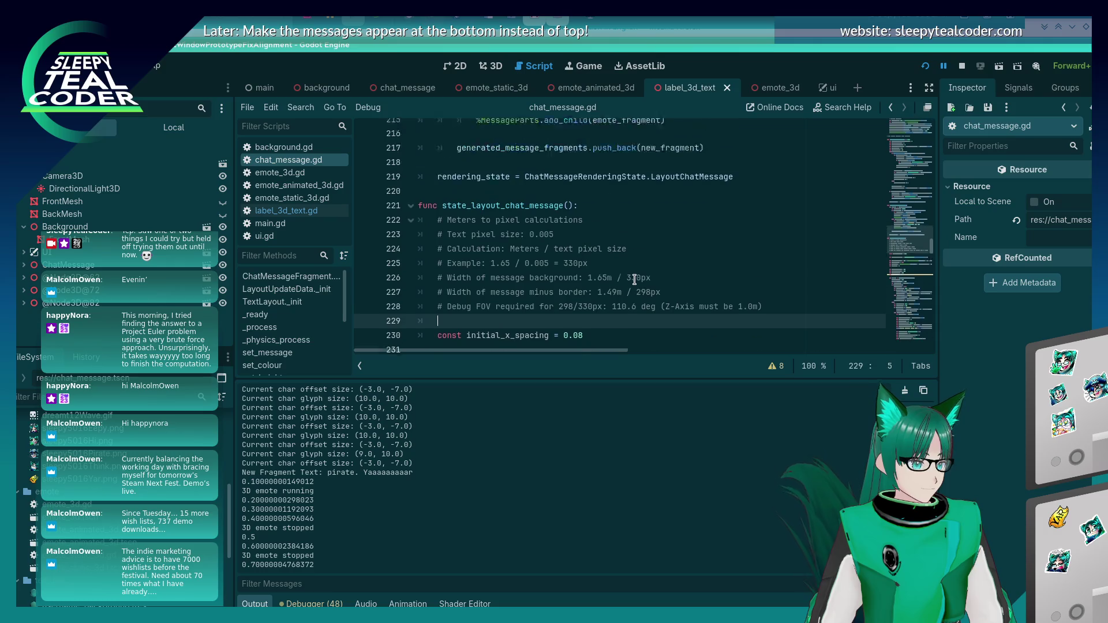
{"action": "scroll", "coordinate": [635, 280], "scroll_direction": "up", "scroll_amount": 13}
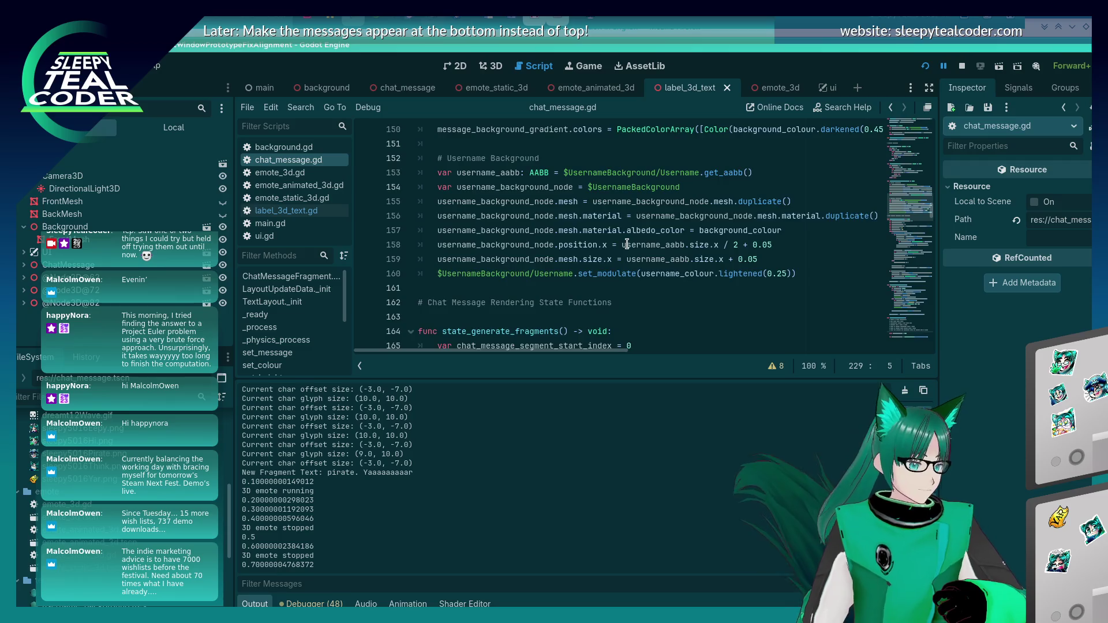
{"action": "scroll", "coordinate": [627, 246], "scroll_direction": "down", "scroll_amount": 5}
{"action": "scroll", "coordinate": [626, 246], "scroll_direction": "up", "scroll_amount": 4}
{"action": "scroll", "coordinate": [627, 247], "scroll_direction": "up", "scroll_amount": 16}
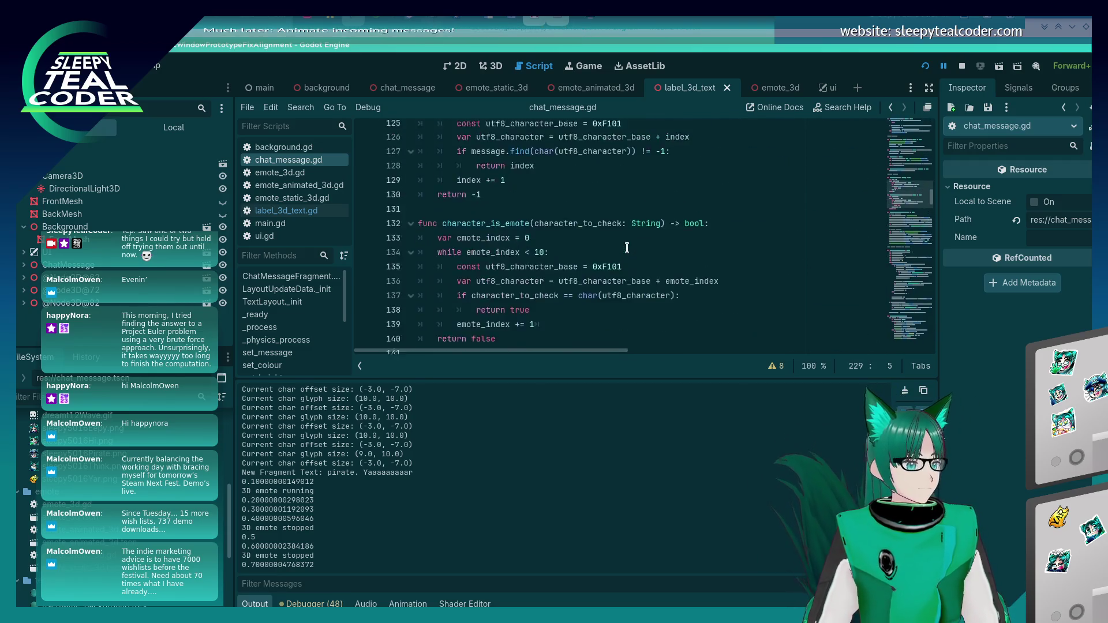
{"action": "scroll", "coordinate": [623, 254], "scroll_direction": "down", "scroll_amount": 3}
{"action": "scroll", "coordinate": [624, 254], "scroll_direction": "up", "scroll_amount": 16}
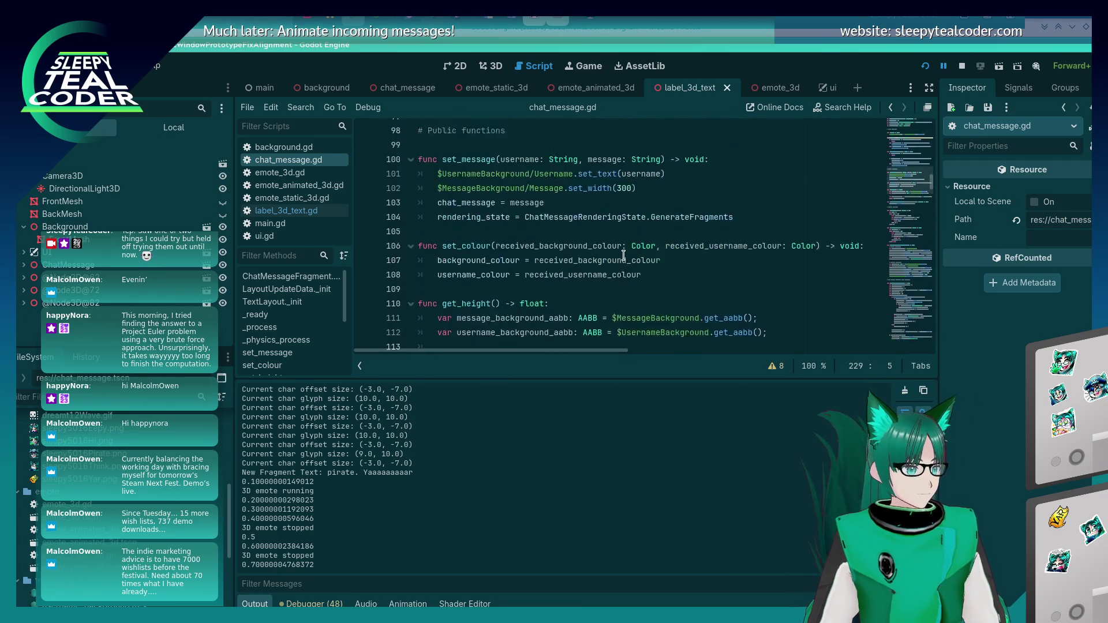
{"action": "scroll", "coordinate": [624, 255], "scroll_direction": "down", "scroll_amount": 2}
{"action": "scroll", "coordinate": [623, 255], "scroll_direction": "up", "scroll_amount": 3}
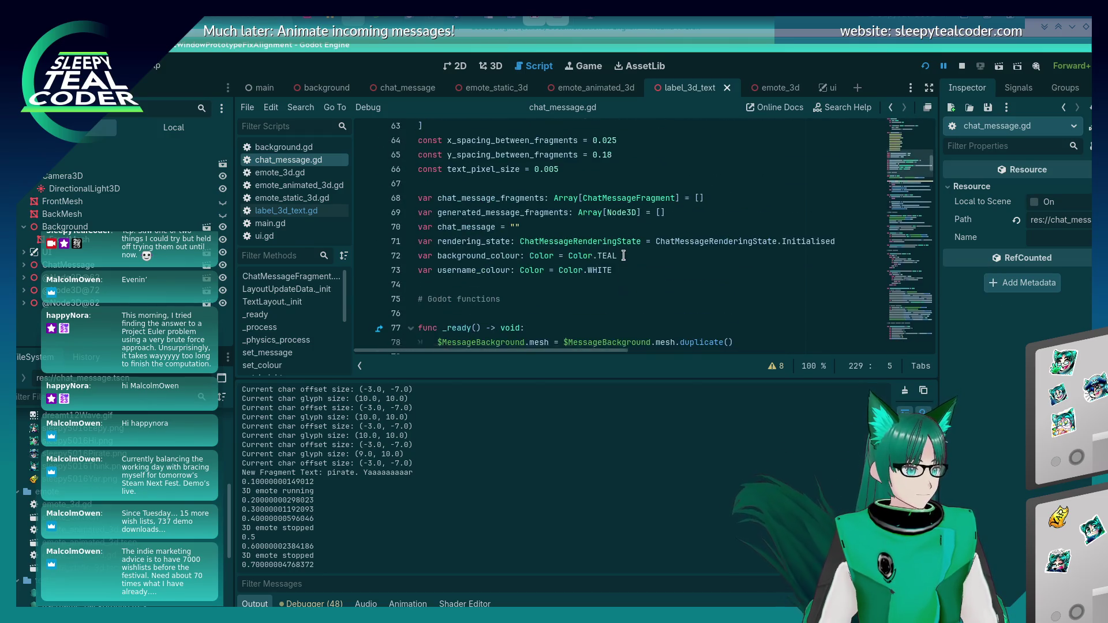
{"action": "scroll", "coordinate": [623, 254], "scroll_direction": "down", "scroll_amount": 3}
{"action": "scroll", "coordinate": [623, 254], "scroll_direction": "down", "scroll_amount": 3}
{"action": "scroll", "coordinate": [623, 255], "scroll_direction": "up", "scroll_amount": 10}
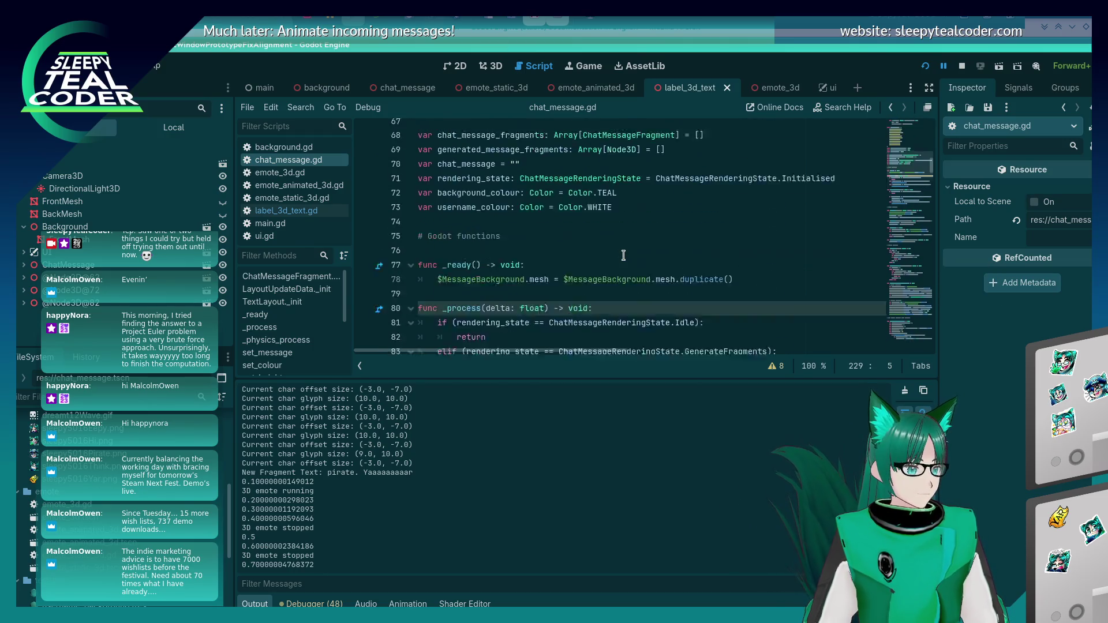
{"action": "scroll", "coordinate": [623, 254], "scroll_direction": "up", "scroll_amount": 10}
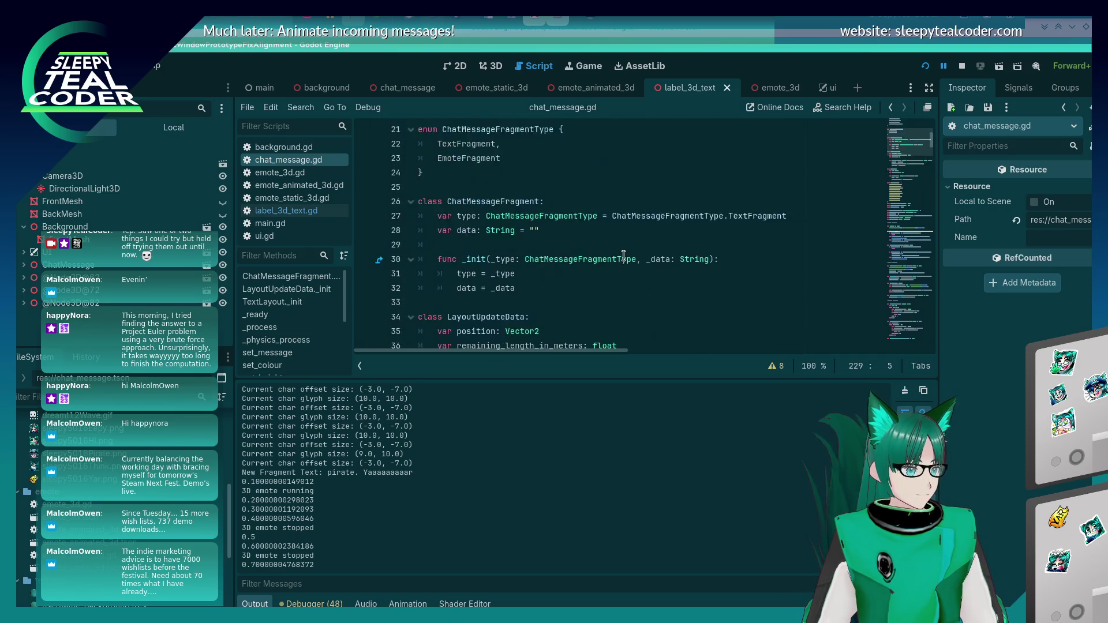
{"action": "scroll", "coordinate": [623, 258], "scroll_direction": "down", "scroll_amount": 20}
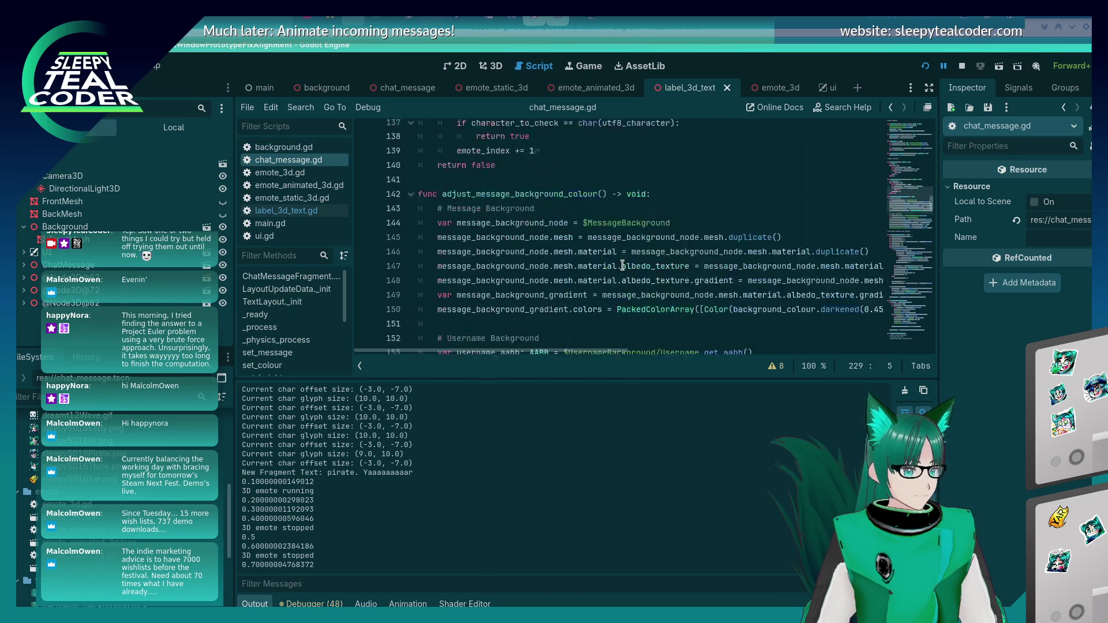
{"action": "scroll", "coordinate": [622, 266], "scroll_direction": "down", "scroll_amount": 18}
{"action": "left_click_drag", "start_coordinate": [901, 235], "coordinate": [904, 324]}
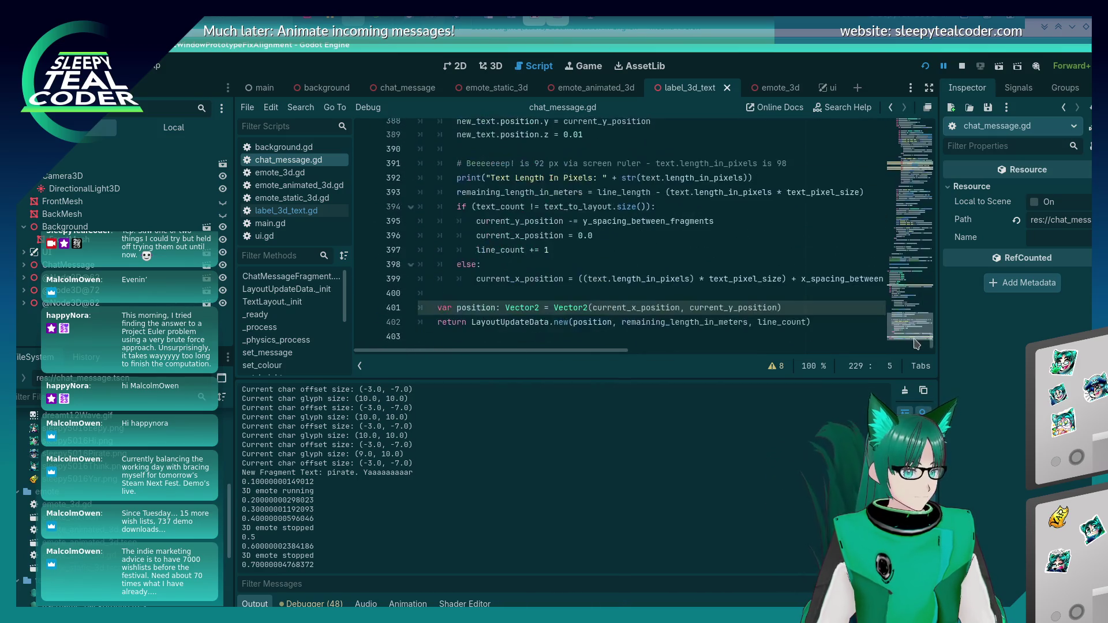
Review the script from line 400 to the end, then select fragment_index on line 242
{"action": "left_click", "coordinate": [683, 295]}
{"action": "scroll", "coordinate": [683, 296], "scroll_direction": "up", "scroll_amount": 15}
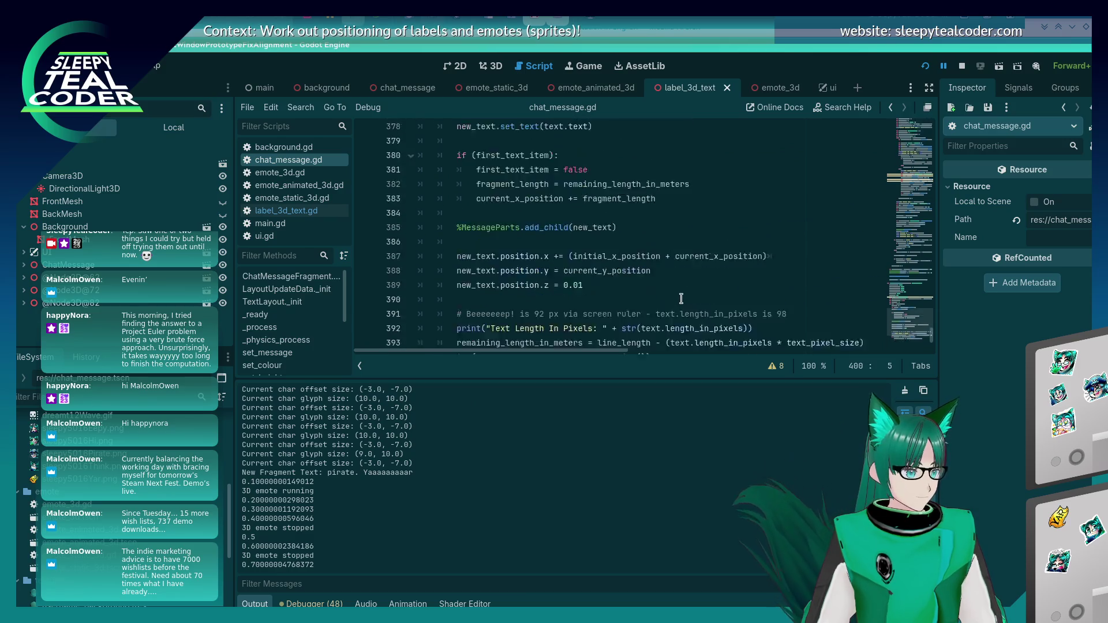
{"action": "scroll", "coordinate": [681, 298], "scroll_direction": "down", "scroll_amount": 8}
{"action": "scroll", "coordinate": [681, 298], "scroll_direction": "up", "scroll_amount": 2}
{"action": "scroll", "coordinate": [681, 299], "scroll_direction": "up", "scroll_amount": 20}
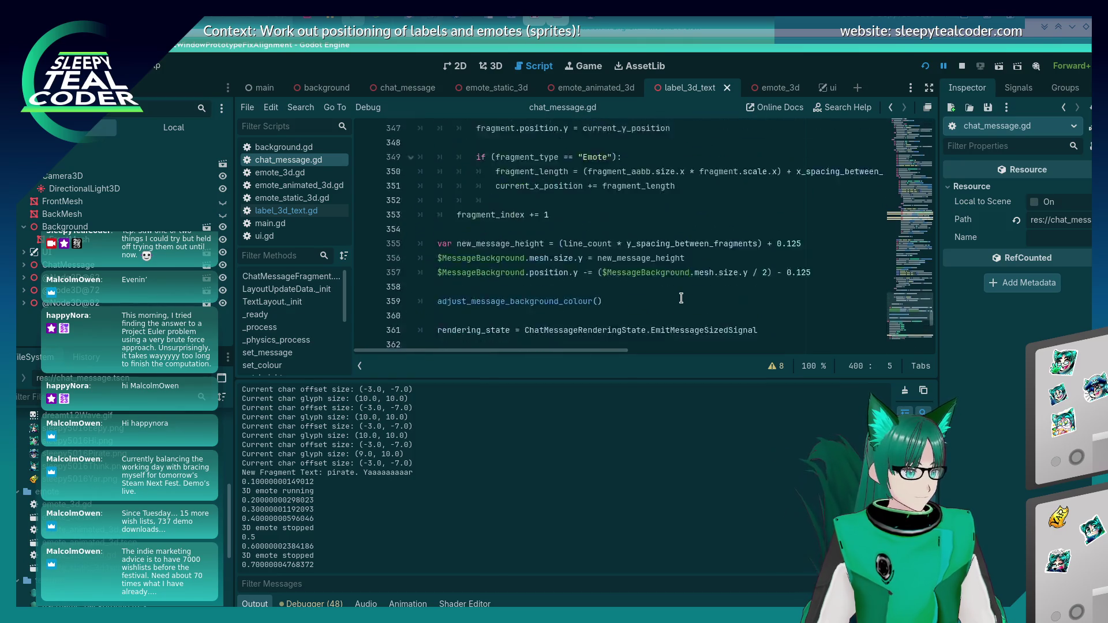
{"action": "scroll", "coordinate": [681, 298], "scroll_direction": "up", "scroll_amount": 20}
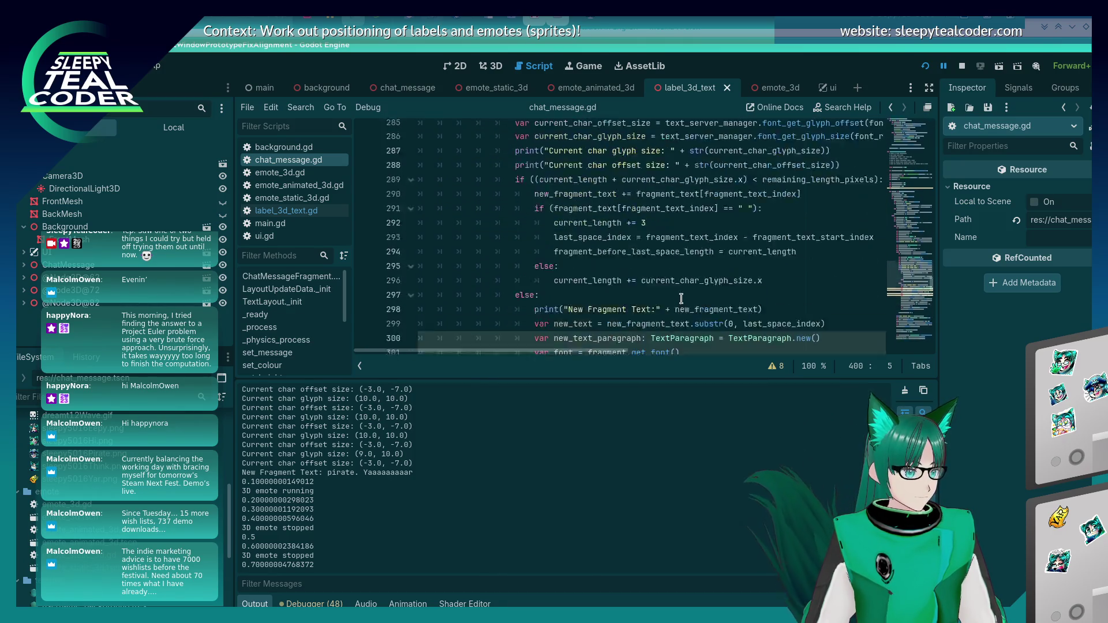
{"action": "scroll", "coordinate": [681, 299], "scroll_direction": "up", "scroll_amount": 6}
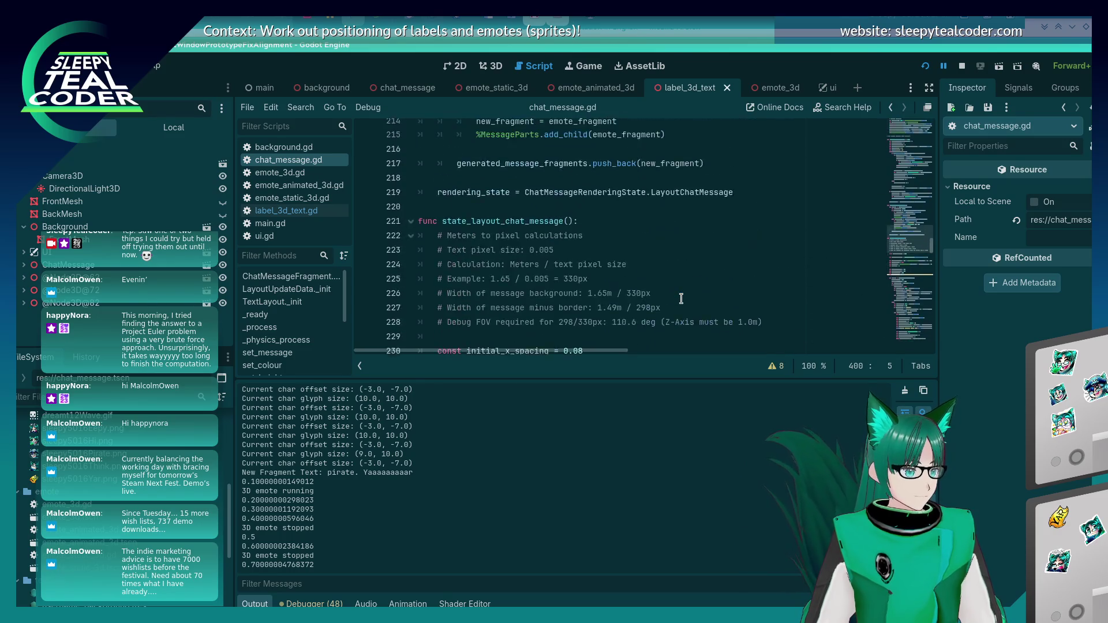
{"action": "scroll", "coordinate": [681, 299], "scroll_direction": "up", "scroll_amount": 20}
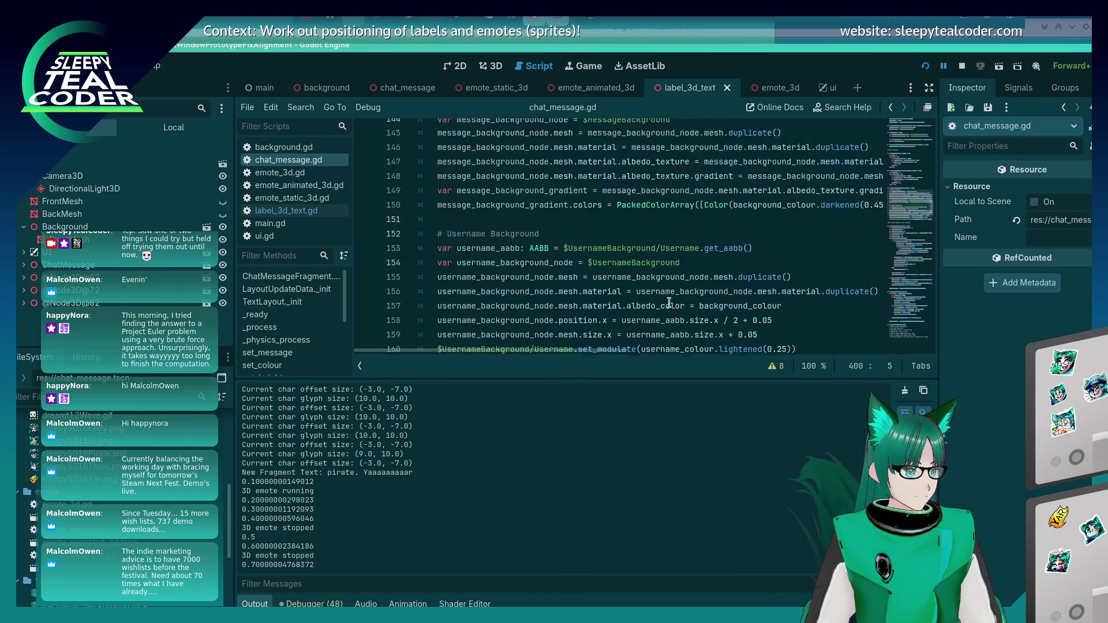
{"action": "scroll", "coordinate": [668, 303], "scroll_direction": "up", "scroll_amount": 20}
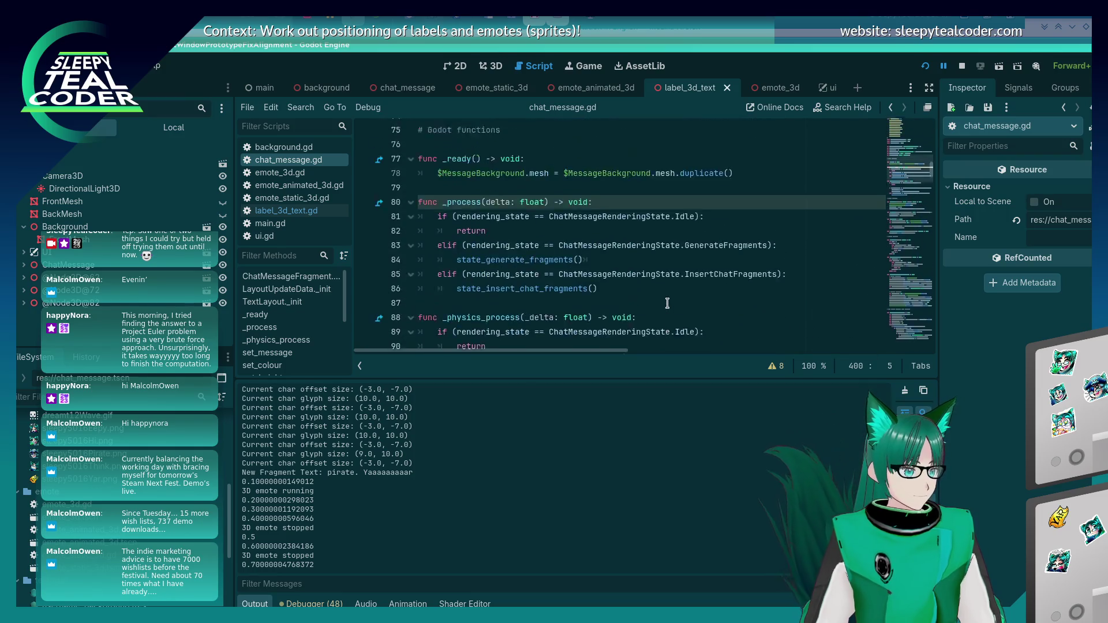
{"action": "scroll", "coordinate": [667, 303], "scroll_direction": "up", "scroll_amount": 13}
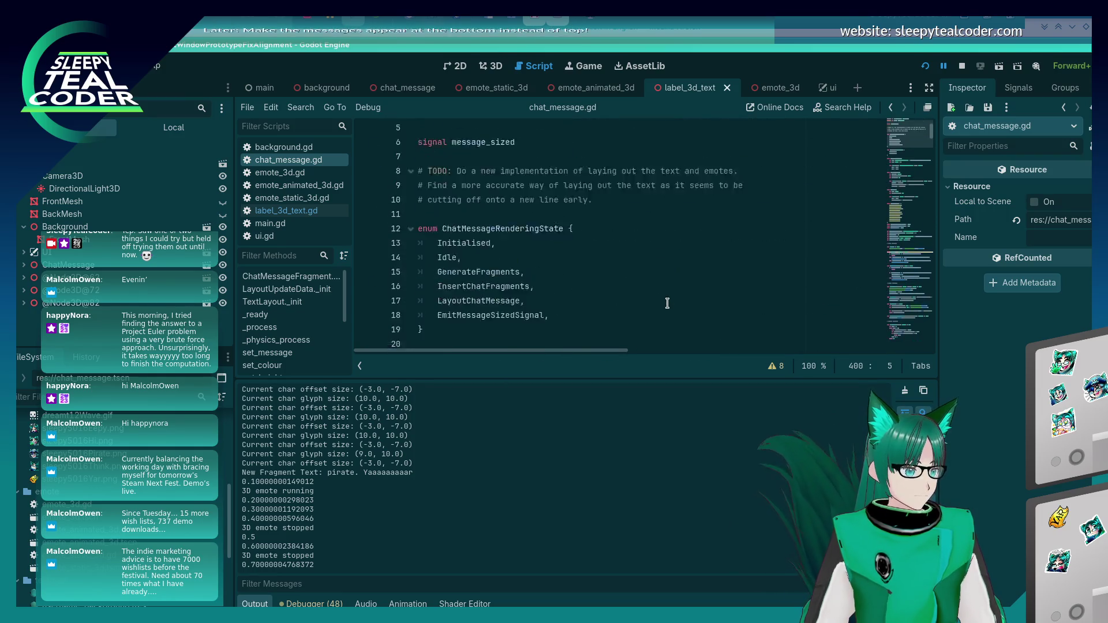
{"action": "left_click", "coordinate": [907, 346]}
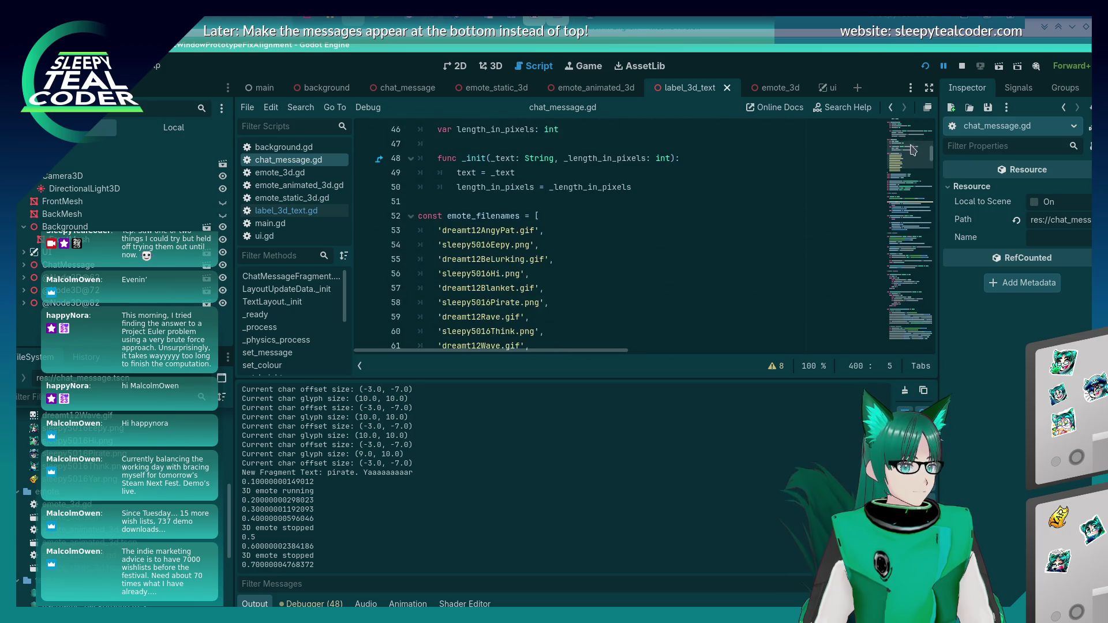
{"action": "scroll", "coordinate": [743, 315], "scroll_direction": "up", "scroll_amount": 9}
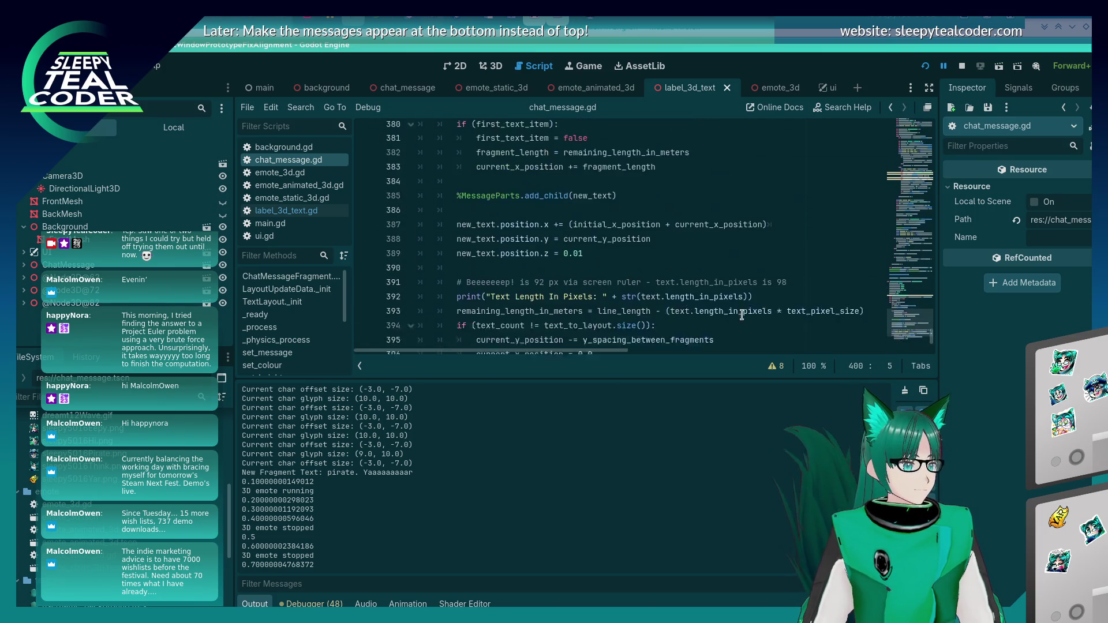
{"action": "scroll", "coordinate": [742, 315], "scroll_direction": "up", "scroll_amount": 20}
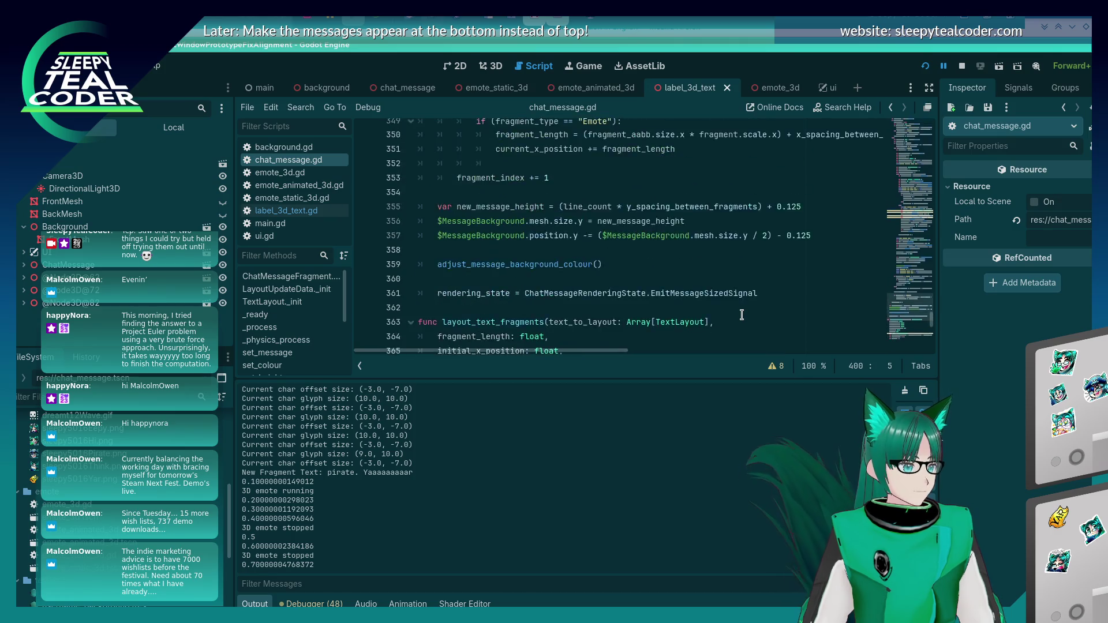
{"action": "scroll", "coordinate": [742, 314], "scroll_direction": "up", "scroll_amount": 11}
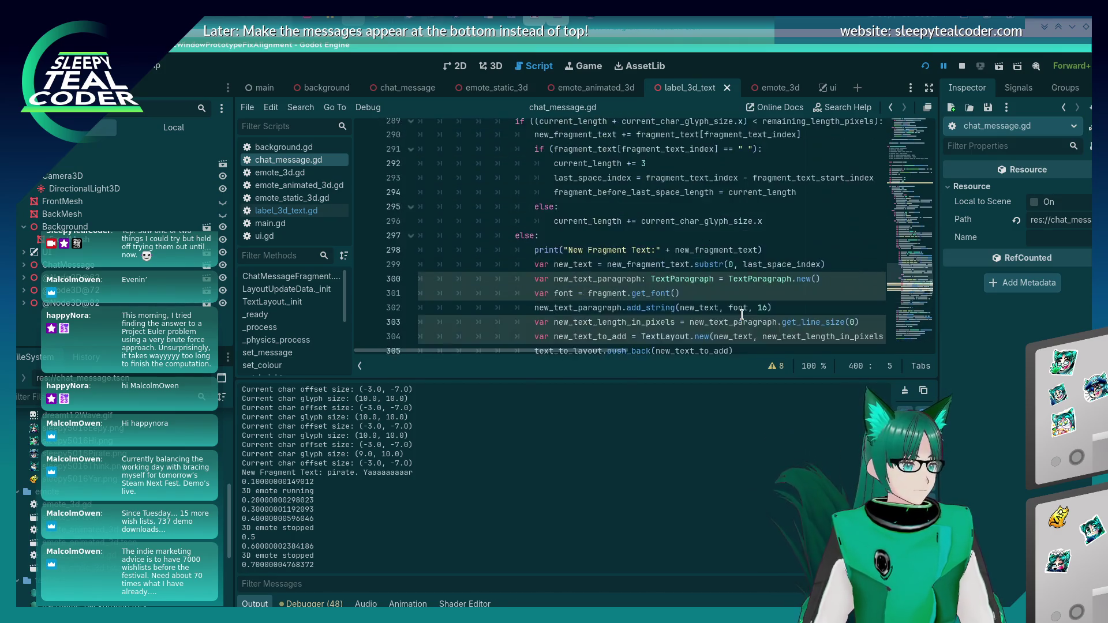
{"action": "scroll", "coordinate": [716, 316], "scroll_direction": "down", "scroll_amount": 2}
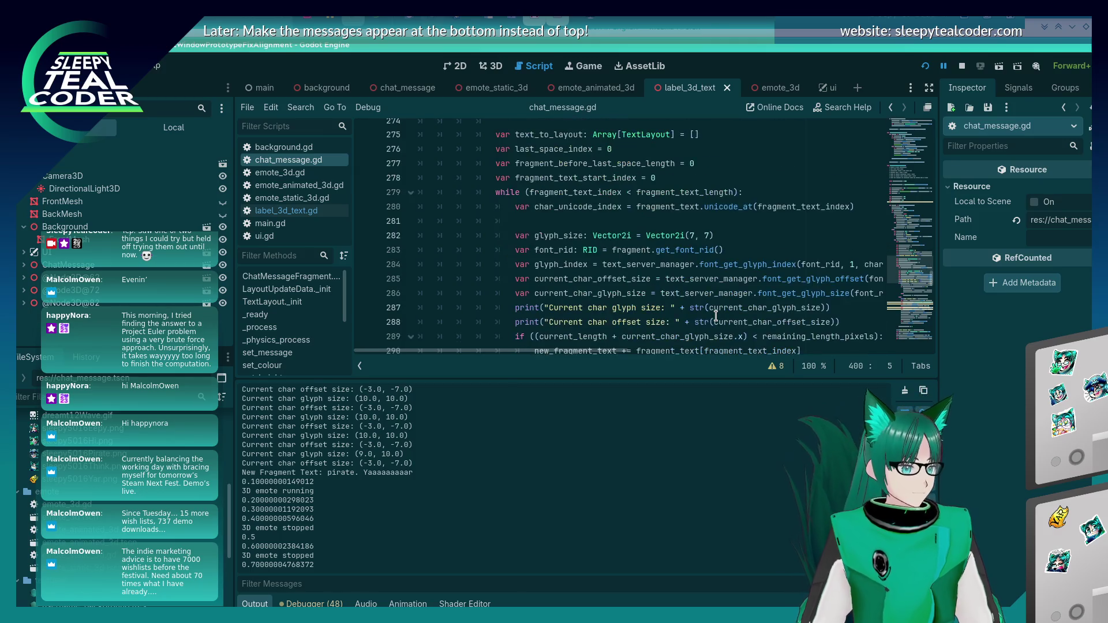
{"action": "scroll", "coordinate": [716, 316], "scroll_direction": "down", "scroll_amount": 3}
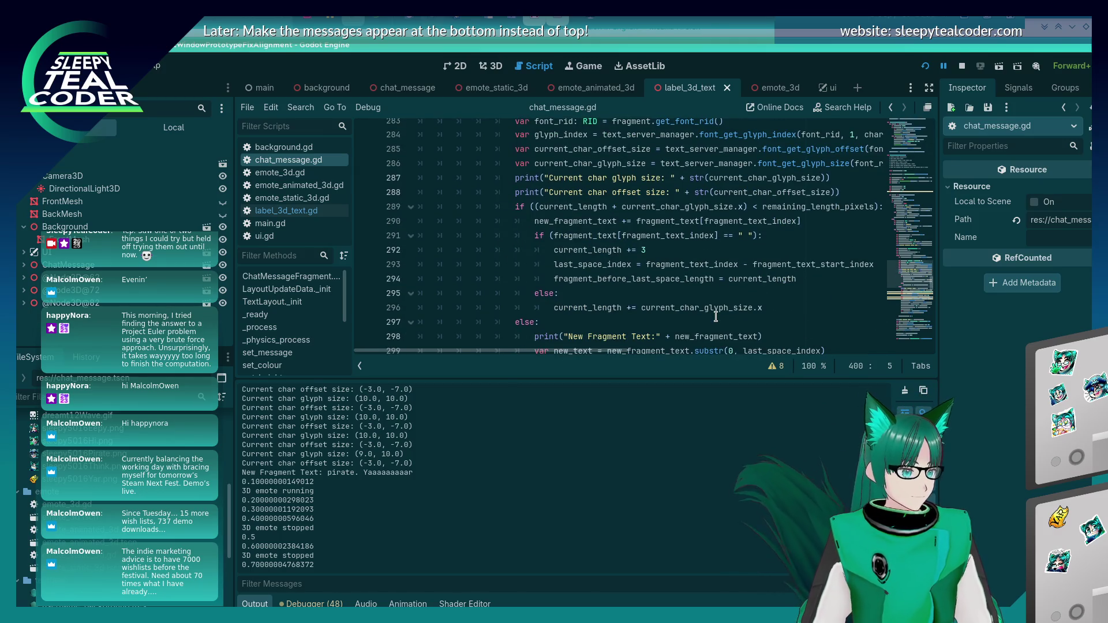
{"action": "scroll", "coordinate": [645, 297], "scroll_direction": "up", "scroll_amount": 14}
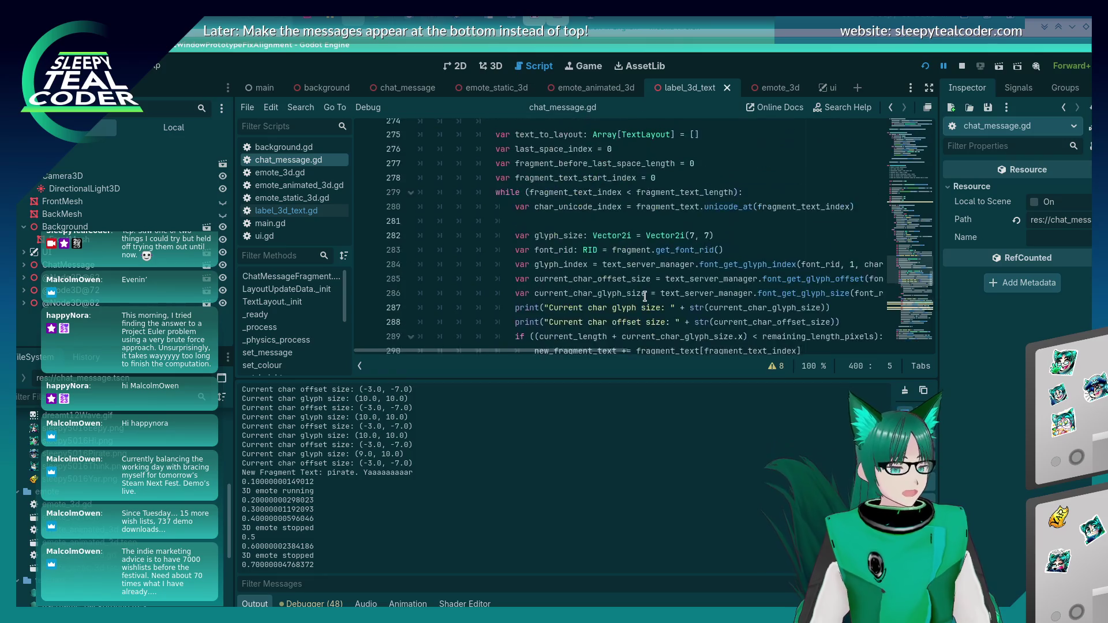
{"action": "scroll", "coordinate": [644, 296], "scroll_direction": "up", "scroll_amount": 5}
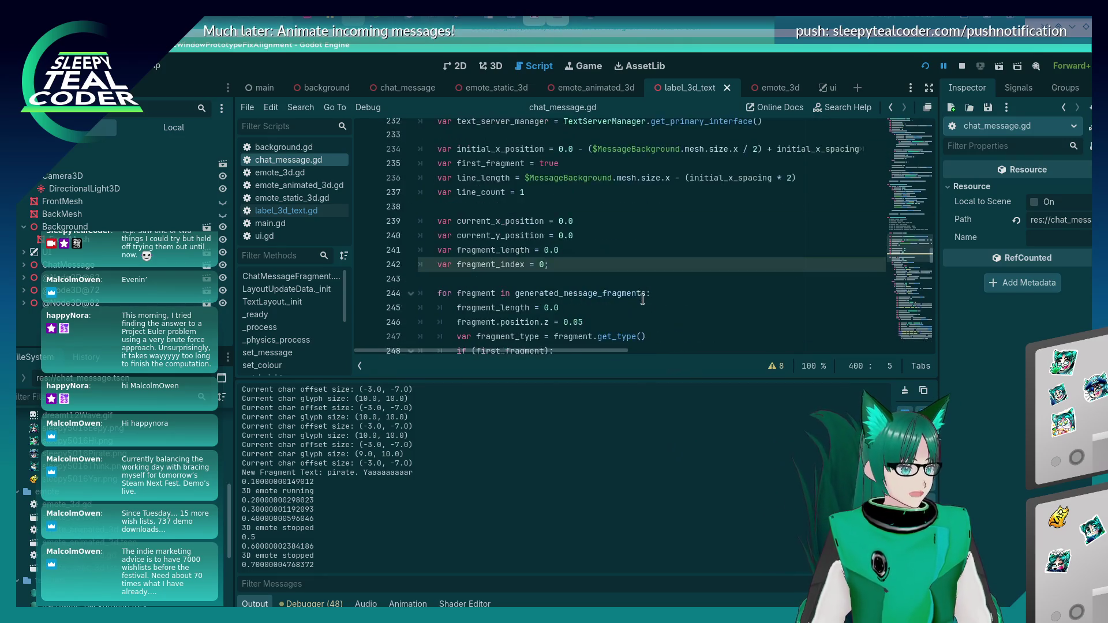
{"action": "scroll", "coordinate": [643, 299], "scroll_direction": "down", "scroll_amount": 3}
{"action": "double_click", "coordinate": [492, 222]}
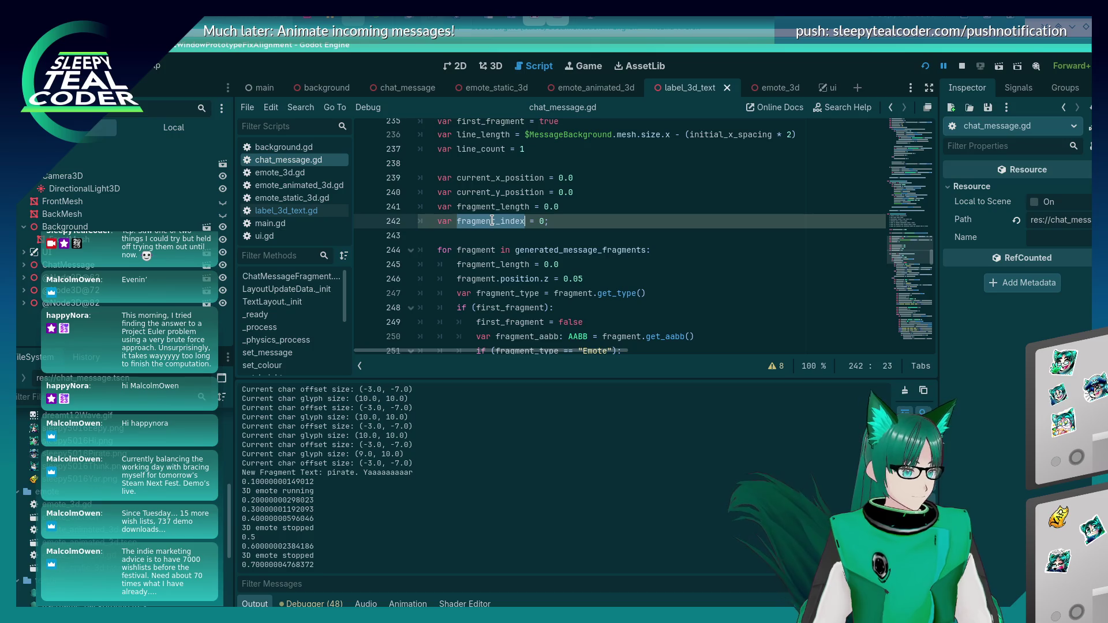
Remove the unused fragment_index declaration, its increment, and the leftover empty line
{"action": "key", "text": "ctrl+f"}
{"action": "key", "text": "Return"}
{"action": "key", "text": "Return"}
{"action": "key", "text": "Return"}
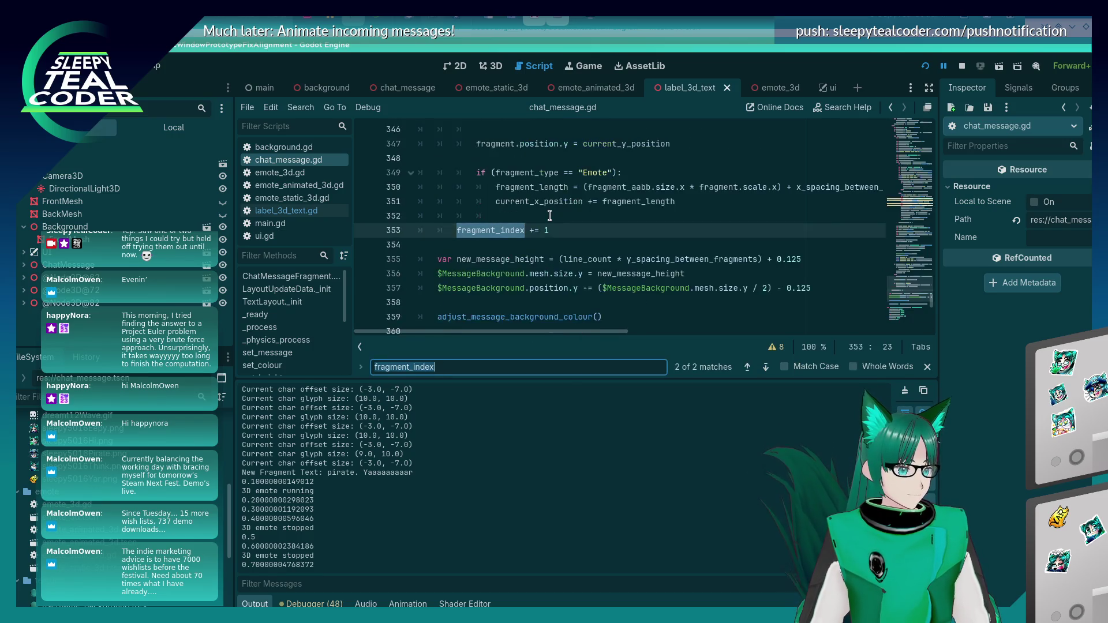
{"action": "key", "text": "Escape"}
{"action": "scroll", "coordinate": [549, 216], "scroll_direction": "up", "scroll_amount": 1}
{"action": "scroll", "coordinate": [550, 216], "scroll_direction": "down", "scroll_amount": 1}
{"action": "left_click", "coordinate": [588, 238]}
{"action": "key", "text": "Up"}
{"action": "key", "text": "shift+End"}
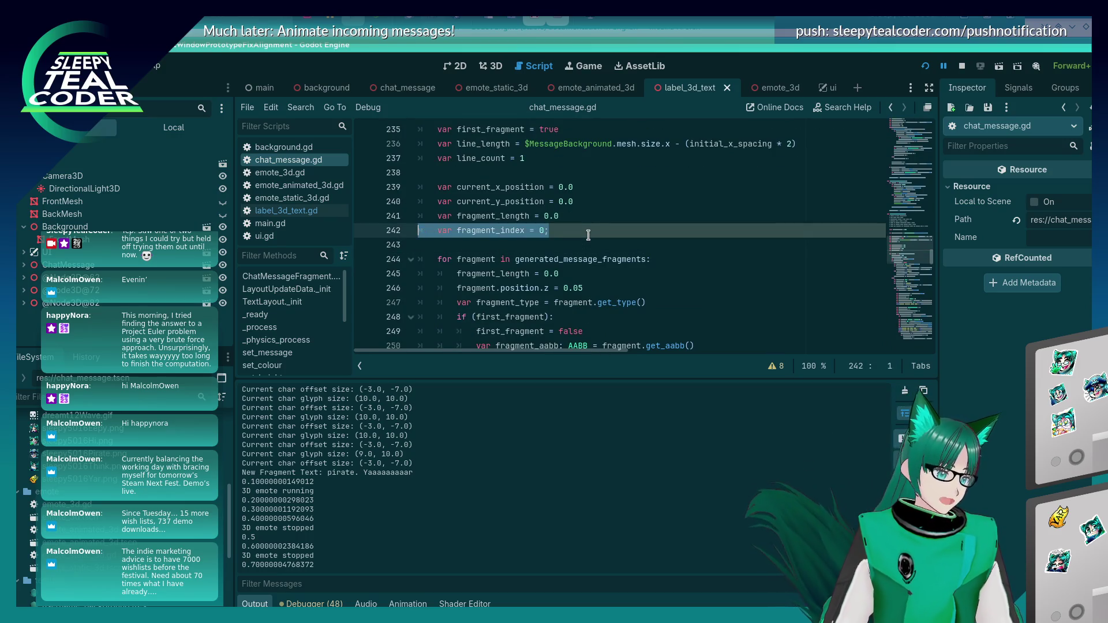
{"action": "key", "text": "Delete"}
{"action": "key", "text": "ctrl+f"}
{"action": "key", "text": "shift+End"}
{"action": "key", "text": "Delete"}
{"action": "key", "text": "shift+Home"}
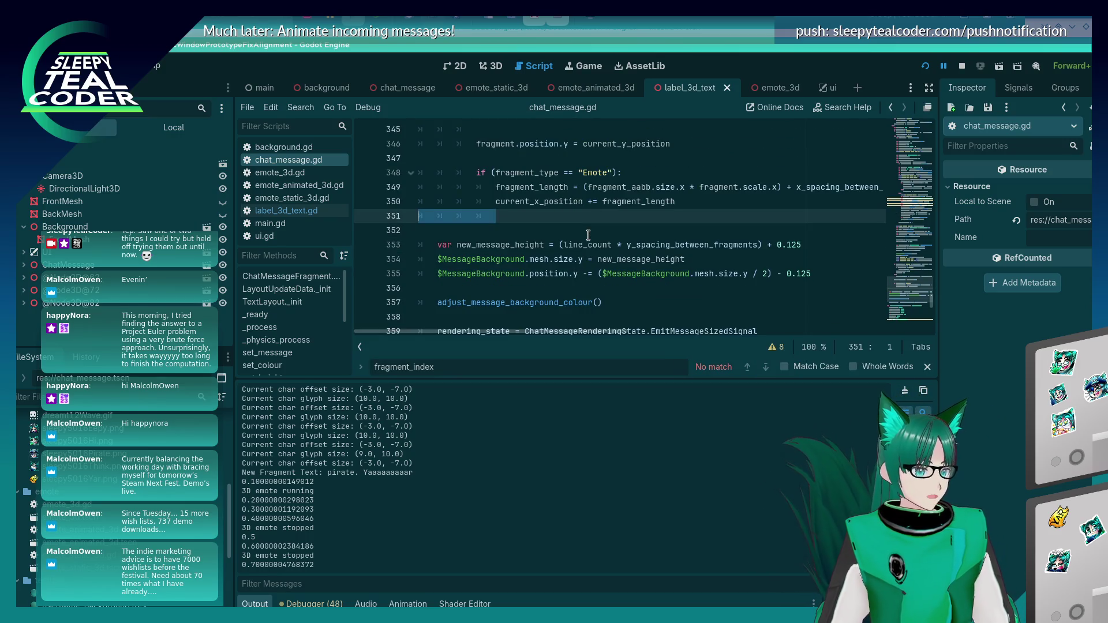
{"action": "key", "text": "BackSpace"}
{"action": "key", "text": "BackSpace"}
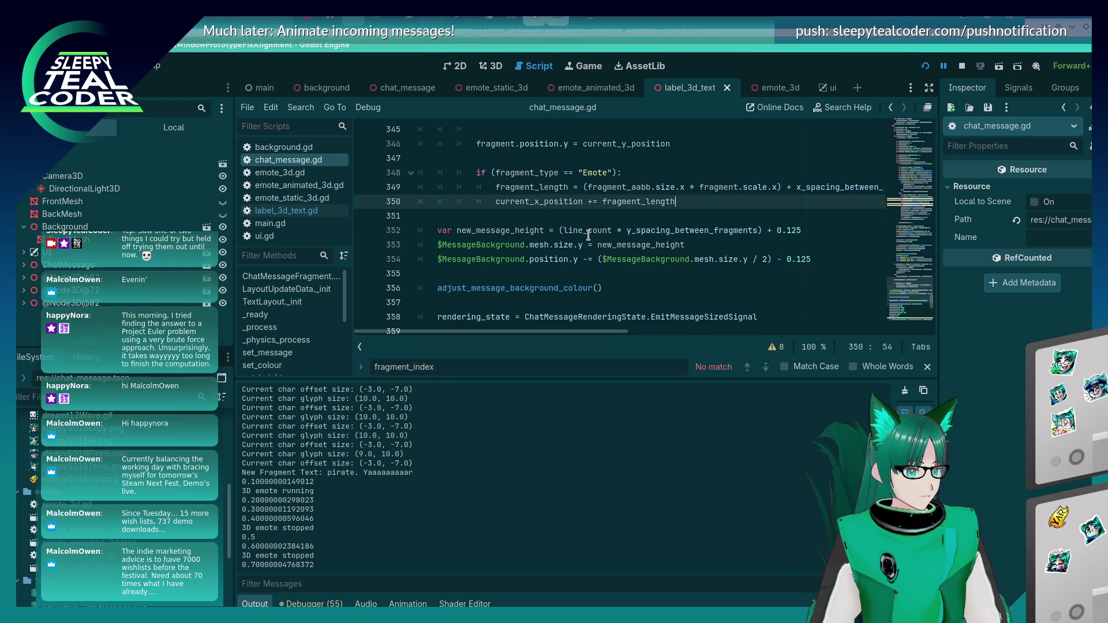
From the warnings list, rename the _process parameter delta to _delta on line 80
{"action": "left_click", "coordinate": [773, 347]}
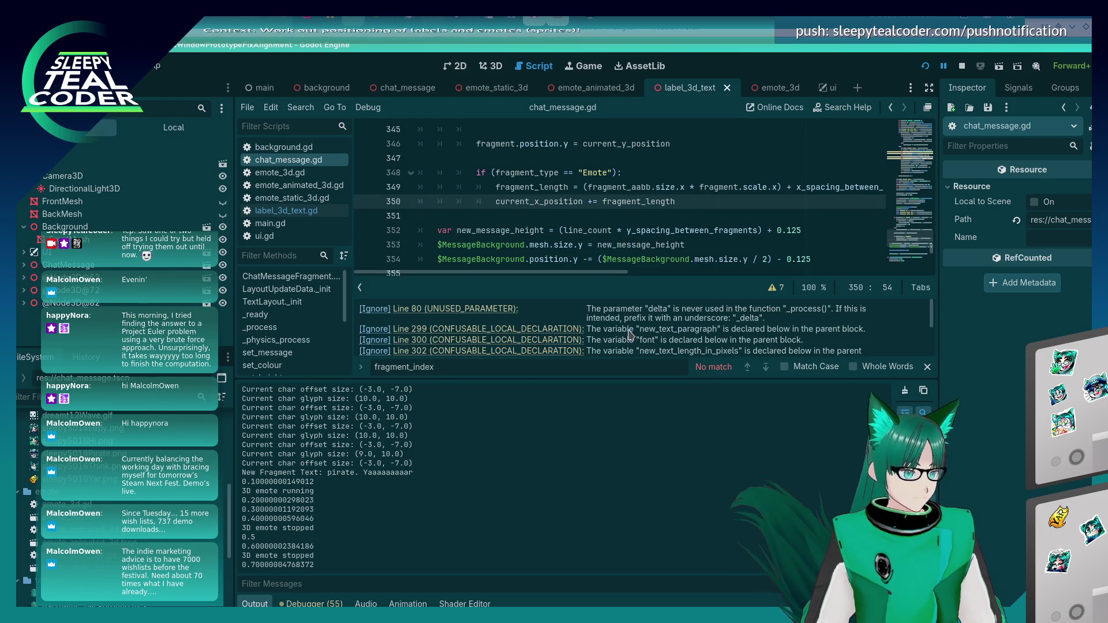
{"action": "left_click", "coordinate": [504, 311]}
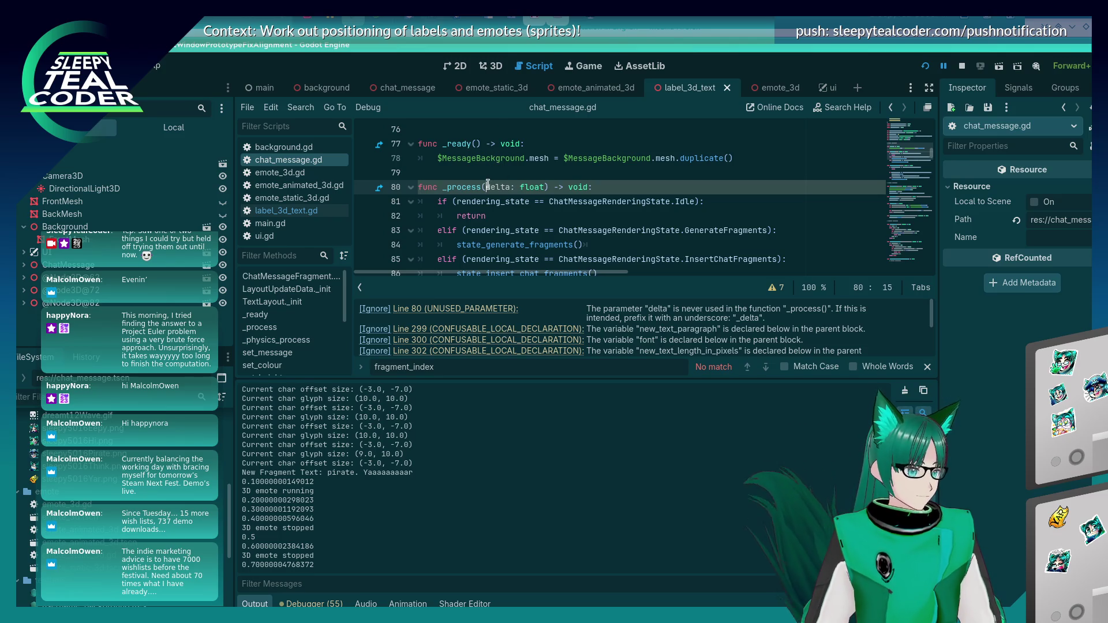
{"action": "type", "text": "_"}
{"action": "left_click", "coordinate": [464, 173]}
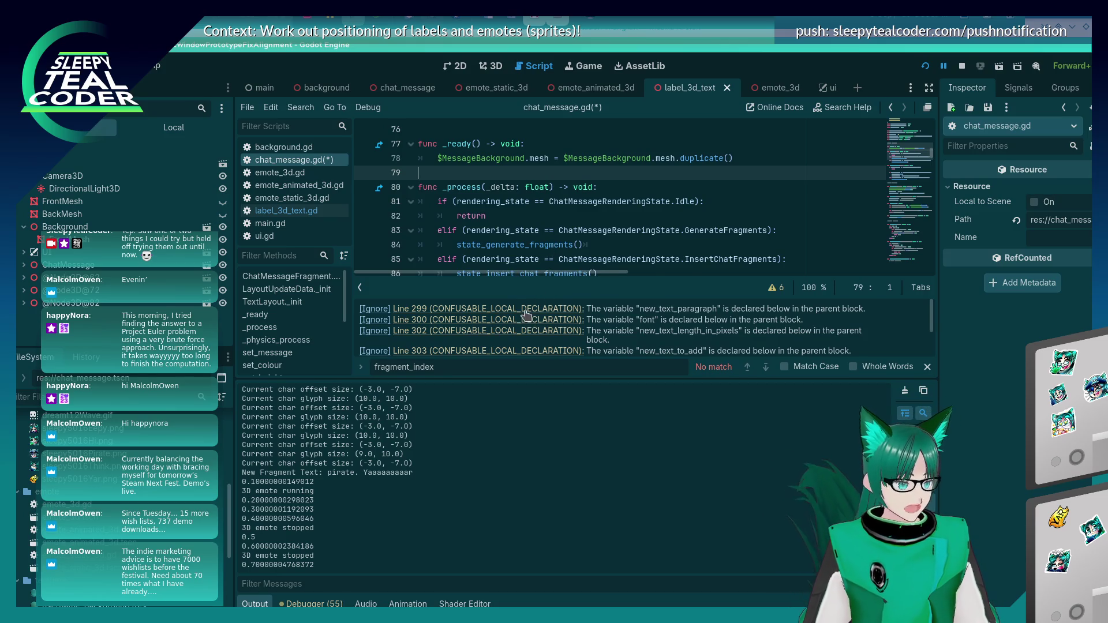
Inspect the confusable new_text_paragraph declarations from line 299 by searching their uses
{"action": "left_click", "coordinate": [525, 310]}
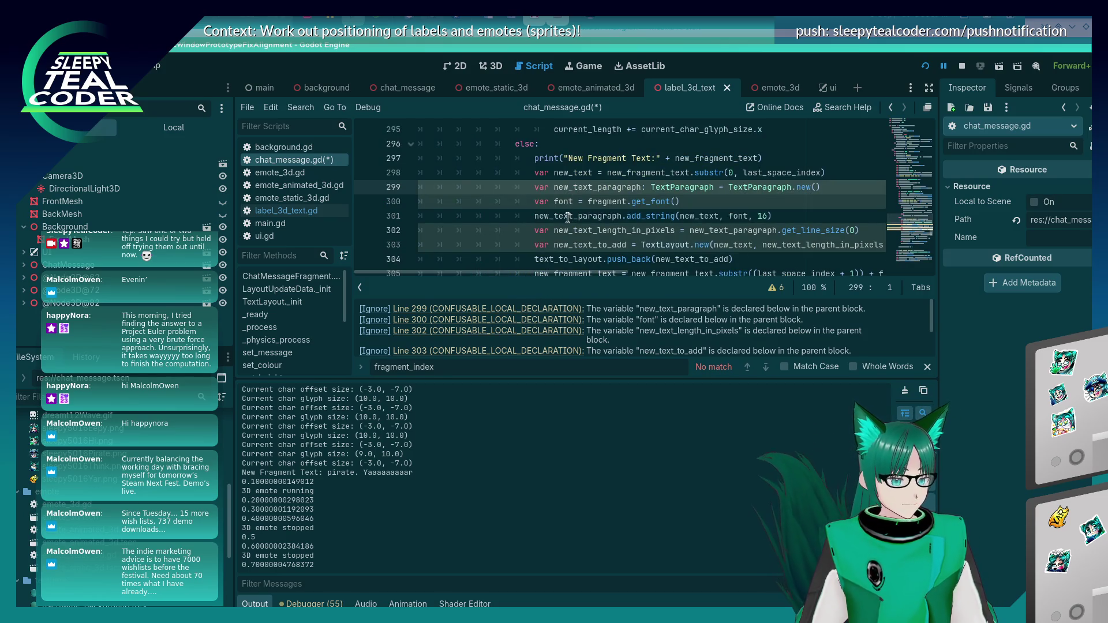
{"action": "double_click", "coordinate": [609, 188]}
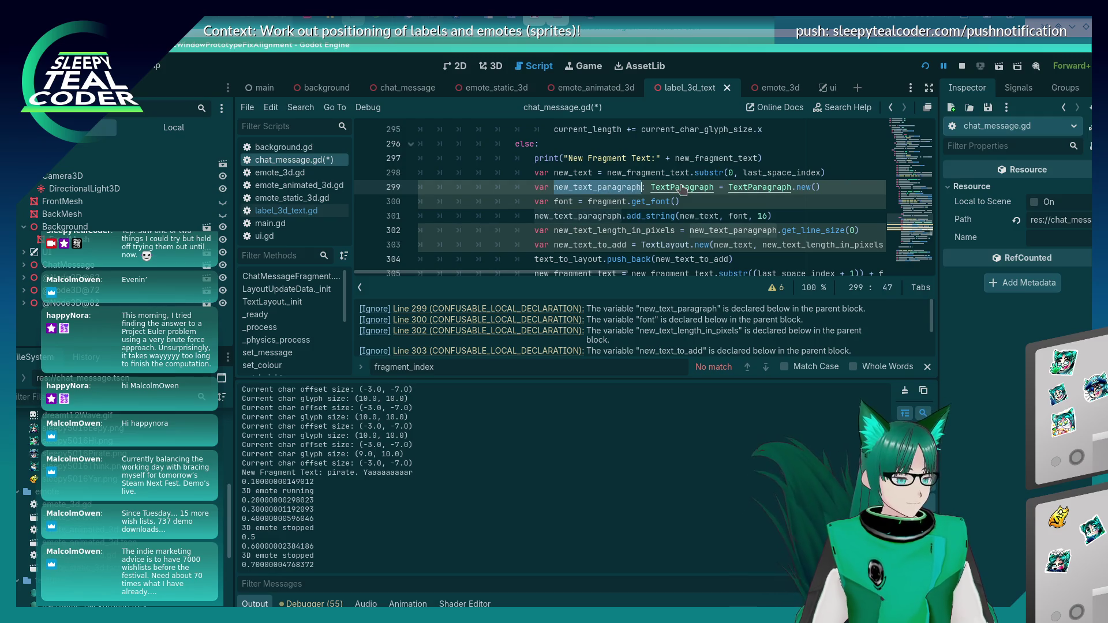
{"action": "key", "text": "ctrl+f"}
{"action": "key", "text": "Return"}
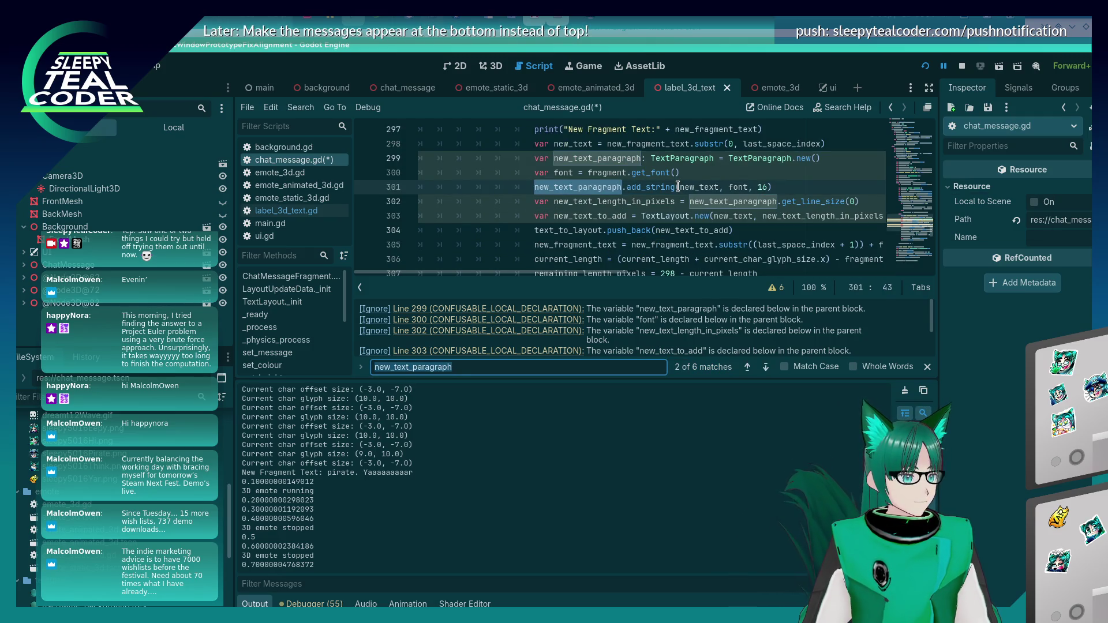
{"action": "key", "text": "Return"}
{"action": "key", "text": "Return"}
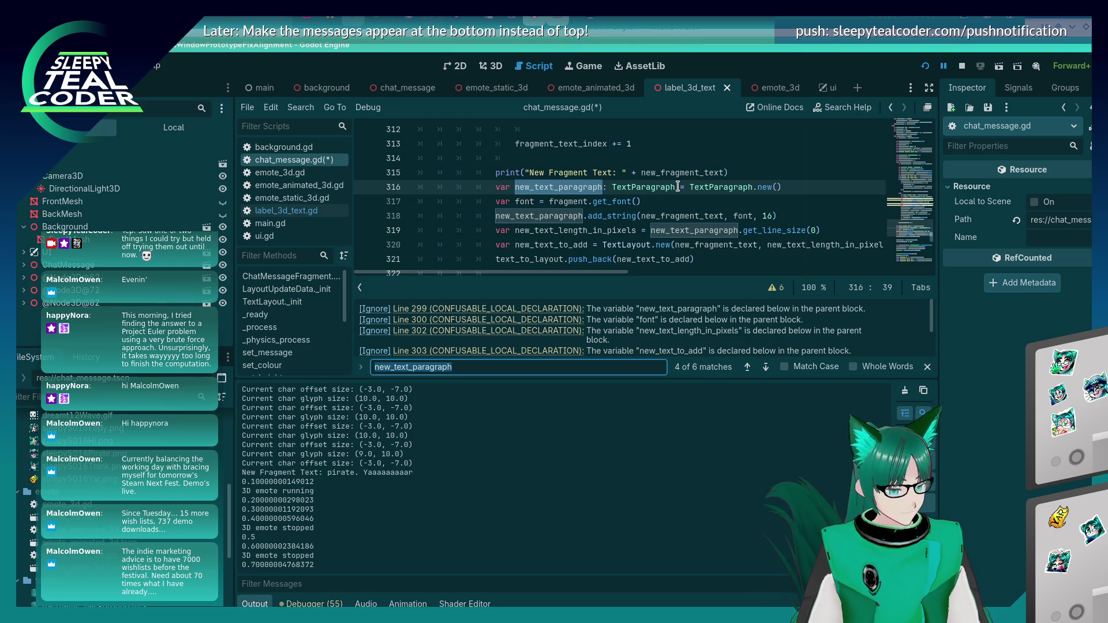
{"action": "scroll", "coordinate": [608, 165], "scroll_direction": "down", "scroll_amount": 3}
{"action": "scroll", "coordinate": [609, 165], "scroll_direction": "up", "scroll_amount": 2}
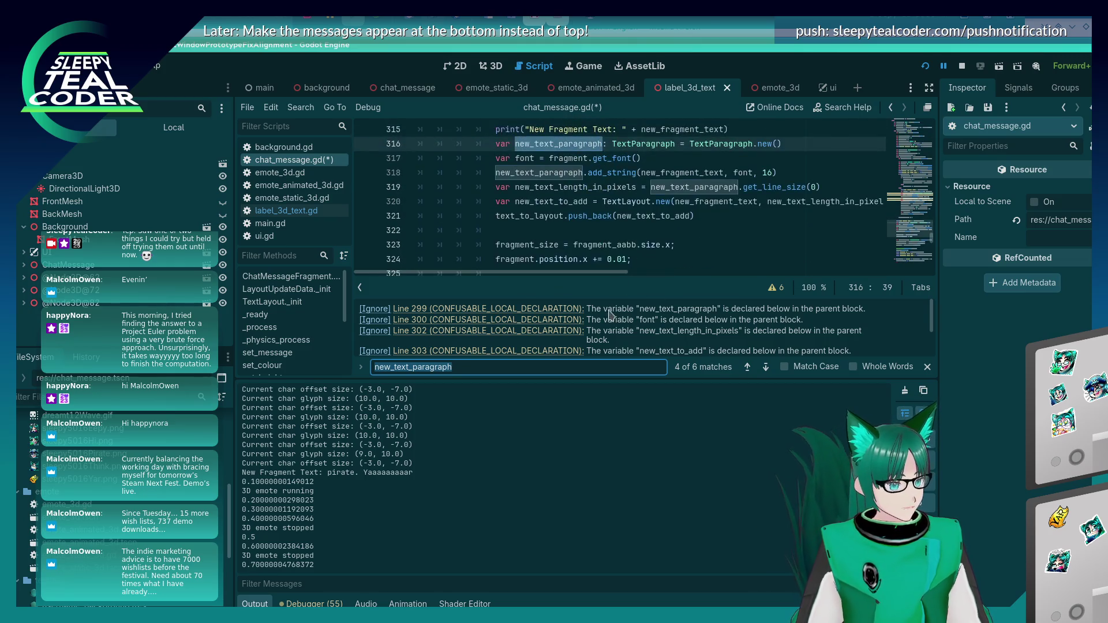
{"action": "scroll", "coordinate": [553, 341], "scroll_direction": "down", "scroll_amount": 3}
{"action": "left_click", "coordinate": [485, 319]}
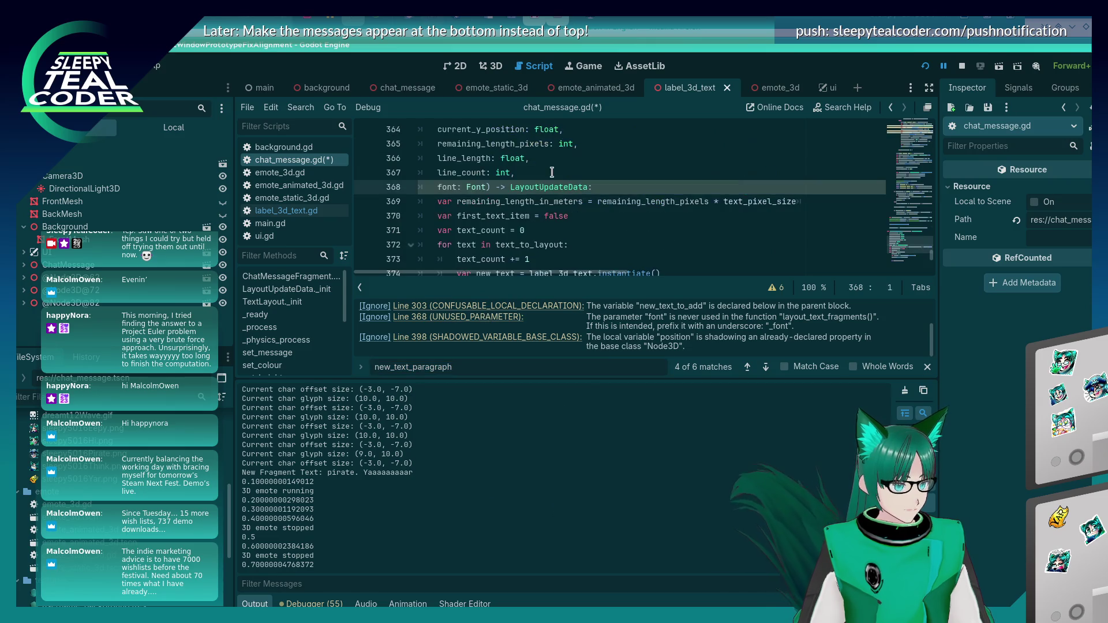
Delete the unused font parameter from the layout_text_fragments signature and save chat_message.gd
{"action": "scroll", "coordinate": [541, 190], "scroll_direction": "down", "scroll_amount": 3}
{"action": "scroll", "coordinate": [520, 208], "scroll_direction": "up", "scroll_amount": 4}
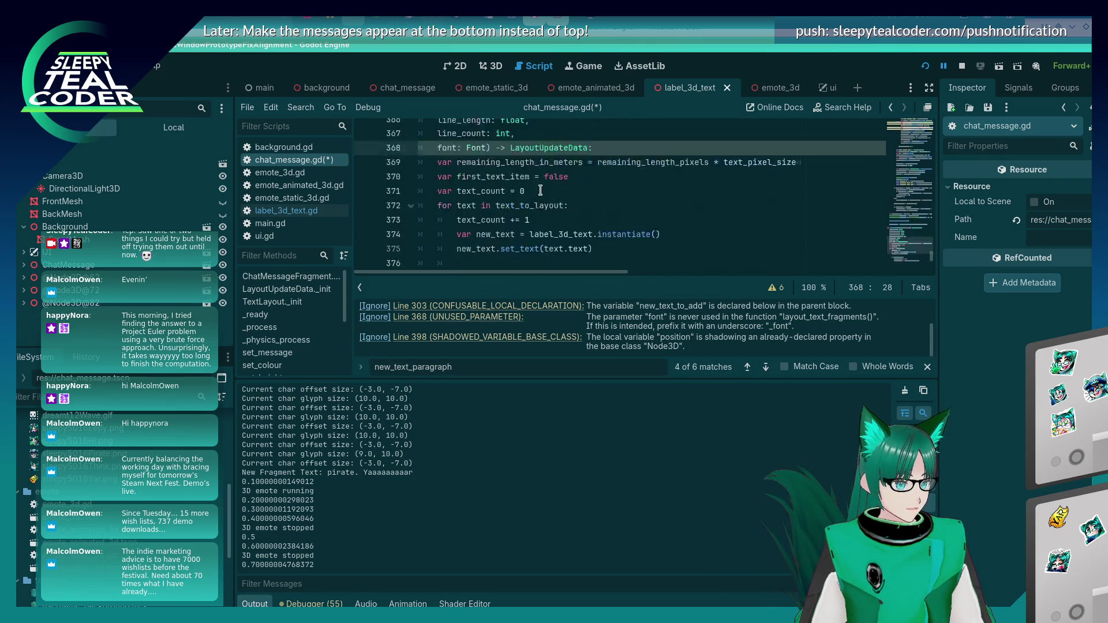
{"action": "left_click", "coordinate": [490, 223]}
{"action": "left_click", "coordinate": [486, 229]}
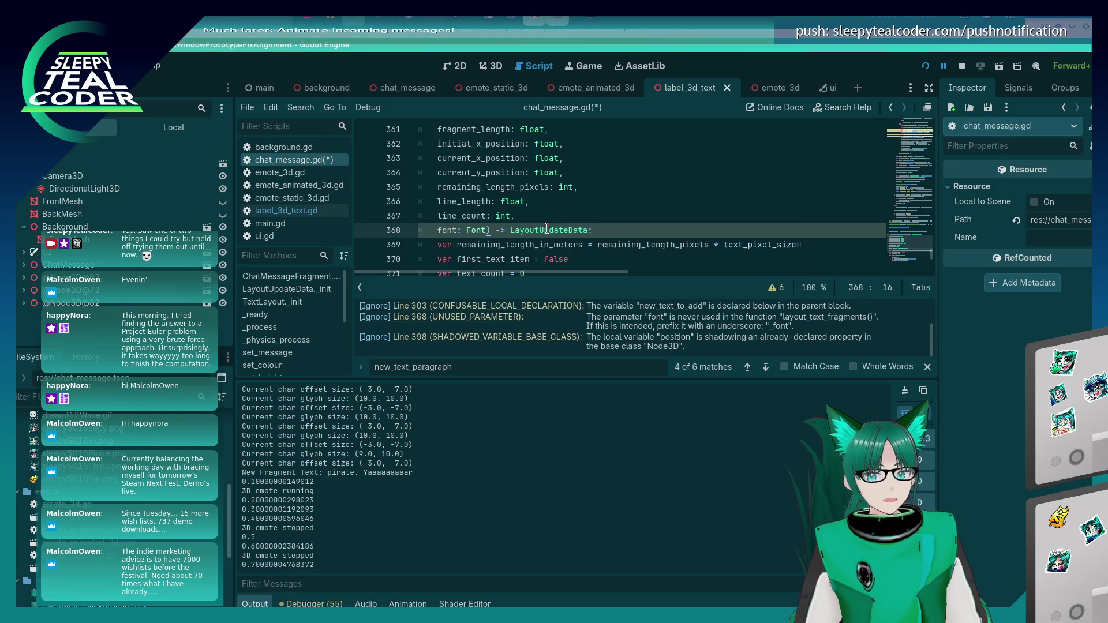
{"action": "key", "text": "shift+Home"}
{"action": "key", "text": "BackSpace"}
{"action": "key", "text": "BackSpace"}
{"action": "key", "text": "BackSpace"}
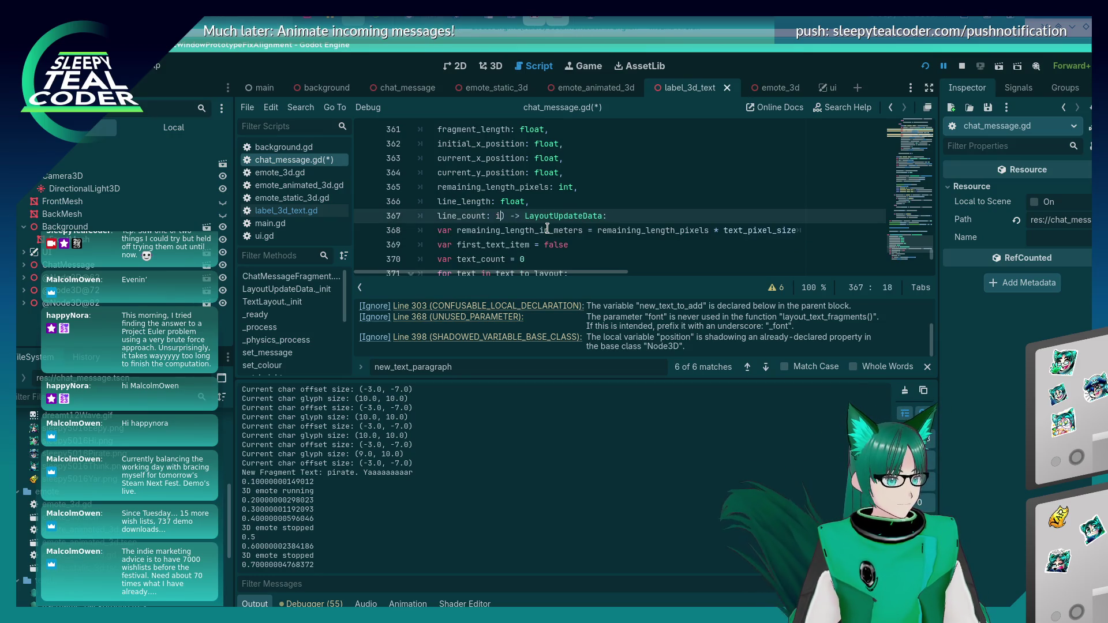
{"action": "type", "text": "int"}
{"action": "key", "text": "ctrl+s"}
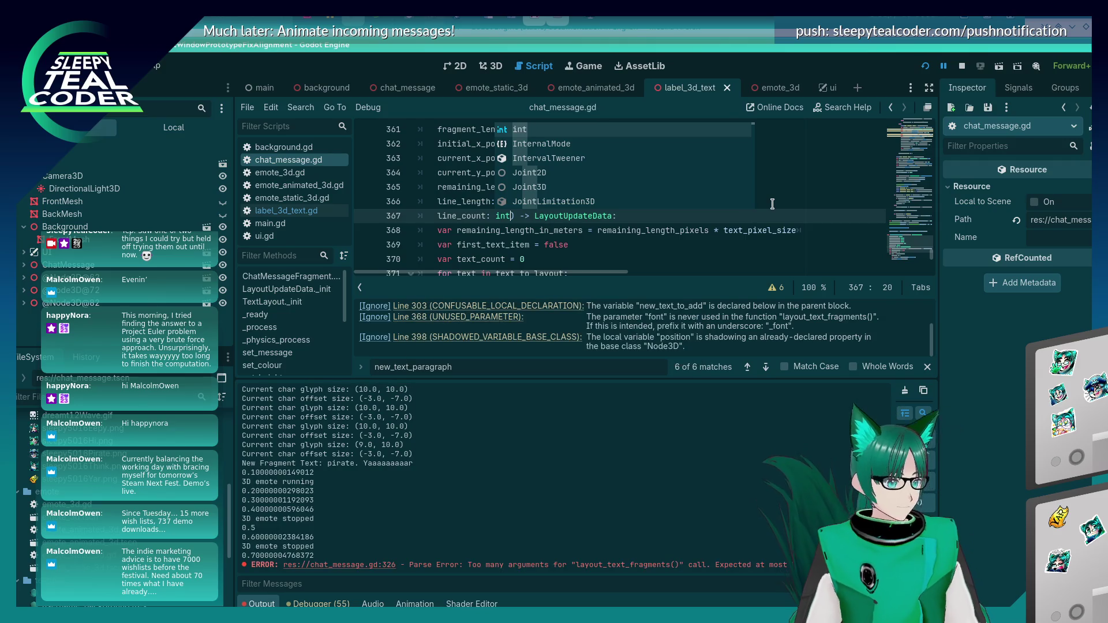
Remove the leftover font argument from the layout_text_fragments call on line 326
{"action": "left_click", "coordinate": [553, 207]}
{"action": "scroll", "coordinate": [555, 209], "scroll_direction": "up", "scroll_amount": 10}
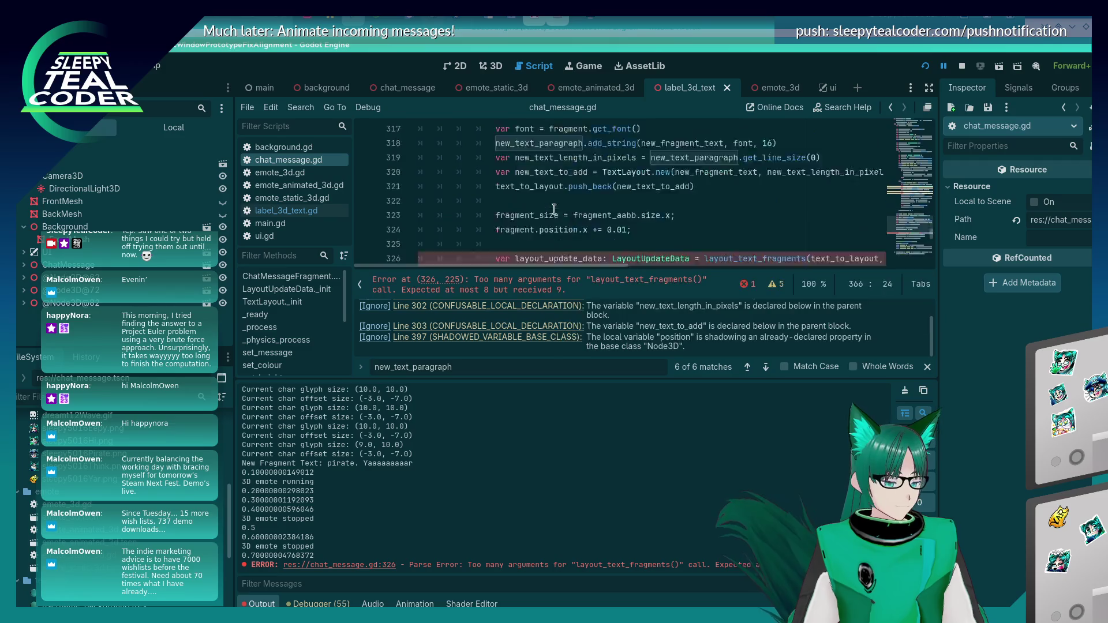
{"action": "scroll", "coordinate": [554, 209], "scroll_direction": "down", "scroll_amount": 3}
{"action": "left_click", "coordinate": [712, 144]}
{"action": "key", "text": "End"}
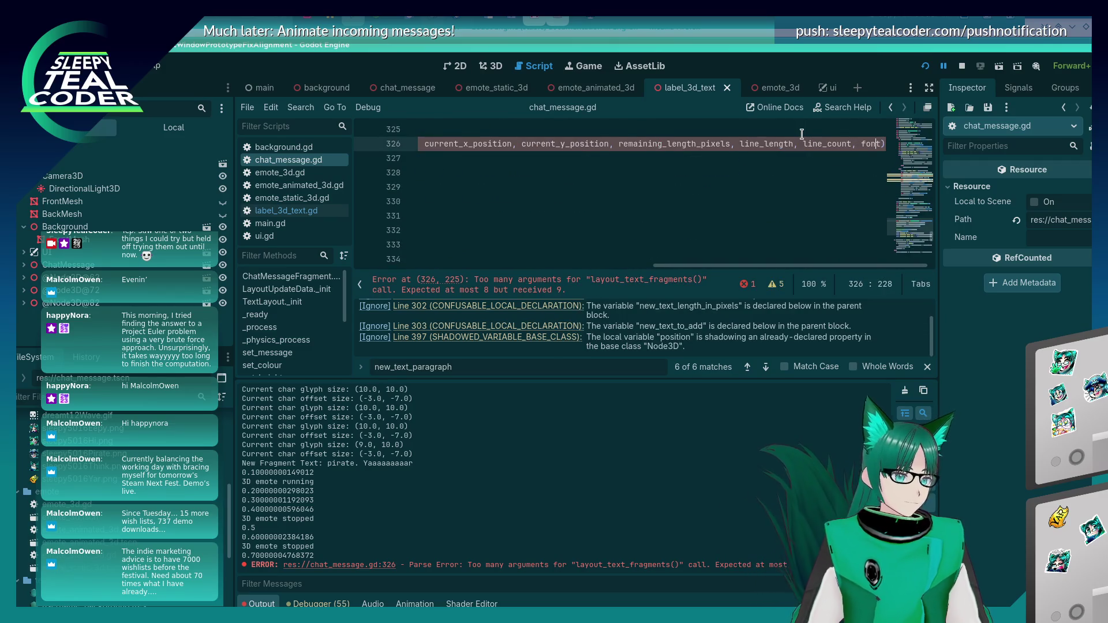
{"action": "key", "text": "BackSpace"}
{"action": "key", "text": "BackSpace"}
{"action": "key", "text": "BackSpace"}
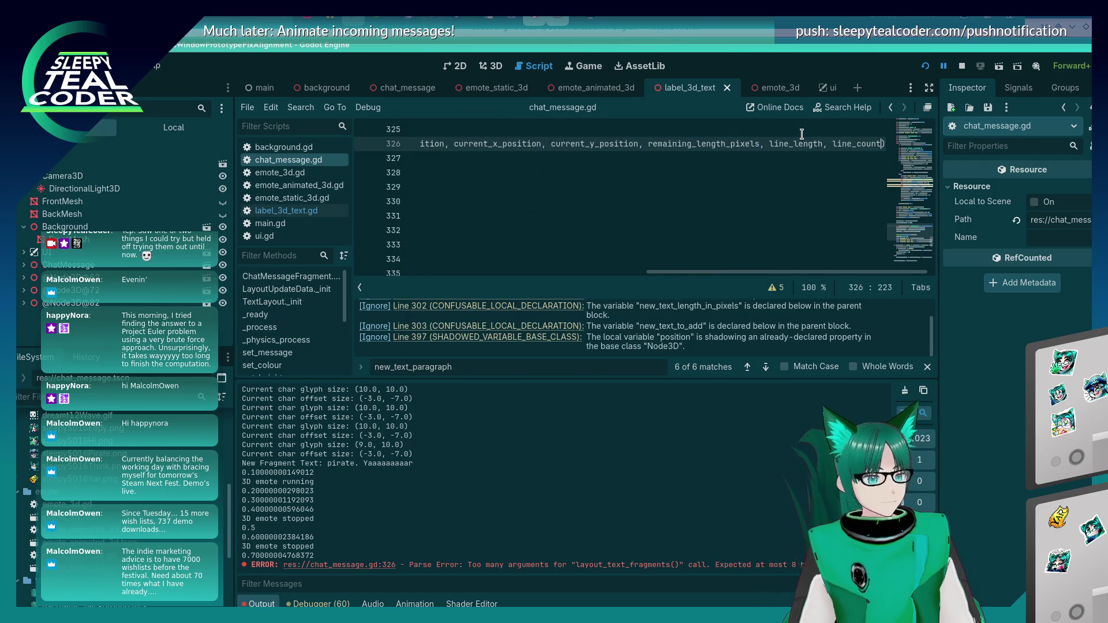
{"action": "key", "text": "Home"}
{"action": "scroll", "coordinate": [669, 161], "scroll_direction": "down", "scroll_amount": 15}
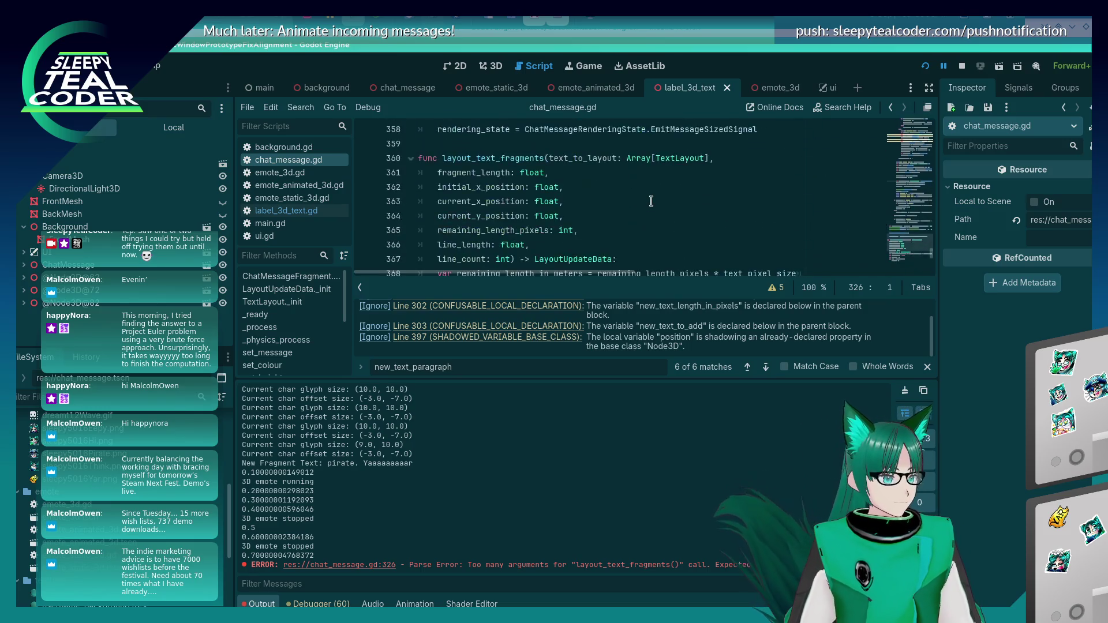
Jump to the shadowed position variable on line 397 through its warning
{"action": "scroll", "coordinate": [649, 202], "scroll_direction": "down", "scroll_amount": 5}
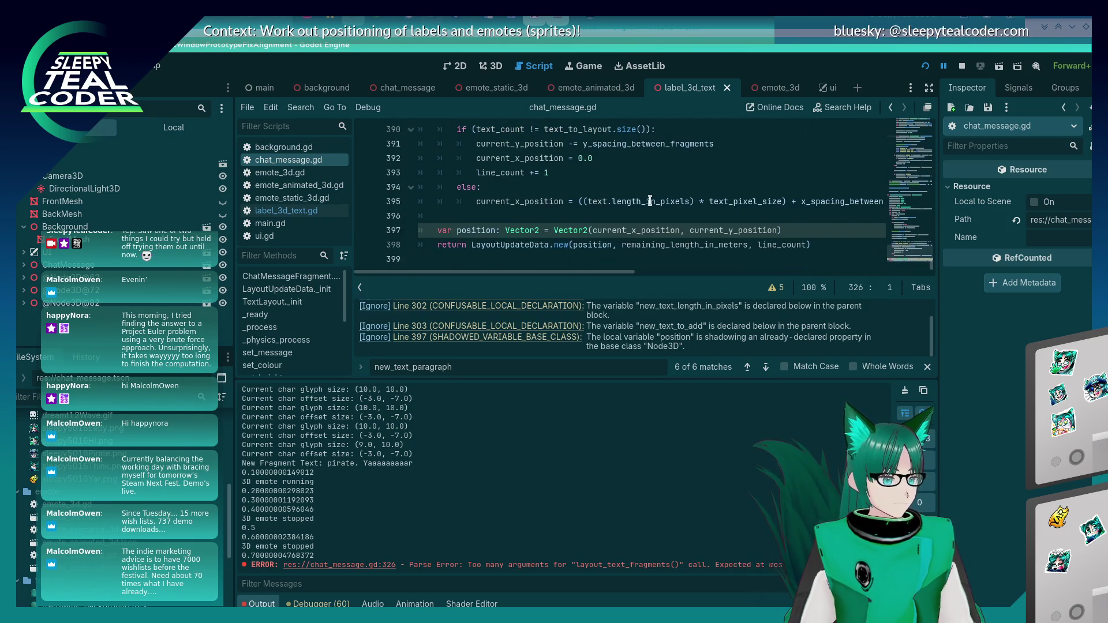
{"action": "scroll", "coordinate": [650, 201], "scroll_direction": "up", "scroll_amount": 3}
{"action": "scroll", "coordinate": [650, 201], "scroll_direction": "down", "scroll_amount": 5}
{"action": "scroll", "coordinate": [650, 201], "scroll_direction": "up", "scroll_amount": 5}
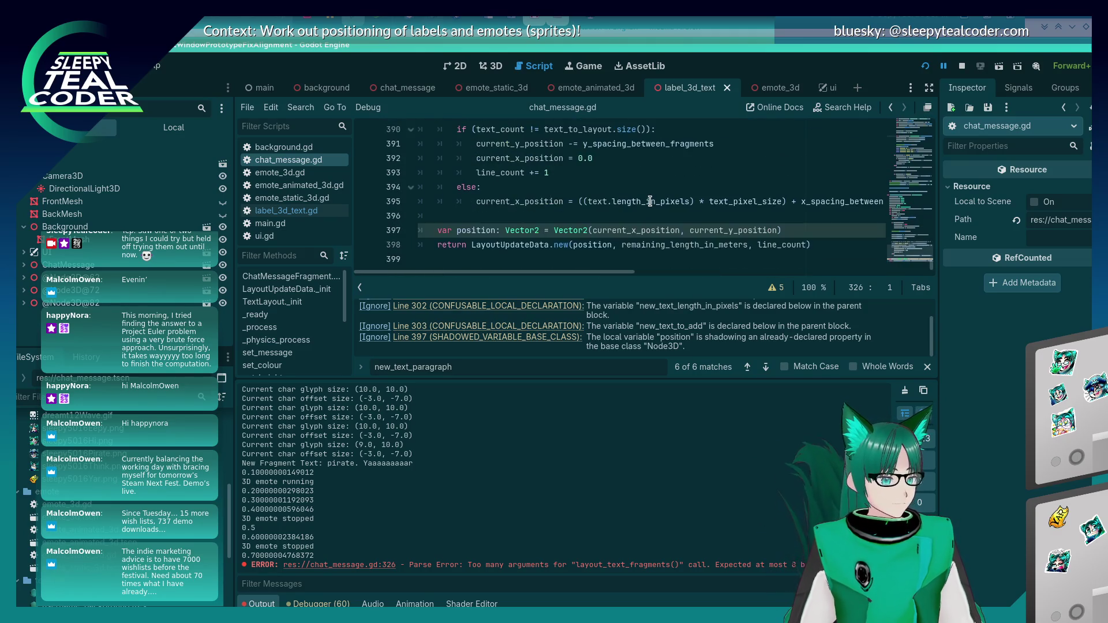
{"action": "scroll", "coordinate": [649, 200], "scroll_direction": "up", "scroll_amount": 4}
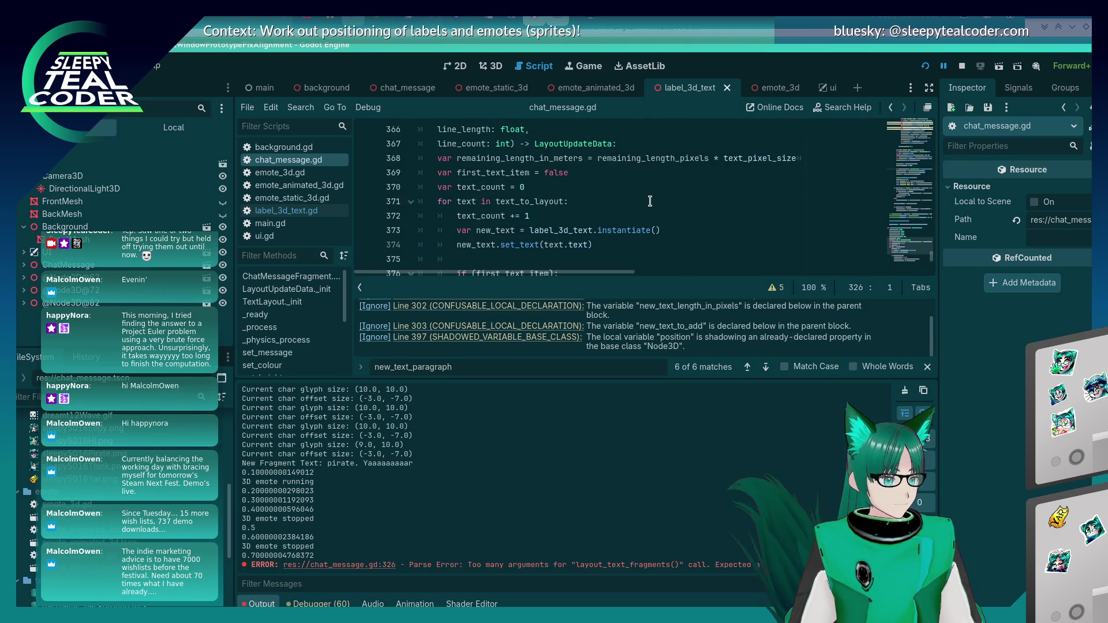
{"action": "left_click", "coordinate": [525, 341]}
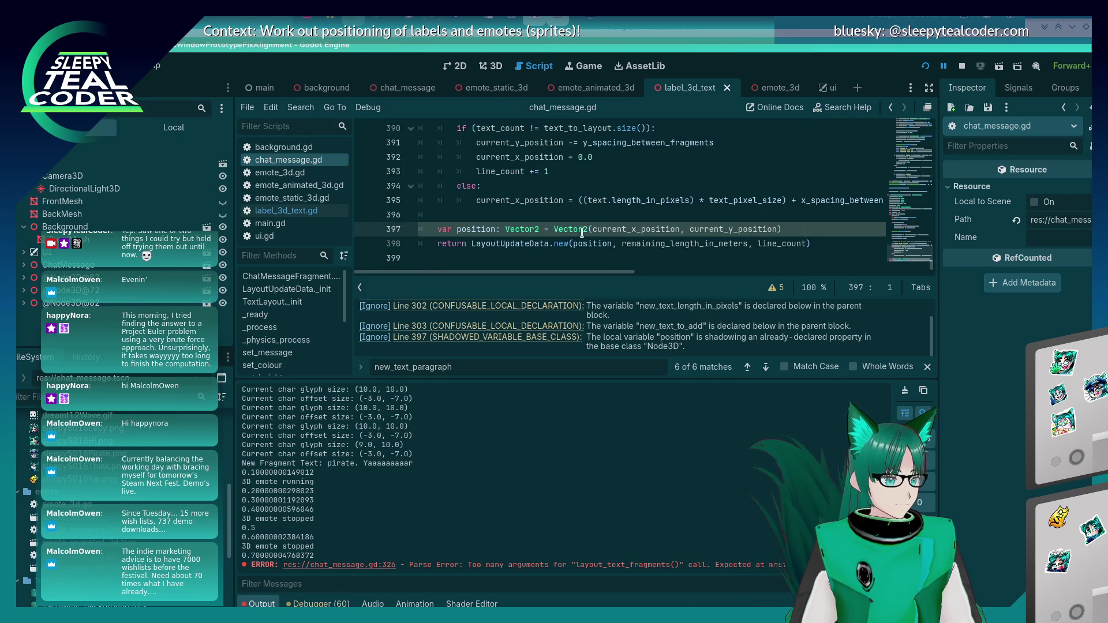
{"action": "scroll", "coordinate": [485, 230], "scroll_direction": "up", "scroll_amount": 3}
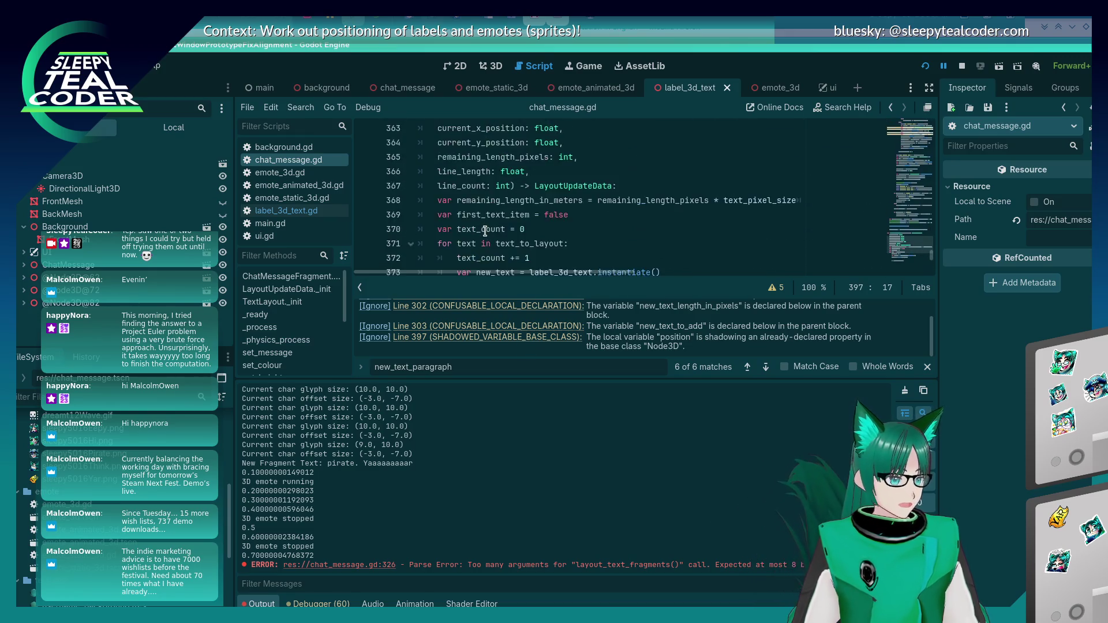
{"action": "scroll", "coordinate": [485, 231], "scroll_direction": "up", "scroll_amount": 6}
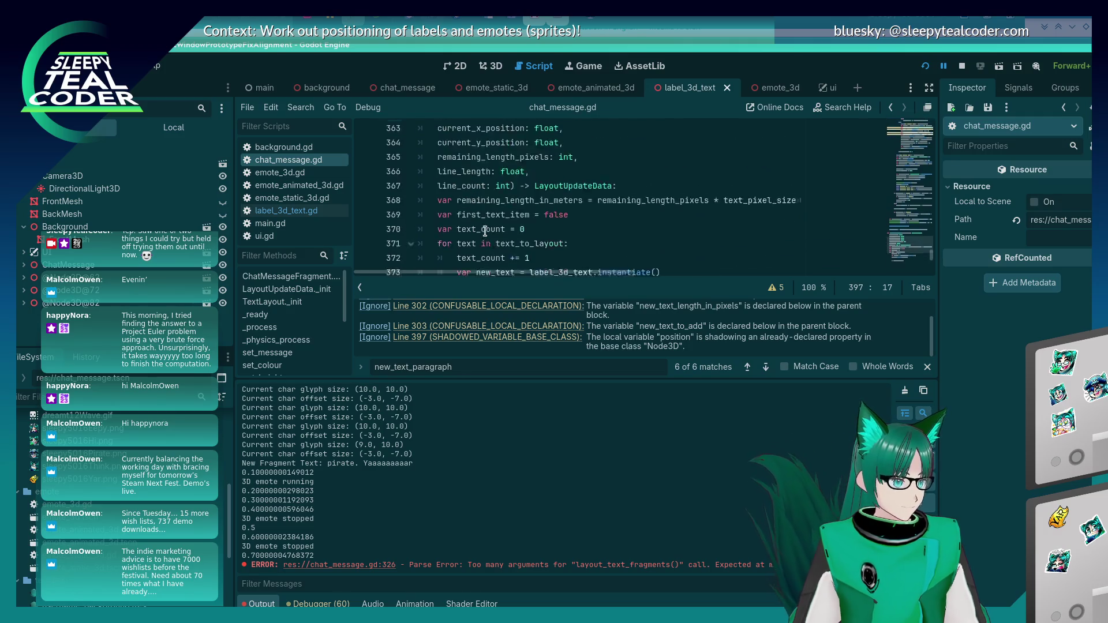
{"action": "scroll", "coordinate": [485, 231], "scroll_direction": "down", "scroll_amount": 3}
{"action": "scroll", "coordinate": [485, 231], "scroll_direction": "down", "scroll_amount": 10}
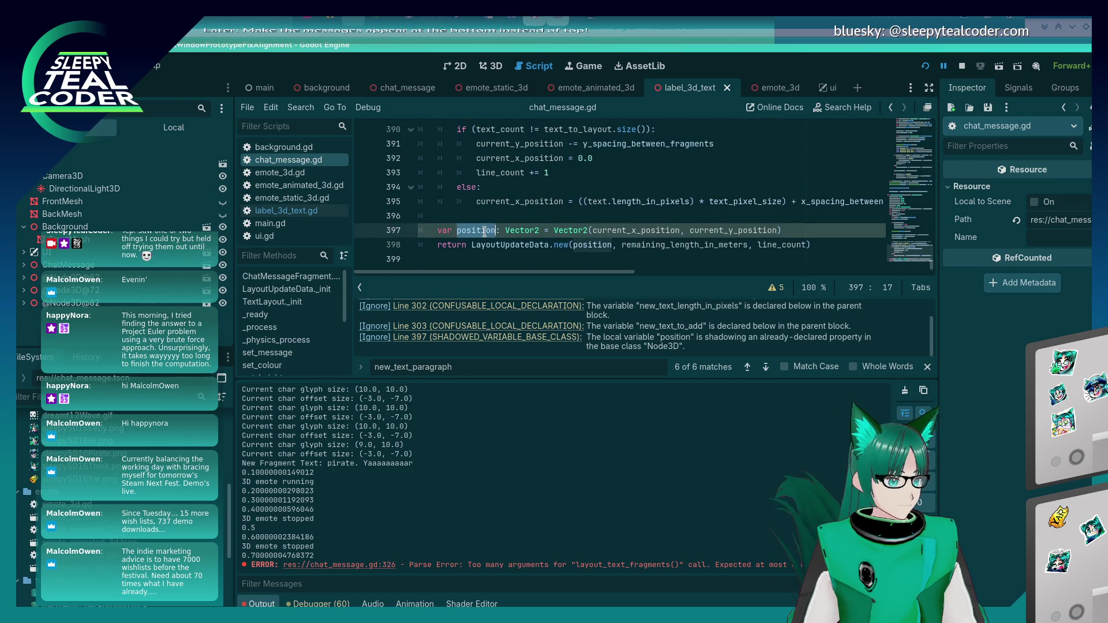
Search the script for 'position' and step through its matches, including lines 40, 158 and 251
{"action": "key", "text": "ctrl+f"}
{"action": "key", "text": "Return"}
{"action": "key", "text": "Return"}
{"action": "key", "text": "Return"}
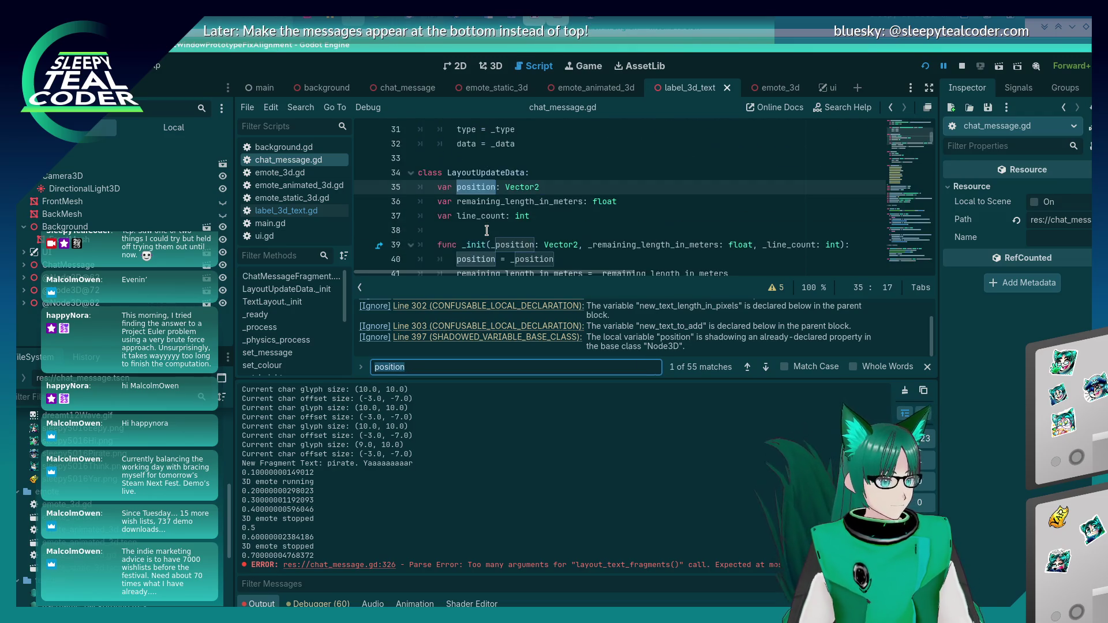
{"action": "key", "text": "Return"}
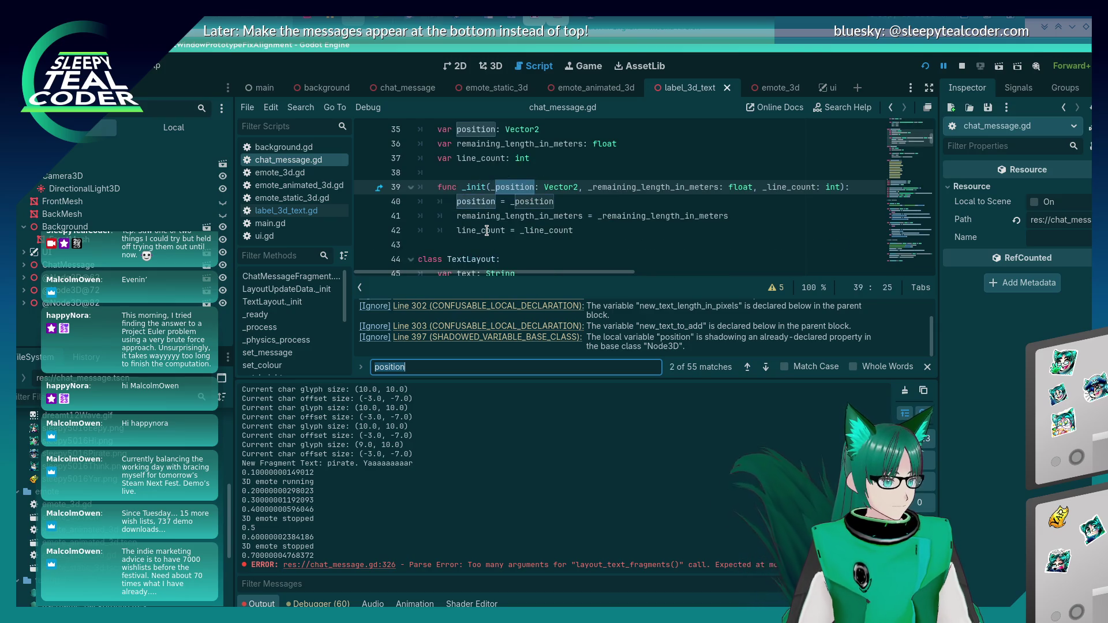
{"action": "key", "text": "shift+Return"}
{"action": "key", "text": "shift+Return"}
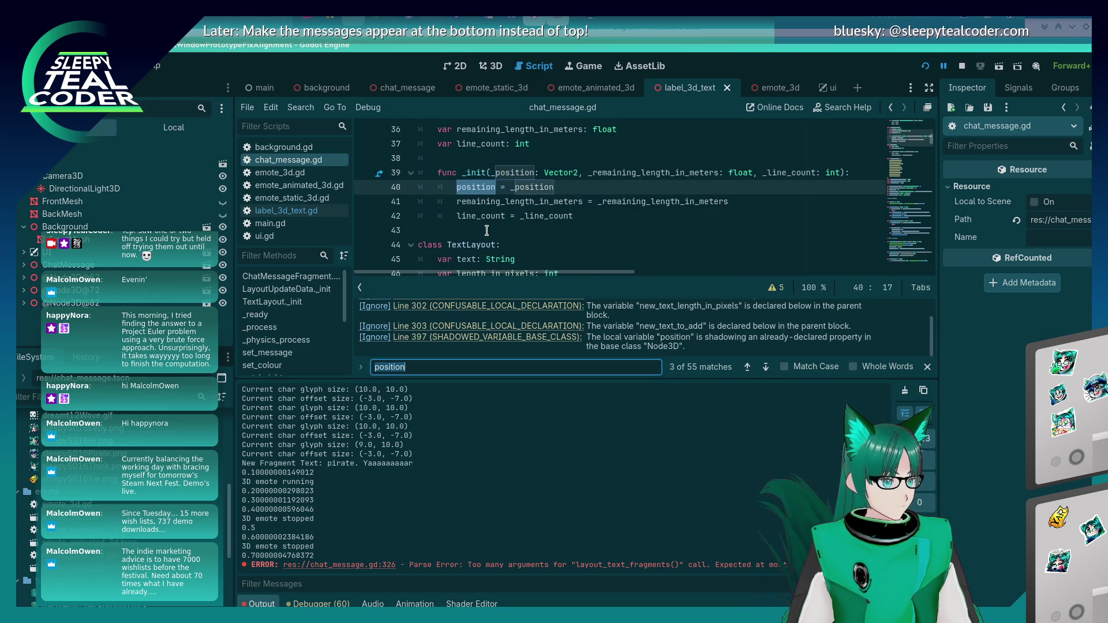
{"action": "key", "text": "shift+Return"}
{"action": "key", "text": "shift+Return"}
{"action": "key", "text": "shift+Return"}
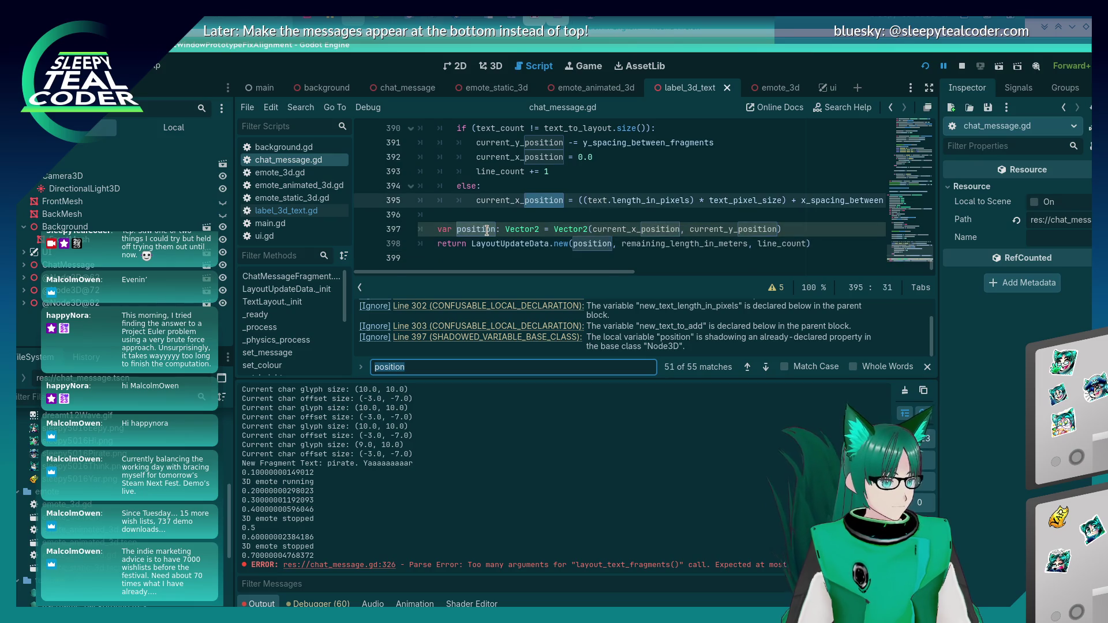
{"action": "key", "text": "Return"}
{"action": "key", "text": "Return"}
{"action": "key", "text": "Return"}
{"action": "key", "text": "Return"}
{"action": "key", "text": "Return"}
{"action": "key", "text": "Return"}
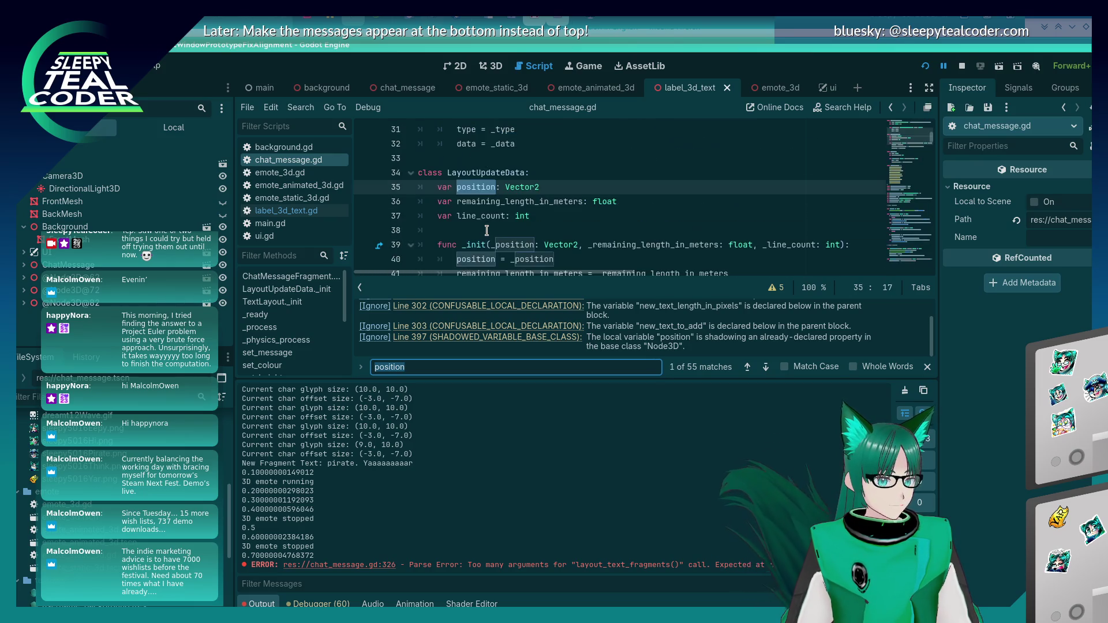
{"action": "scroll", "coordinate": [488, 223], "scroll_direction": "up", "scroll_amount": 2}
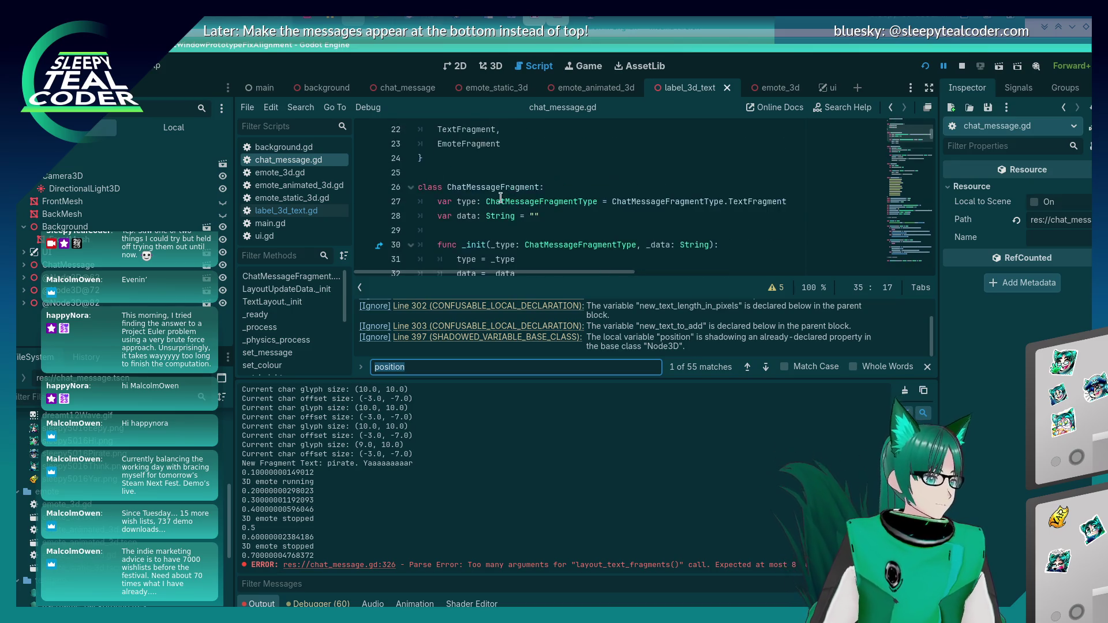
{"action": "scroll", "coordinate": [528, 189], "scroll_direction": "down", "scroll_amount": 3}
{"action": "key", "text": "Return"}
{"action": "key", "text": "Return"}
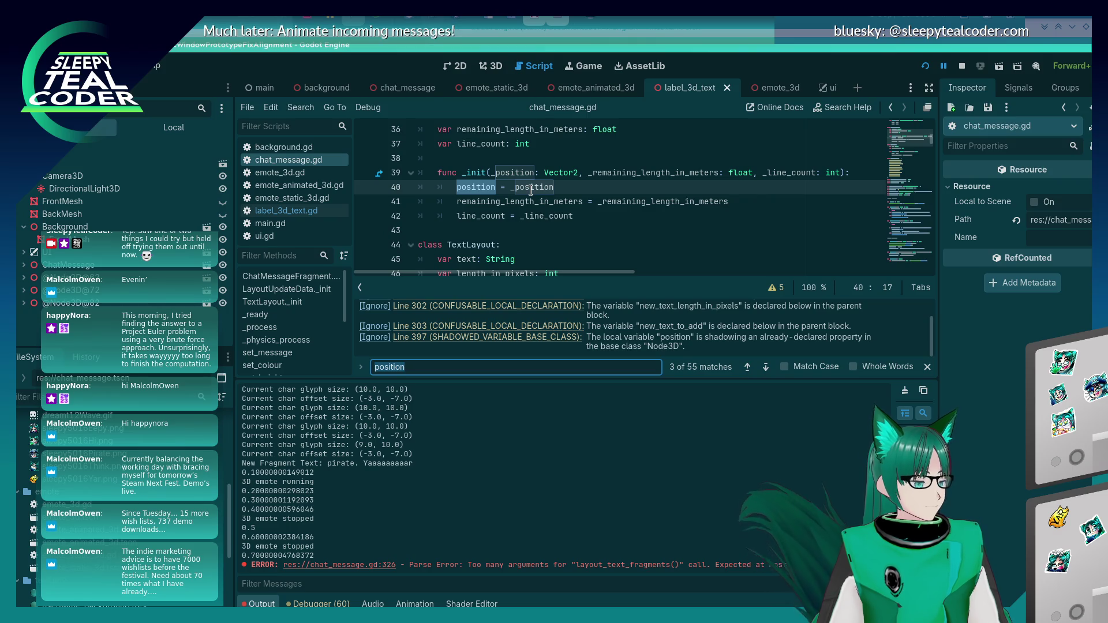
{"action": "key", "text": "Return"}
{"action": "key", "text": "Return"}
{"action": "key", "text": "Return"}
{"action": "key", "text": "Return"}
{"action": "key", "text": "Return"}
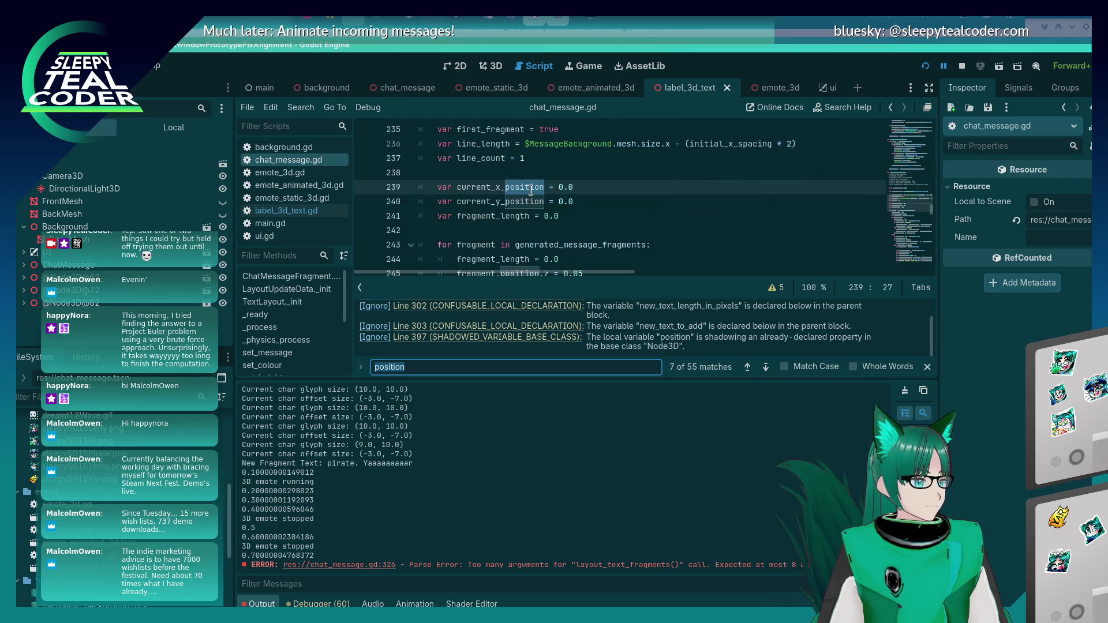
{"action": "key", "text": "Return"}
{"action": "key", "text": "Return"}
{"action": "key", "text": "Return"}
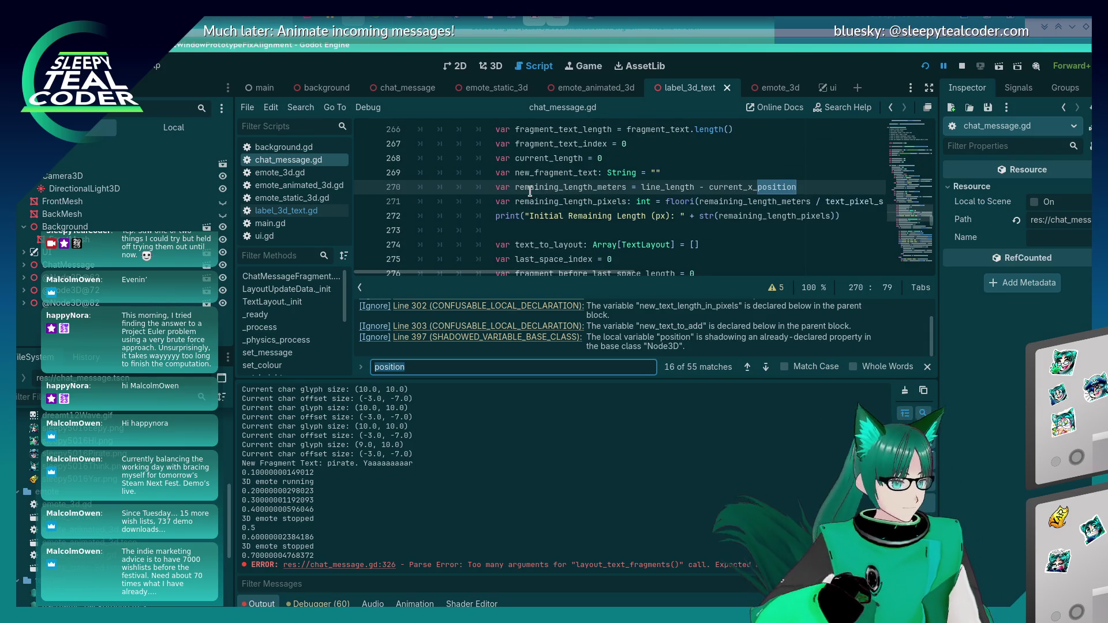
Rename position to current_position on lines 397–398, including the return call, and save
{"action": "left_click", "coordinate": [561, 341]}
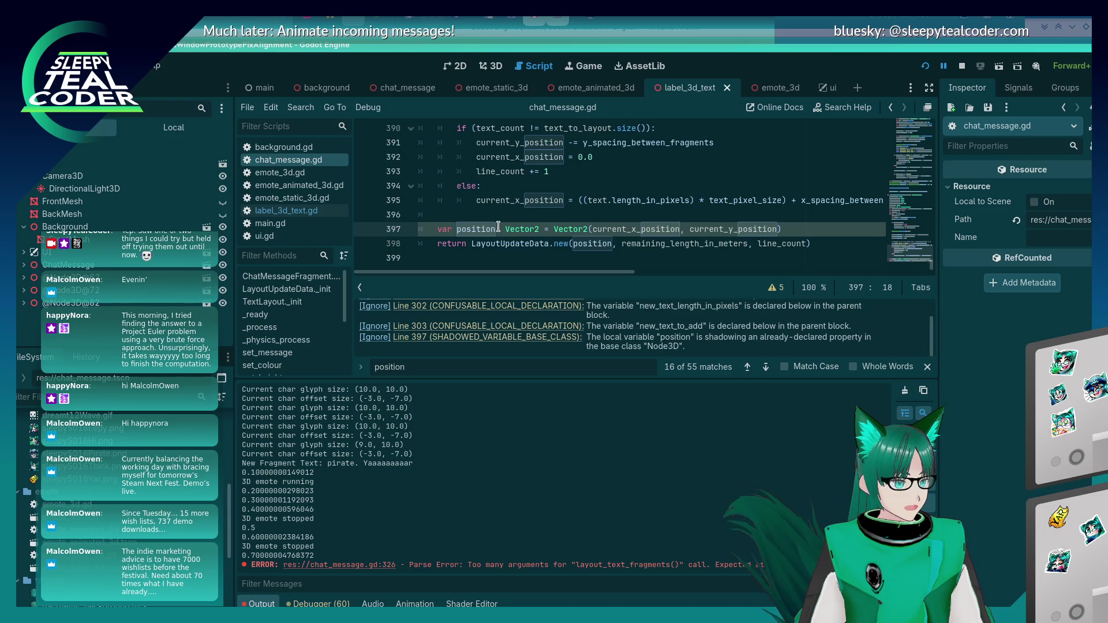
{"action": "left_click", "coordinate": [459, 228]}
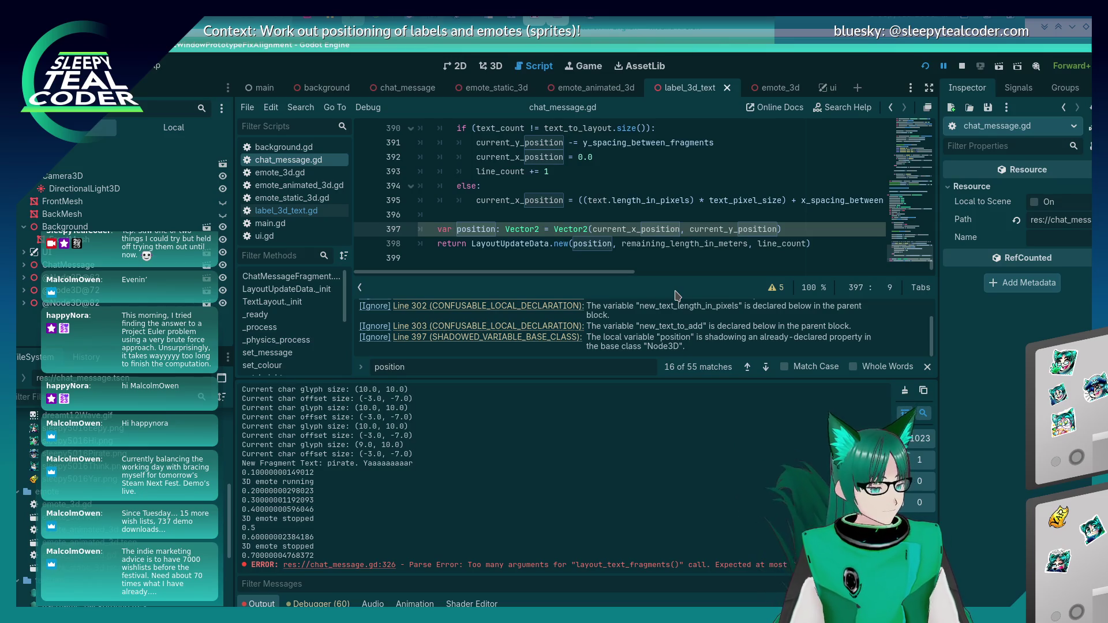
{"action": "type", "text": "current_"}
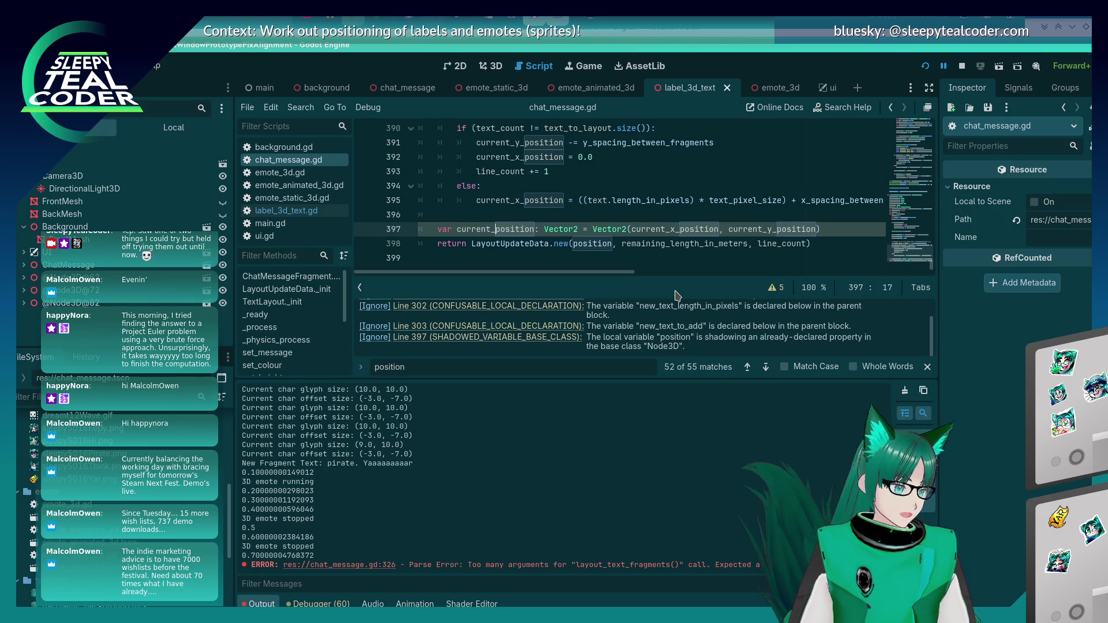
{"action": "left_click", "coordinate": [574, 243]}
{"action": "type", "text": "current_"}
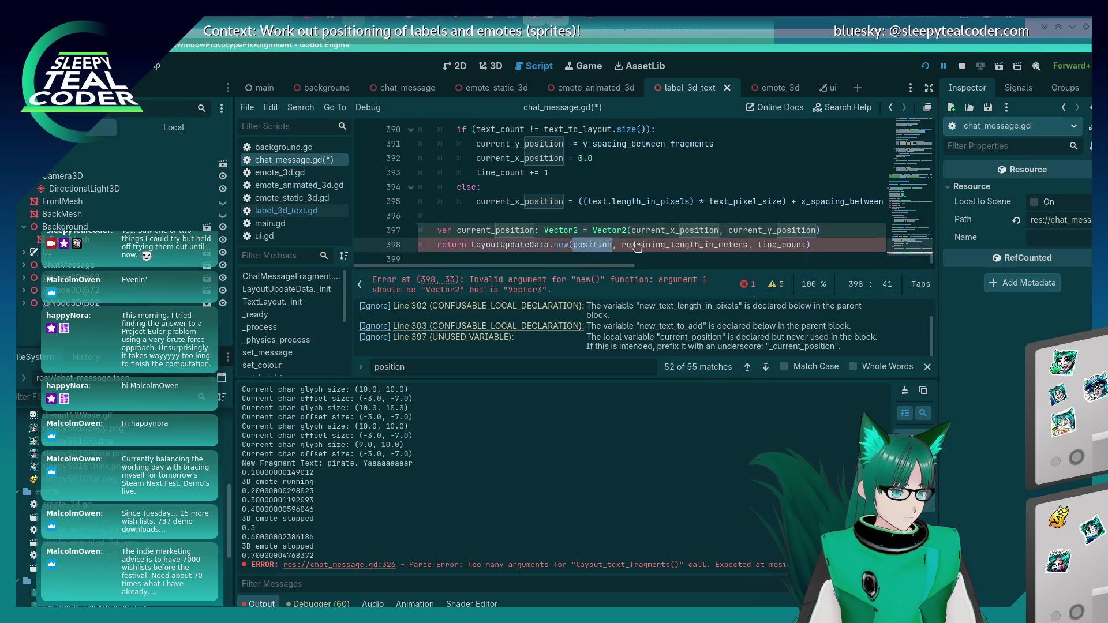
{"action": "key", "text": "Up"}
{"action": "key", "text": "Up"}
{"action": "key", "text": "ctrl+s"}
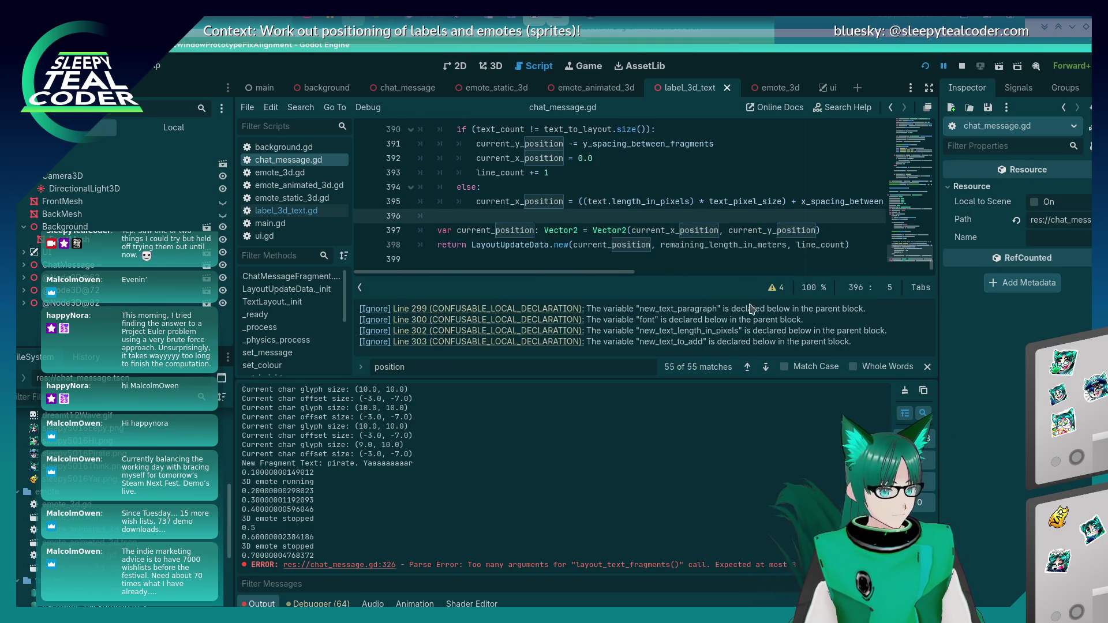
Jump to the line 299 confusable-declaration warning and view the declarations on lines 299–303
{"action": "left_click", "coordinate": [561, 309]}
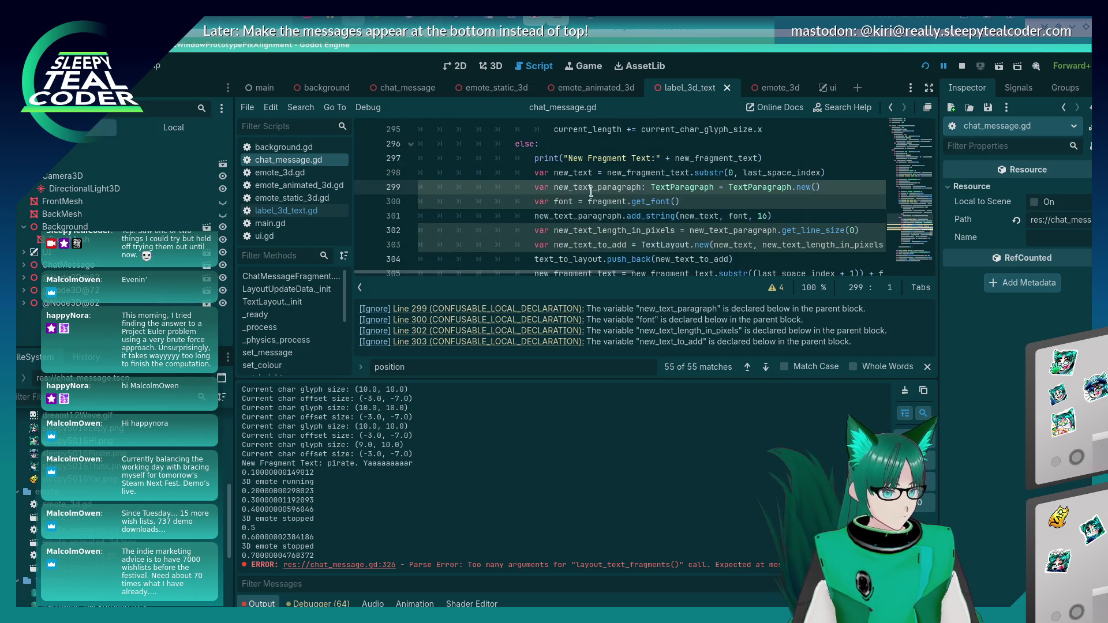
{"action": "scroll", "coordinate": [591, 192], "scroll_direction": "up", "scroll_amount": 3}
{"action": "scroll", "coordinate": [591, 192], "scroll_direction": "up", "scroll_amount": 4}
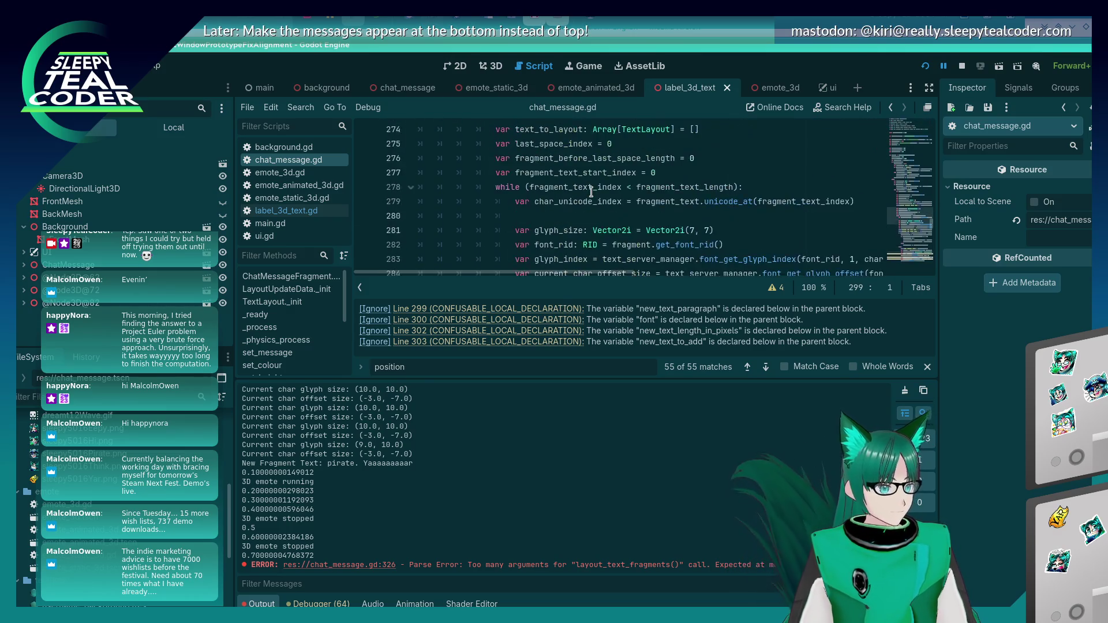
{"action": "scroll", "coordinate": [591, 192], "scroll_direction": "down", "scroll_amount": 12}
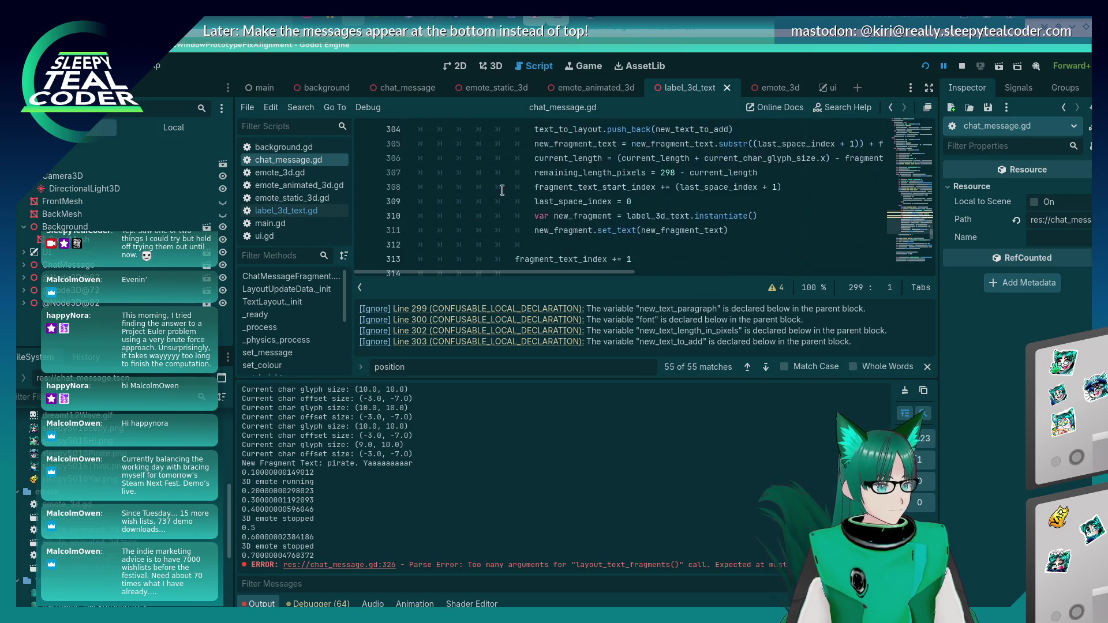
{"action": "scroll", "coordinate": [502, 190], "scroll_direction": "up", "scroll_amount": 9}
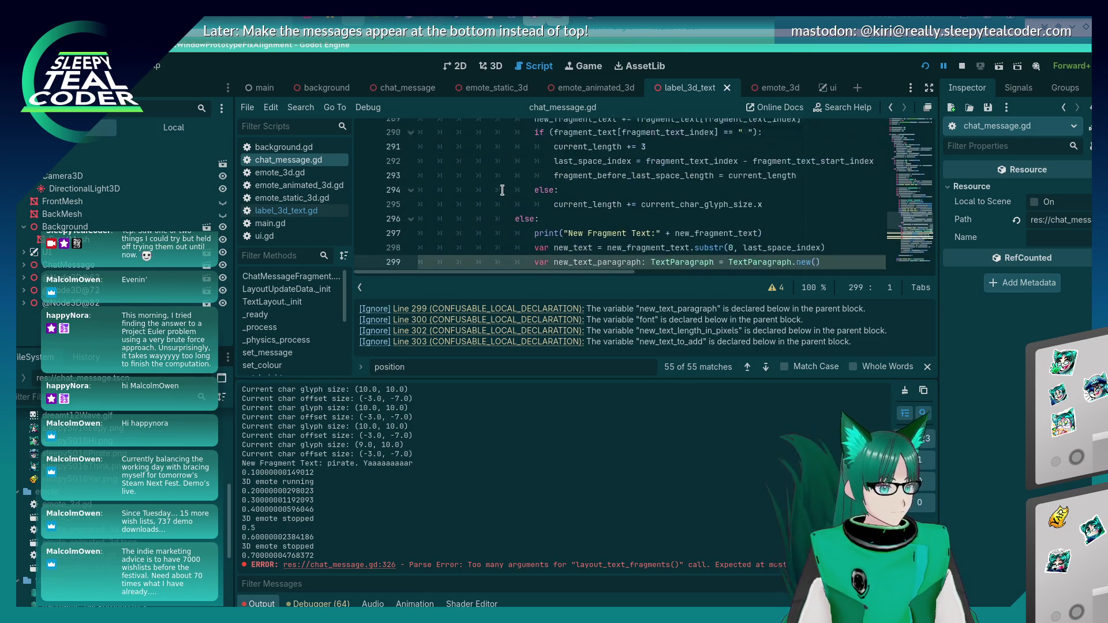
{"action": "scroll", "coordinate": [503, 190], "scroll_direction": "down", "scroll_amount": 5}
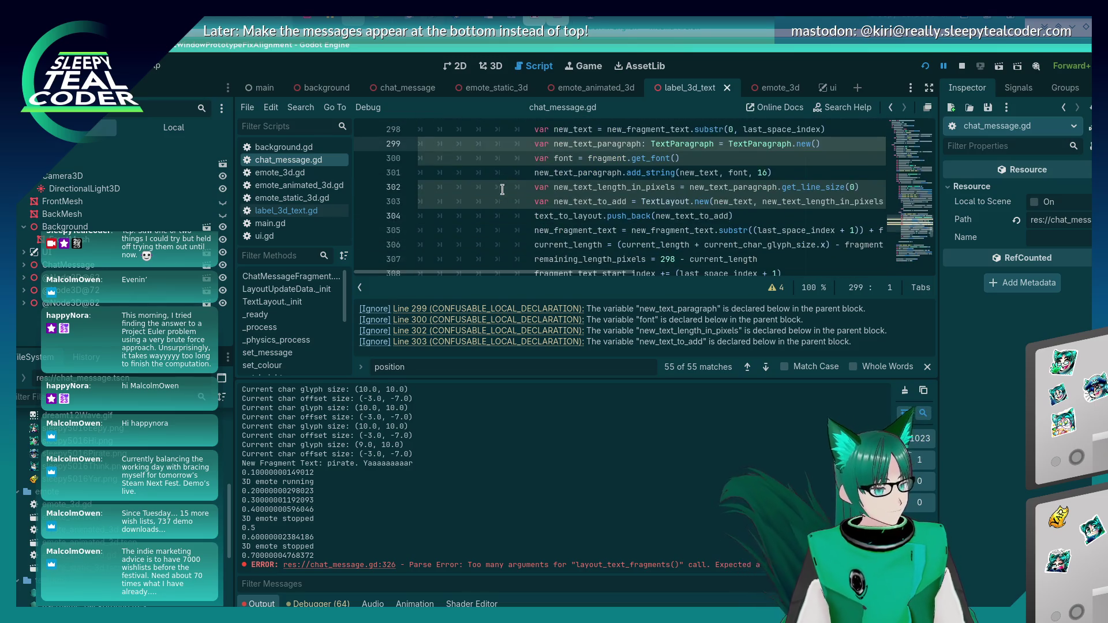
{"action": "scroll", "coordinate": [502, 190], "scroll_direction": "down", "scroll_amount": 3}
{"action": "scroll", "coordinate": [502, 189], "scroll_direction": "down", "scroll_amount": 2}
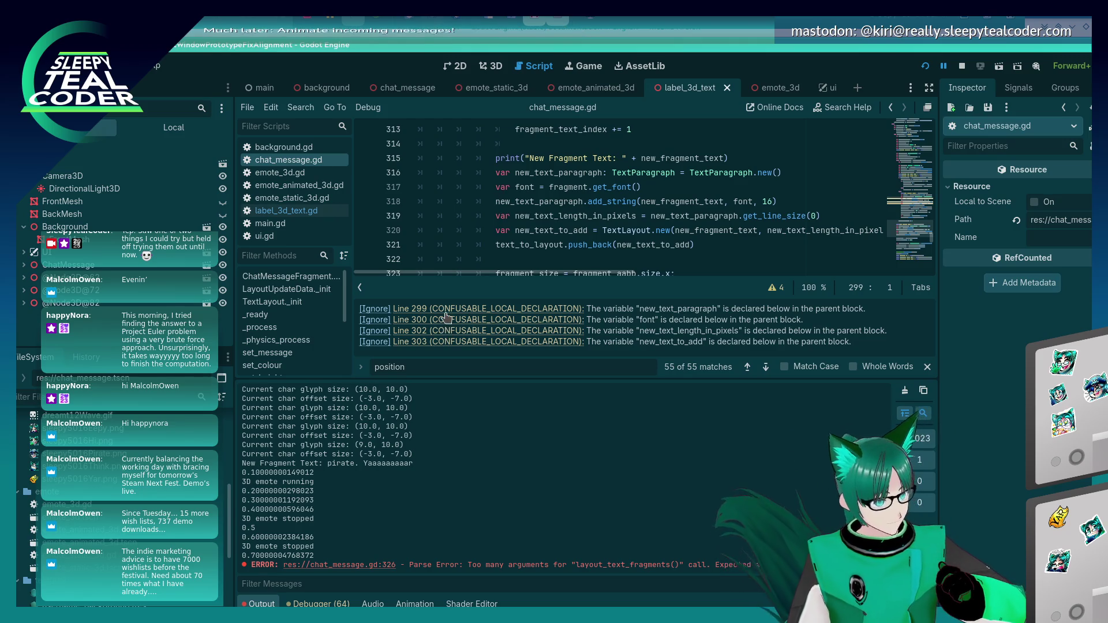
Scroll between lines 299–303 and 316–321 to compare the repeated text-layout code
{"action": "scroll", "coordinate": [502, 190], "scroll_direction": "up", "scroll_amount": 6}
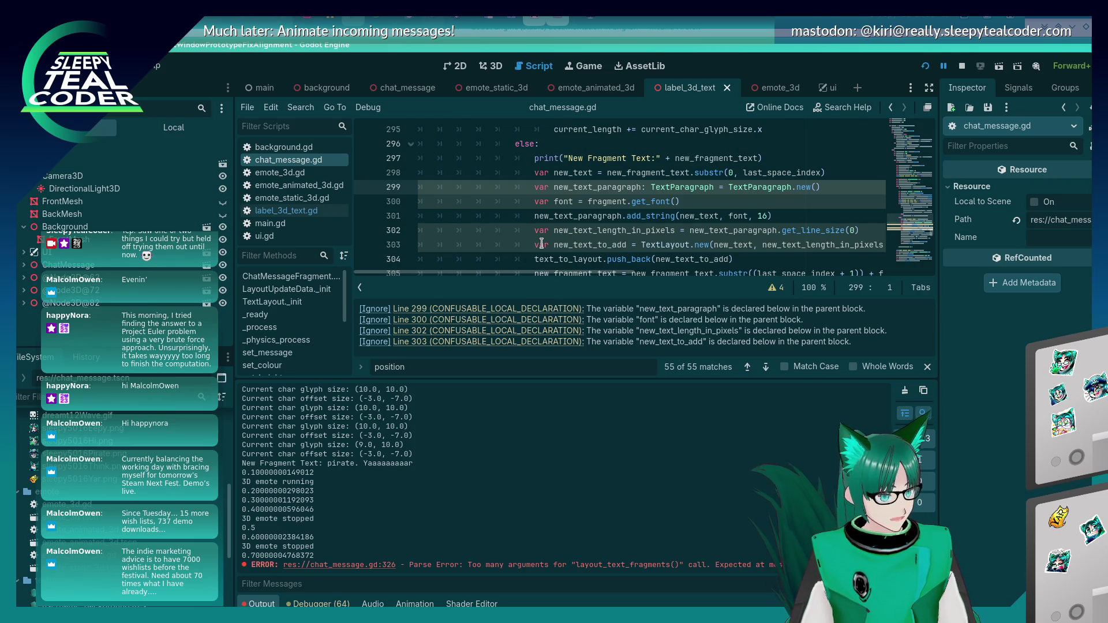
{"action": "scroll", "coordinate": [541, 243], "scroll_direction": "down", "scroll_amount": 4}
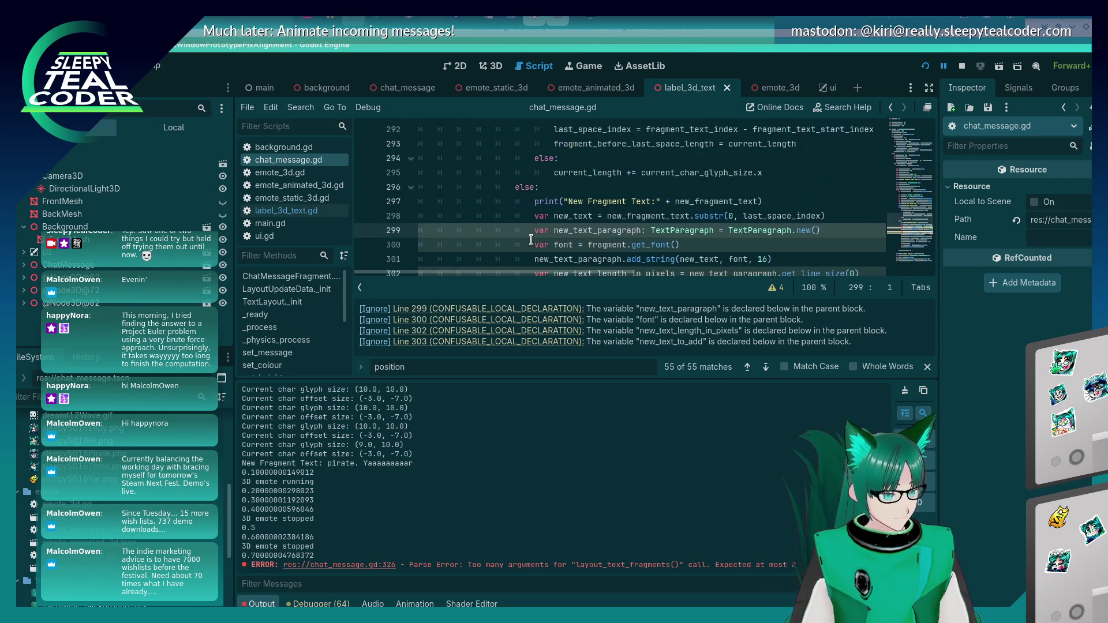
{"action": "scroll", "coordinate": [531, 239], "scroll_direction": "down", "scroll_amount": 1}
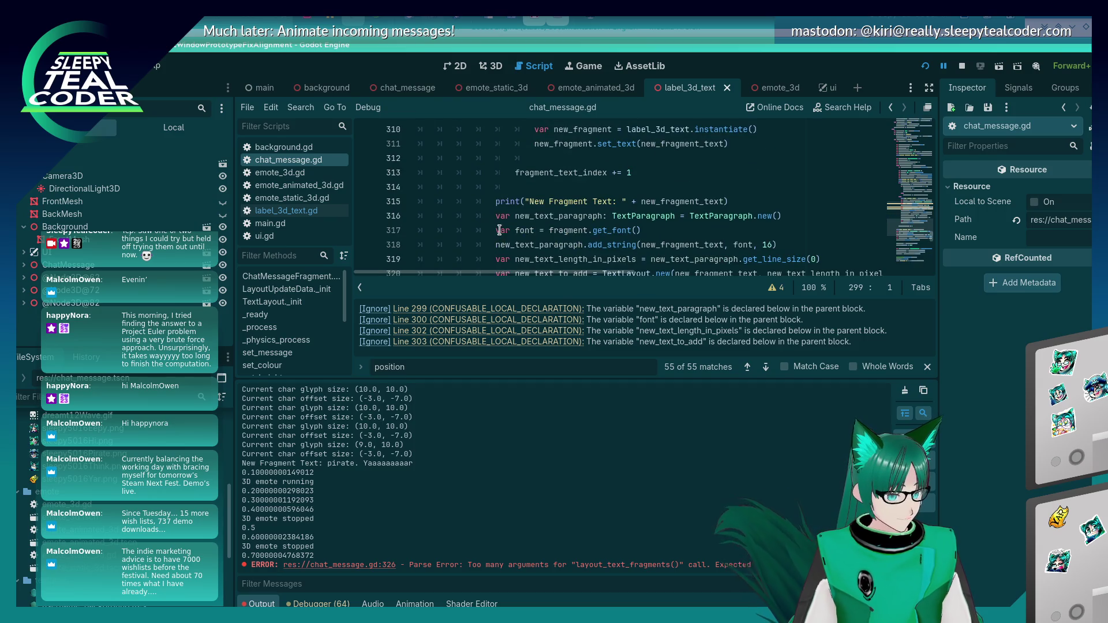
{"action": "scroll", "coordinate": [535, 220], "scroll_direction": "down", "scroll_amount": 2}
{"action": "scroll", "coordinate": [535, 220], "scroll_direction": "up", "scroll_amount": 1}
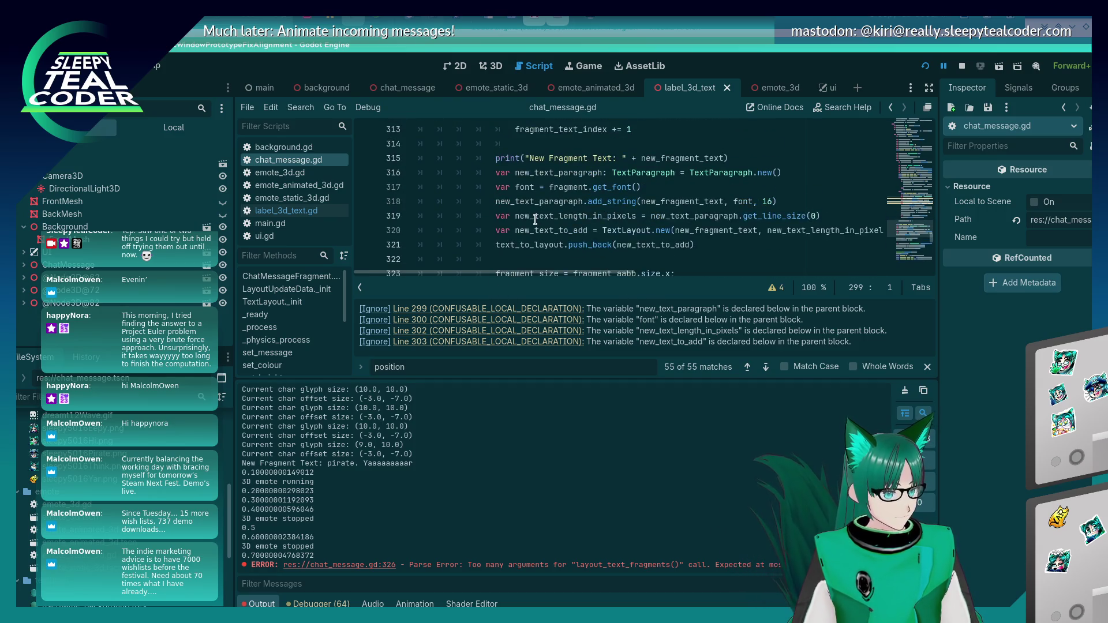
{"action": "scroll", "coordinate": [508, 207], "scroll_direction": "up", "scroll_amount": 8}
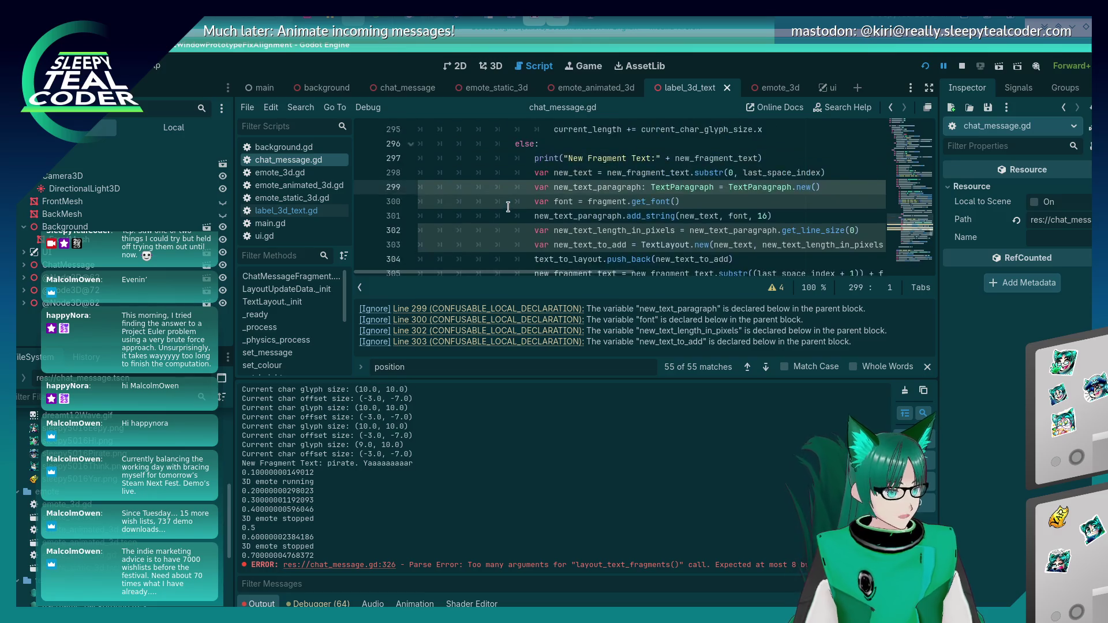
{"action": "scroll", "coordinate": [507, 207], "scroll_direction": "down", "scroll_amount": 3}
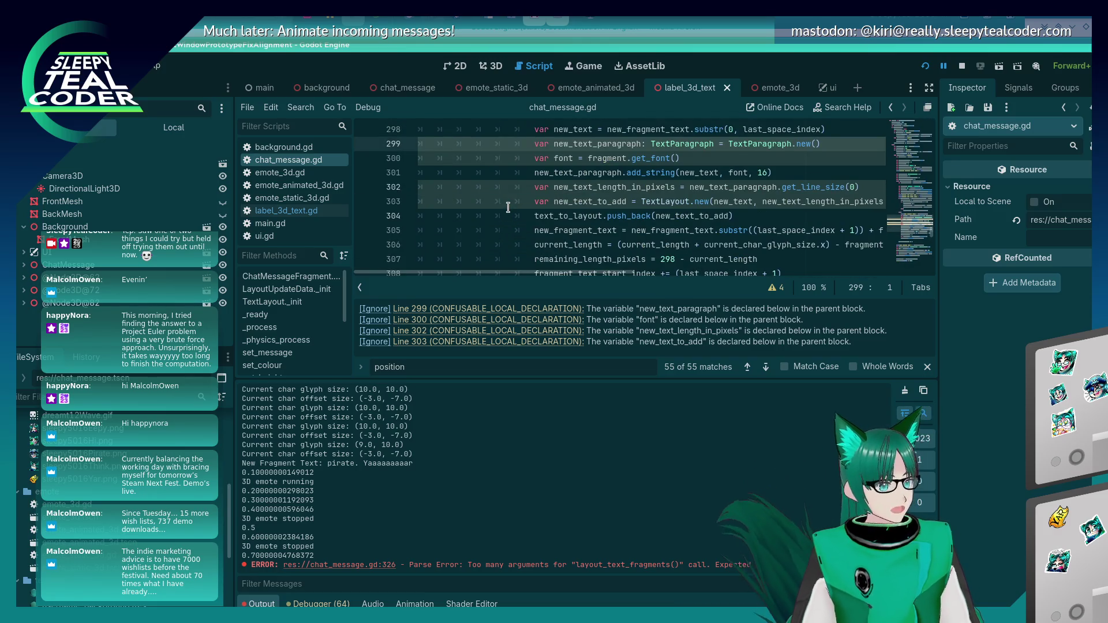
{"action": "scroll", "coordinate": [508, 208], "scroll_direction": "up", "scroll_amount": 2}
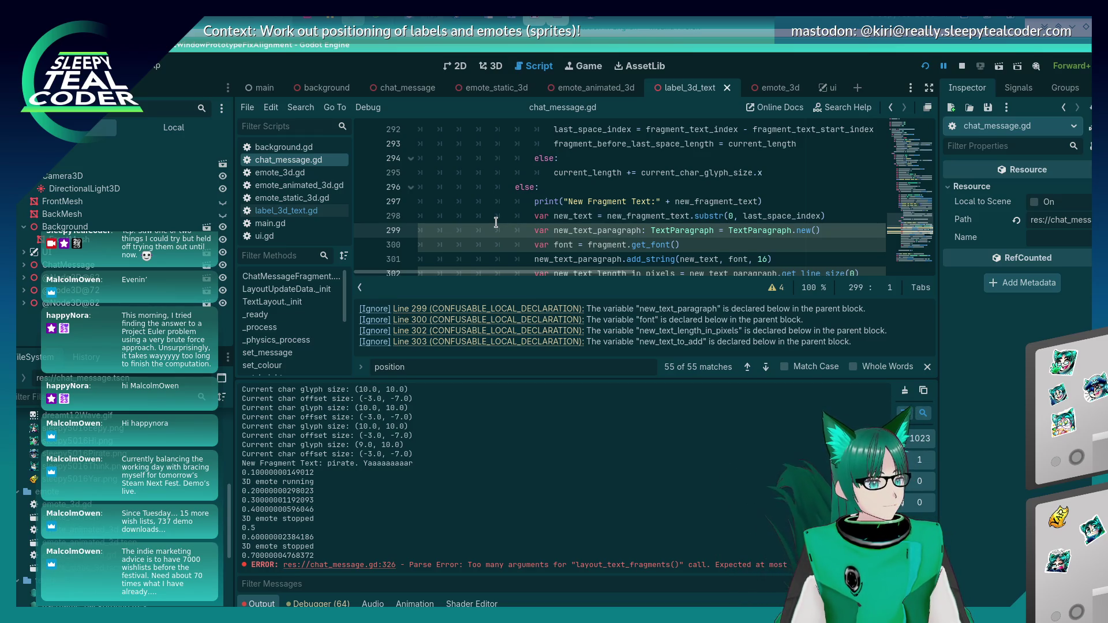
{"action": "scroll", "coordinate": [495, 222], "scroll_direction": "down", "scroll_amount": 2}
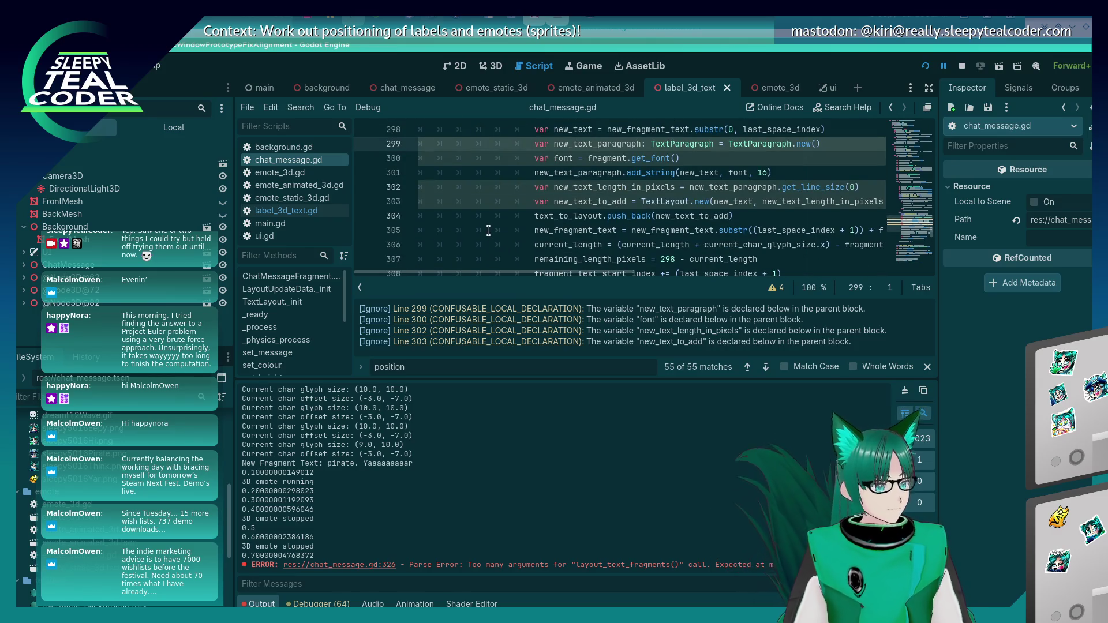
{"action": "scroll", "coordinate": [485, 232], "scroll_direction": "up", "scroll_amount": 1}
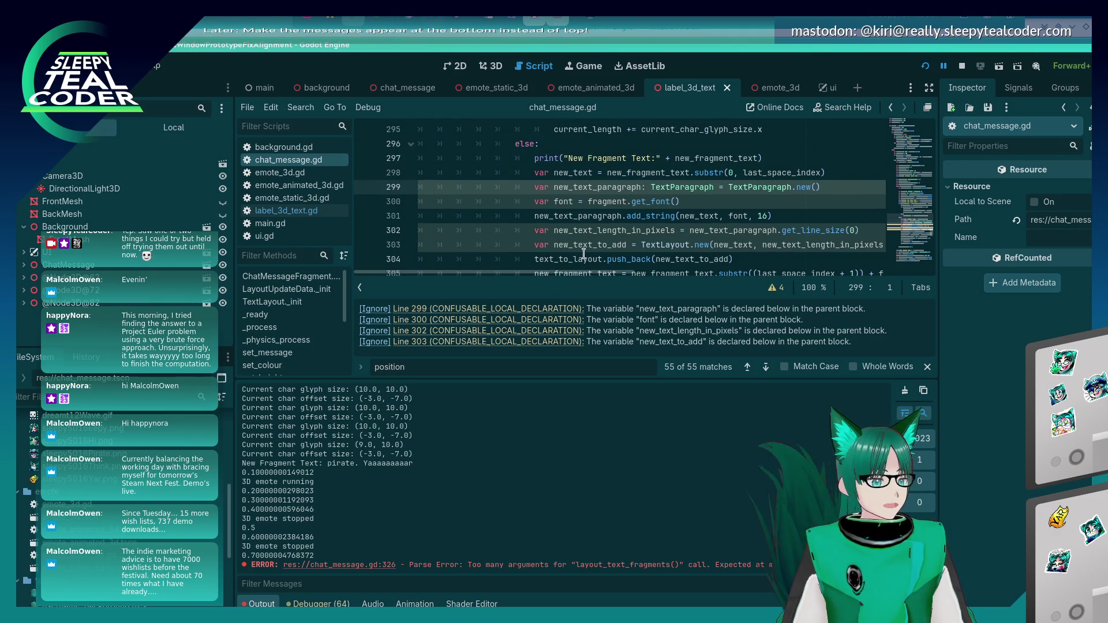
{"action": "mouse_move", "coordinate": [585, 254]}
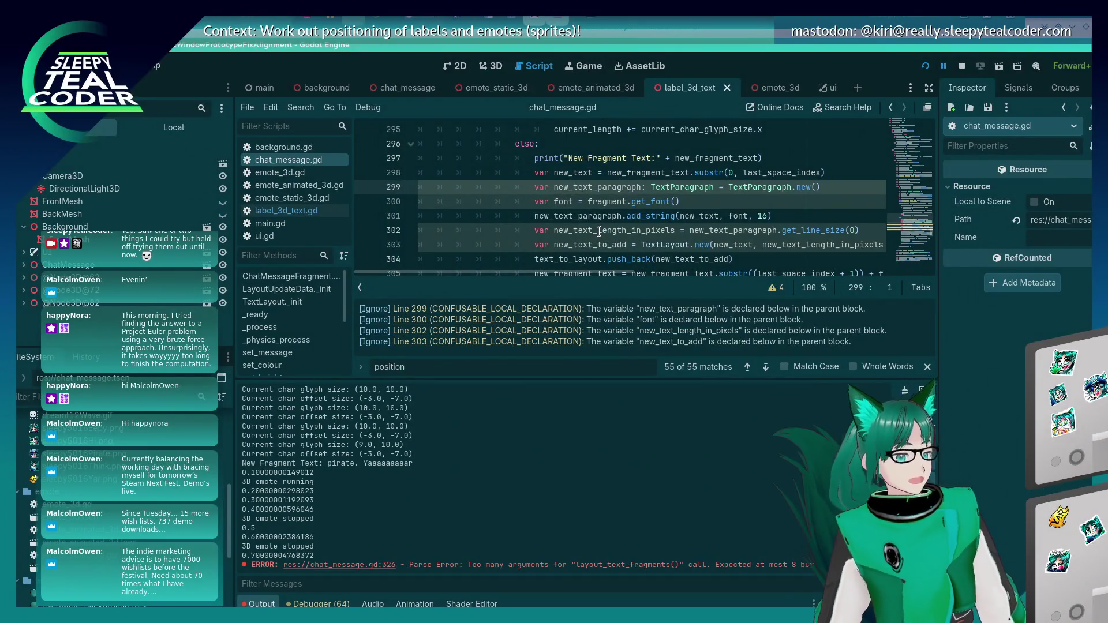
Start a new 'func' line after the last function at the end of the script
{"action": "scroll", "coordinate": [606, 208], "scroll_direction": "down", "scroll_amount": 15}
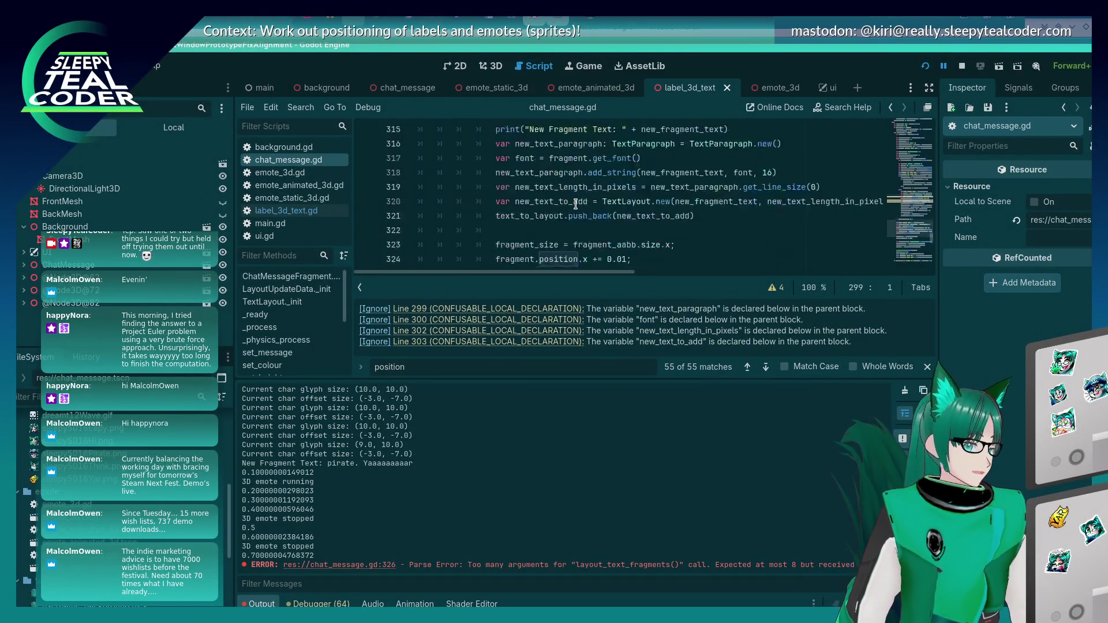
{"action": "scroll", "coordinate": [575, 201], "scroll_direction": "down", "scroll_amount": 15}
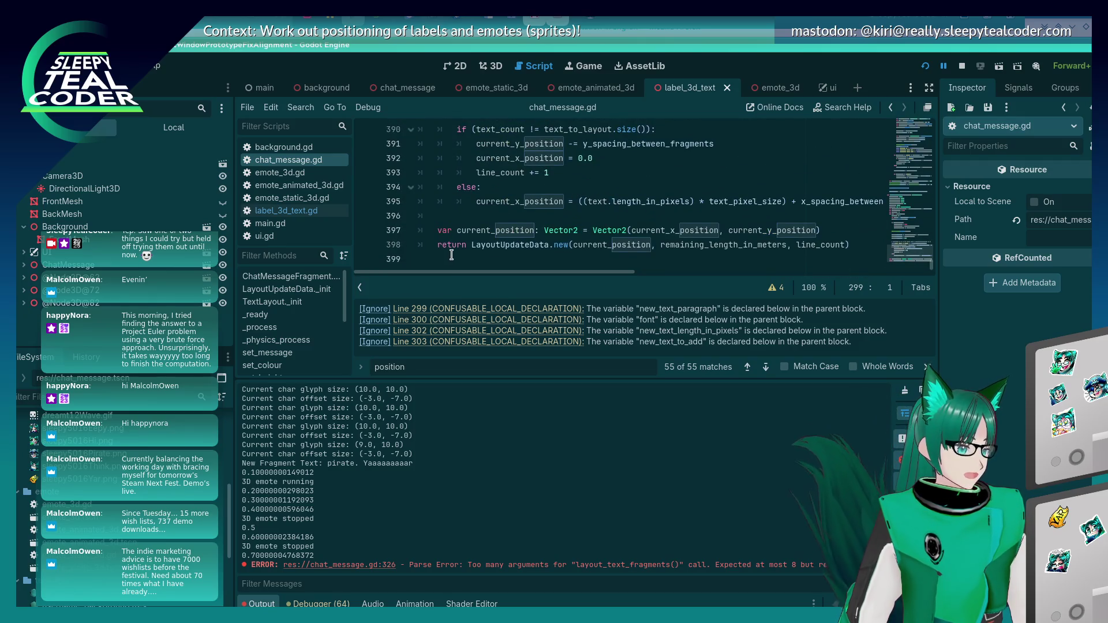
{"action": "left_click", "coordinate": [466, 259]}
{"action": "key", "text": "Return"}
{"action": "key", "text": "Return"}
{"action": "type", "text": "func"}
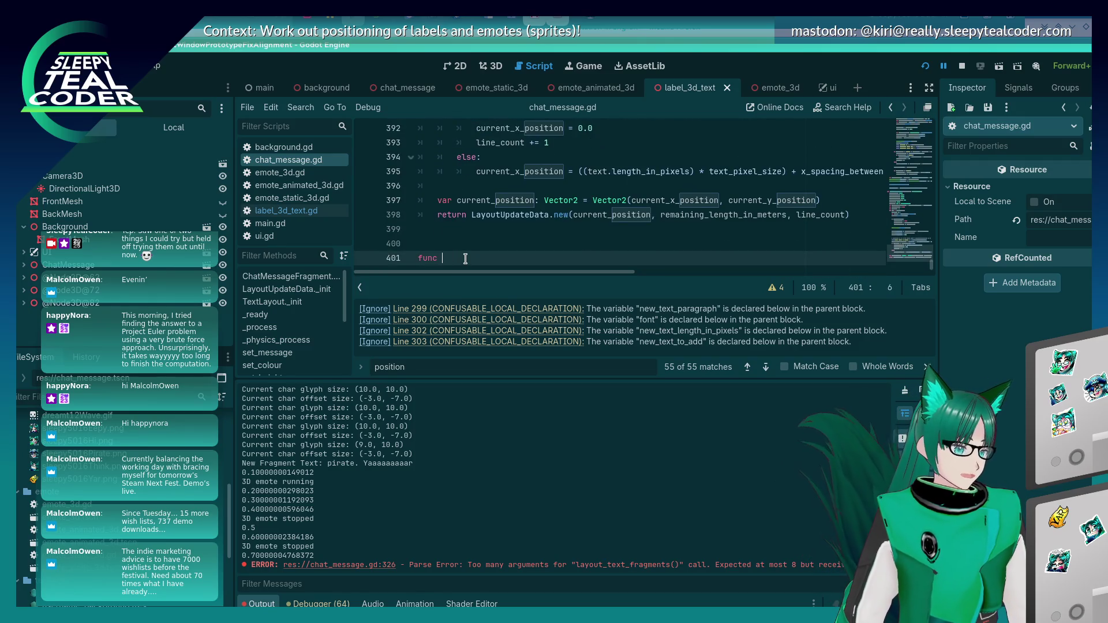
Select the repeated text-layout lines 298–304 for copying, then return to the end of the script
{"action": "scroll", "coordinate": [504, 165], "scroll_direction": "up", "scroll_amount": 20}
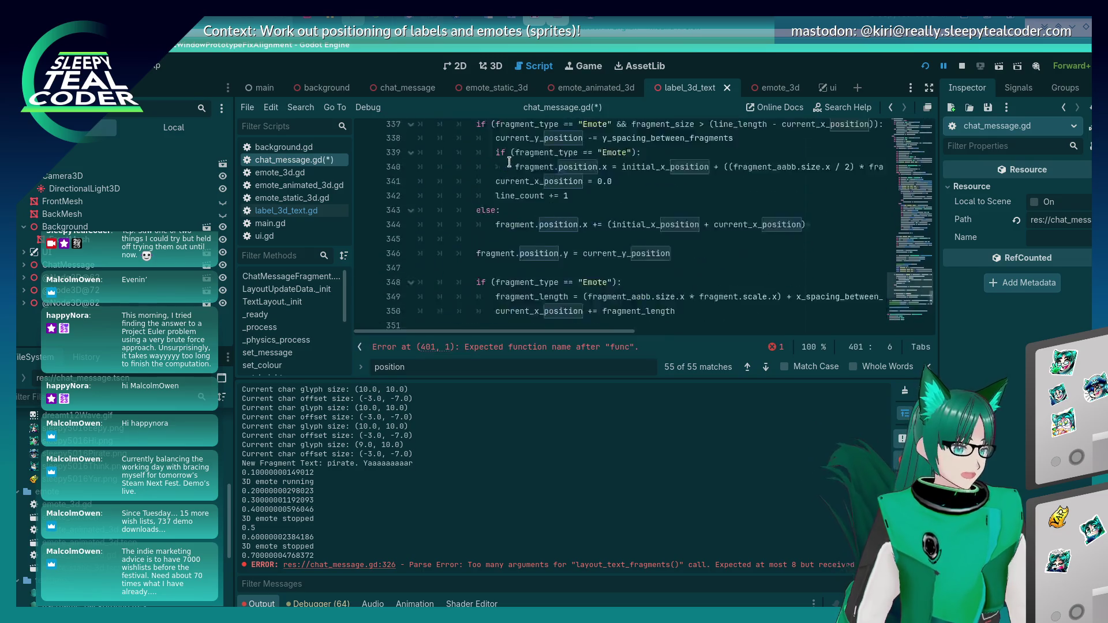
{"action": "scroll", "coordinate": [503, 166], "scroll_direction": "up", "scroll_amount": 20}
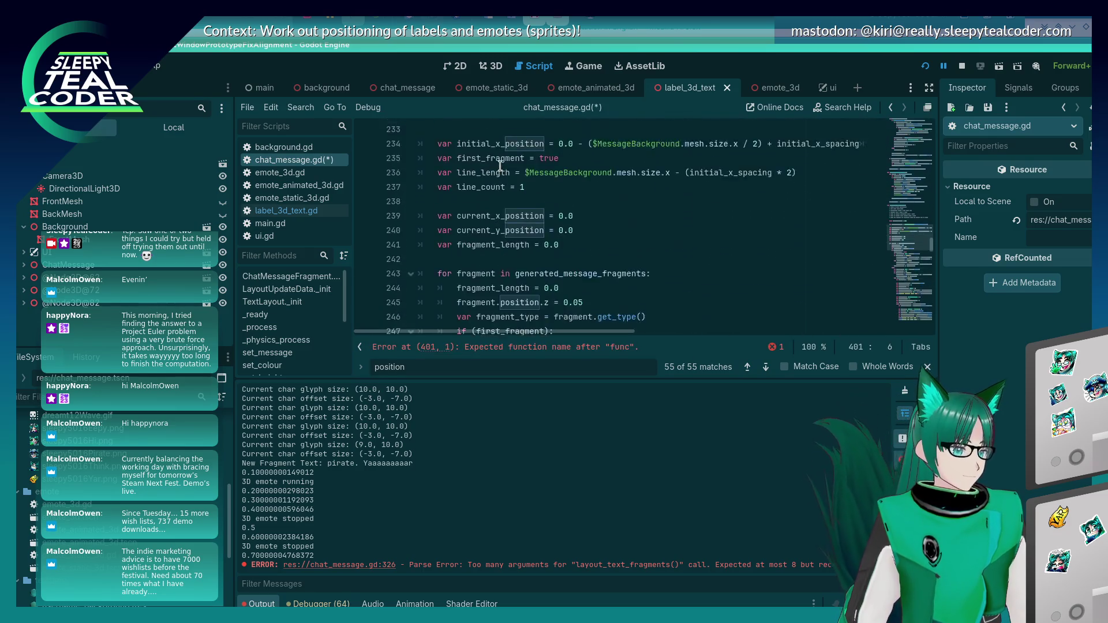
{"action": "scroll", "coordinate": [500, 166], "scroll_direction": "down", "scroll_amount": 5}
{"action": "scroll", "coordinate": [499, 168], "scroll_direction": "up", "scroll_amount": 4}
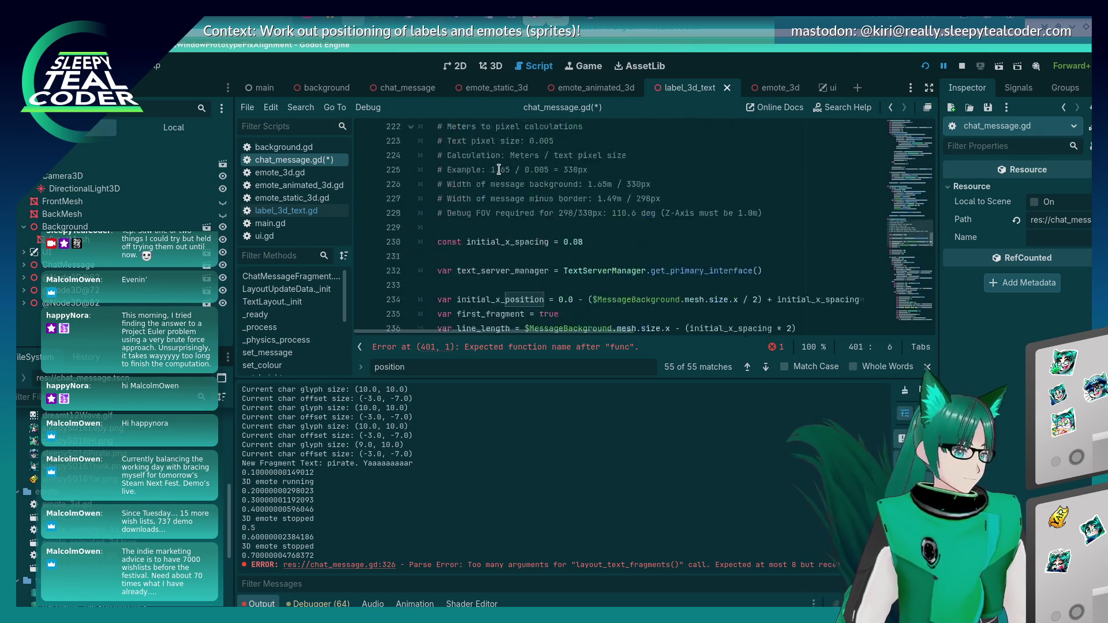
{"action": "scroll", "coordinate": [500, 171], "scroll_direction": "down", "scroll_amount": 18}
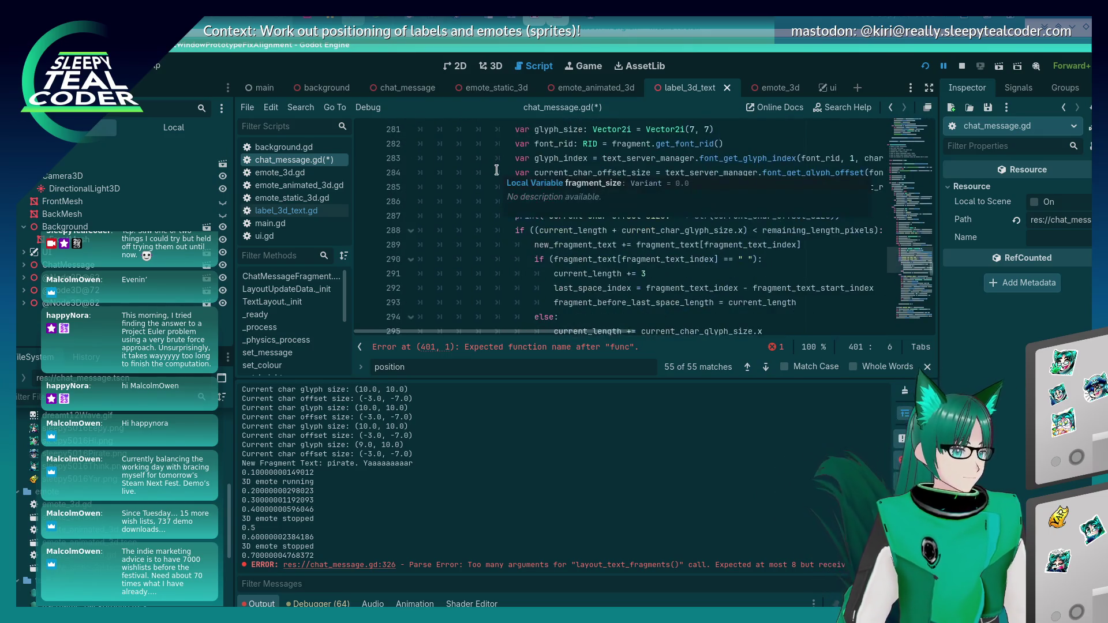
{"action": "scroll", "coordinate": [591, 194], "scroll_direction": "down", "scroll_amount": 7}
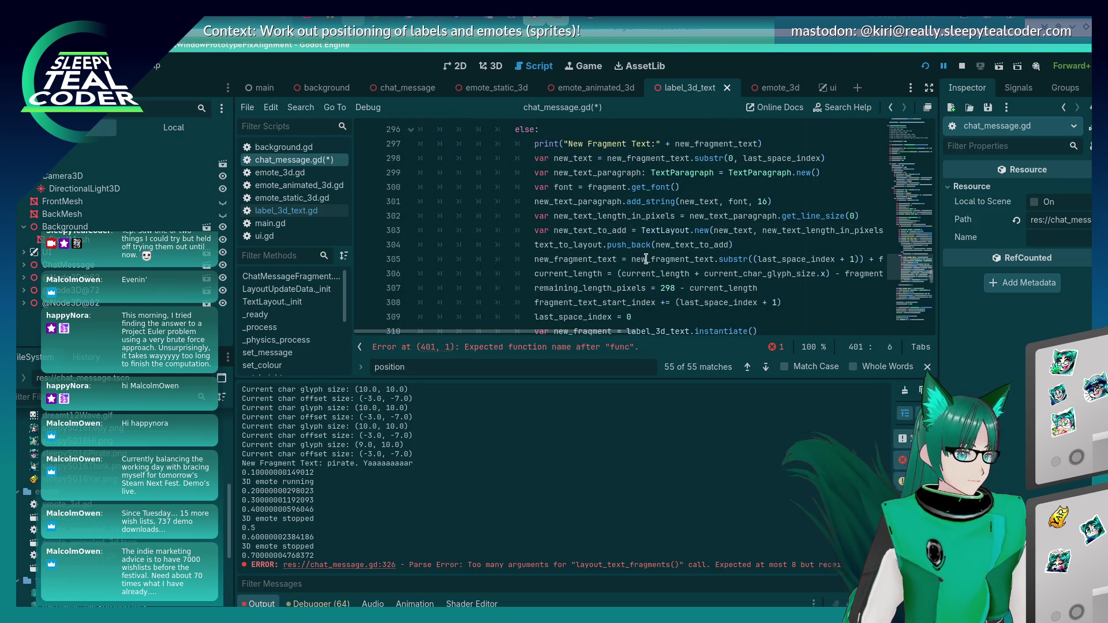
{"action": "left_click", "coordinate": [645, 259]}
{"action": "left_click", "coordinate": [695, 241]}
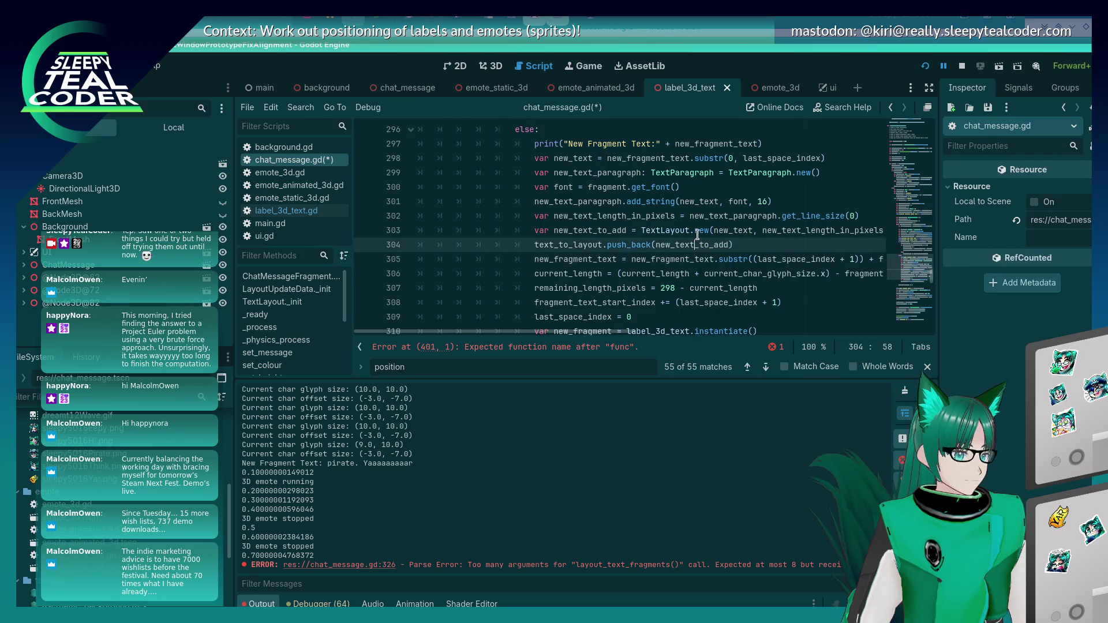
{"action": "key", "text": "End"}
{"action": "key", "text": "shift+Home"}
{"action": "key", "text": "shift+Home"}
{"action": "key", "text": "shift+Up"}
{"action": "key", "text": "shift+Up"}
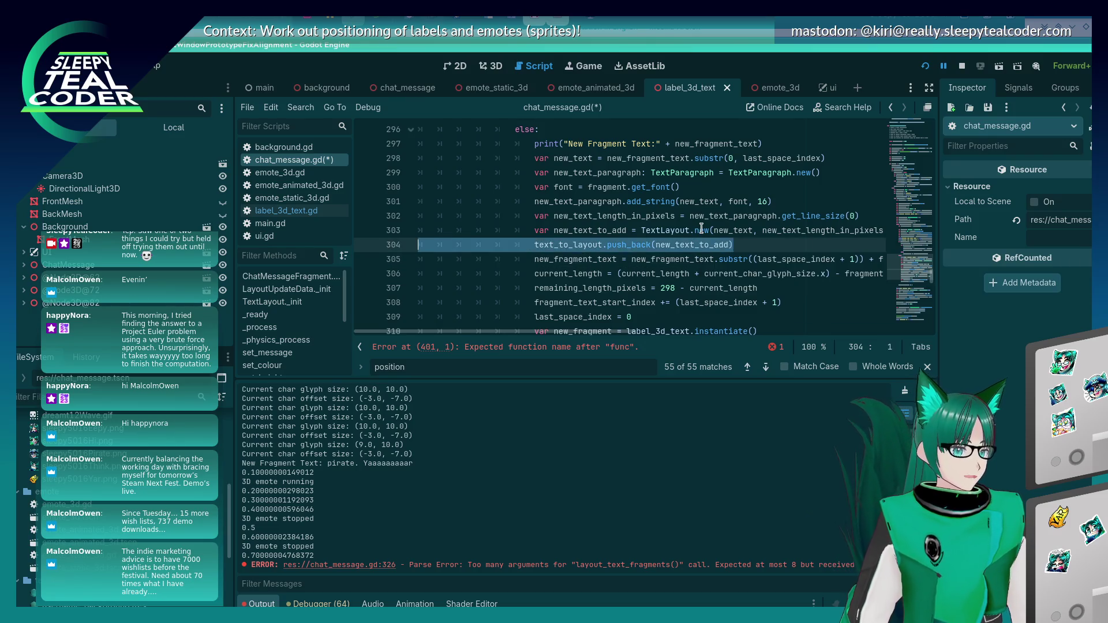
{"action": "key", "text": "shift+Up"}
{"action": "key", "text": "shift+Up"}
{"action": "key", "text": "shift+Up"}
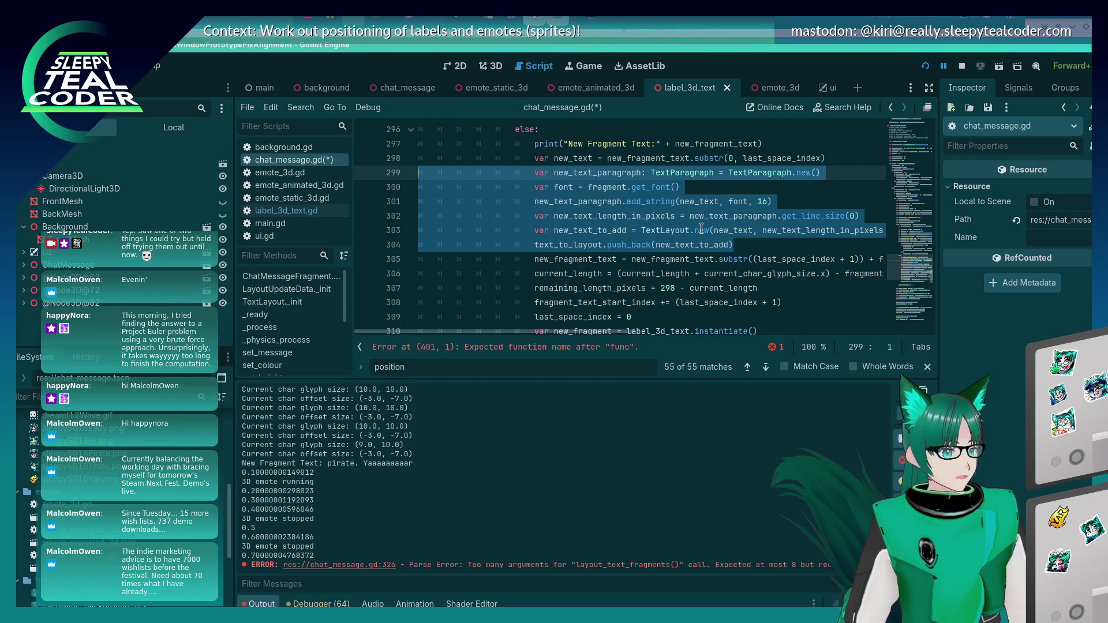
{"action": "key", "text": "ctrl+End"}
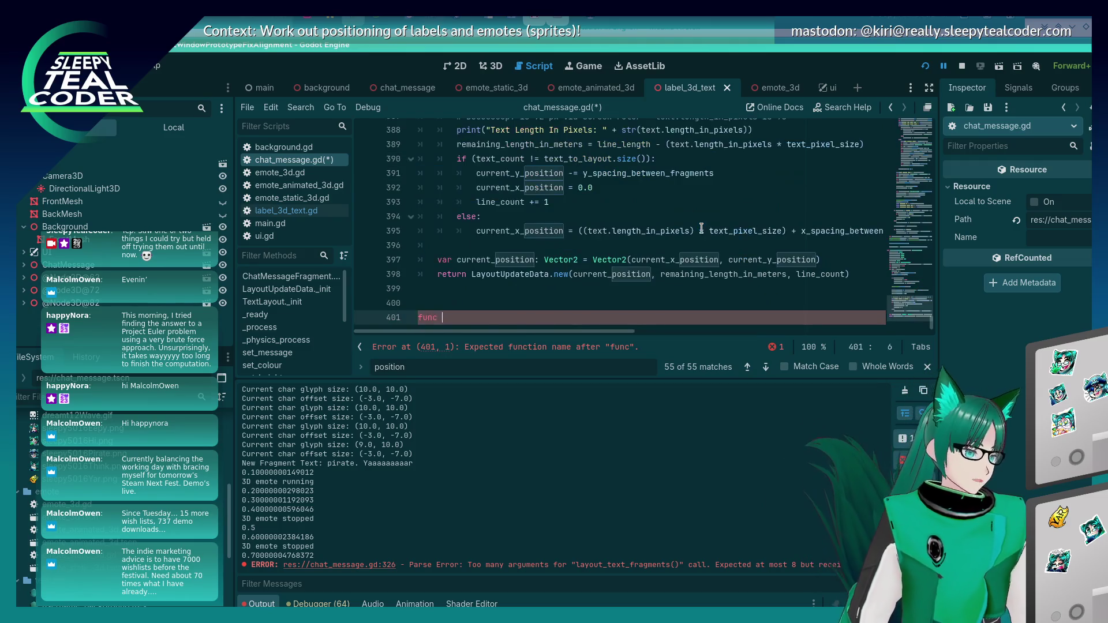
Name the function determine_text_length_and_add_to_message() -> void and paste the copied lines as its body
{"action": "type", "text": "determine_"}
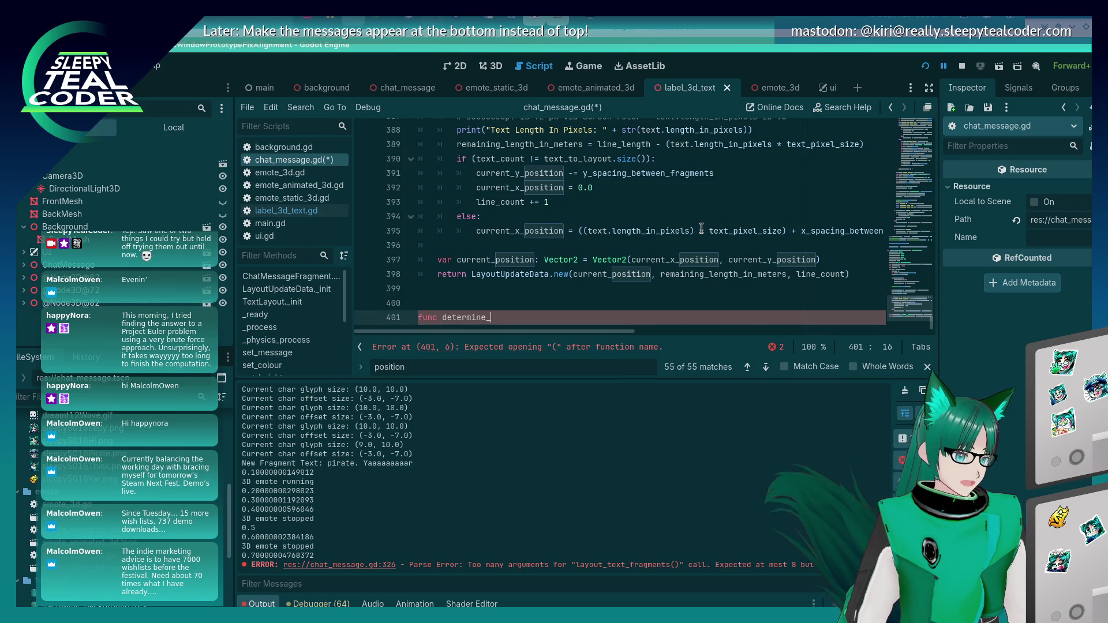
{"action": "type", "text": "text_length_and_ad"}
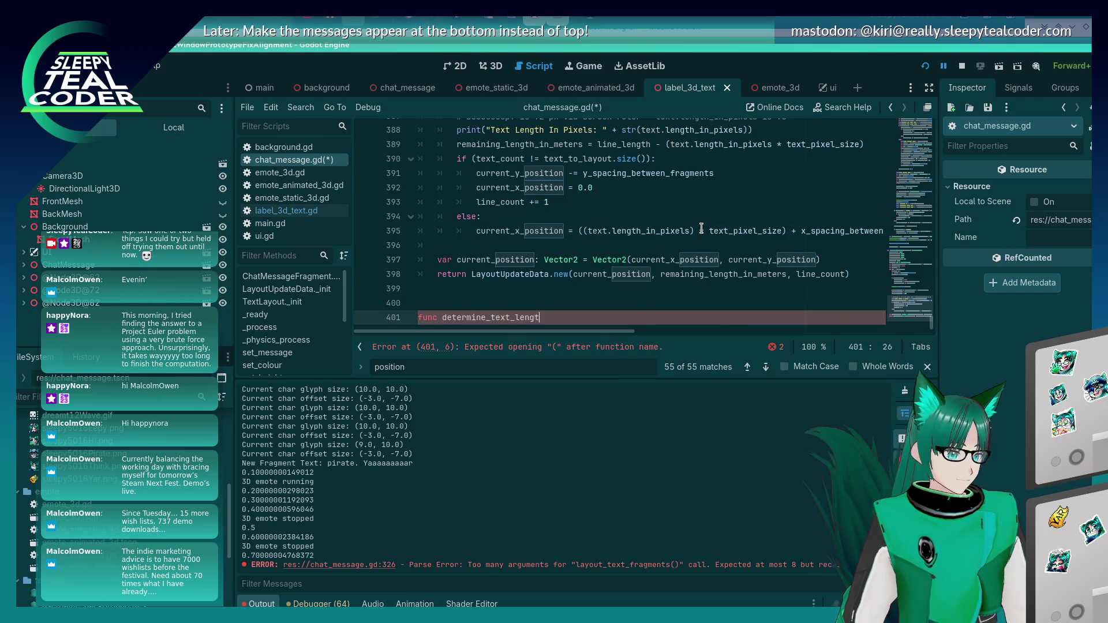
{"action": "type", "text": "d_to_layout"}
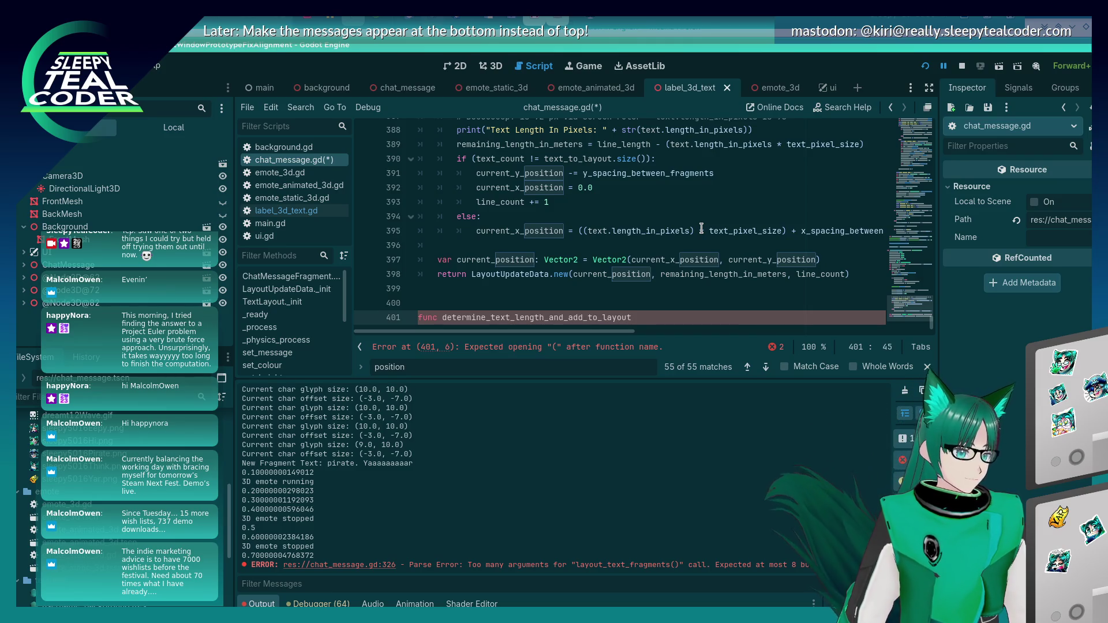
{"action": "key", "text": "BackSpace"}
{"action": "key", "text": "BackSpace"}
{"action": "key", "text": "BackSpace"}
{"action": "key", "text": "BackSpace"}
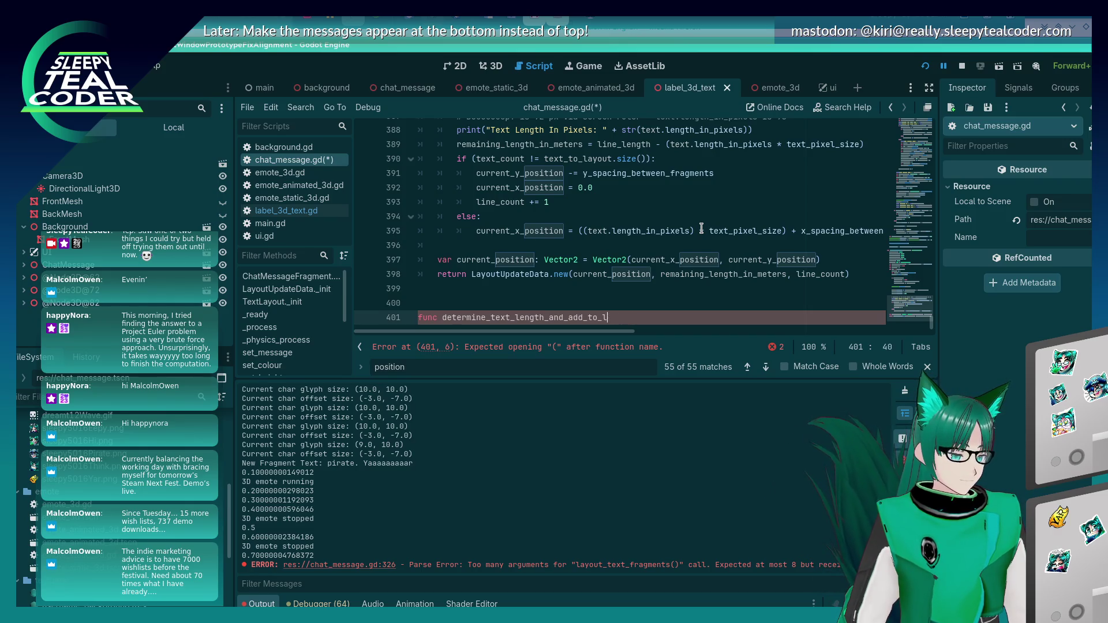
{"action": "type", "text": "to_"}
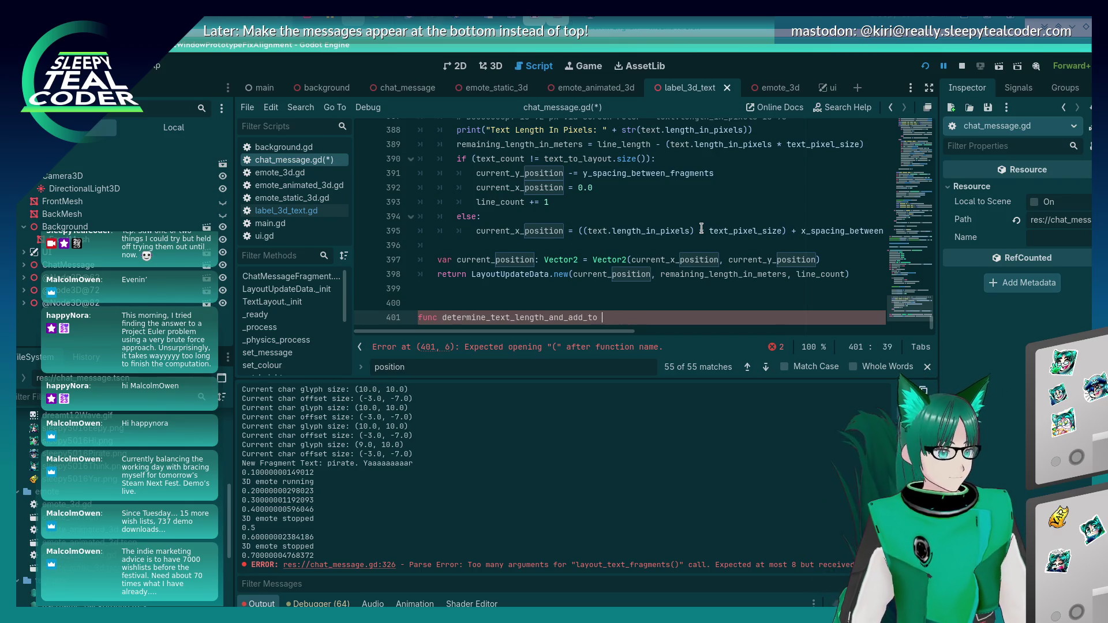
{"action": "type", "text": "message()"}
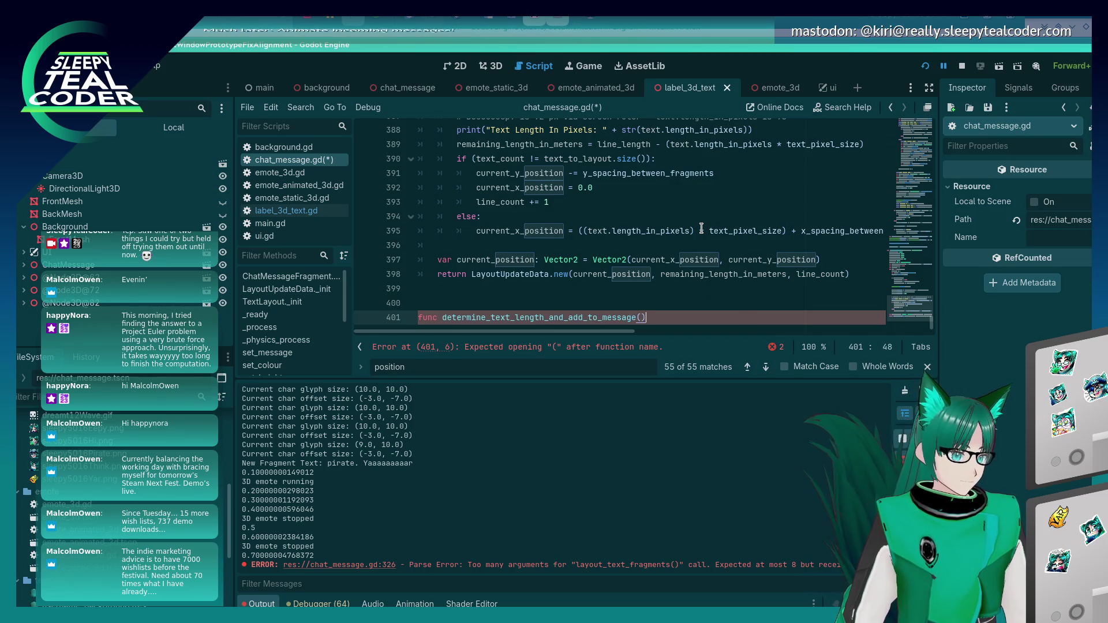
{"action": "type", "text": " -> void:"}
{"action": "key", "text": "Return"}
{"action": "key", "text": "ctrl+v"}
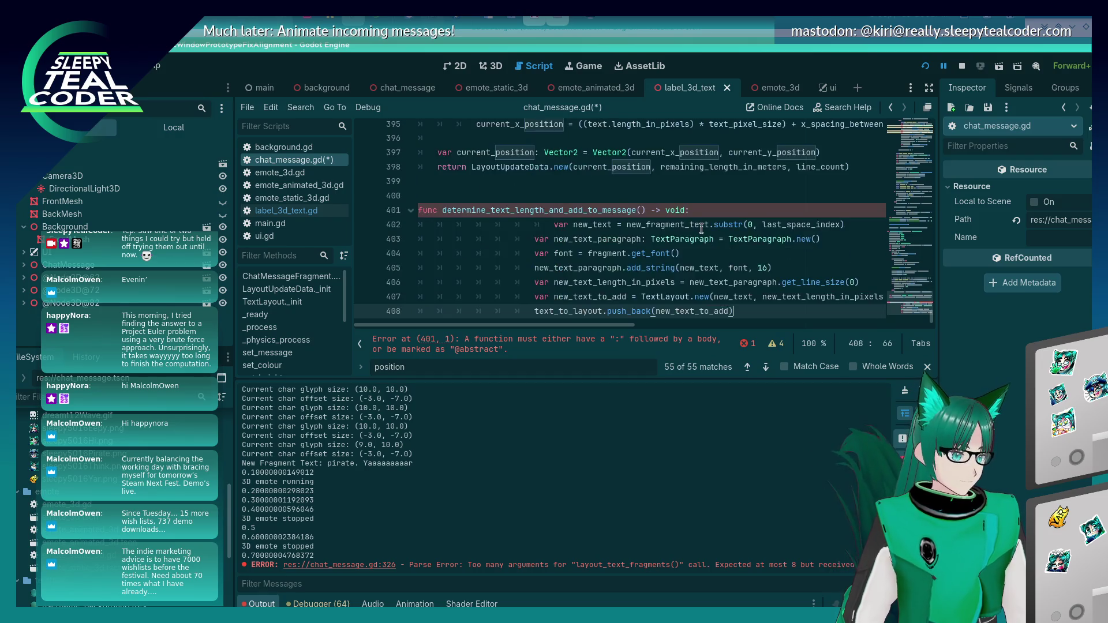
Unindent the pasted body, add a new_fragment_text: String parameter, and save chat_message.gd
{"action": "key", "text": "Home"}
{"action": "key", "text": "shift+Up"}
{"action": "key", "text": "shift+Up"}
{"action": "key", "text": "shift+Up"}
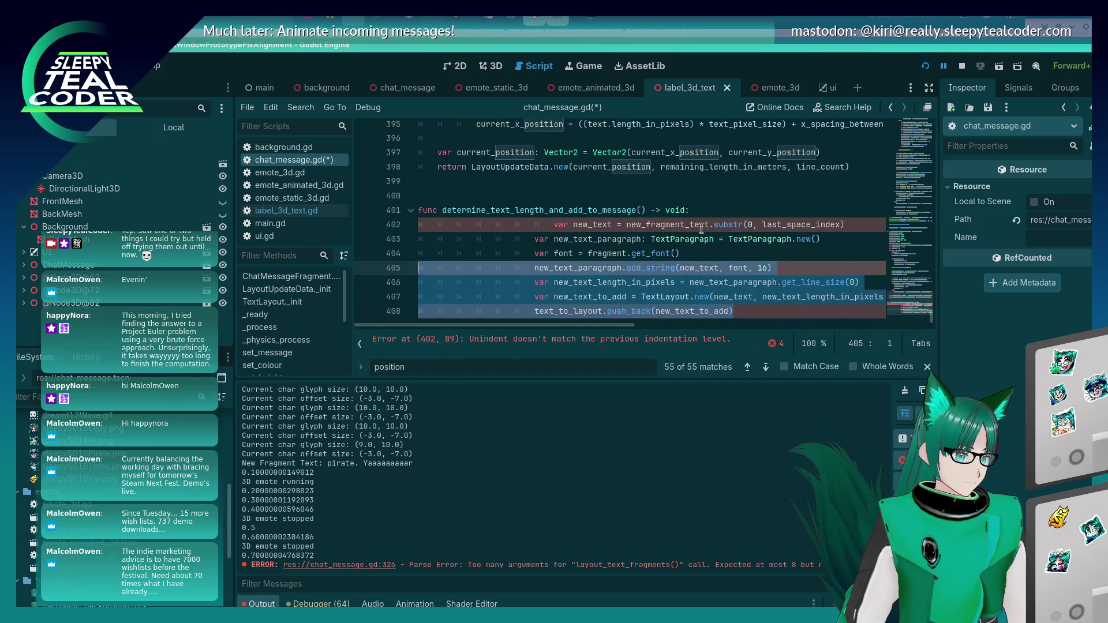
{"action": "key", "text": "shift+Tab"}
{"action": "key", "text": "shift+Tab"}
{"action": "key", "text": "shift+Tab"}
{"action": "key", "text": "Up"}
{"action": "key", "text": "Up"}
{"action": "key", "text": "Up"}
{"action": "key", "text": "BackSpace"}
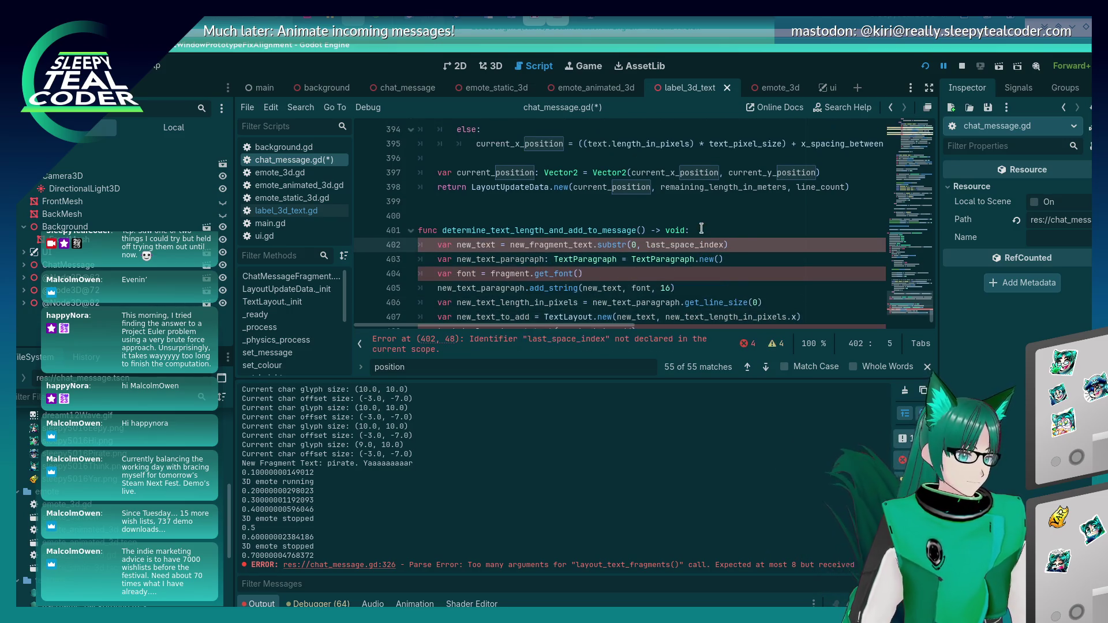
{"action": "left_click", "coordinate": [639, 216]}
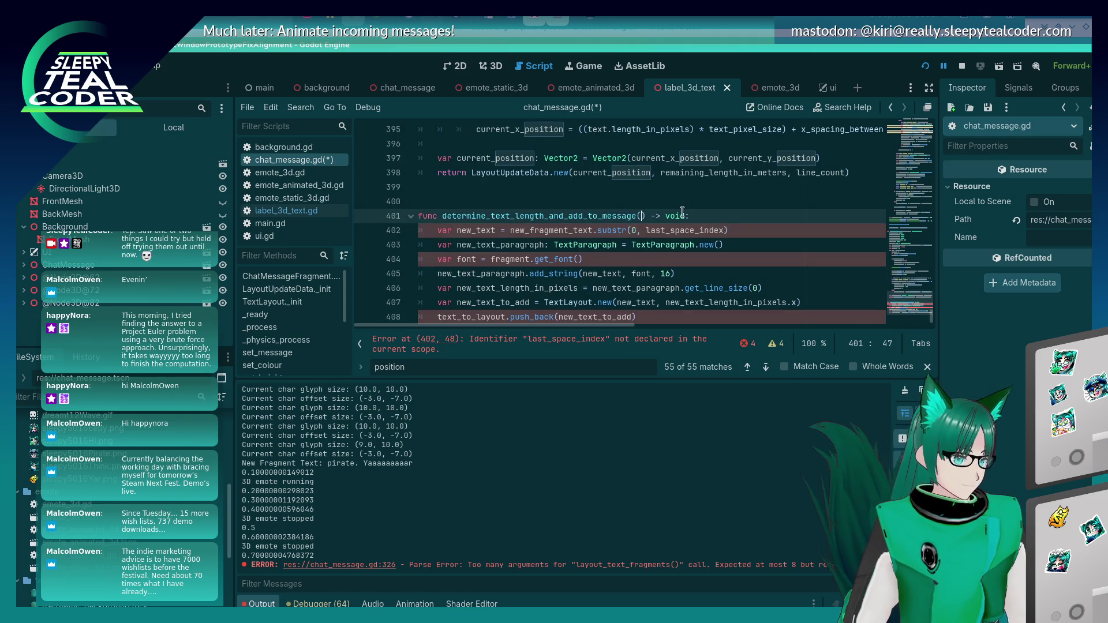
{"action": "type", "text": "new_fragment_text"}
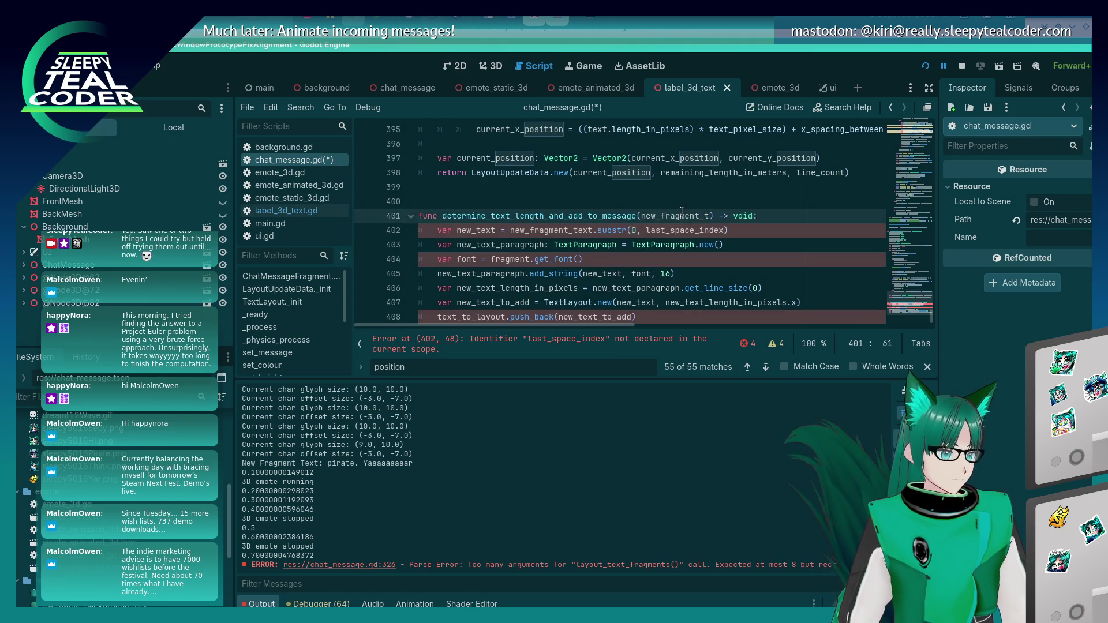
{"action": "type", "text": ": String"}
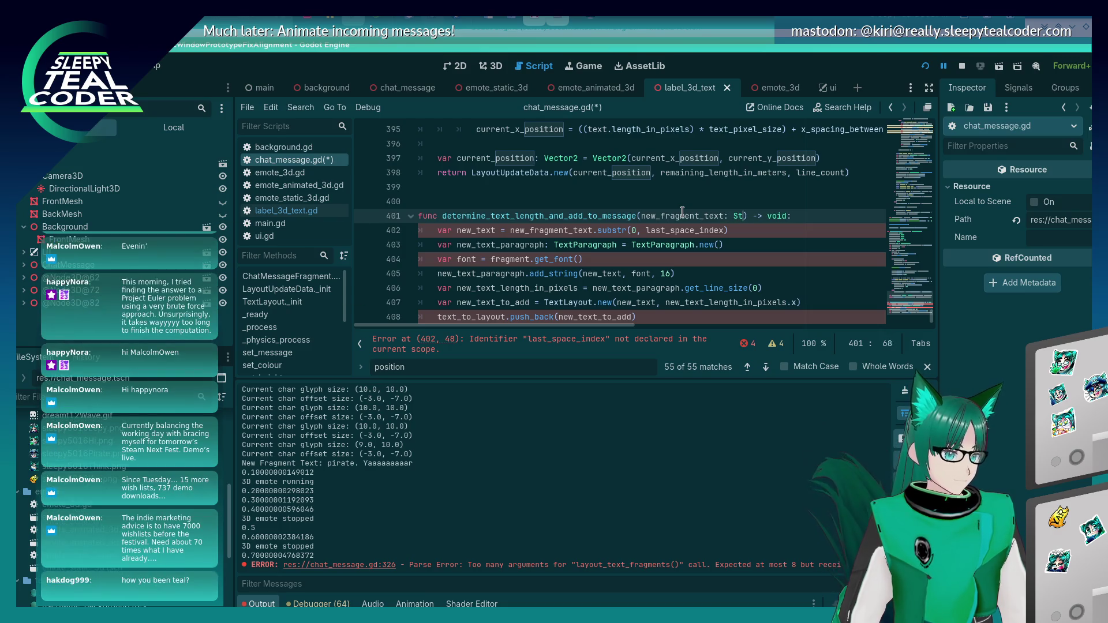
{"action": "key", "text": "ctrl+s"}
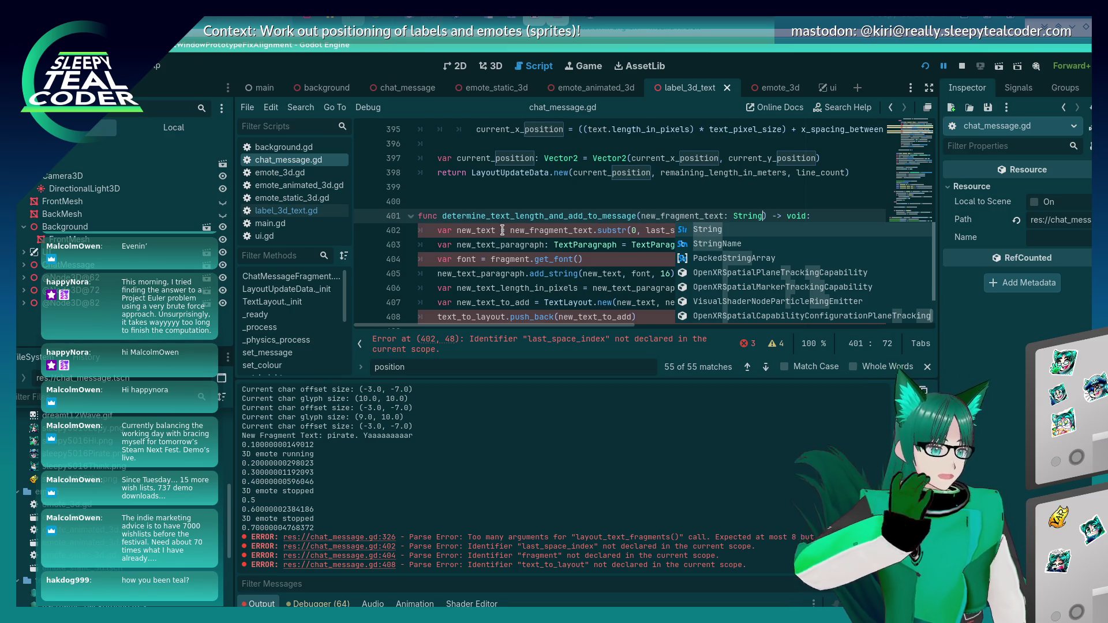
Select get_font on line 404 and last_space_index on line 402 to inspect the flagged references
{"action": "left_click", "coordinate": [523, 256]}
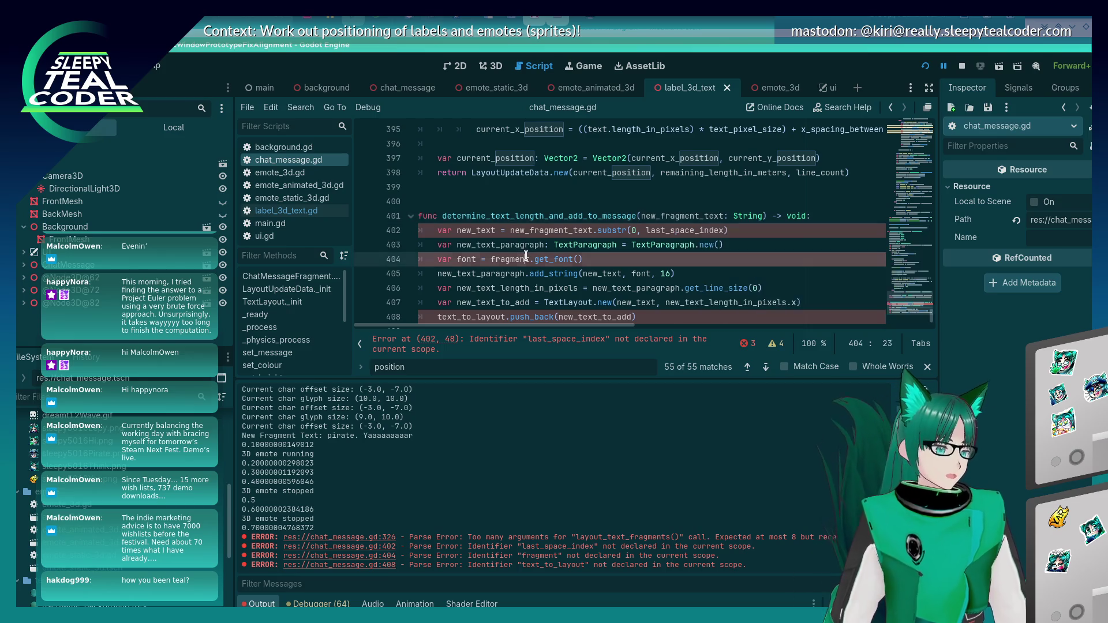
{"action": "left_click", "coordinate": [556, 257]}
{"action": "double_click", "coordinate": [557, 257]}
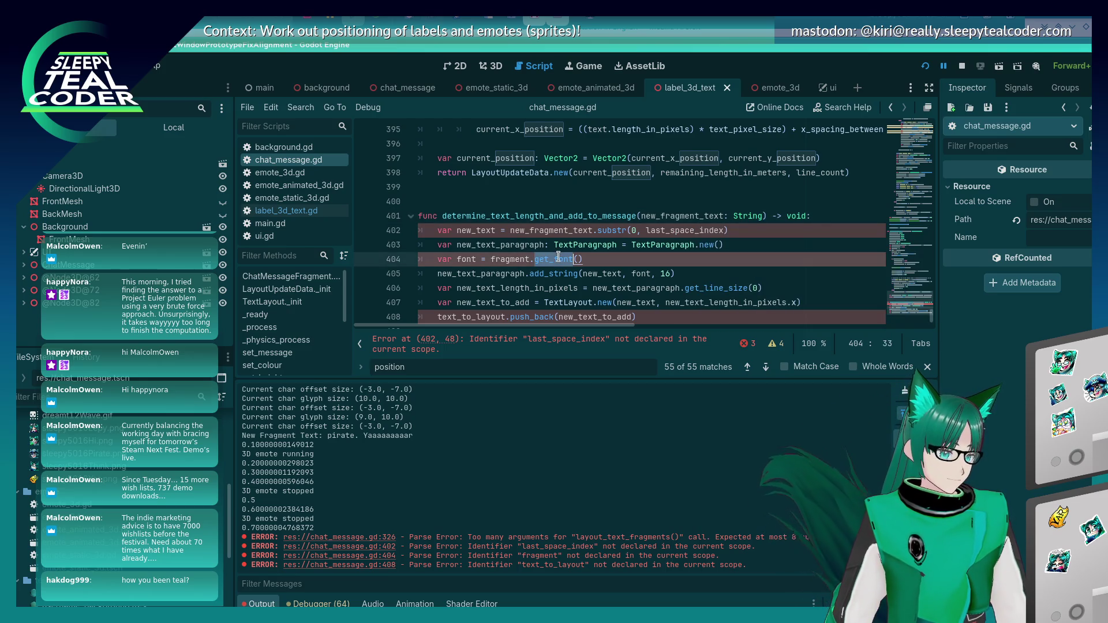
{"action": "mouse_move", "coordinate": [576, 245]}
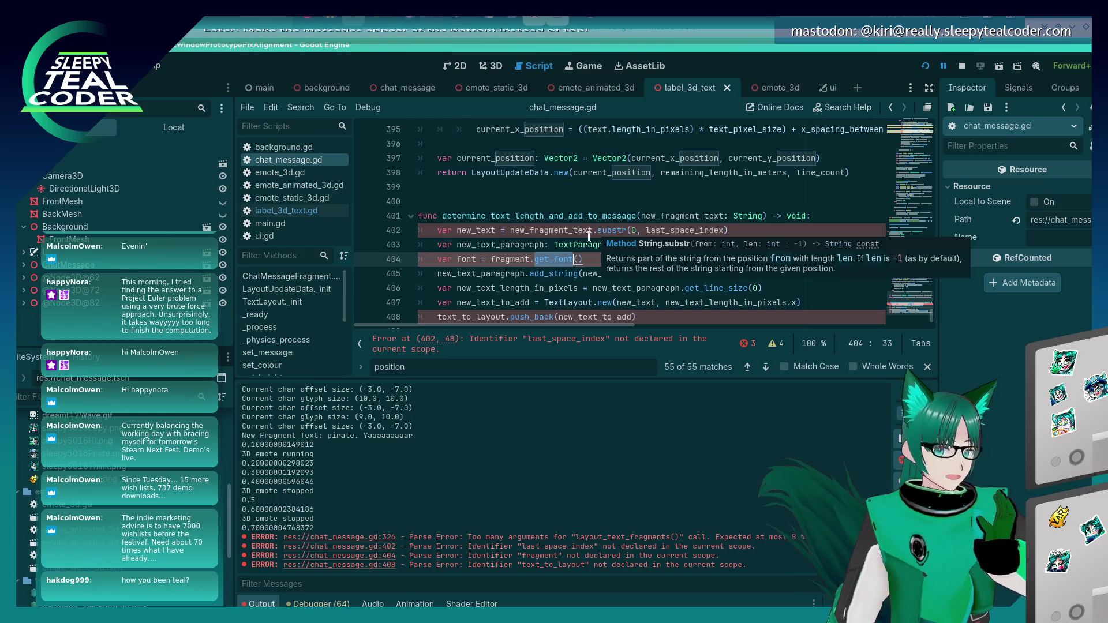
{"action": "double_click", "coordinate": [692, 231]}
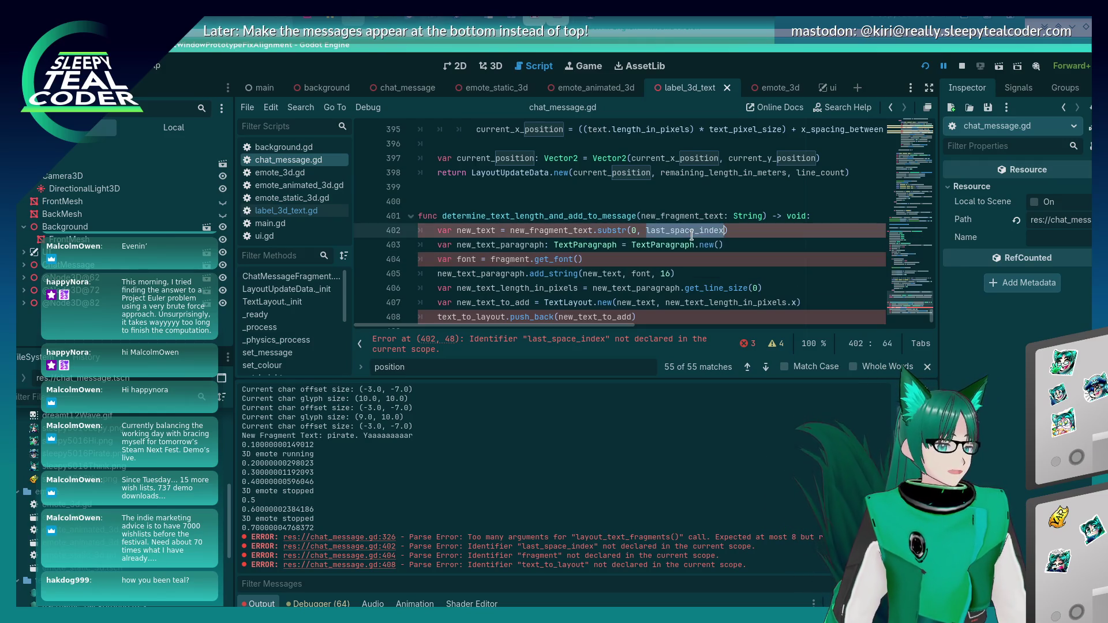
{"action": "left_click", "coordinate": [645, 254]}
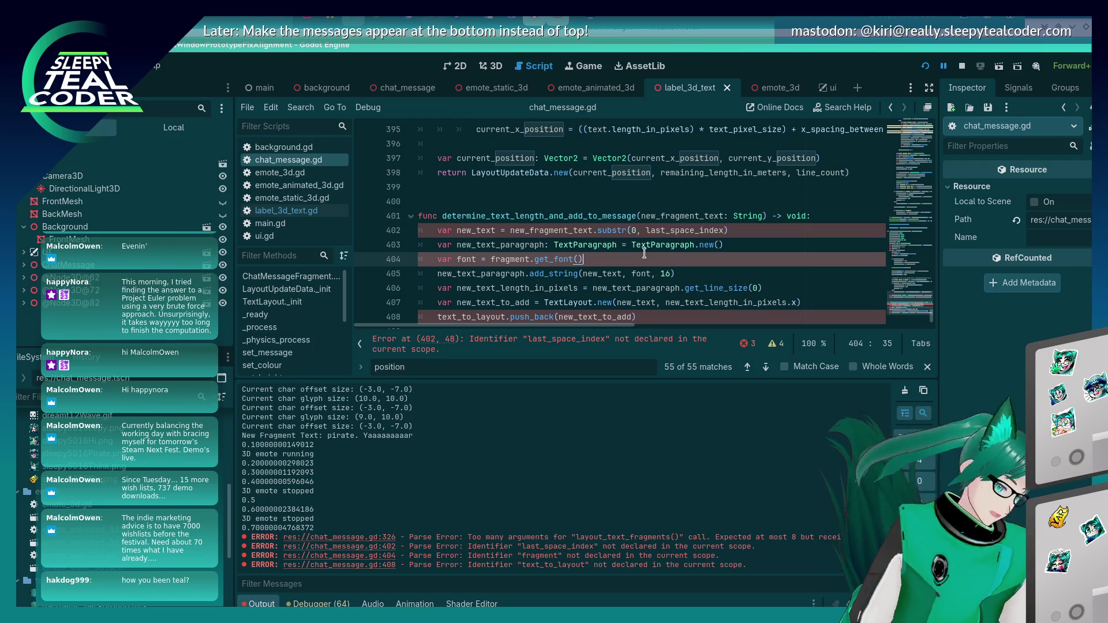
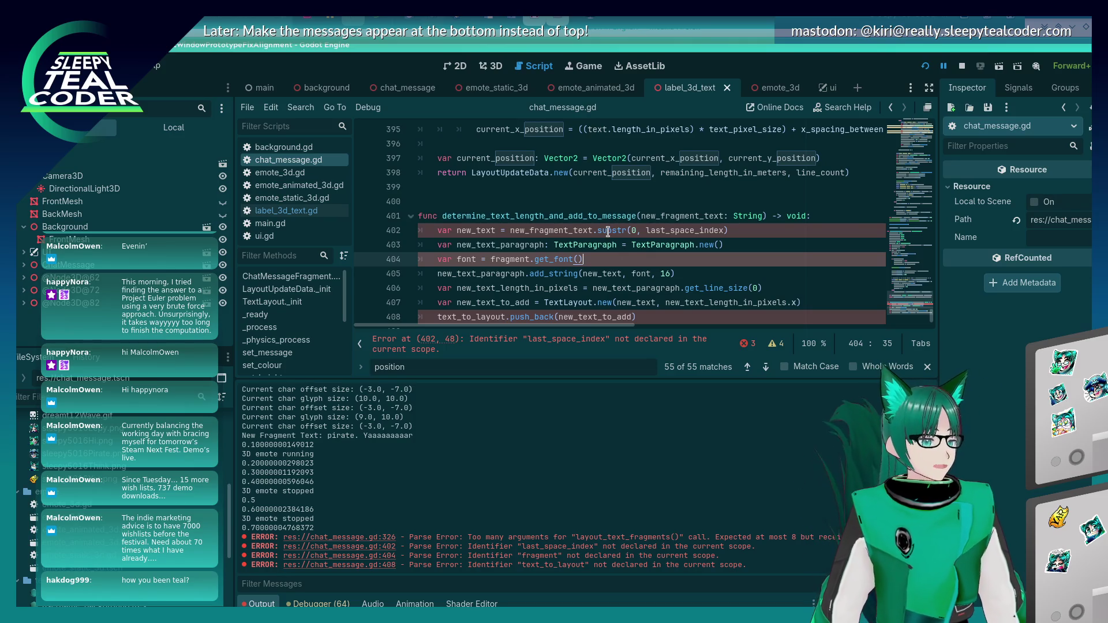
Add last_space_index: int and font: Font parameters to determine_text_length_and_add_to_message
{"action": "mouse_move", "coordinate": [607, 230]}
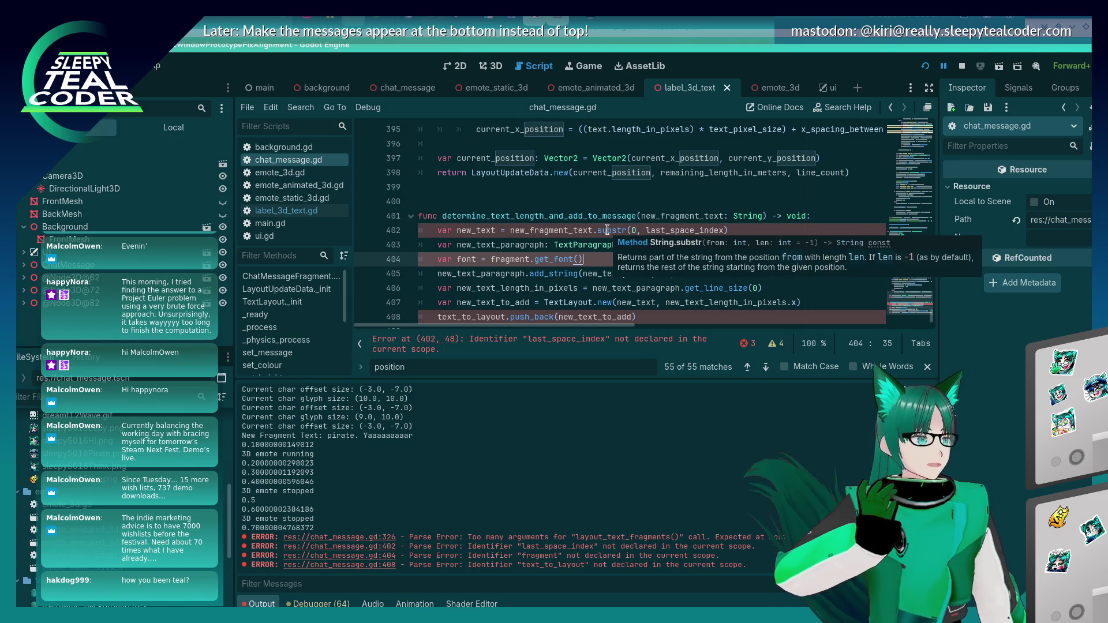
{"action": "left_click", "coordinate": [526, 244]}
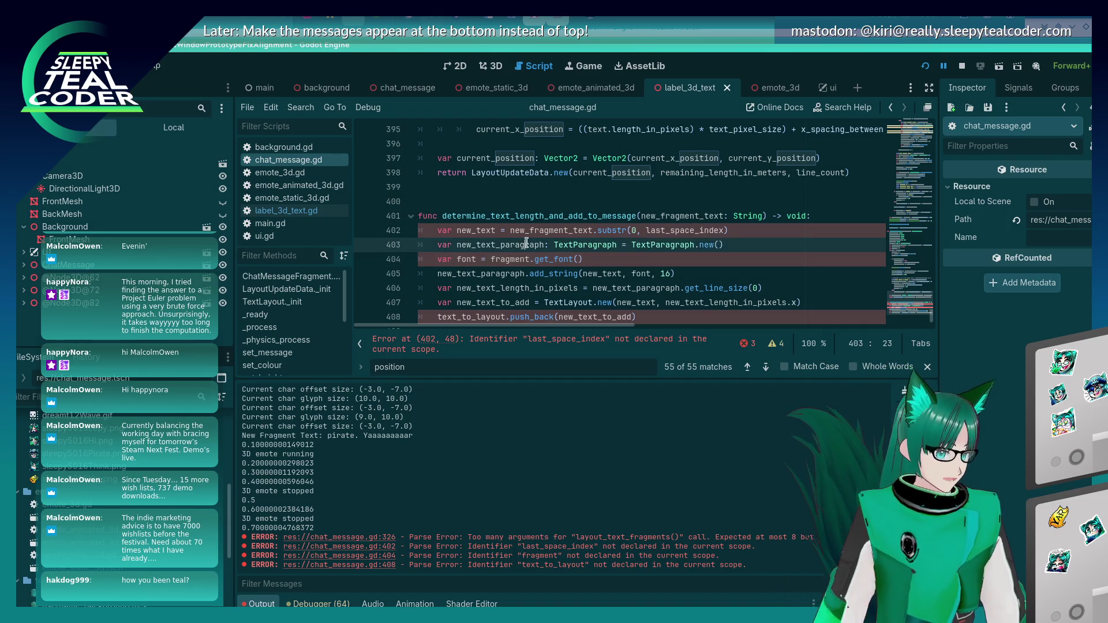
{"action": "left_click", "coordinate": [766, 216]}
{"action": "type", "text": ", las"}
{"action": "type", "text": "t_space_inmd"}
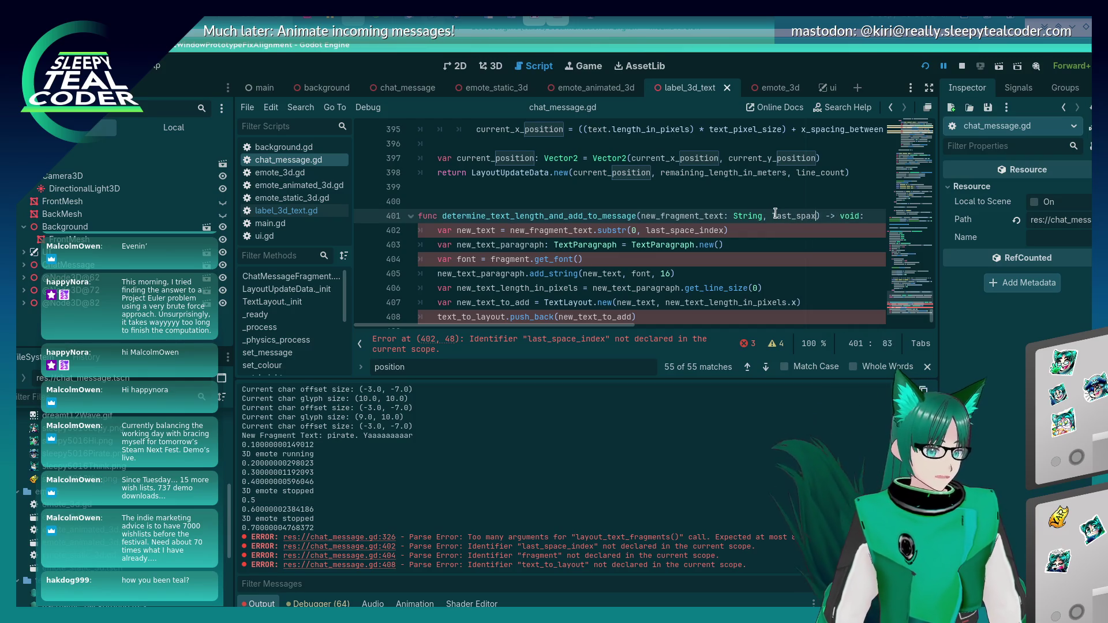
{"action": "key", "text": "BackSpace"}
{"action": "key", "text": "BackSpace"}
{"action": "type", "text": "dex: int"}
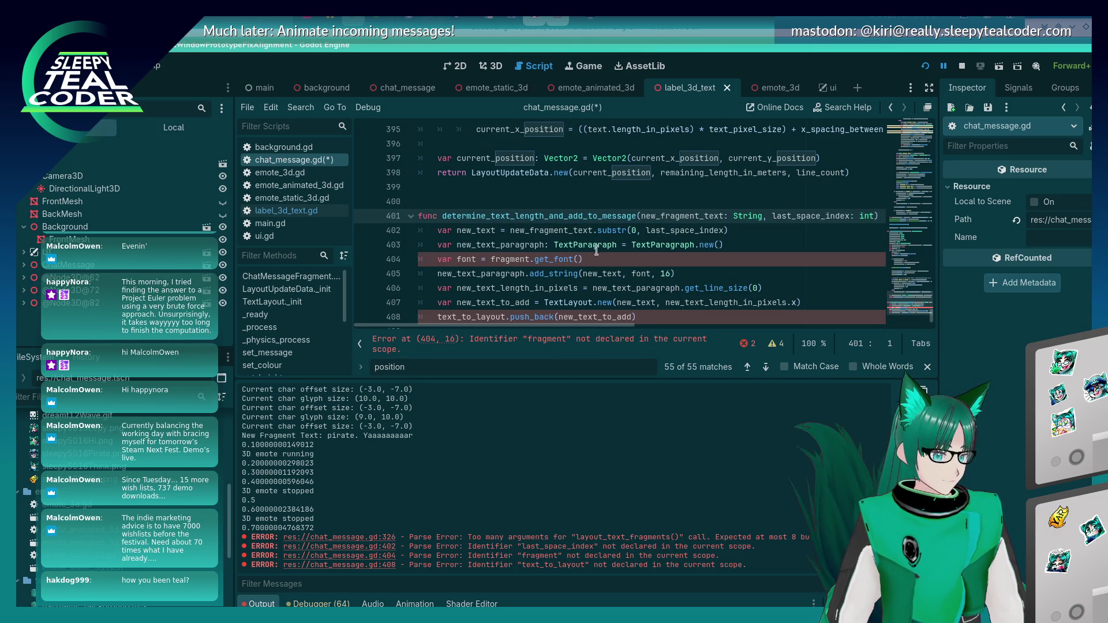
{"action": "left_click", "coordinate": [871, 218]}
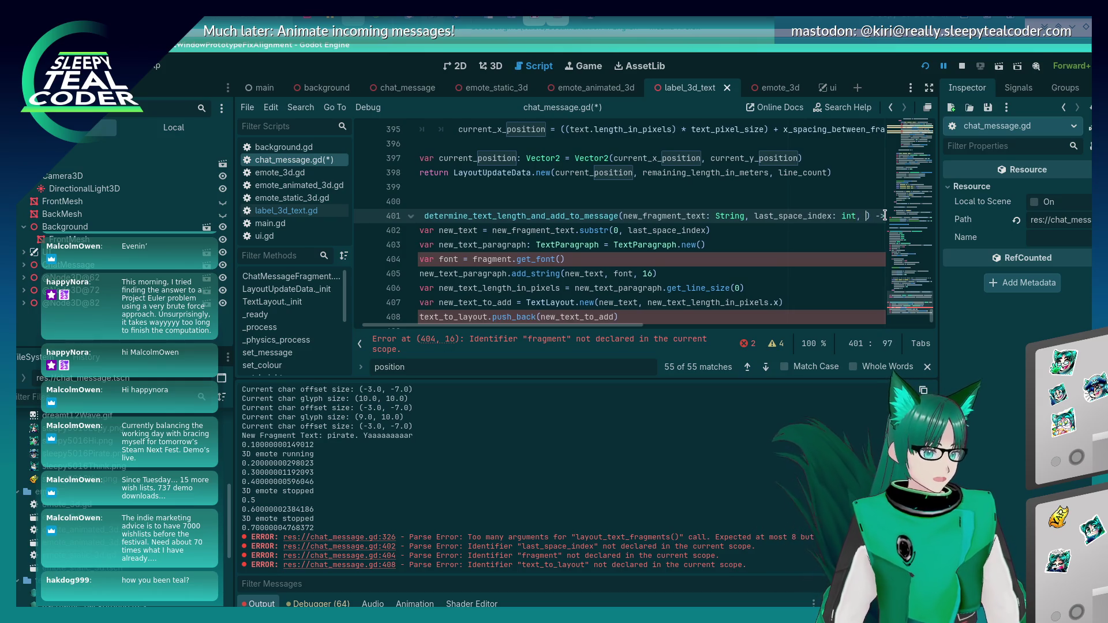
{"action": "type", "text": "font: F"}
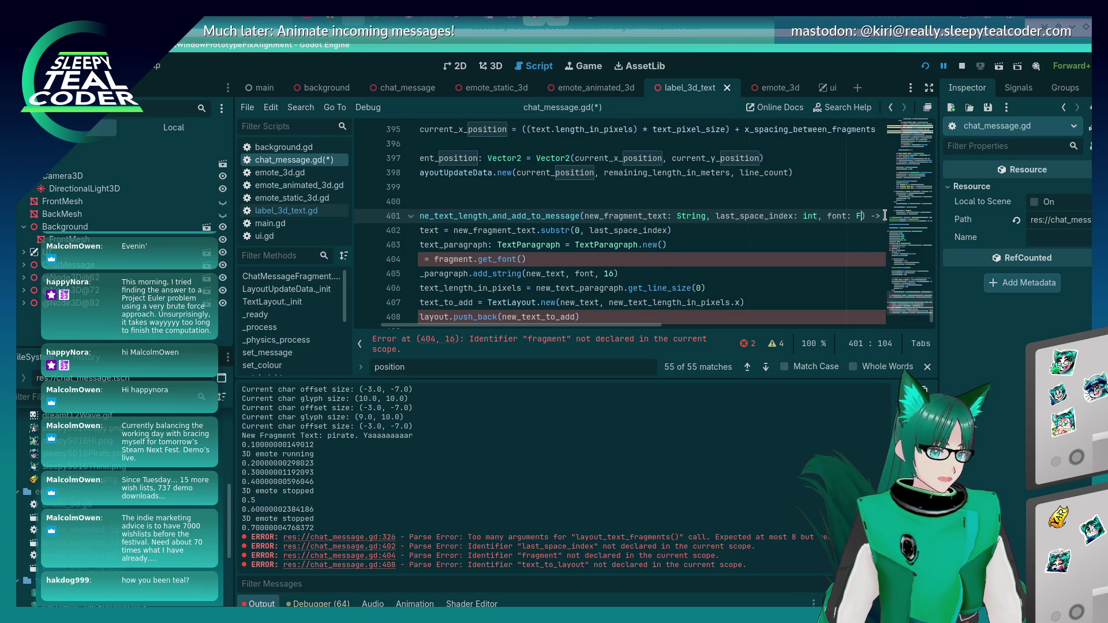
{"action": "key", "text": "Return"}
Delete the function's local font lookup line and save the script
{"action": "left_click", "coordinate": [665, 273]}
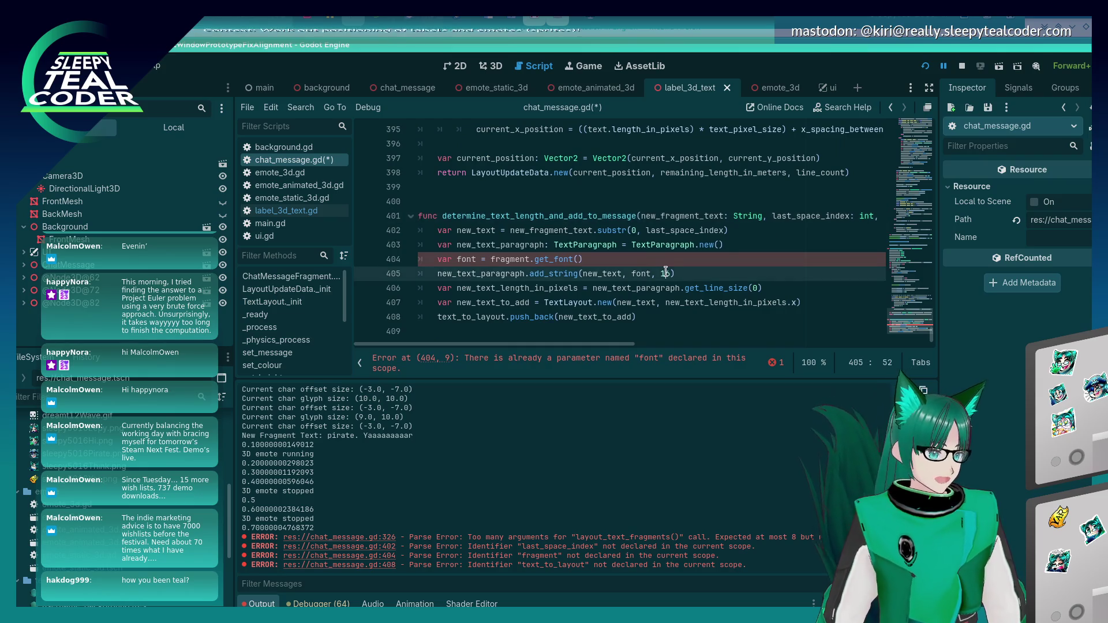
{"action": "left_click", "coordinate": [652, 259]}
{"action": "key", "text": "shift+Home"}
{"action": "key", "text": "shift+Home"}
{"action": "key", "text": "BackSpace"}
{"action": "key", "text": "BackSpace"}
{"action": "key", "text": "ctrl+s"}
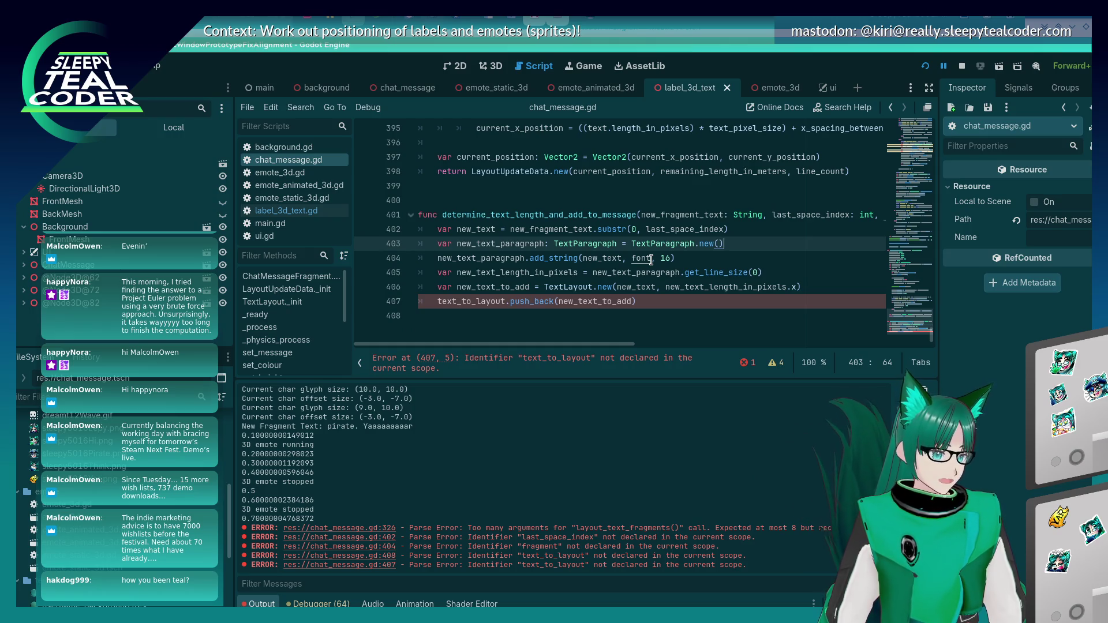
Find where text_to_layout is declared, append a text_to_layout: Array[String] parameter, and save
{"action": "double_click", "coordinate": [479, 301]}
{"action": "key", "text": "ctrl+f"}
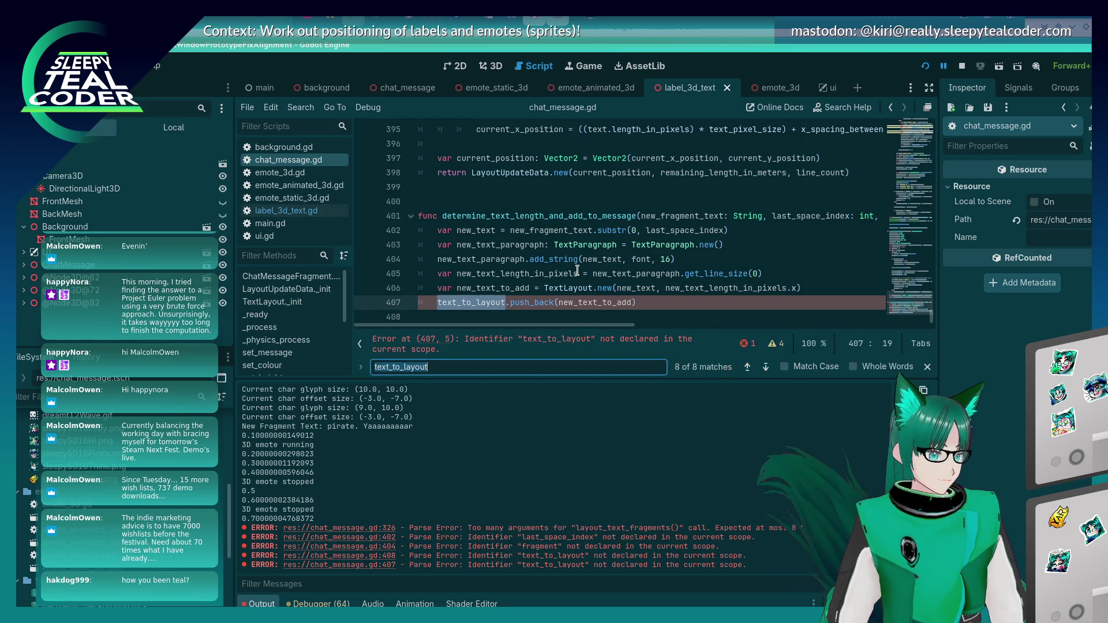
{"action": "key", "text": "Return"}
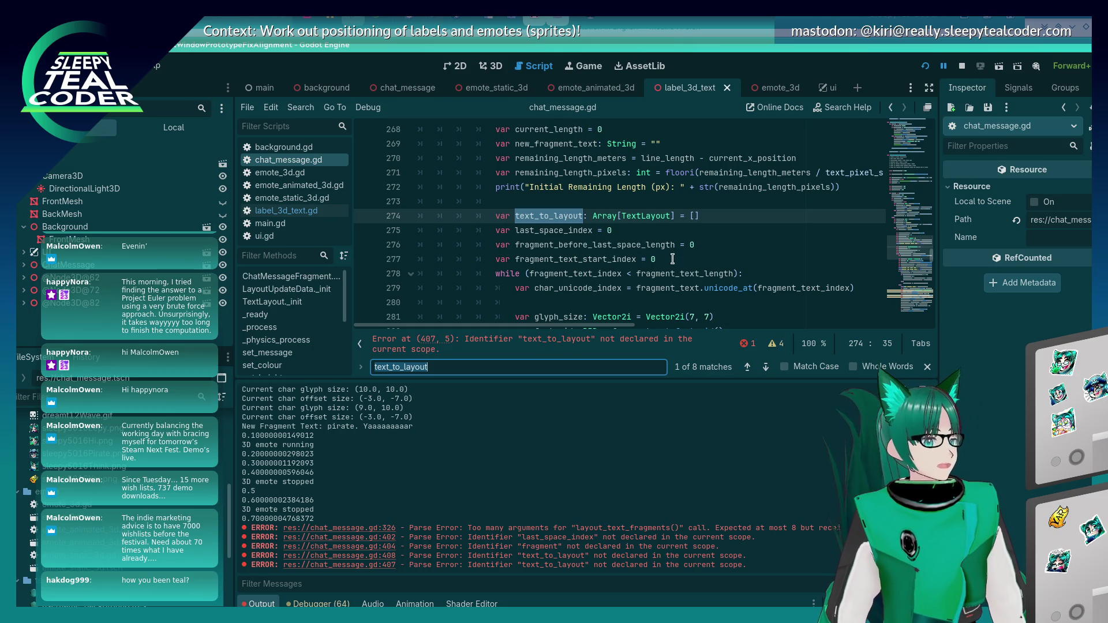
{"action": "scroll", "coordinate": [672, 259], "scroll_direction": "down", "scroll_amount": 20}
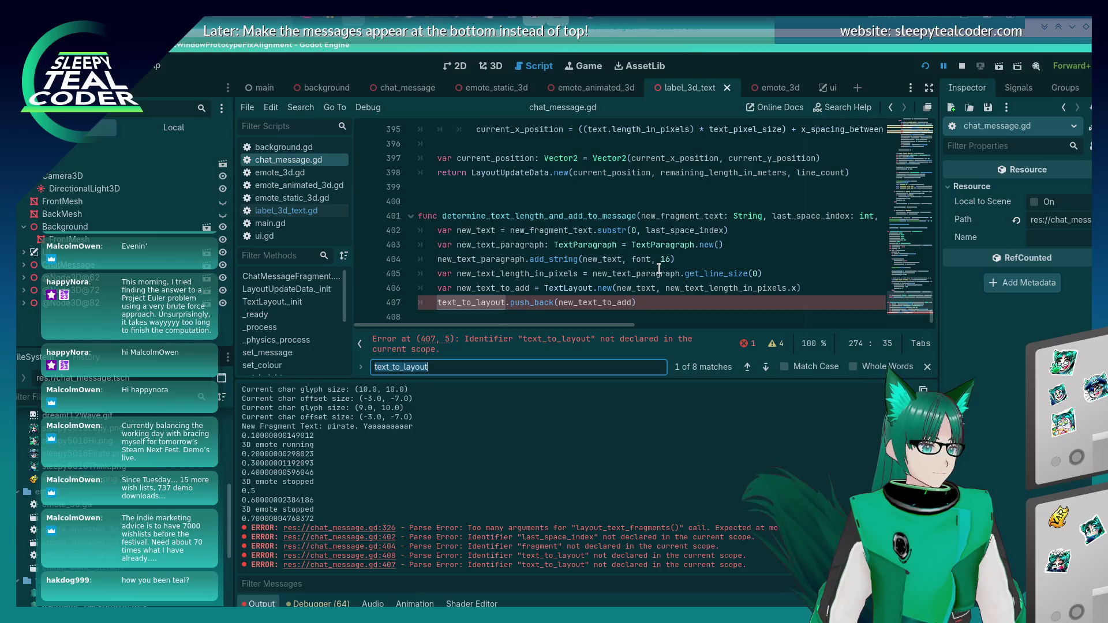
{"action": "left_click", "coordinate": [746, 218]}
{"action": "key", "text": "End"}
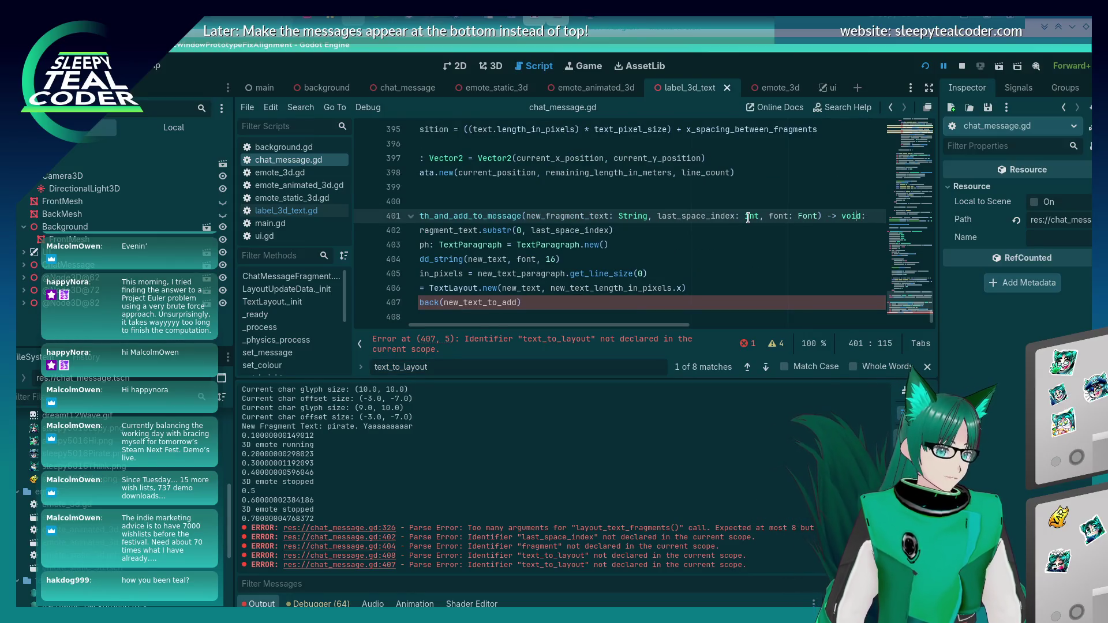
{"action": "type", "text": ", text_to_layout: "}
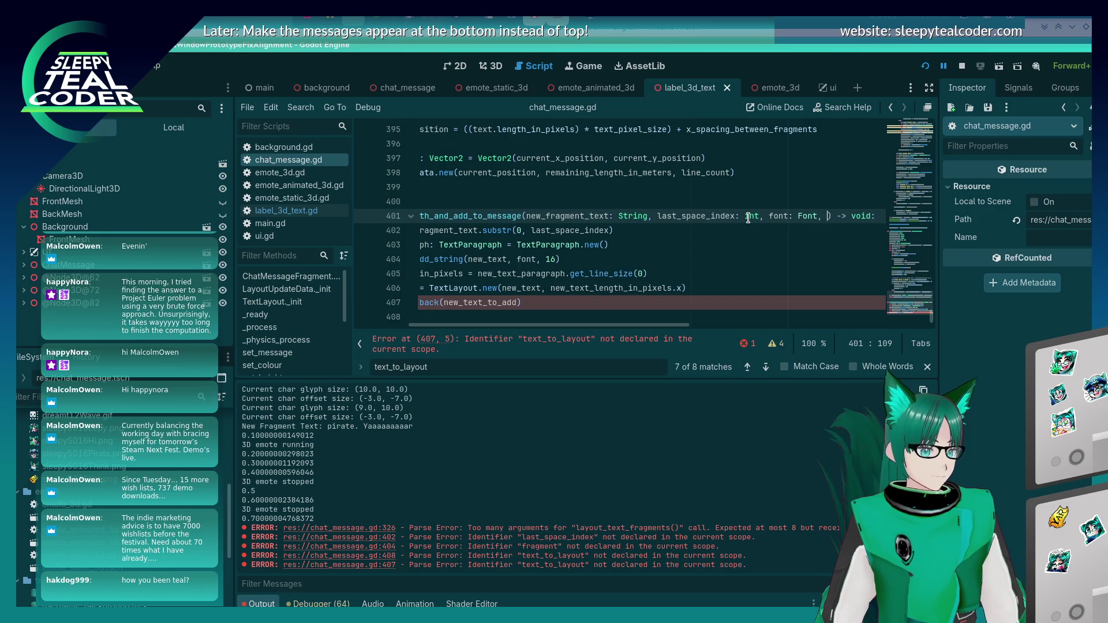
{"action": "type", "text": "Array[String"}
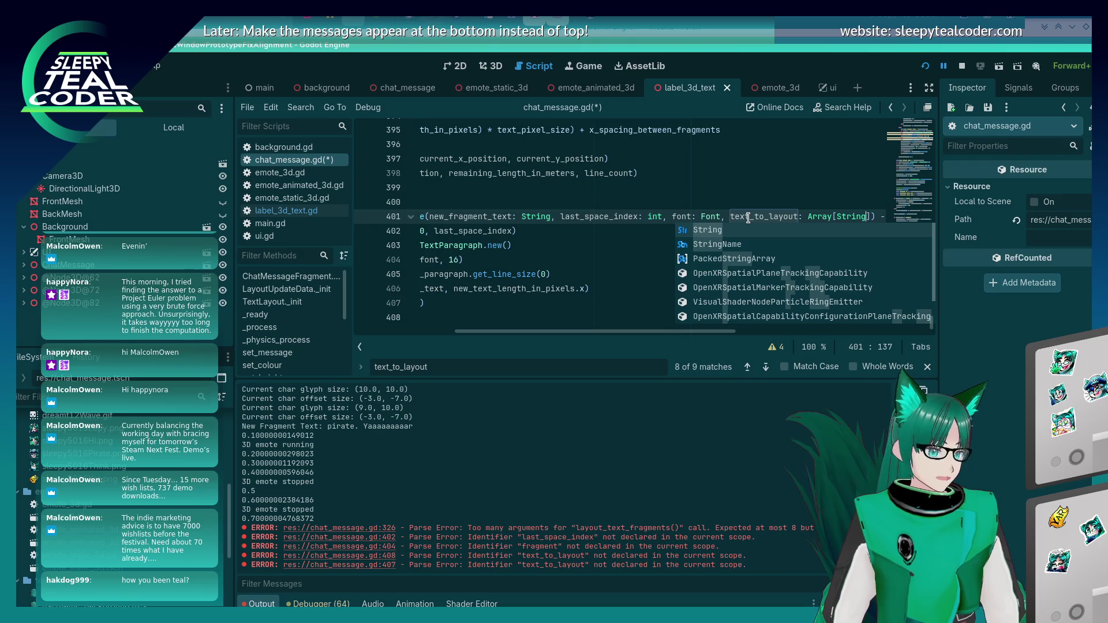
{"action": "key", "text": "Home"}
{"action": "key", "text": "ctrl+s"}
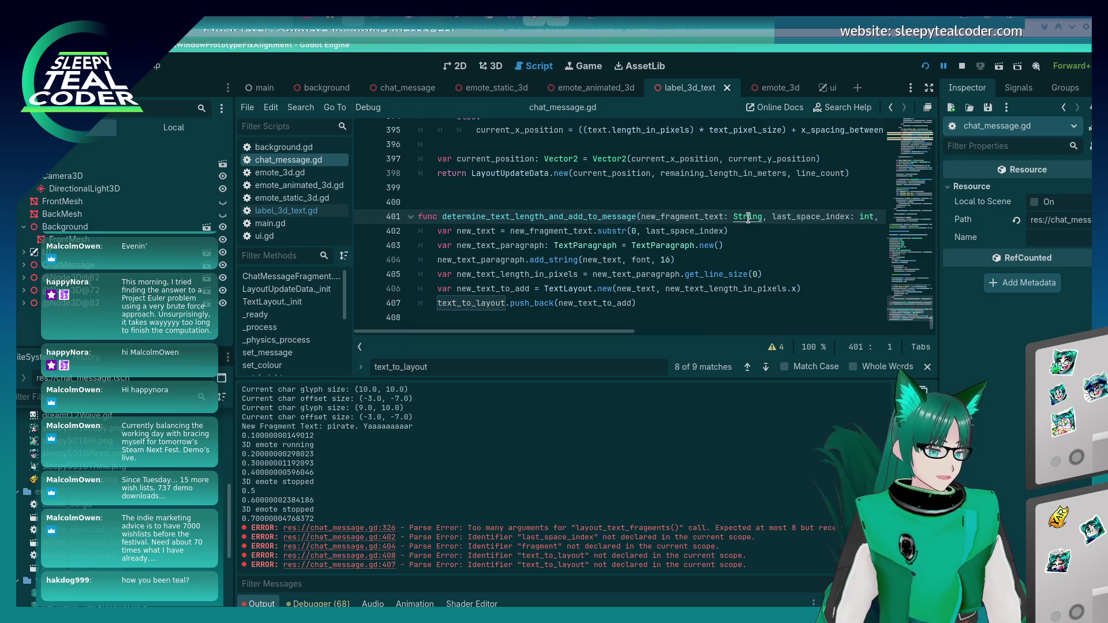
Select the helper's parameter list, then scroll back up toward the calling code
{"action": "left_click", "coordinate": [562, 216]}
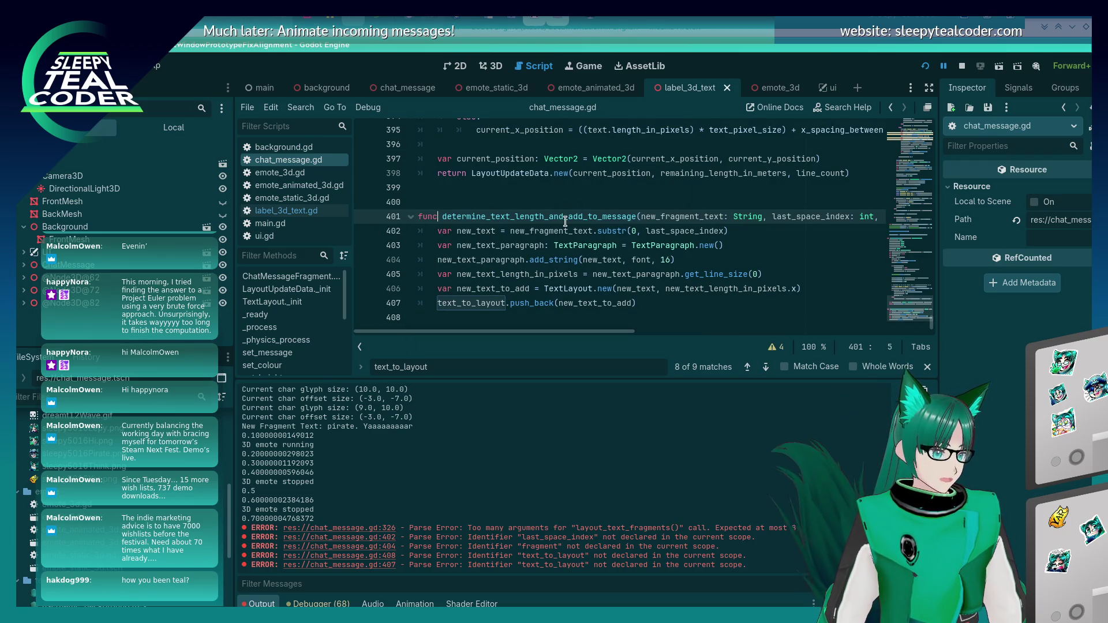
{"action": "key", "text": "shift+End"}
{"action": "key", "text": "shift+Left"}
{"action": "key", "text": "shift+Left"}
{"action": "key", "text": "shift+Left"}
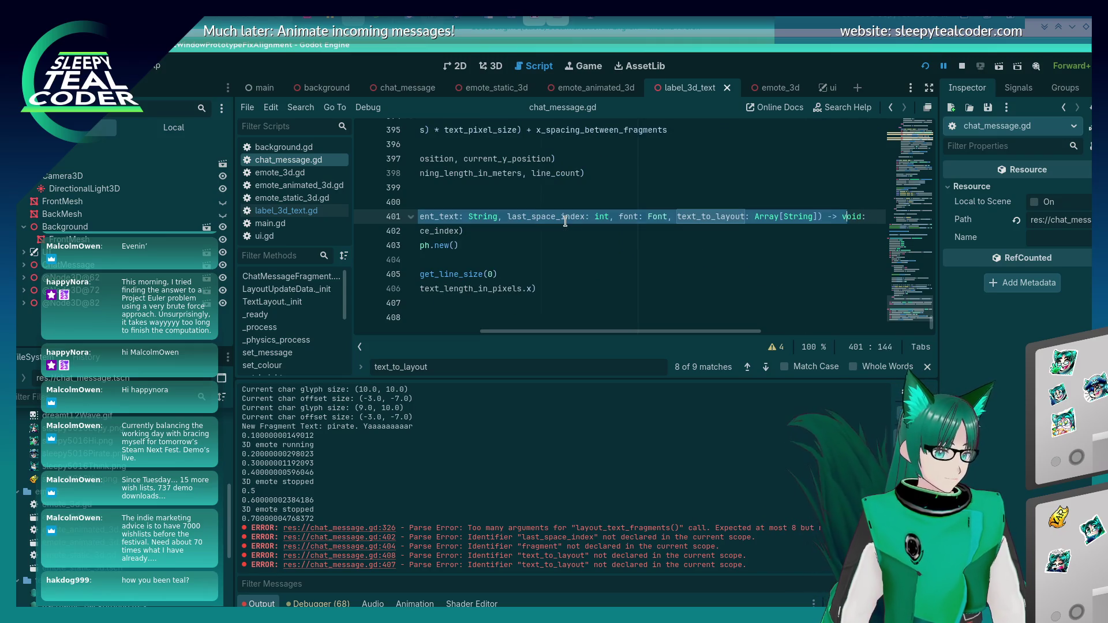
{"action": "key", "text": "Home"}
{"action": "scroll", "coordinate": [565, 222], "scroll_direction": "up", "scroll_amount": 20}
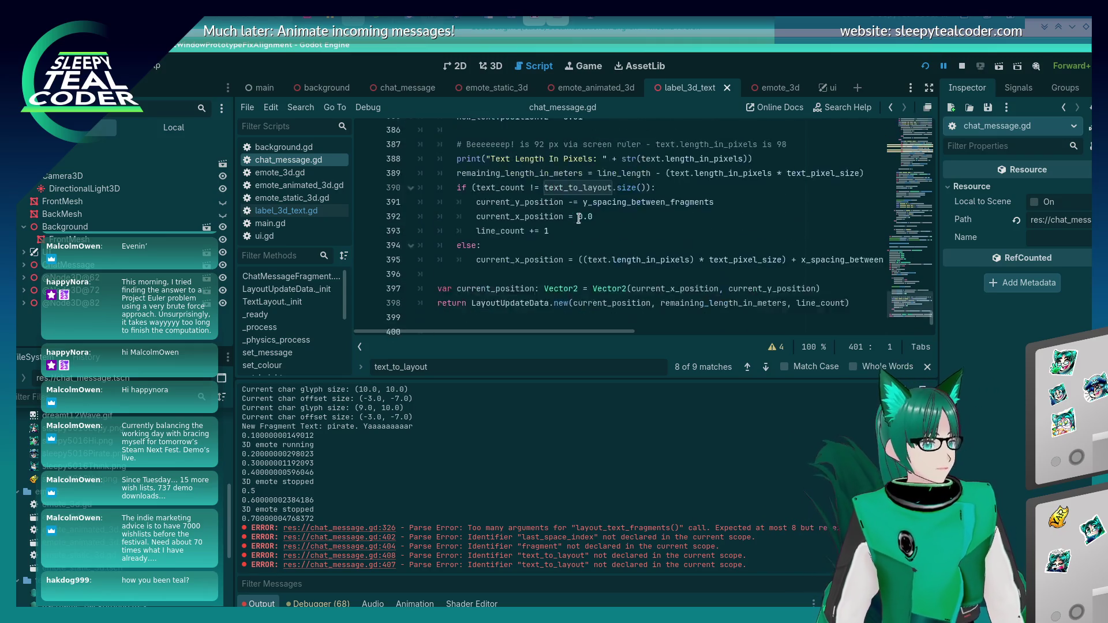
{"action": "scroll", "coordinate": [570, 227], "scroll_direction": "up", "scroll_amount": 8}
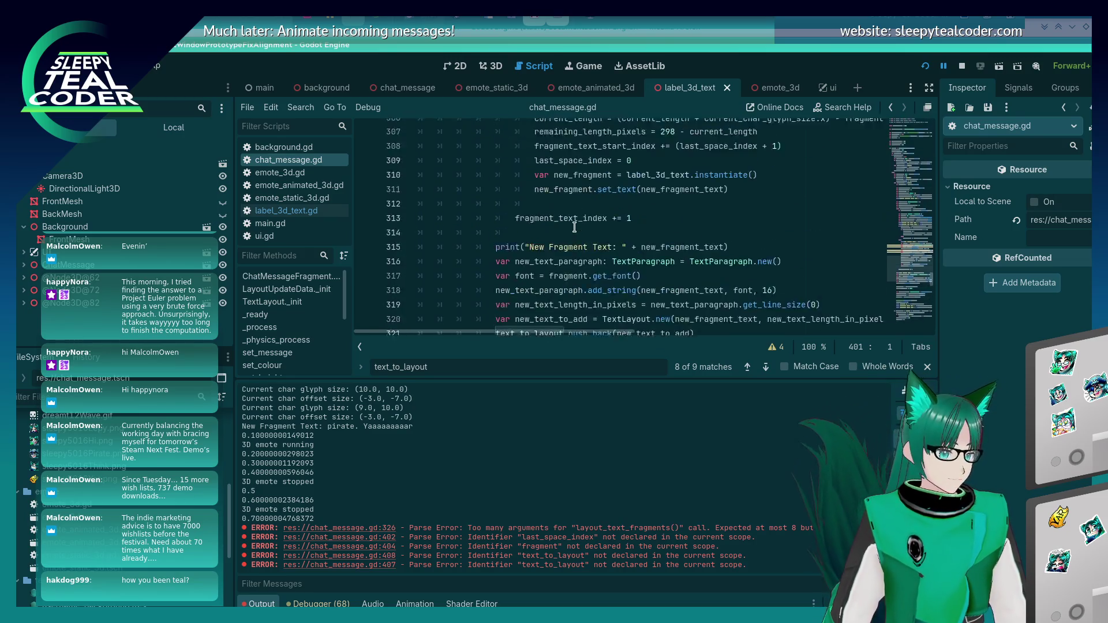
Paste a determine_text_length_and_add_to_message call on a new line after the push_back line
{"action": "left_click", "coordinate": [583, 231]}
{"action": "left_click", "coordinate": [599, 245]}
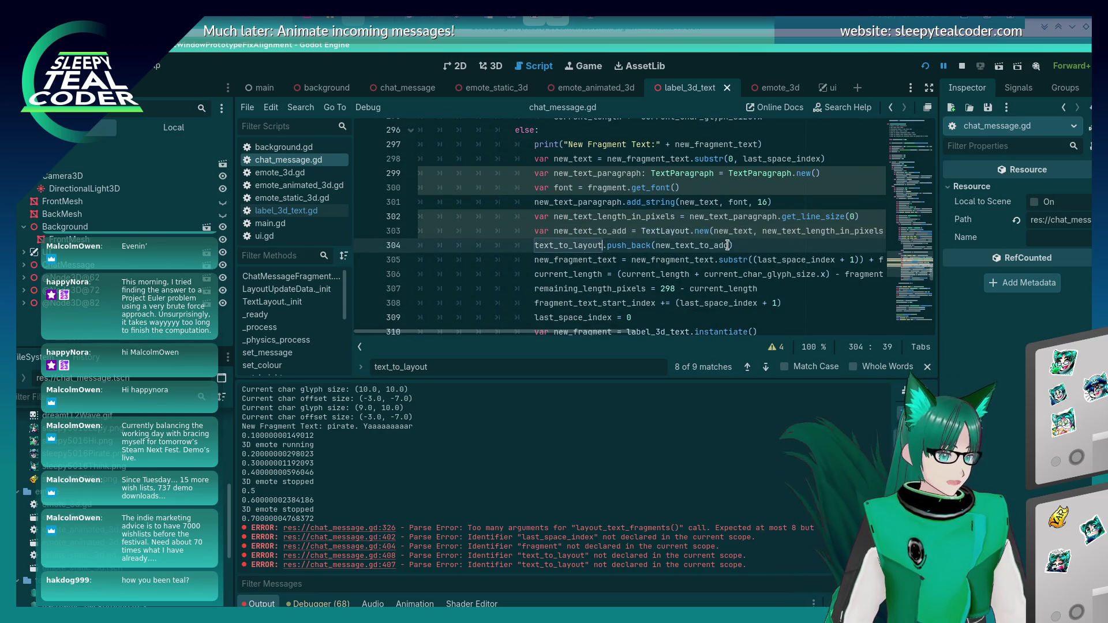
{"action": "left_click", "coordinate": [727, 245]}
{"action": "key", "text": "Return"}
{"action": "type", "text": "determine_text_length_and_add_to_message(new_fragment_text: String, last_space_index: int, font: Font, text_to_layout: Array[String])"}
{"action": "key", "text": "Home"}
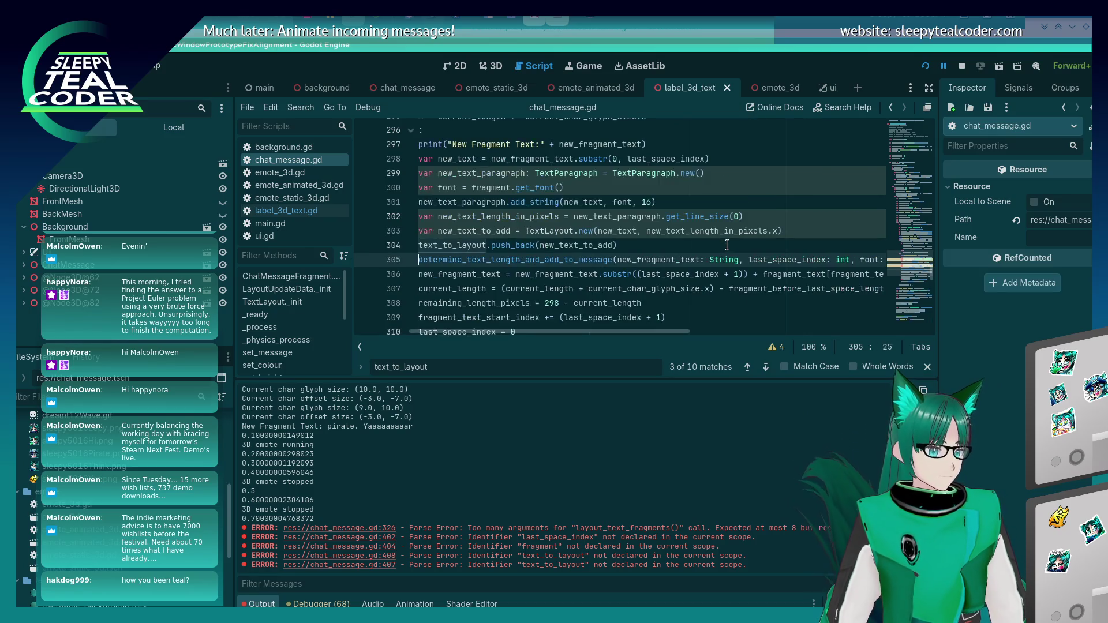
Comment out the old inline layout lines 298–304
{"action": "left_click", "coordinate": [727, 246]}
{"action": "key", "text": "shift+Up"}
{"action": "key", "text": "shift+Up"}
{"action": "key", "text": "shift+Up"}
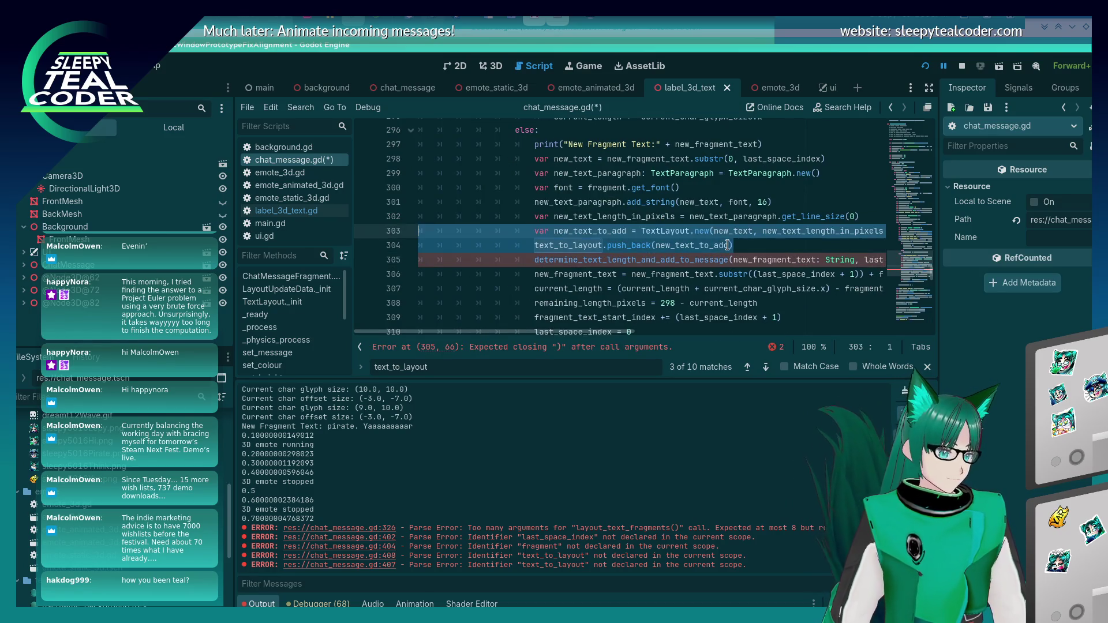
{"action": "key", "text": "shift+Home"}
{"action": "key", "text": "shift+Up"}
{"action": "key", "text": "shift+Up"}
{"action": "key", "text": "ctrl+k"}
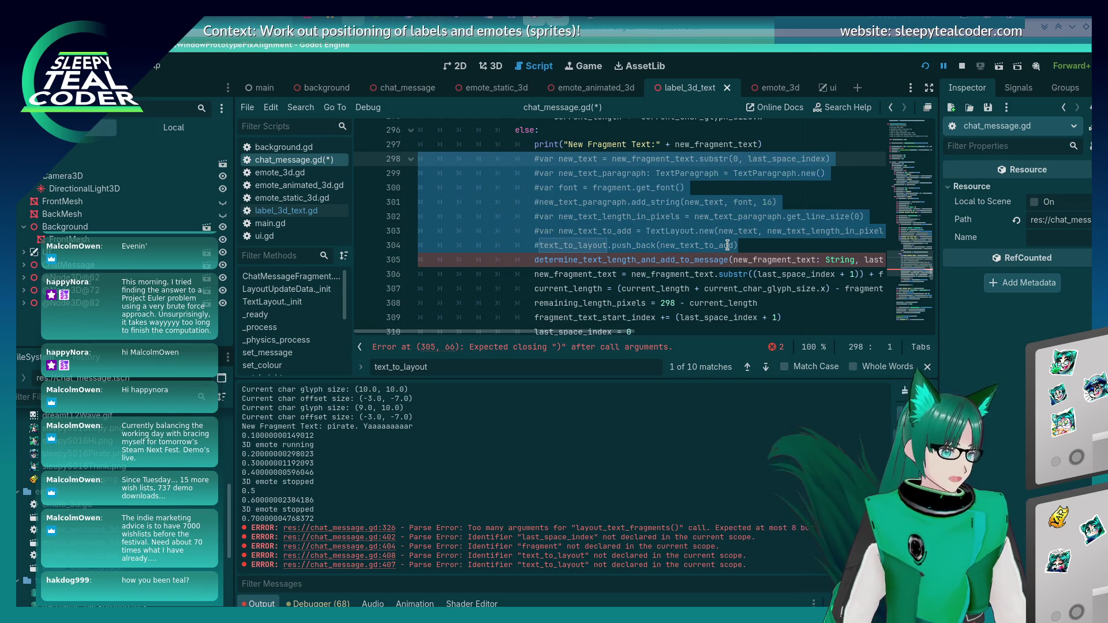
{"action": "left_click", "coordinate": [813, 247]}
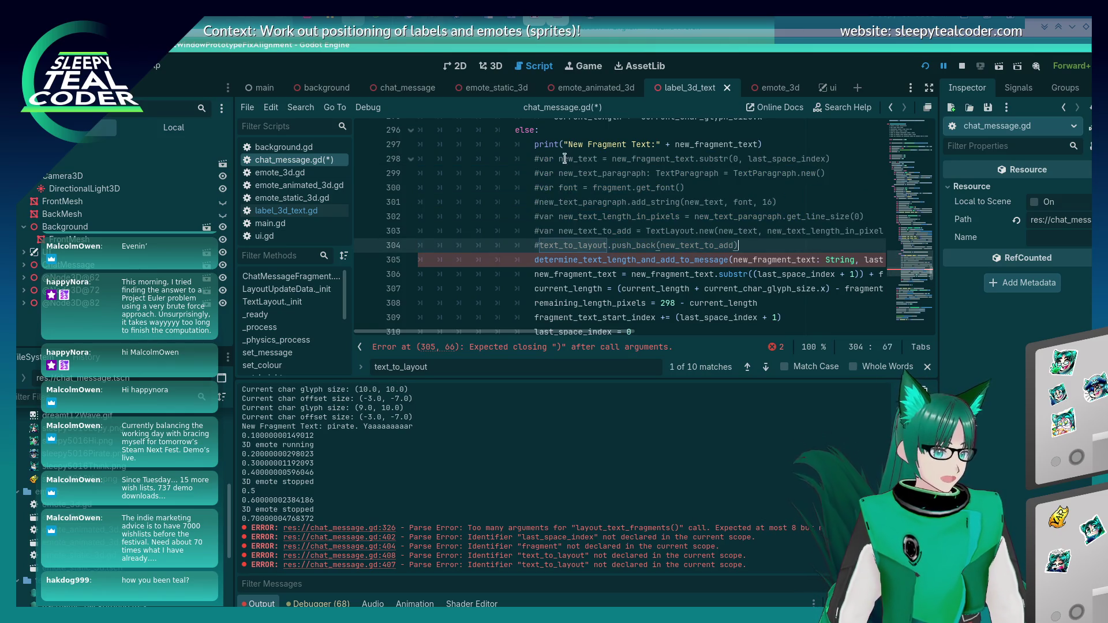
Replace the call's String parameter with the substr expression from line 298
{"action": "left_click", "coordinate": [612, 159]}
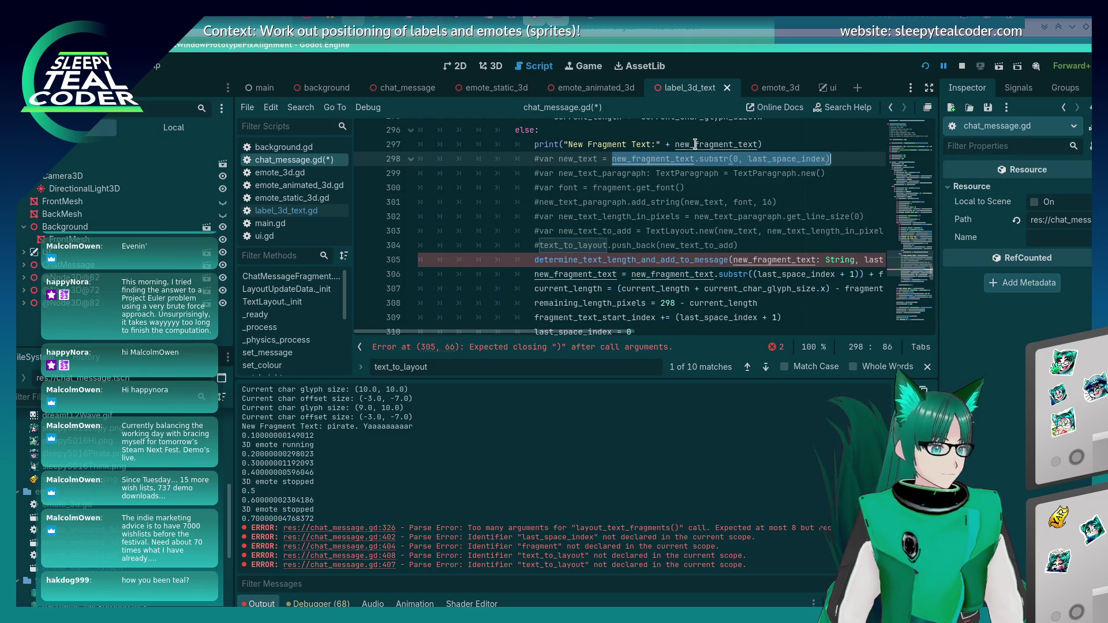
{"action": "left_click_drag", "start_coordinate": [731, 261], "coordinate": [856, 262]}
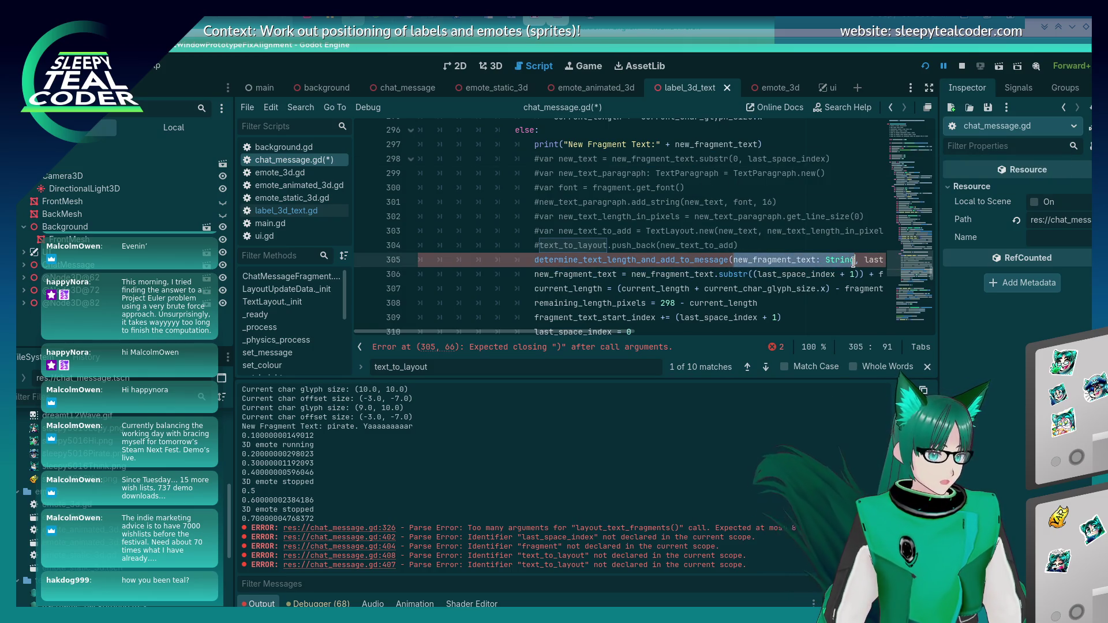
{"action": "type", "text": "new_fragment_text.substr(0, last_space_index)"}
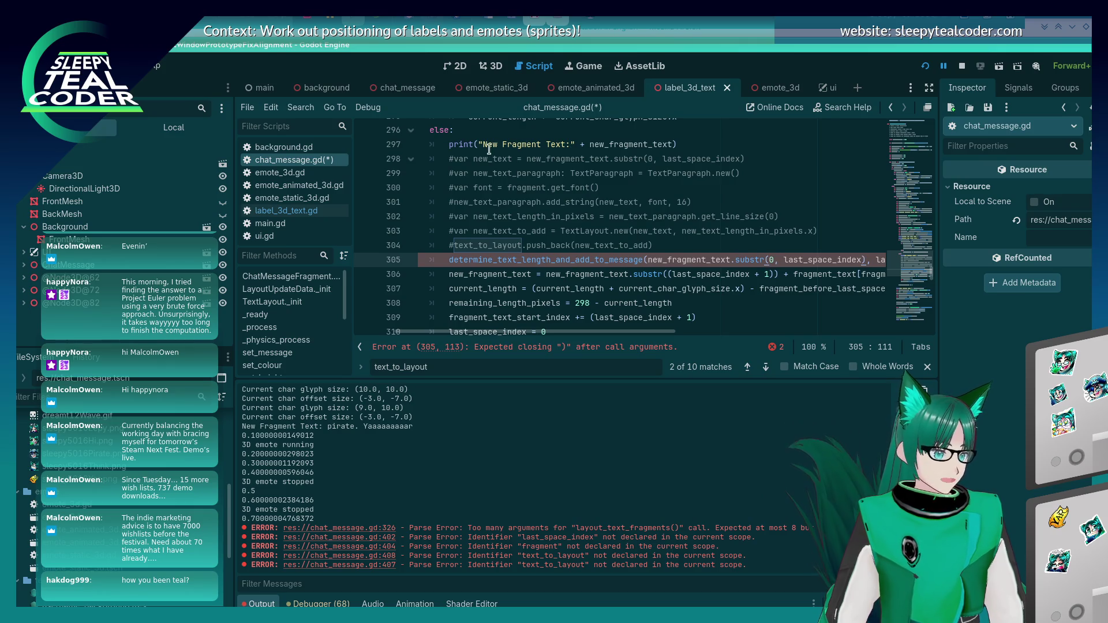
{"action": "scroll", "coordinate": [663, 288], "scroll_direction": "right", "scroll_amount": 4}
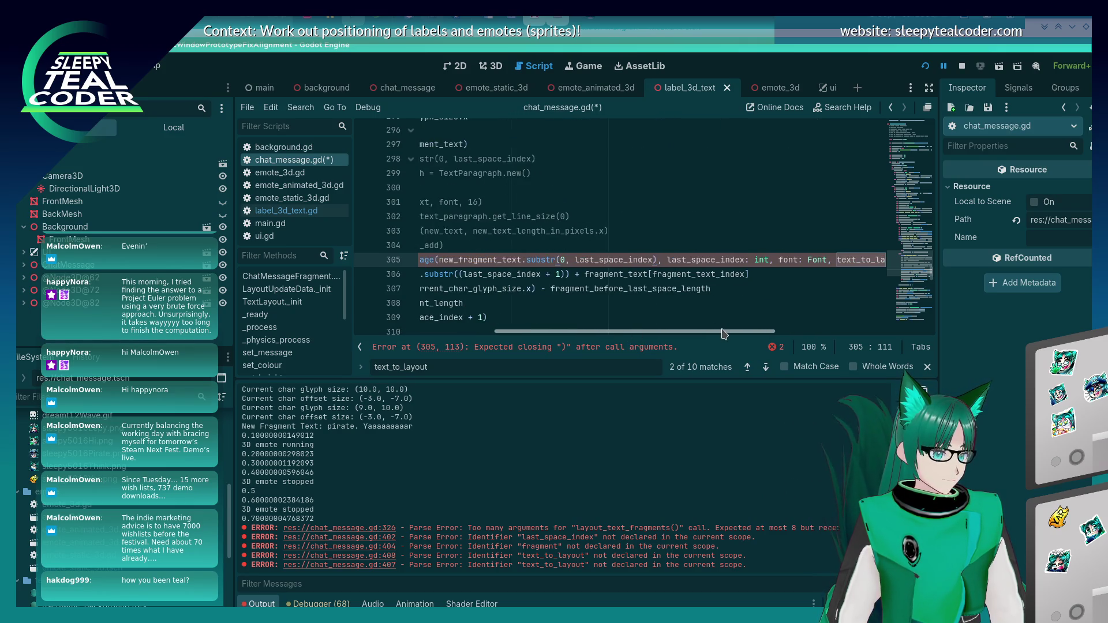
{"action": "left_click_drag", "start_coordinate": [746, 261], "coordinate": [767, 263]}
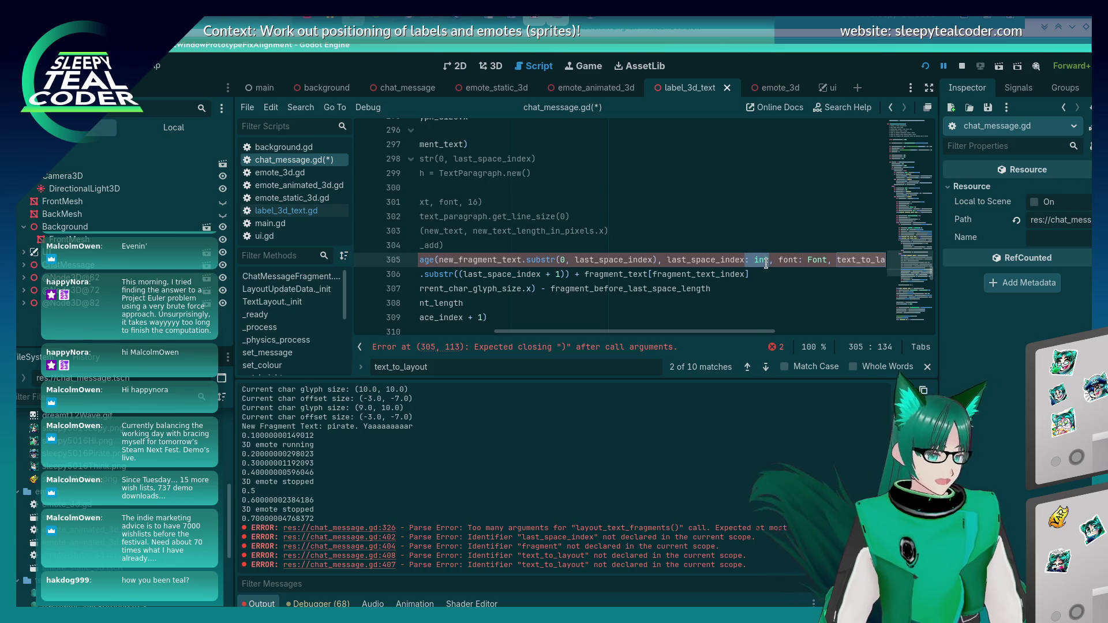
{"action": "scroll", "coordinate": [766, 263], "scroll_direction": "left", "scroll_amount": 4}
Copy the commented get_font line to line 305 and uncomment it
{"action": "left_click", "coordinate": [695, 193]}
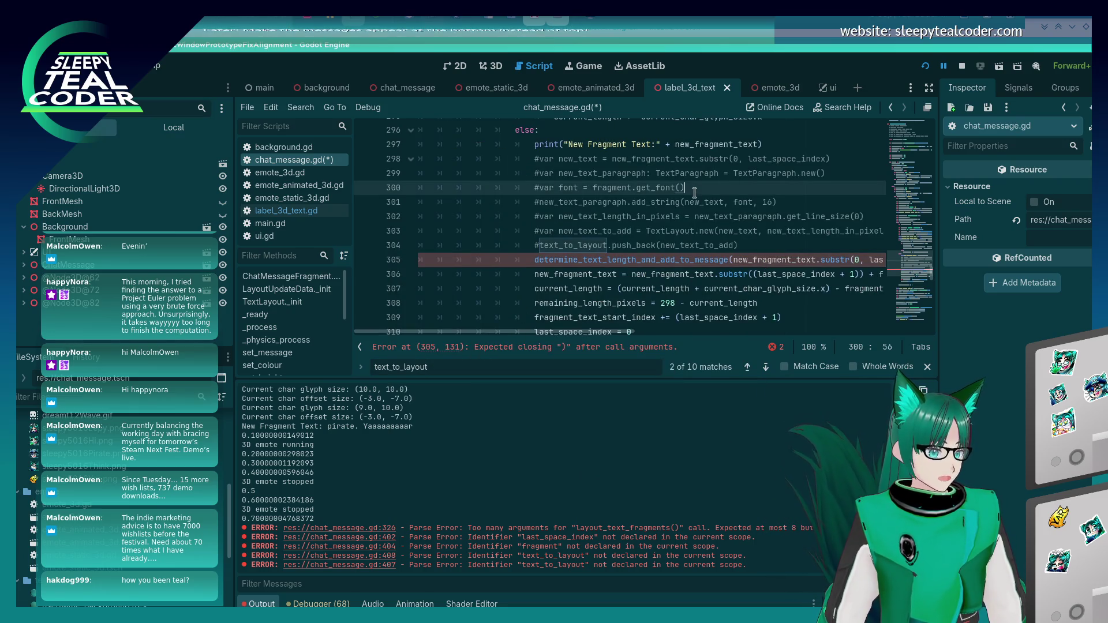
{"action": "key", "text": "shift+Home"}
{"action": "key", "text": "ctrl+c"}
{"action": "key", "text": "Down"}
{"action": "key", "text": "Down"}
{"action": "key", "text": "Down"}
{"action": "key", "text": "ctrl+v"}
{"action": "key", "text": "Delete"}
Remove ': Font' and the stray type text from the call on line 306, closing it with ')'
{"action": "scroll", "coordinate": [552, 319], "scroll_direction": "right", "scroll_amount": 6}
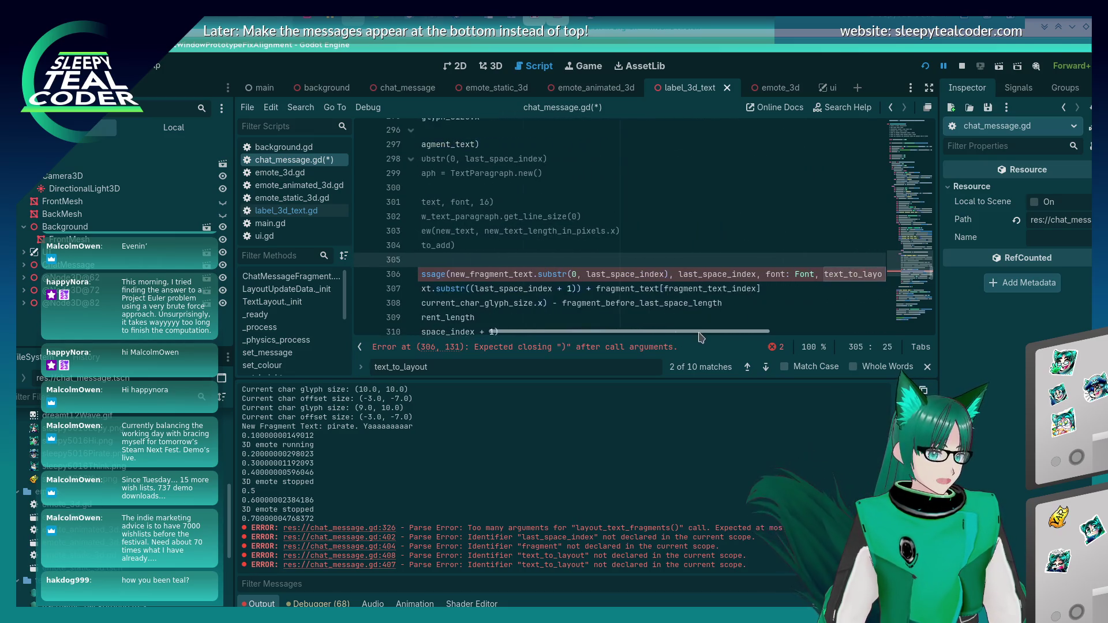
{"action": "left_click", "coordinate": [761, 271]}
{"action": "key", "text": "BackSpace"}
{"action": "key", "text": "BackSpace"}
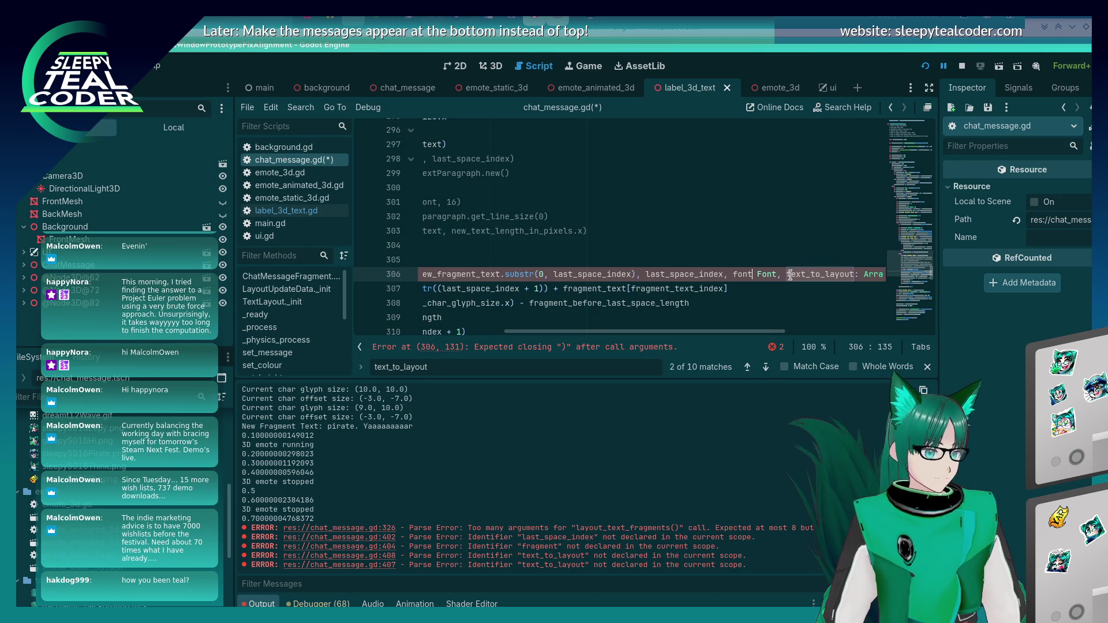
{"action": "key", "text": "Delete"}
{"action": "key", "text": "Delete"}
{"action": "key", "text": "Delete"}
{"action": "key", "text": "End"}
{"action": "type", "text": ")"}
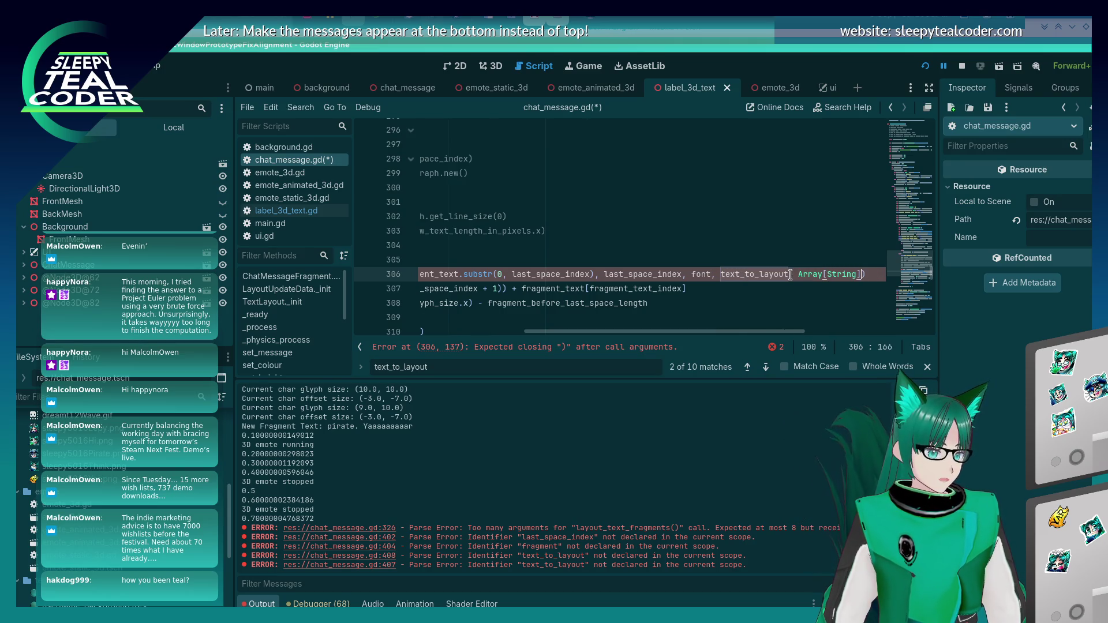
{"action": "key", "text": "BackSpace"}
{"action": "key", "text": "BackSpace"}
{"action": "key", "text": "BackSpace"}
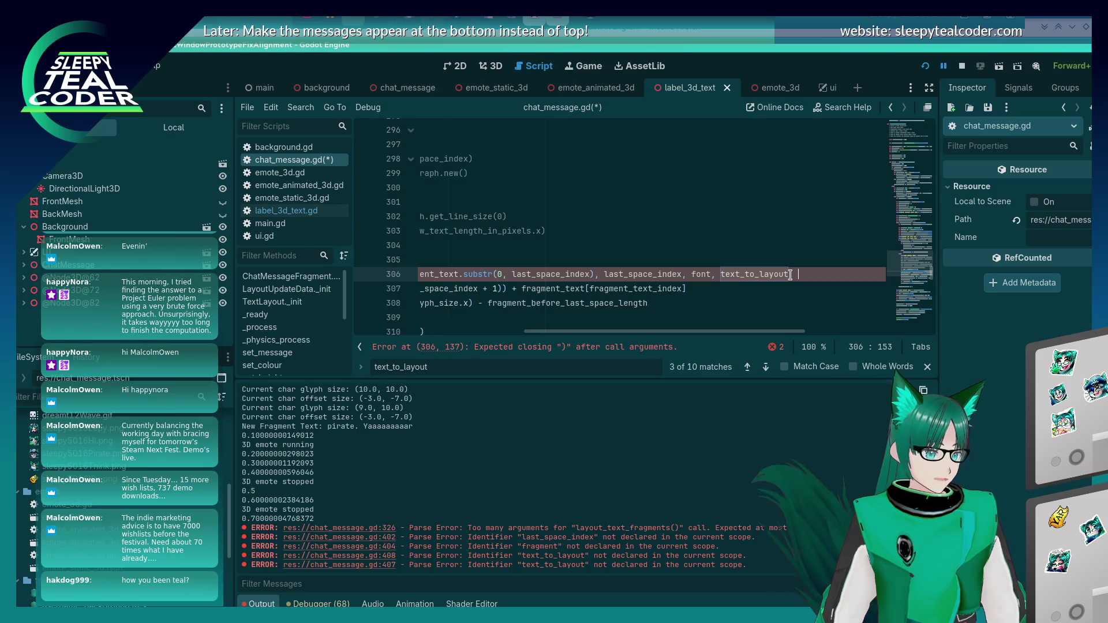
{"action": "type", "text": ")"}
{"action": "key", "text": "Home"}
{"action": "key", "text": "Home"}
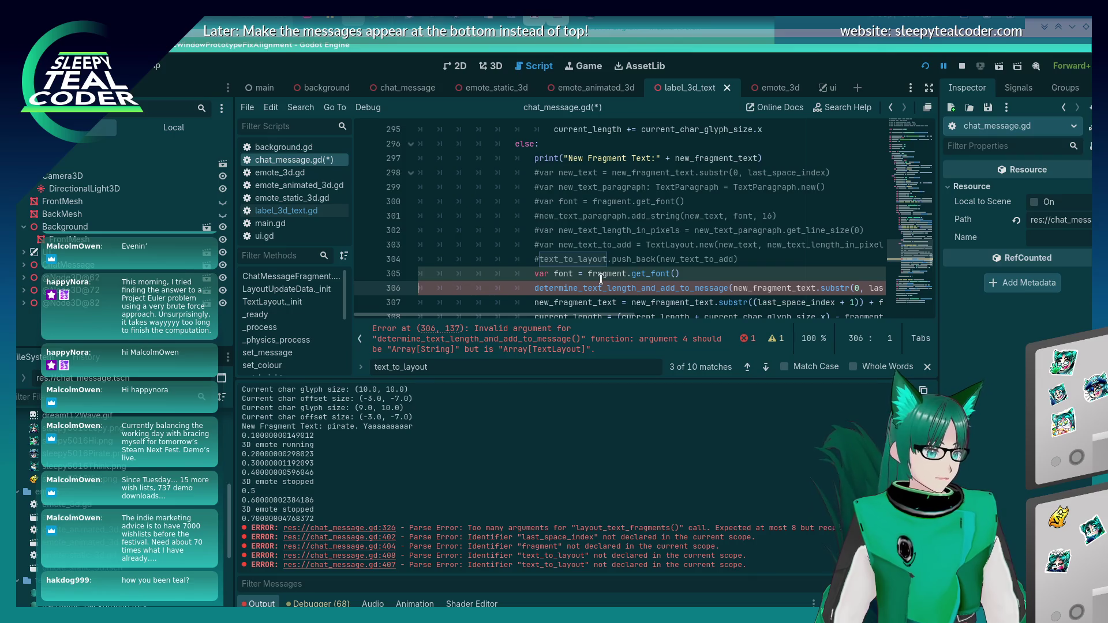
{"action": "scroll", "coordinate": [613, 319], "scroll_direction": "right", "scroll_amount": 2}
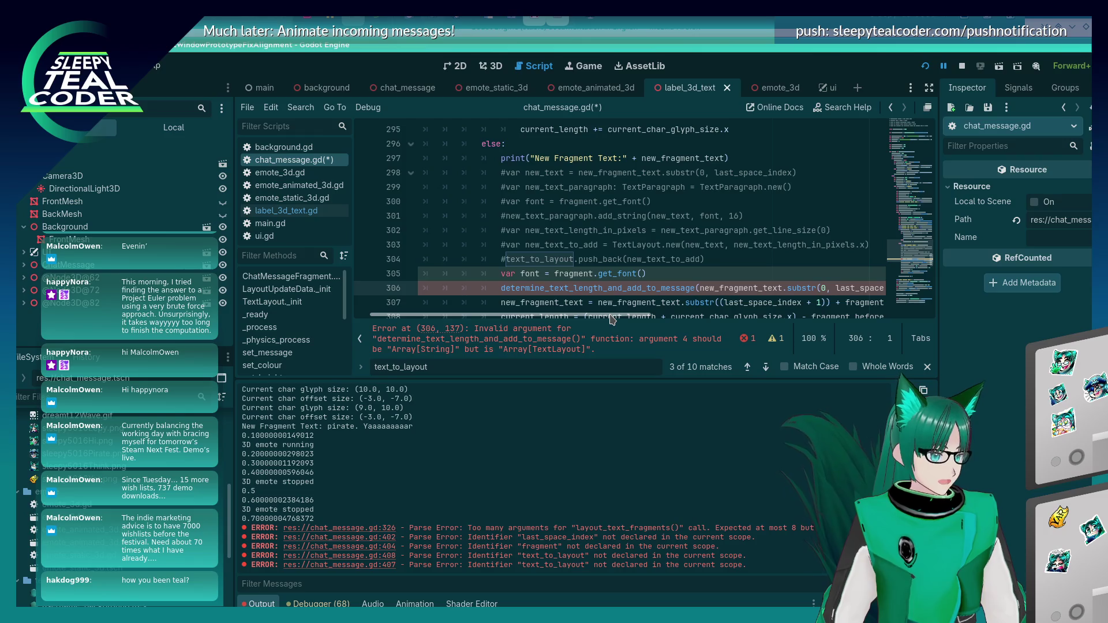
{"action": "scroll", "coordinate": [613, 320], "scroll_direction": "right", "scroll_amount": 5}
{"action": "scroll", "coordinate": [613, 319], "scroll_direction": "left", "scroll_amount": 6}
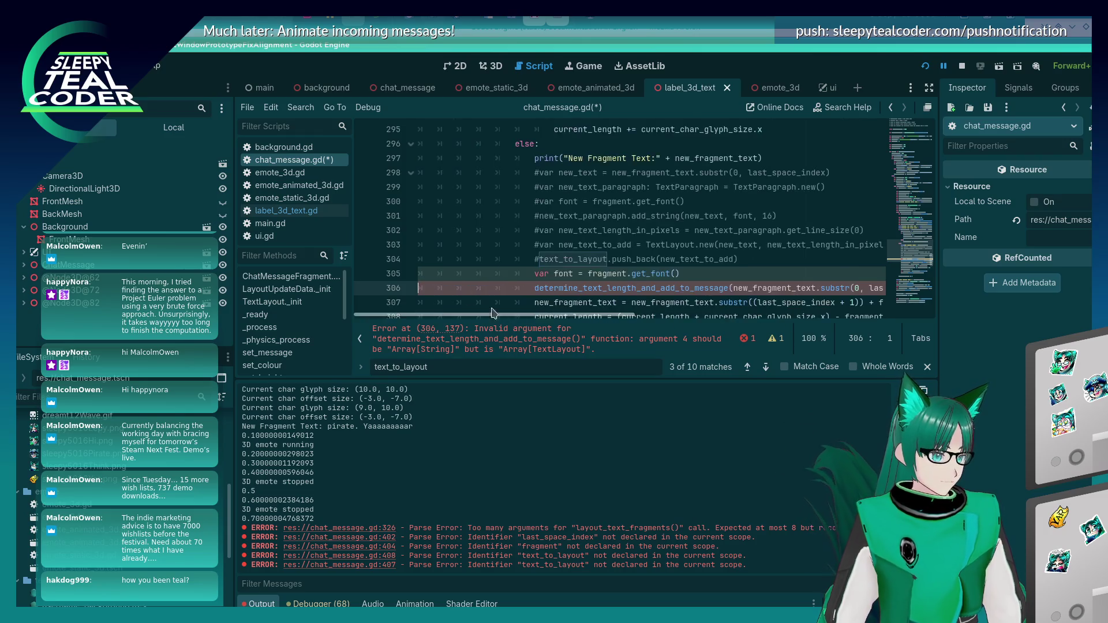
Change the text_to_layout parameter type to Array[TextLayout] on line 403 and save
{"action": "scroll", "coordinate": [496, 249], "scroll_direction": "down", "scroll_amount": 4}
{"action": "scroll", "coordinate": [495, 249], "scroll_direction": "down", "scroll_amount": 20}
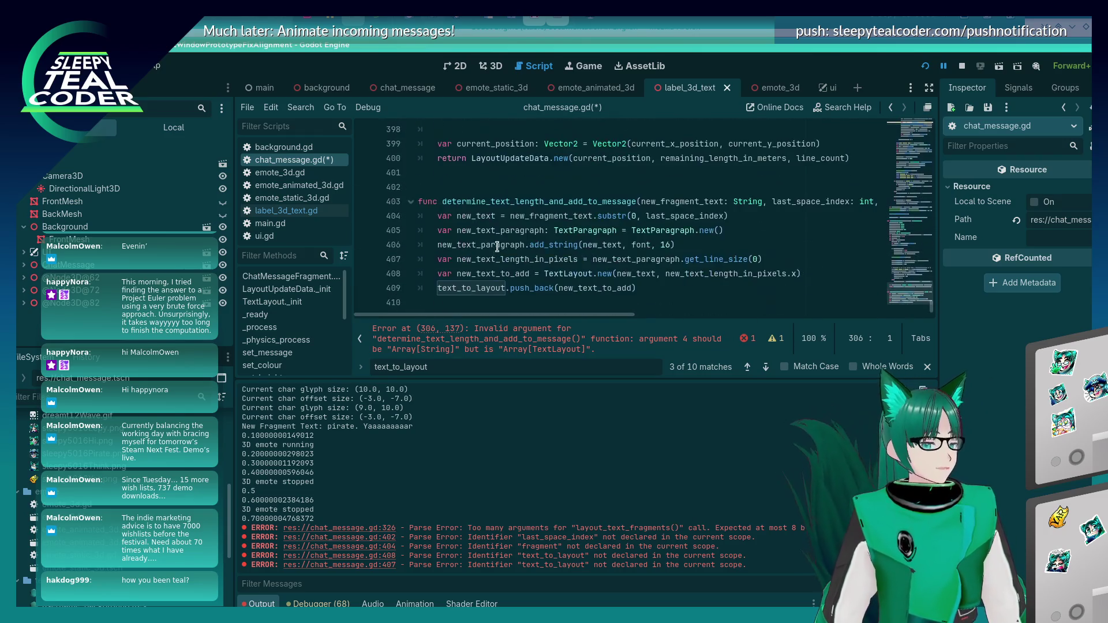
{"action": "scroll", "coordinate": [655, 292], "scroll_direction": "up", "scroll_amount": 2}
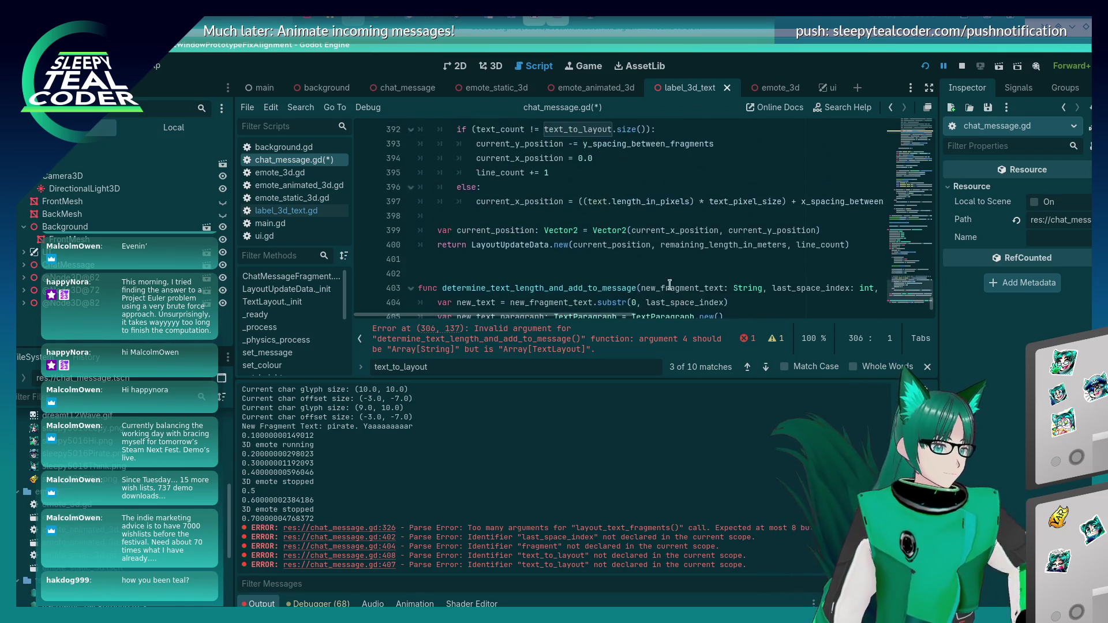
{"action": "scroll", "coordinate": [652, 266], "scroll_direction": "down", "scroll_amount": 2}
{"action": "scroll", "coordinate": [645, 217], "scroll_direction": "right", "scroll_amount": 5}
{"action": "double_click", "coordinate": [623, 202]}
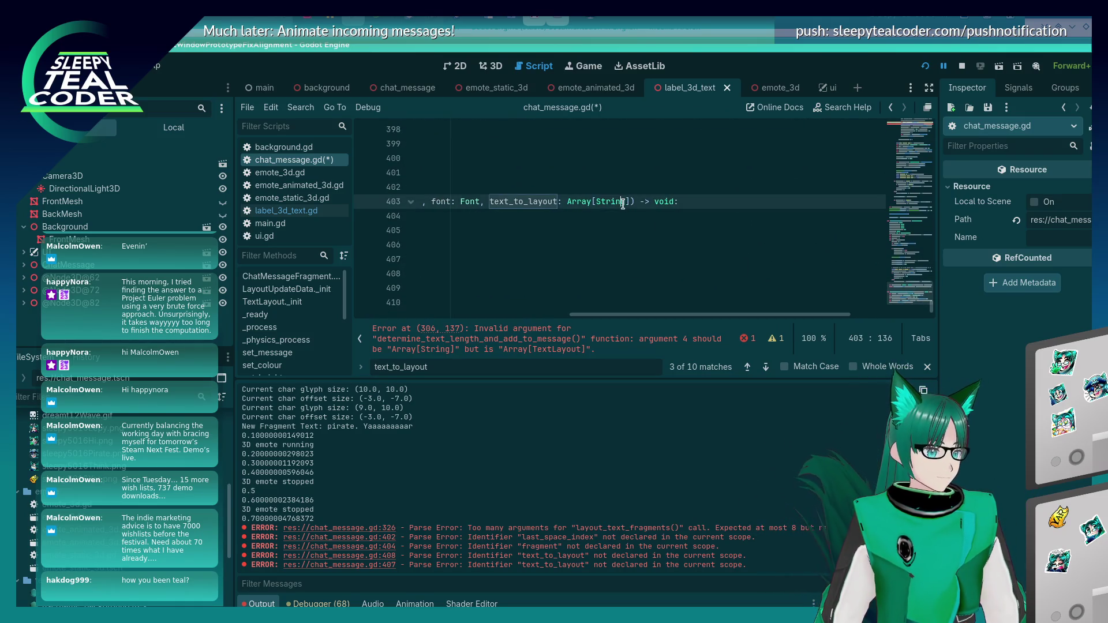
{"action": "type", "text": "TextLayout"}
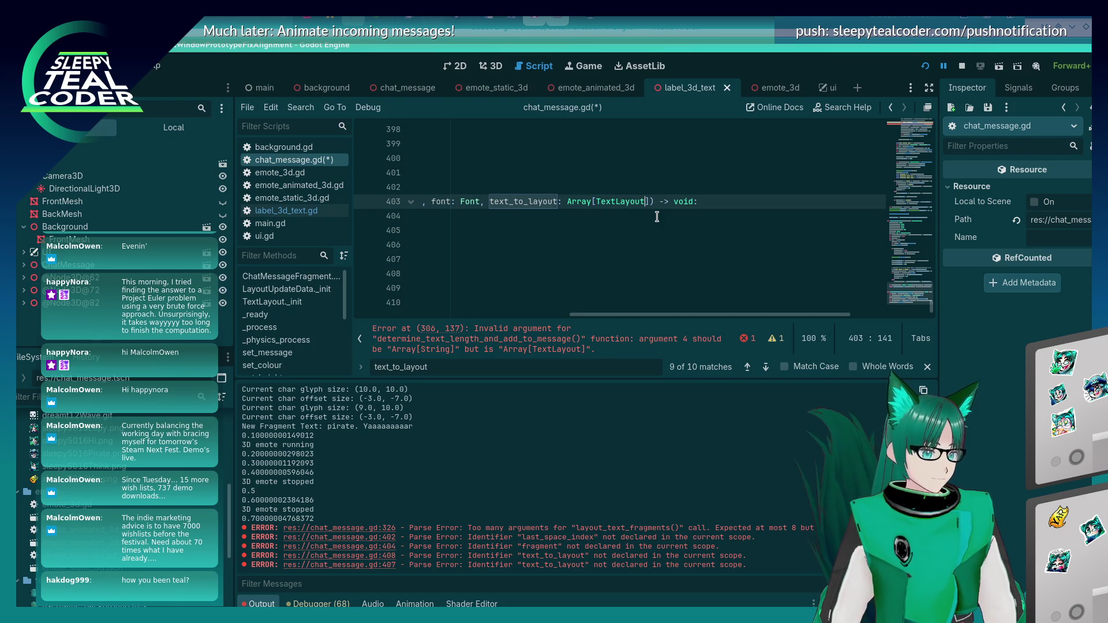
{"action": "key", "text": "Home"}
{"action": "key", "text": "ctrl+s"}
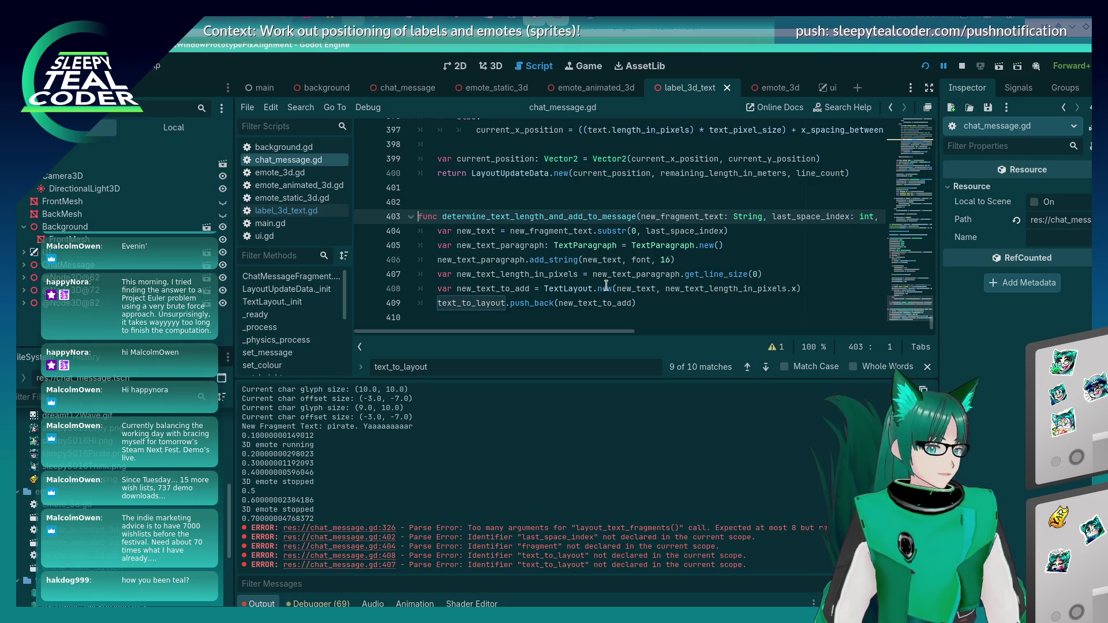
Review the script warnings, including line 305's font warning, then add the long test message in-game
{"action": "left_click", "coordinate": [772, 347]}
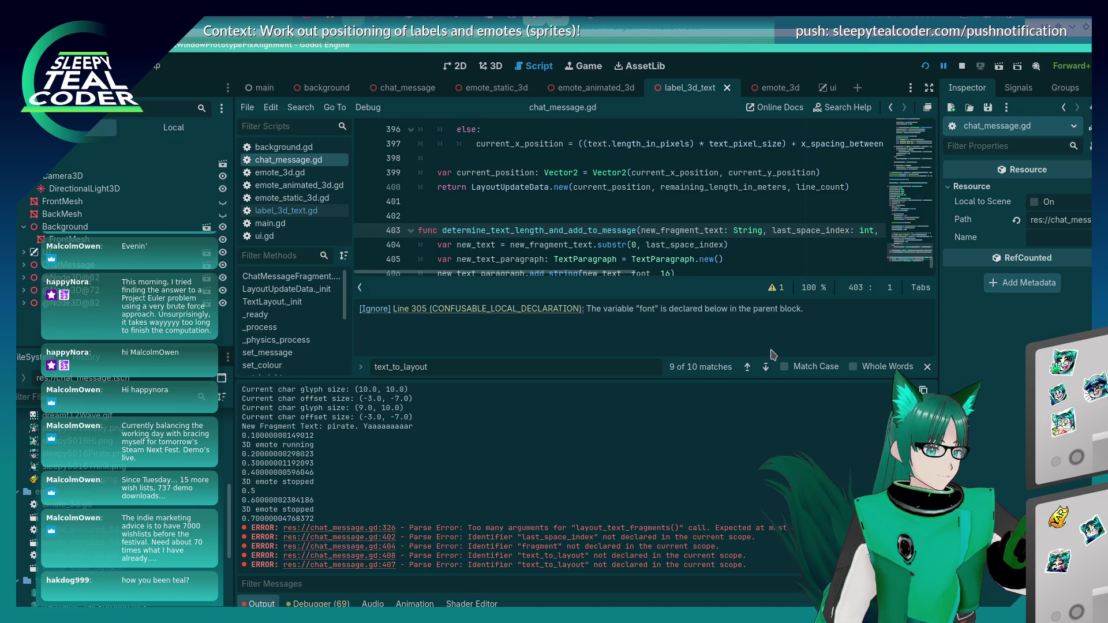
{"action": "left_click", "coordinate": [539, 309]}
{"action": "scroll", "coordinate": [654, 219], "scroll_direction": "up", "scroll_amount": 3}
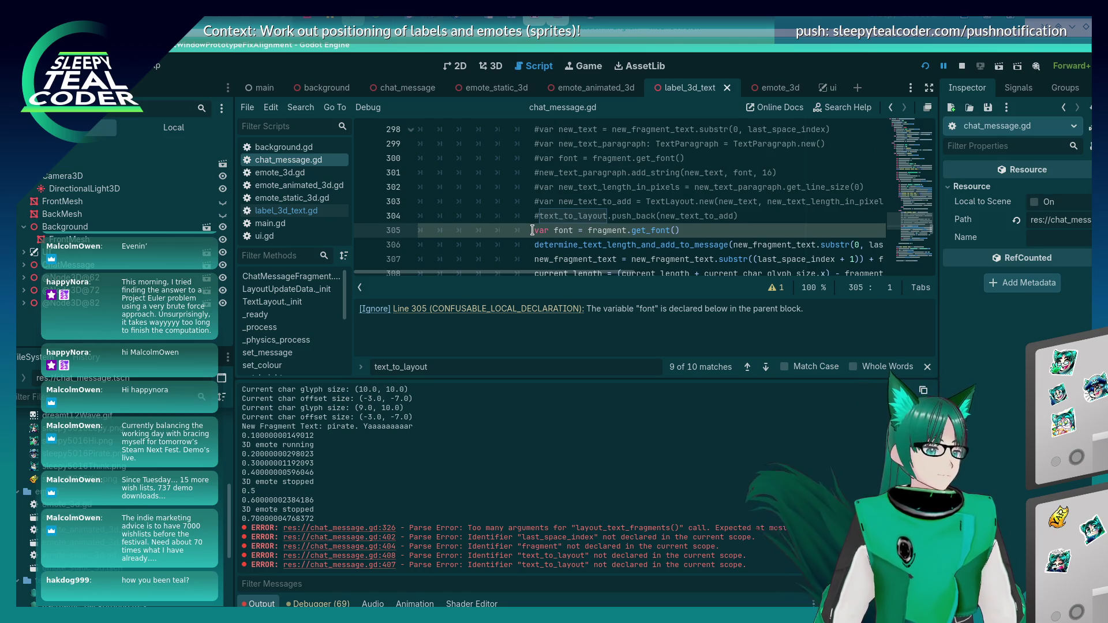
{"action": "scroll", "coordinate": [532, 231], "scroll_direction": "up", "scroll_amount": 15}
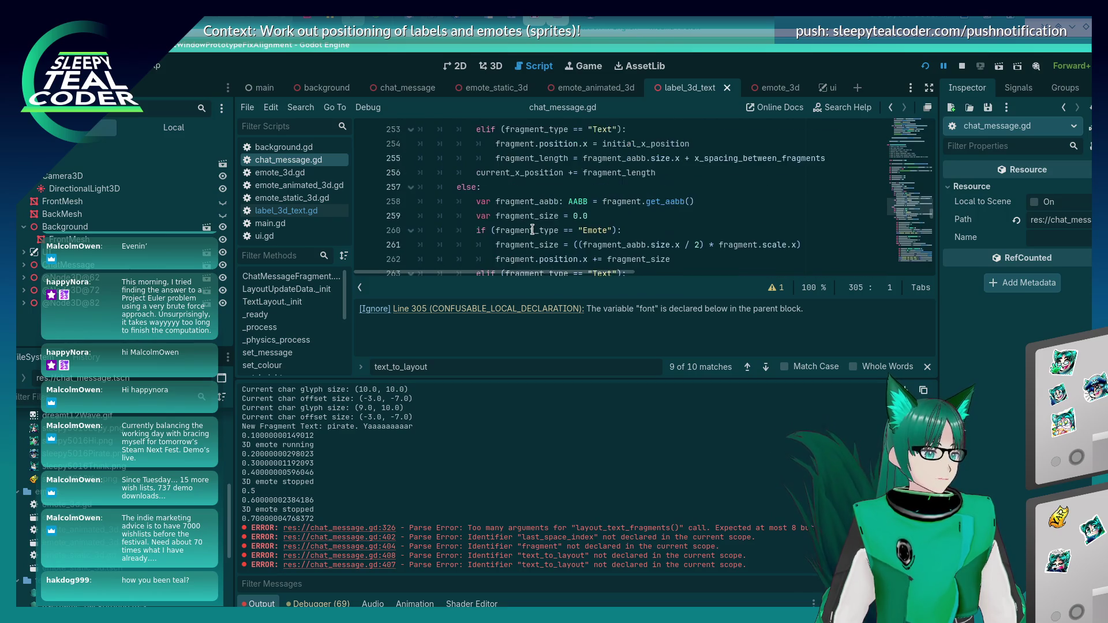
{"action": "scroll", "coordinate": [532, 230], "scroll_direction": "up", "scroll_amount": 4}
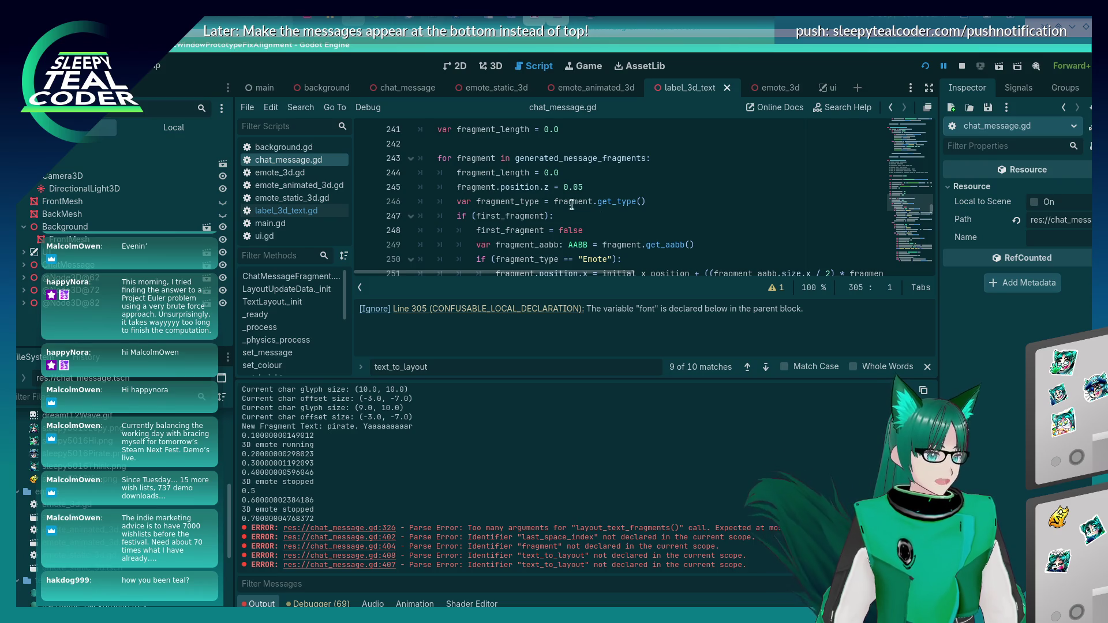
{"action": "scroll", "coordinate": [571, 205], "scroll_direction": "down", "scroll_amount": 20}
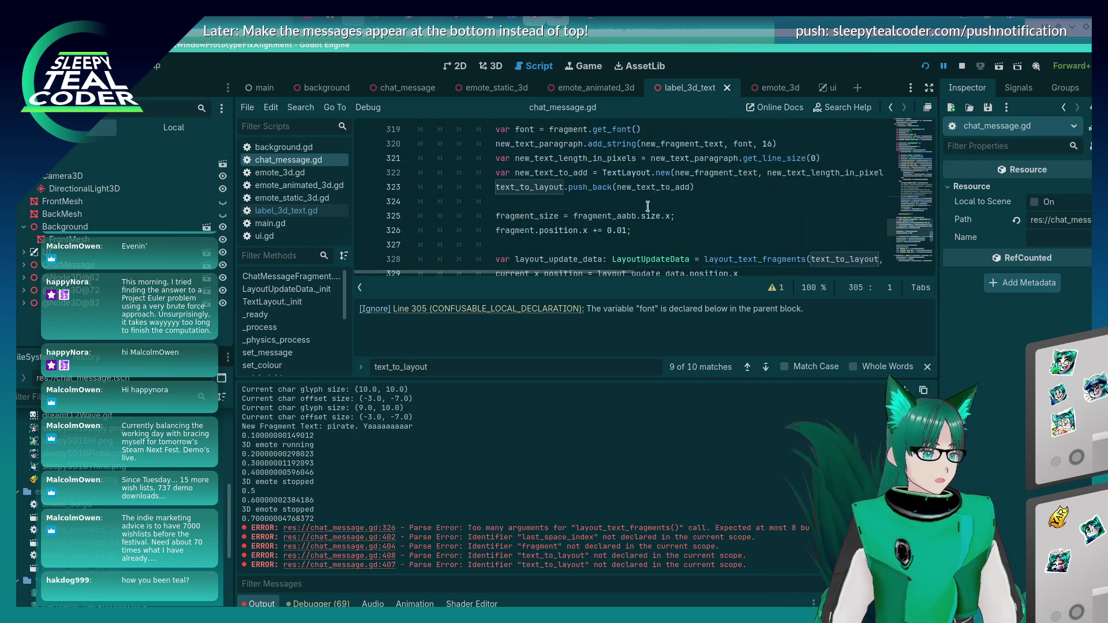
{"action": "scroll", "coordinate": [648, 206], "scroll_direction": "down", "scroll_amount": 3}
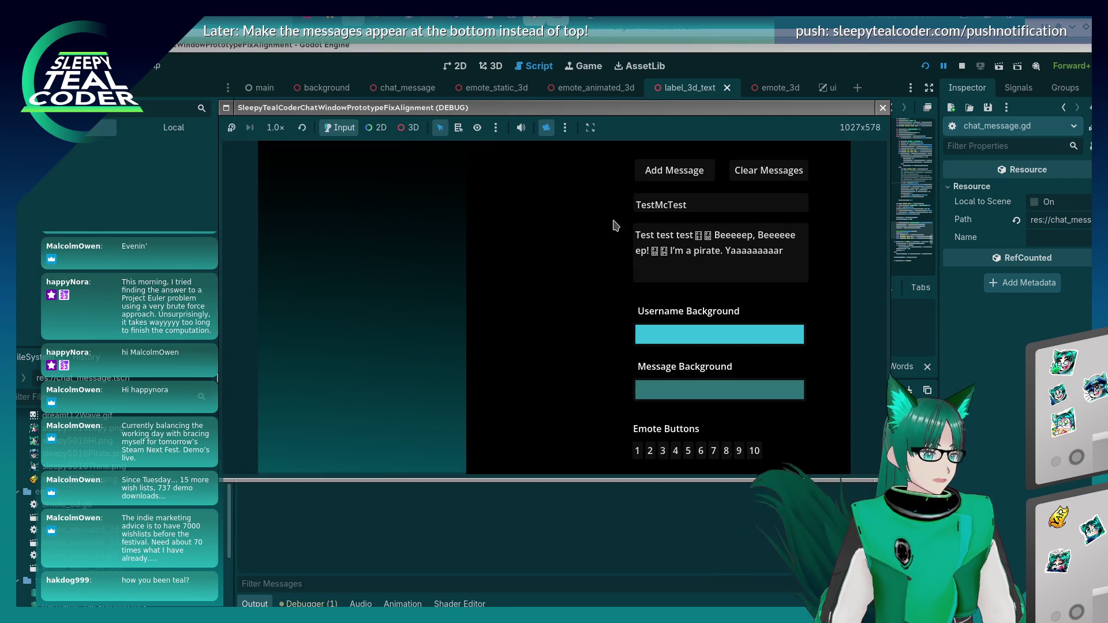
{"action": "left_click", "coordinate": [674, 173]}
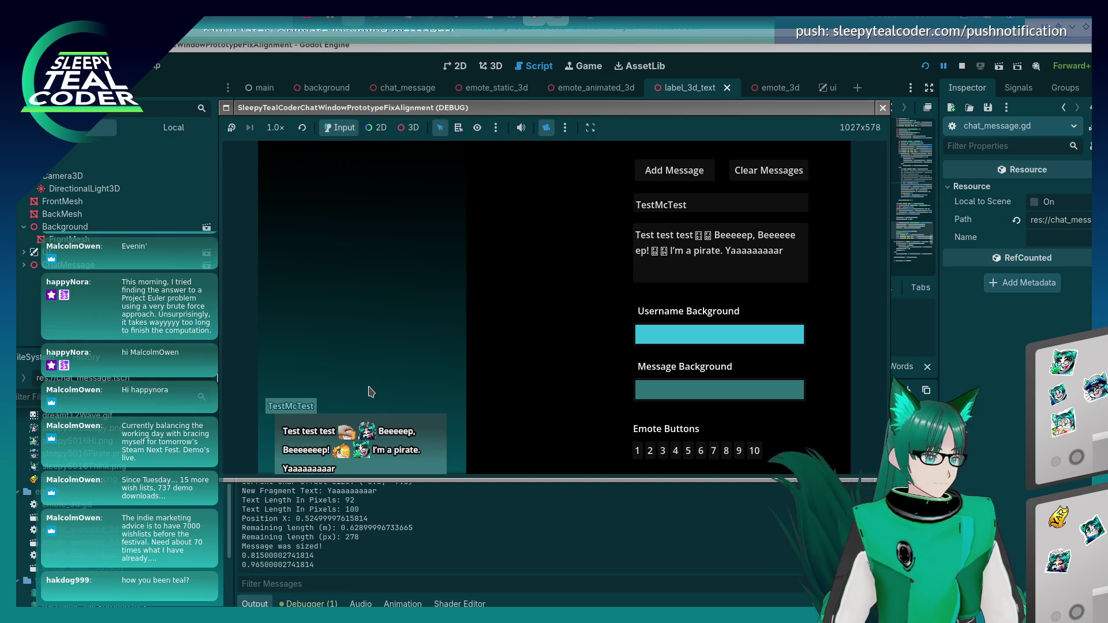
Switch from the game back to chat_message.gd and scroll through the script
{"action": "key", "text": "alt+Tab"}
{"action": "scroll", "coordinate": [668, 259], "scroll_direction": "down", "scroll_amount": 5}
{"action": "scroll", "coordinate": [668, 259], "scroll_direction": "up", "scroll_amount": 5}
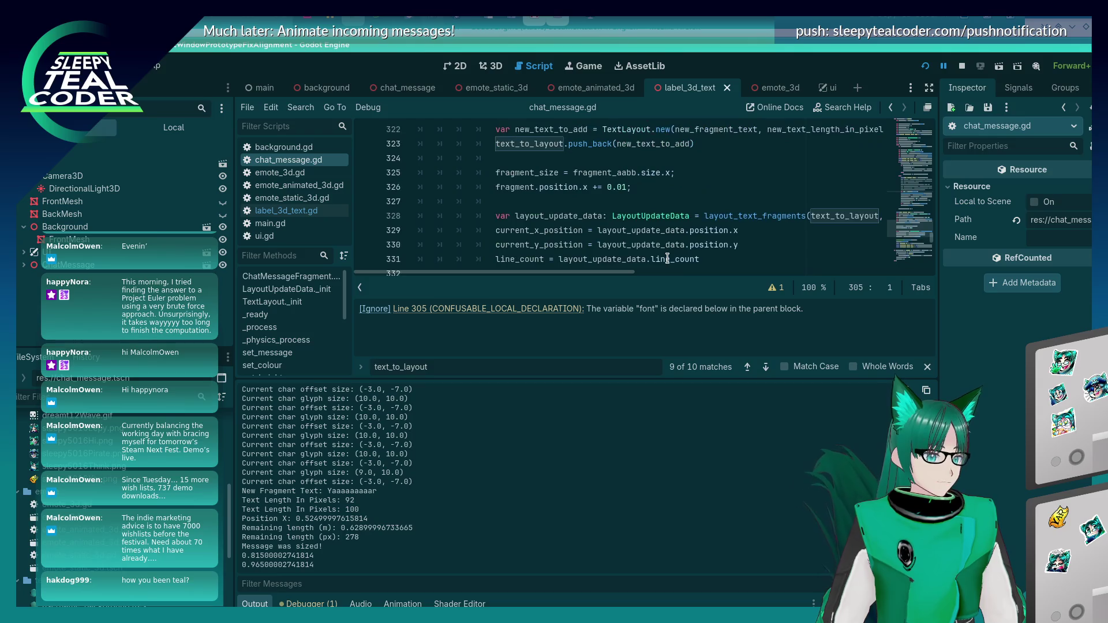
{"action": "left_click", "coordinate": [709, 208]}
{"action": "scroll", "coordinate": [703, 220], "scroll_direction": "up", "scroll_amount": 1}
{"action": "scroll", "coordinate": [703, 220], "scroll_direction": "up", "scroll_amount": 2}
{"action": "scroll", "coordinate": [703, 220], "scroll_direction": "down", "scroll_amount": 10}
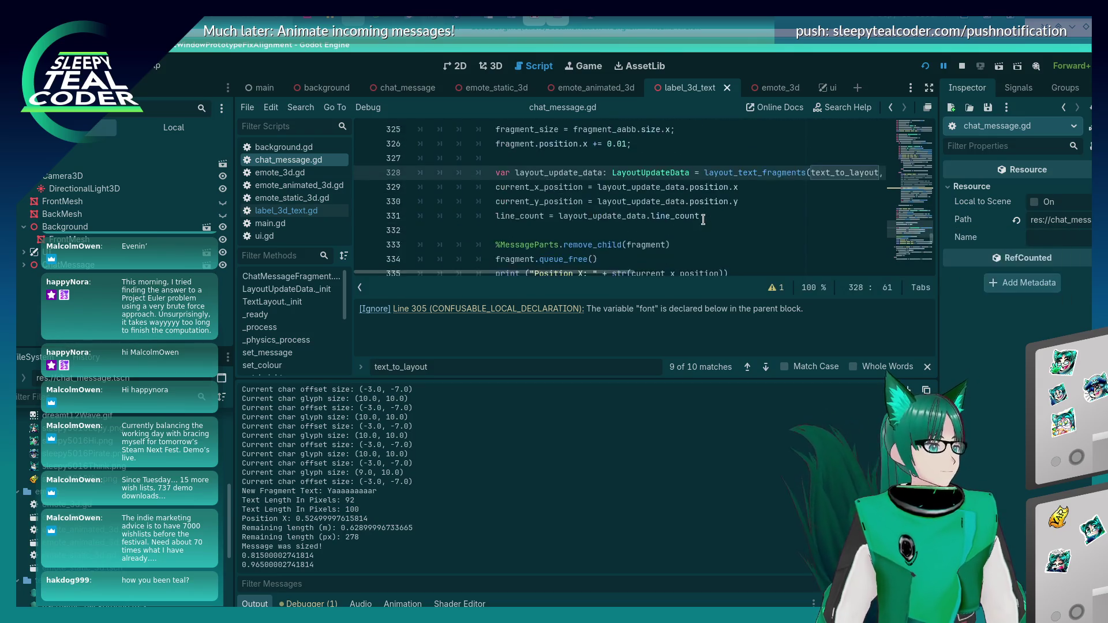
{"action": "scroll", "coordinate": [703, 219], "scroll_direction": "down", "scroll_amount": 4}
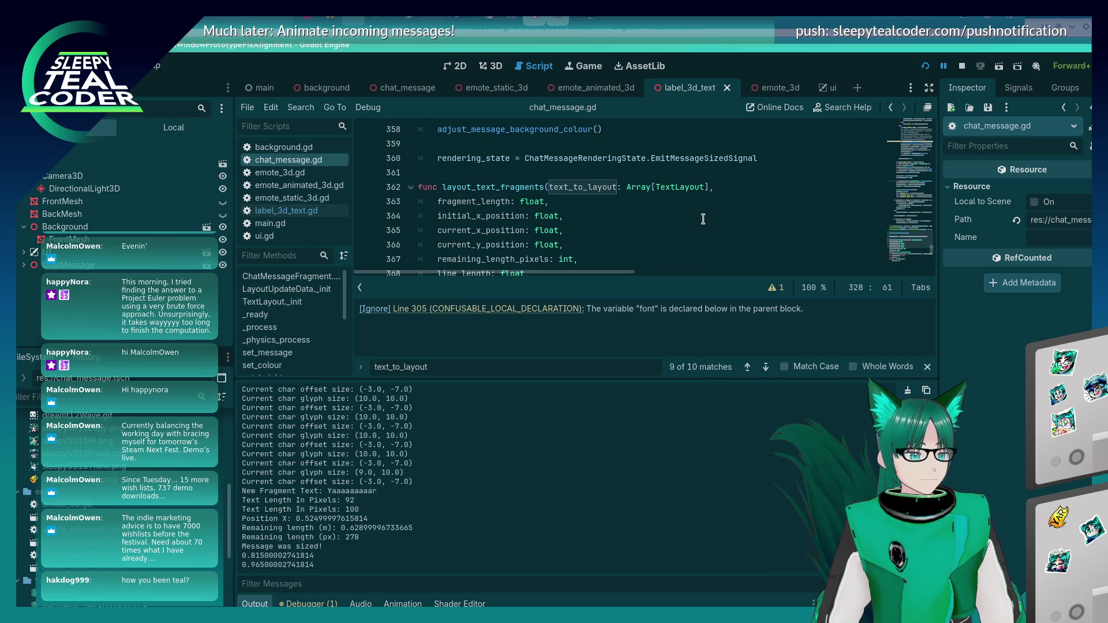
{"action": "scroll", "coordinate": [703, 220], "scroll_direction": "up", "scroll_amount": 8}
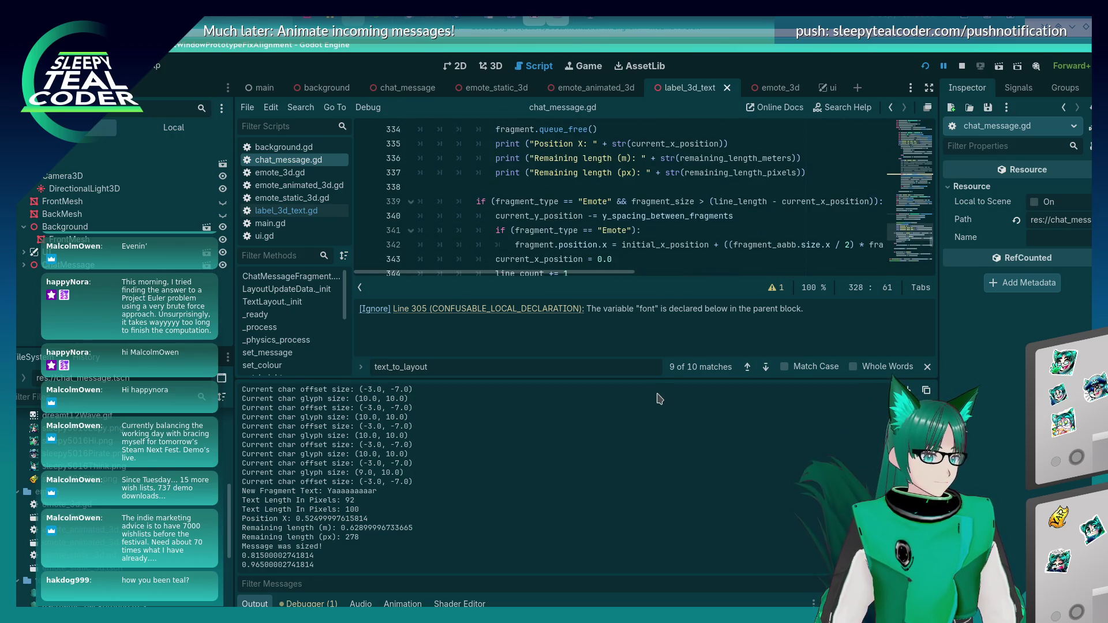
{"action": "left_click_drag", "start_coordinate": [658, 379], "coordinate": [647, 450]}
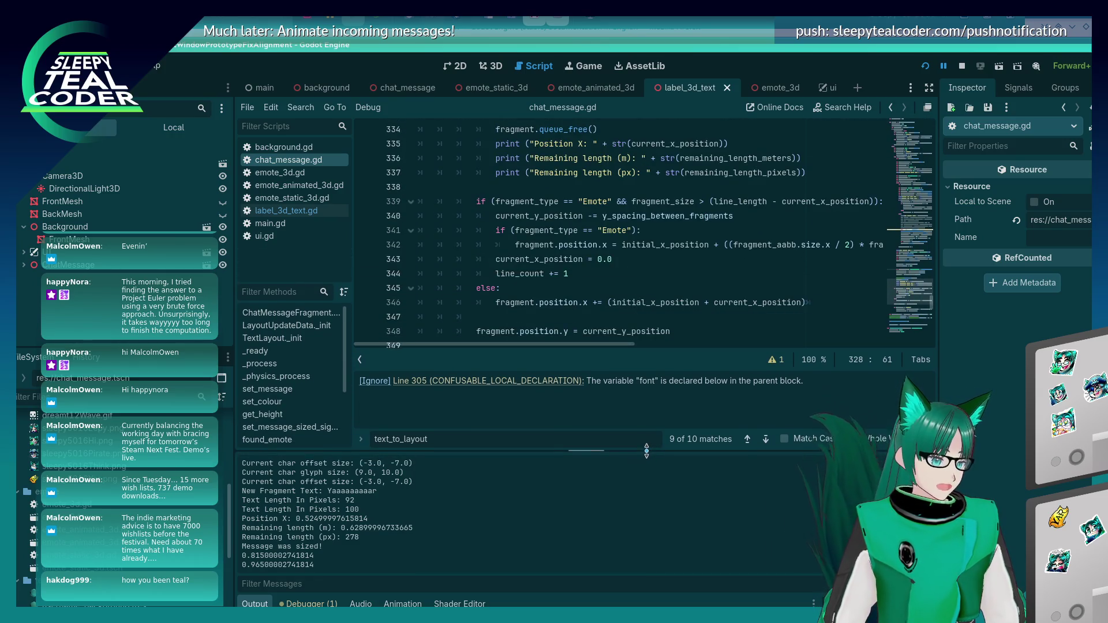
{"action": "left_click", "coordinate": [712, 227]}
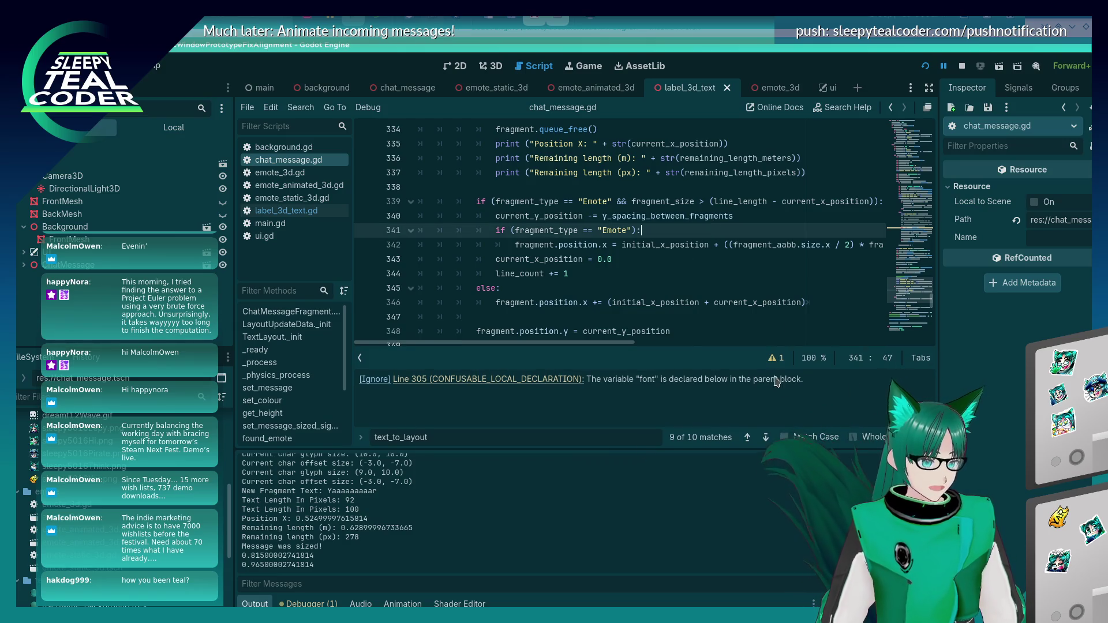
{"action": "left_click", "coordinate": [772, 358]}
{"action": "scroll", "coordinate": [756, 284], "scroll_direction": "up", "scroll_amount": 8}
{"action": "scroll", "coordinate": [750, 294], "scroll_direction": "down", "scroll_amount": 2}
{"action": "scroll", "coordinate": [710, 286], "scroll_direction": "up", "scroll_amount": 6}
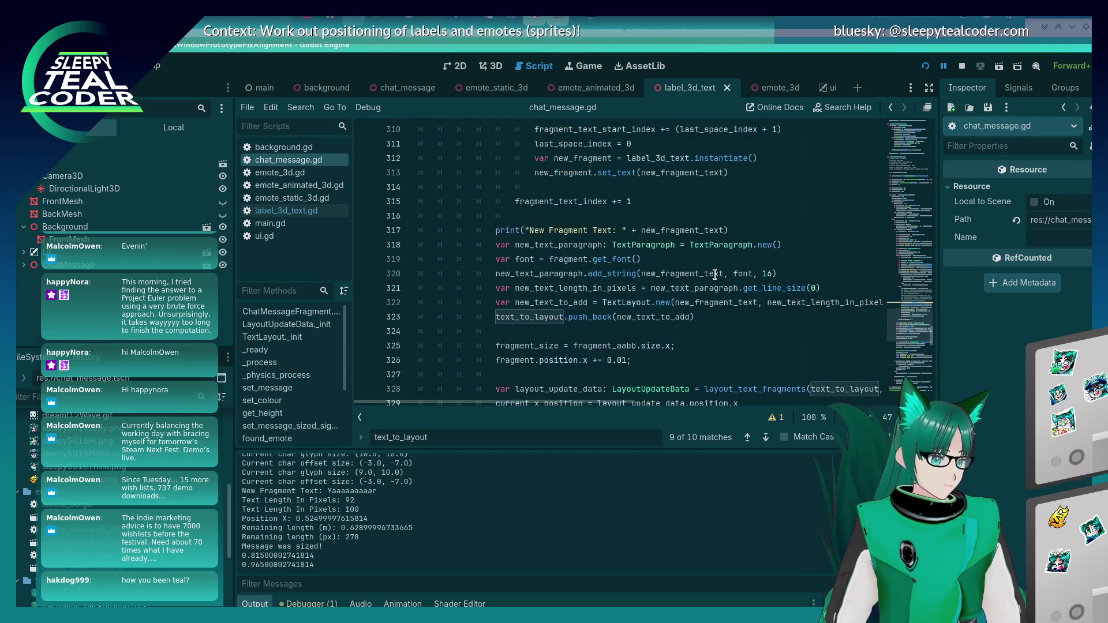
{"action": "left_click", "coordinate": [537, 246]}
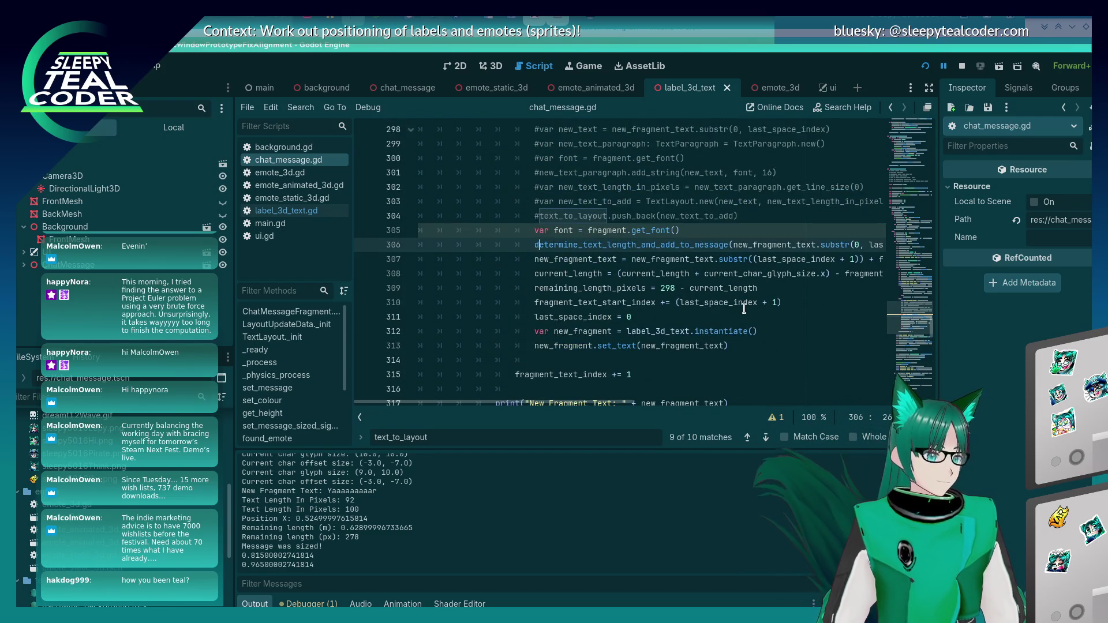
{"action": "key", "text": "shift+End"}
{"action": "key", "text": "Home"}
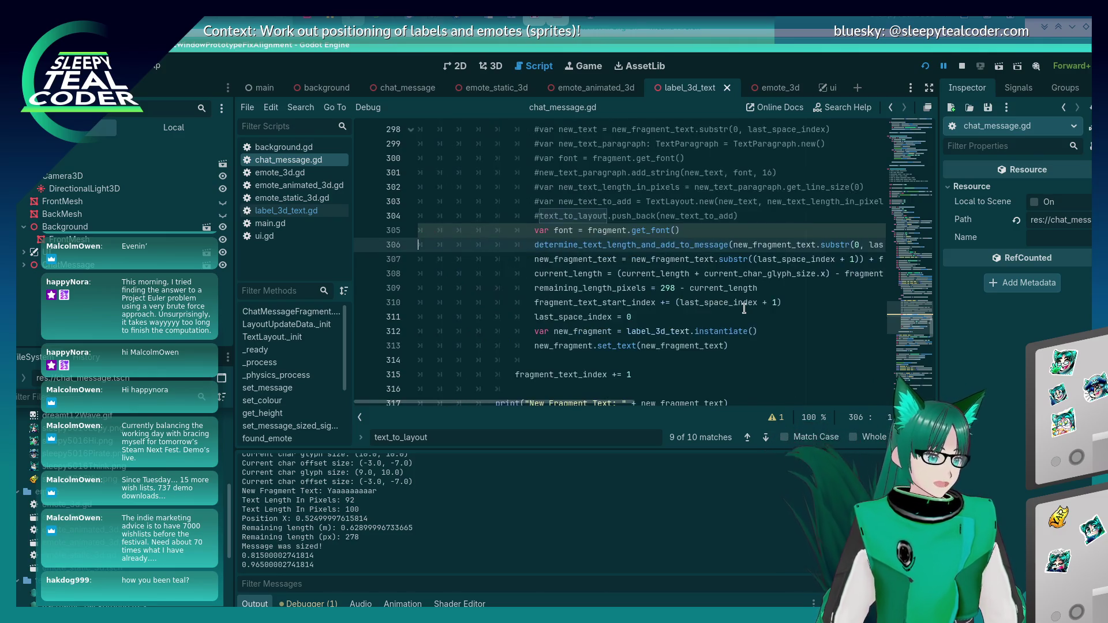
{"action": "scroll", "coordinate": [556, 275], "scroll_direction": "down", "scroll_amount": 15}
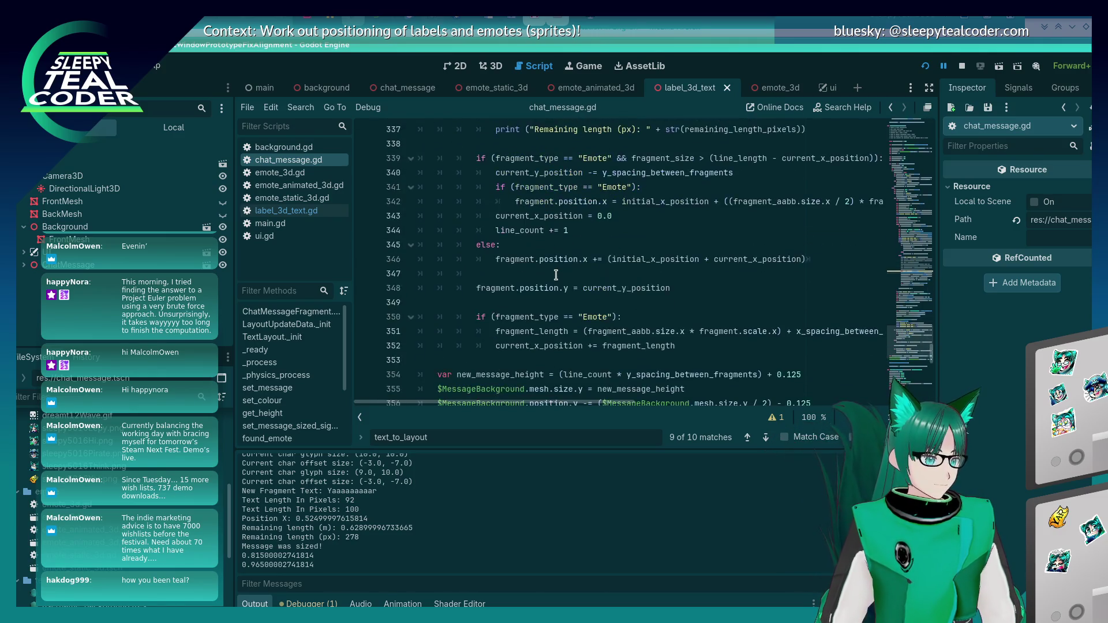
{"action": "scroll", "coordinate": [556, 275], "scroll_direction": "up", "scroll_amount": 8}
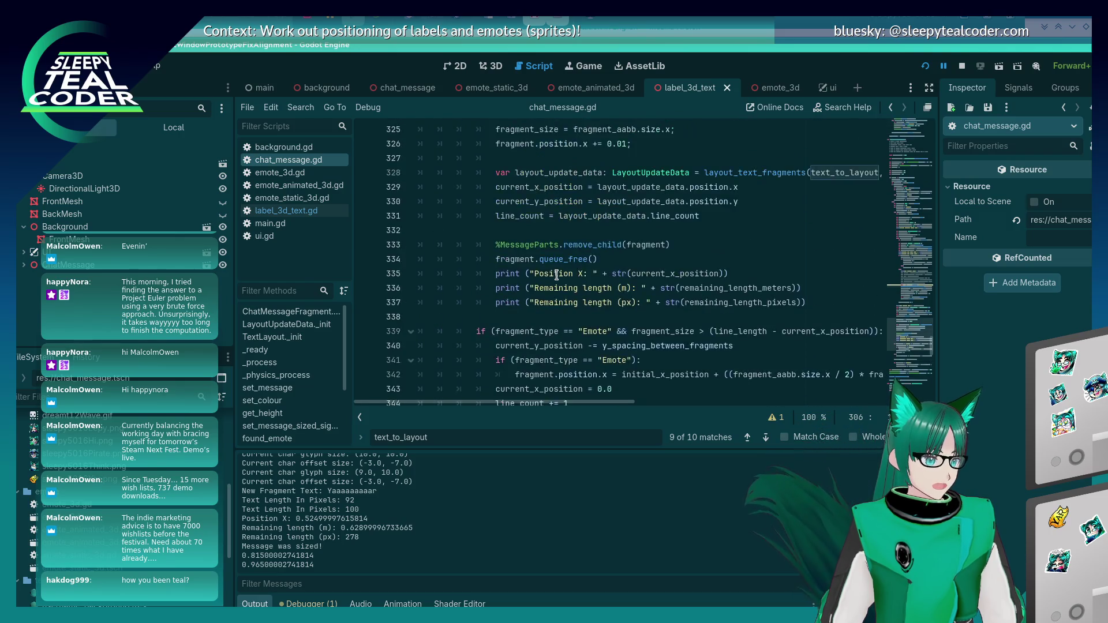
{"action": "scroll", "coordinate": [583, 283], "scroll_direction": "up", "scroll_amount": 4}
Paste the helper call and delete the inline TextParagraph measuring lines 318–323
{"action": "left_click", "coordinate": [729, 322]}
{"action": "key", "text": "ctrl+v"}
{"action": "key", "text": "End"}
{"action": "key", "text": "shift+Home"}
{"action": "key", "text": "shift+Home"}
{"action": "key", "text": "shift+Up"}
{"action": "key", "text": "shift+Up"}
{"action": "key", "text": "shift+Up"}
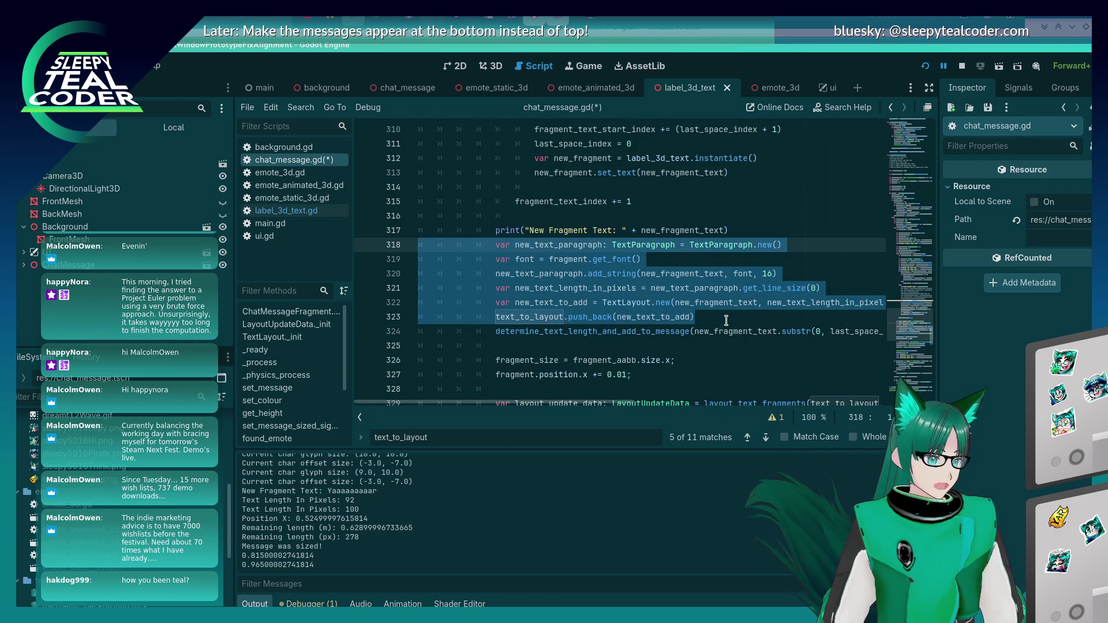
{"action": "key", "text": "BackSpace"}
{"action": "key", "text": "BackSpace"}
{"action": "key", "text": "Down"}
{"action": "key", "text": "End"}
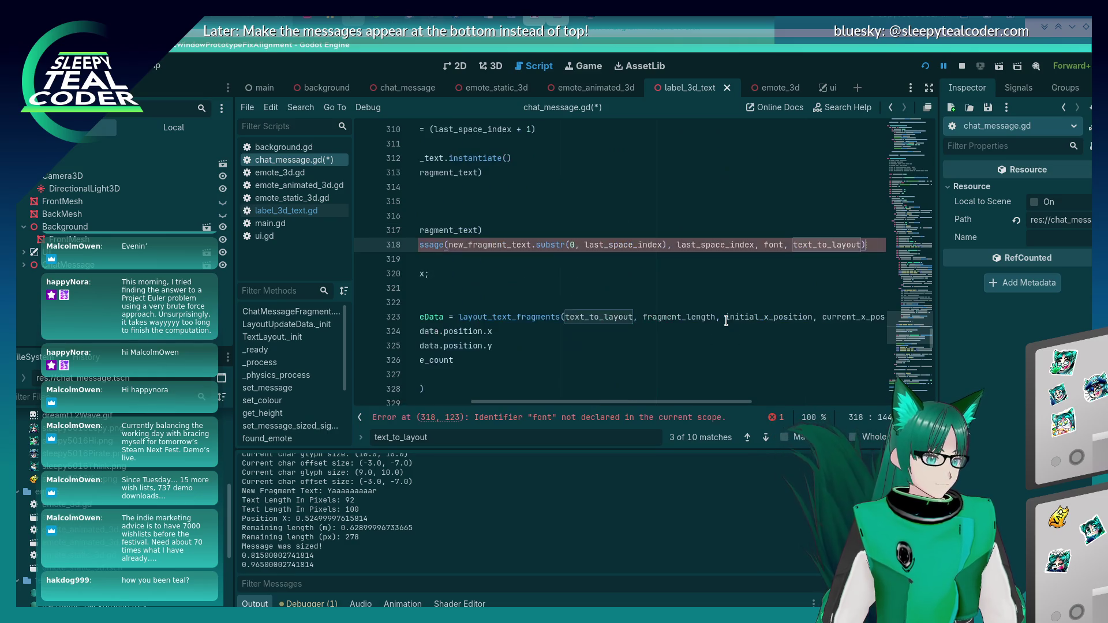
{"action": "key", "text": "Home"}
{"action": "key", "text": "Home"}
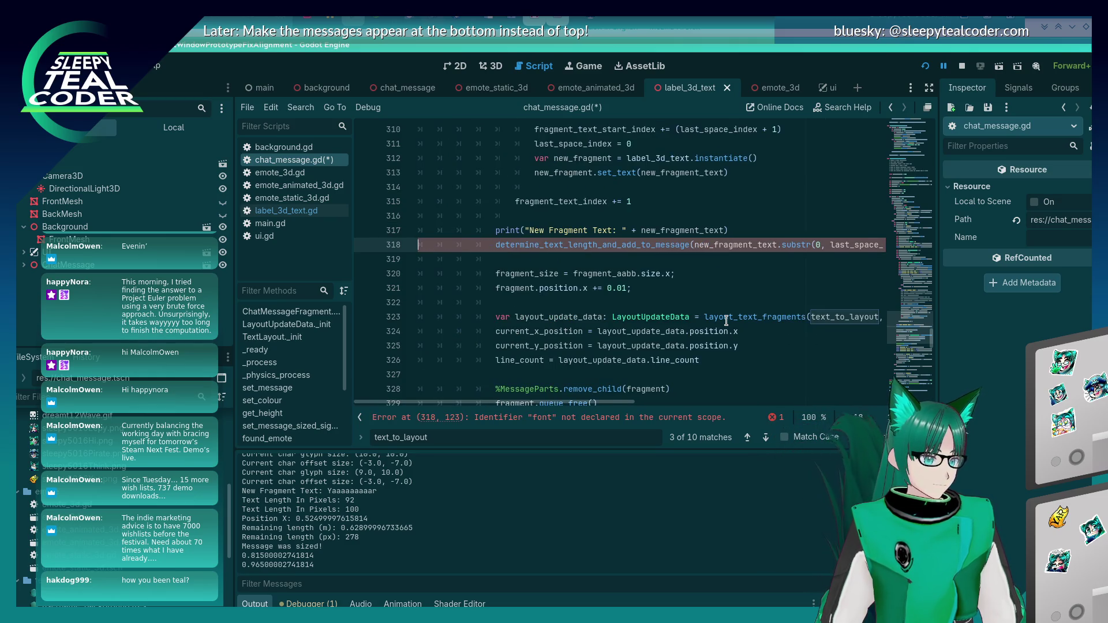
Delete the font declaration on line 305 and save chat_message.gd
{"action": "scroll", "coordinate": [779, 231], "scroll_direction": "up", "scroll_amount": 9}
{"action": "scroll", "coordinate": [734, 222], "scroll_direction": "up", "scroll_amount": 2}
{"action": "scroll", "coordinate": [722, 288], "scroll_direction": "down", "scroll_amount": 4}
{"action": "left_click", "coordinate": [692, 361]}
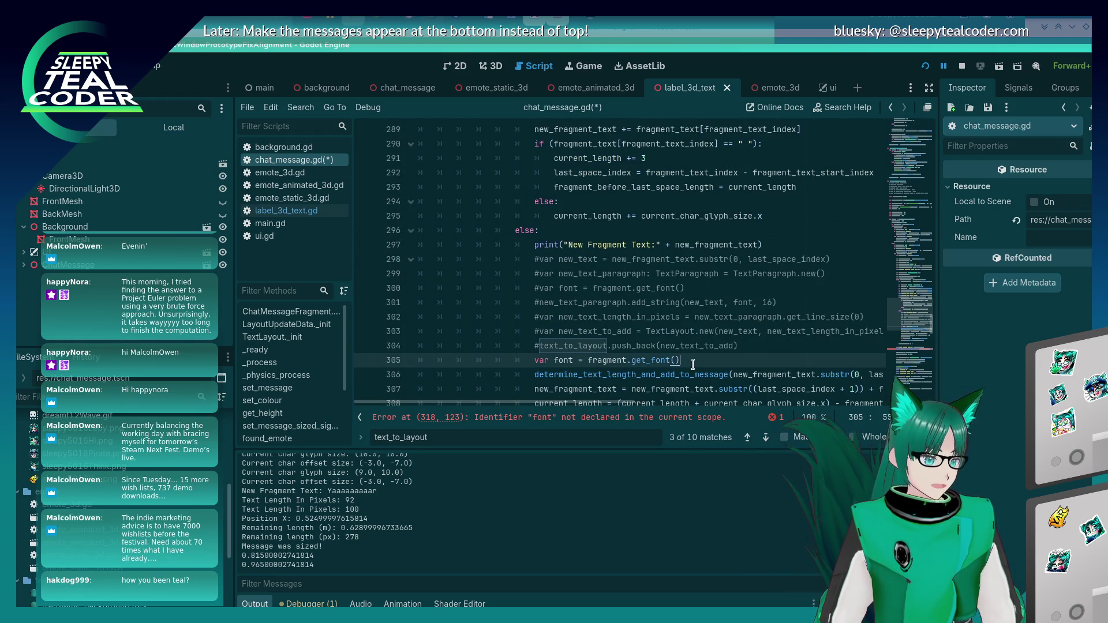
{"action": "key", "text": "shift+Home"}
{"action": "key", "text": "BackSpace"}
{"action": "key", "text": "BackSpace"}
{"action": "key", "text": "BackSpace"}
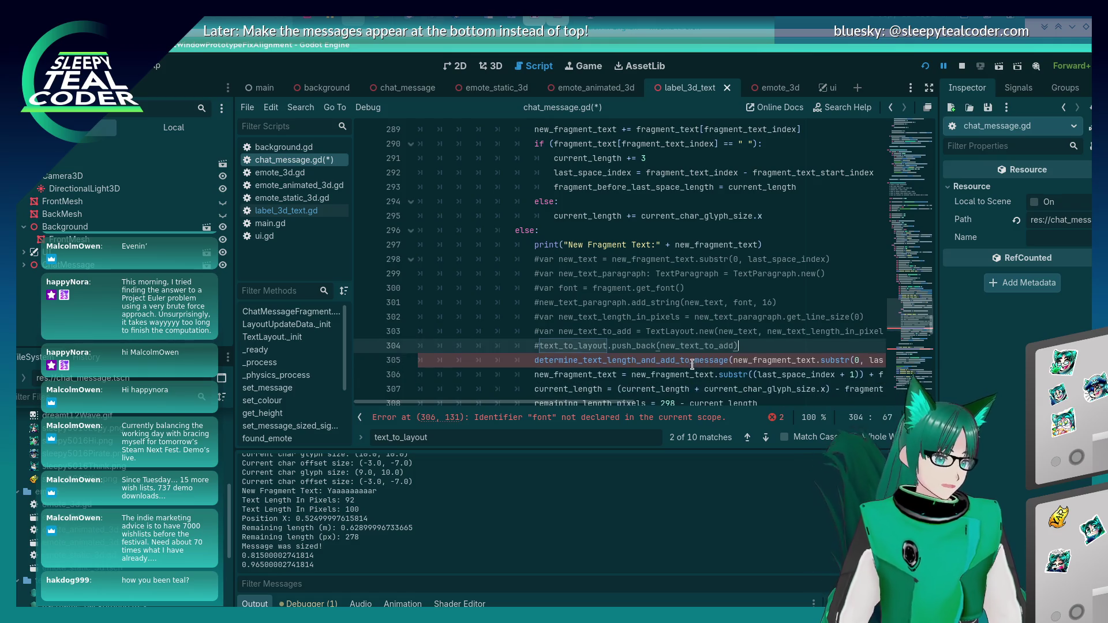
{"action": "key", "text": "ctrl+s"}
{"action": "scroll", "coordinate": [596, 272], "scroll_direction": "up", "scroll_amount": 15}
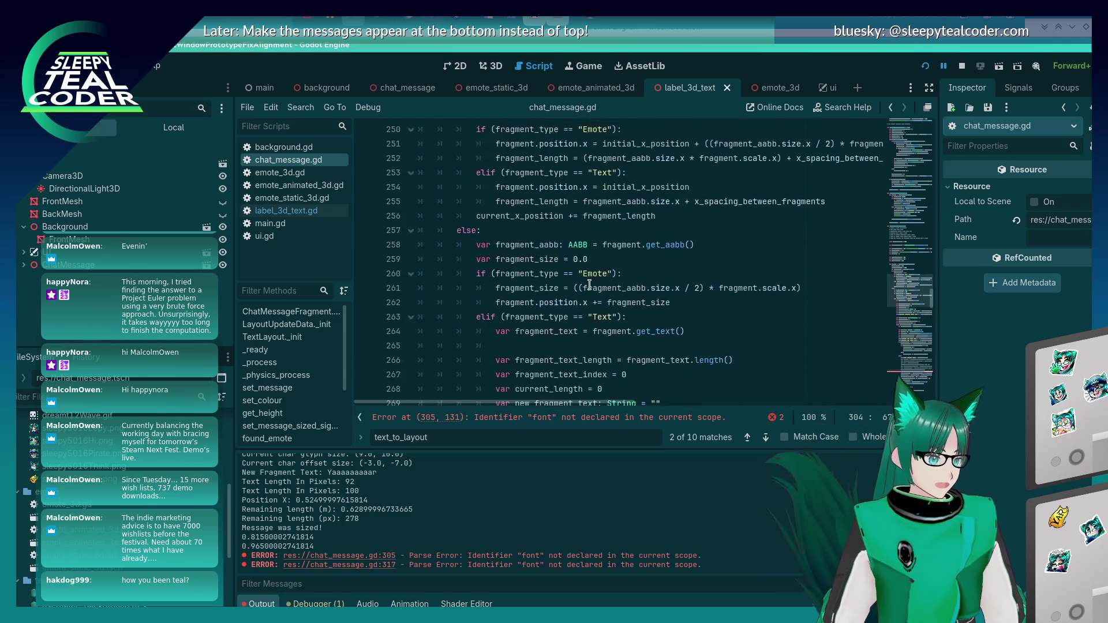
Insert var font = fragment.get_font() below line 246, save, and rerun the game with F5
{"action": "scroll", "coordinate": [589, 285], "scroll_direction": "up", "scroll_amount": 2}
{"action": "left_click", "coordinate": [692, 244]}
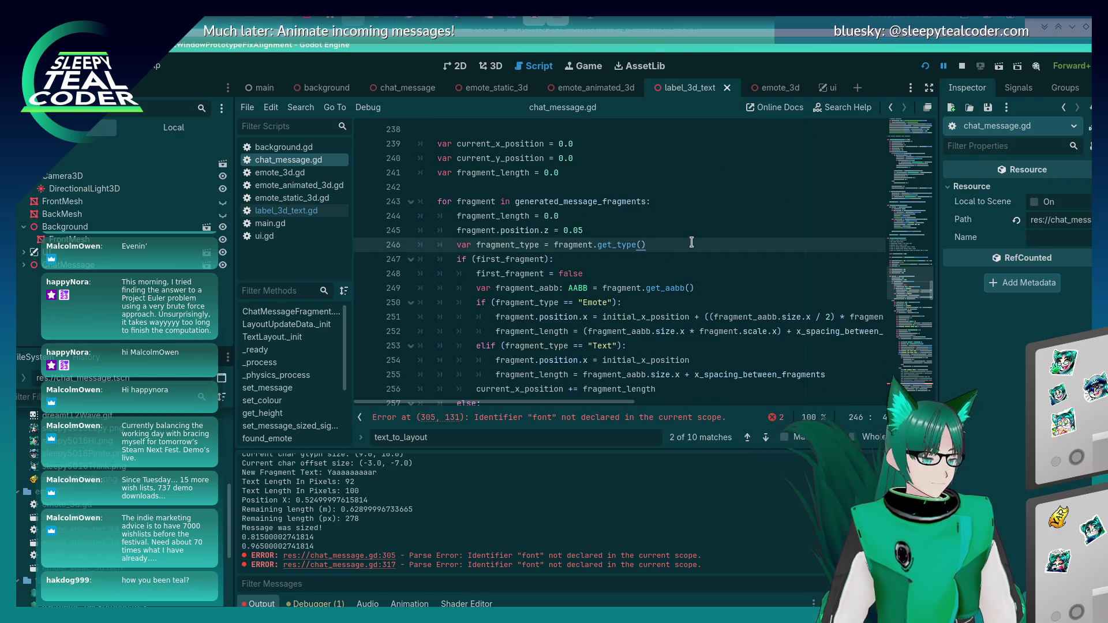
{"action": "key", "text": "Return"}
{"action": "type", "text": "var font = fragment.get_font()"}
{"action": "key", "text": "ctrl+s"}
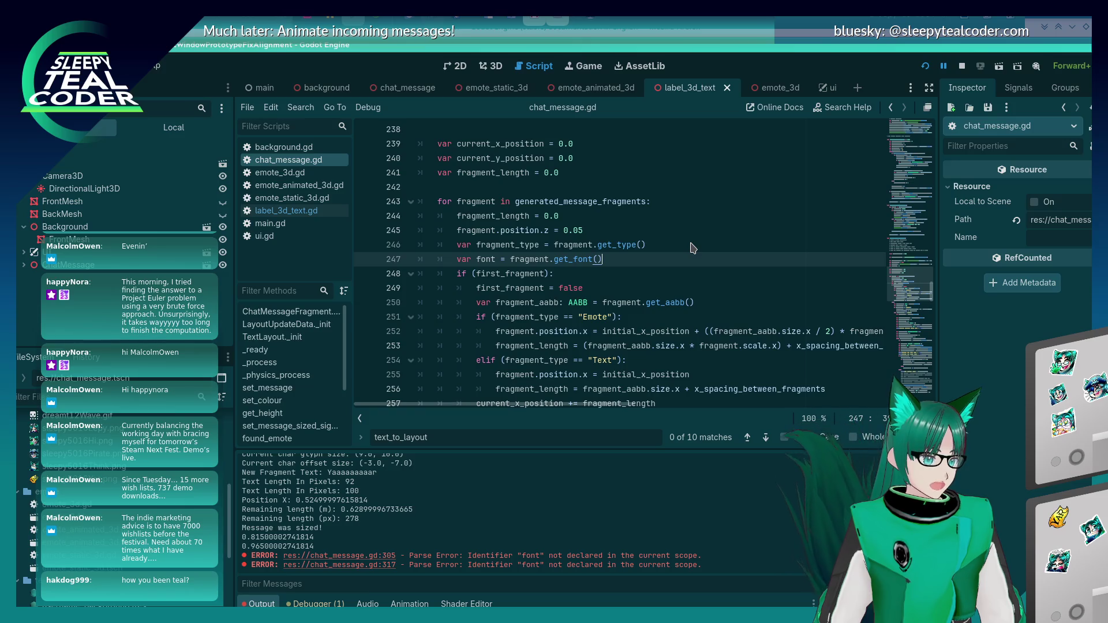
{"action": "key", "text": "alt+Tab"}
{"action": "key", "text": "F5"}
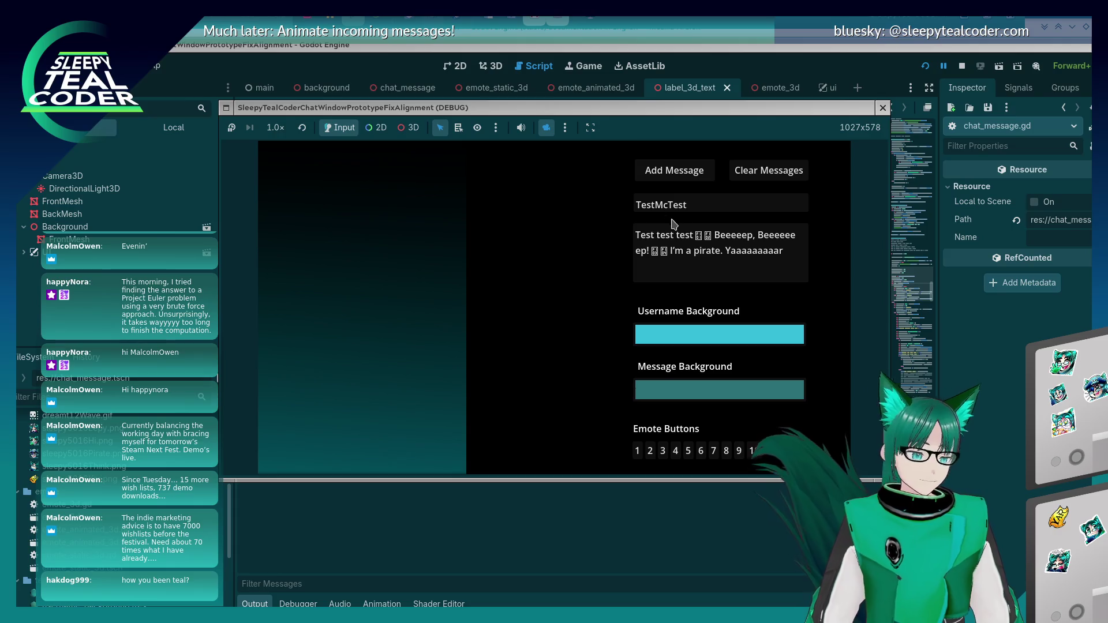
Send a test message, hit the get_font error, and delete the font lookup on line 247
{"action": "left_click", "coordinate": [682, 172]}
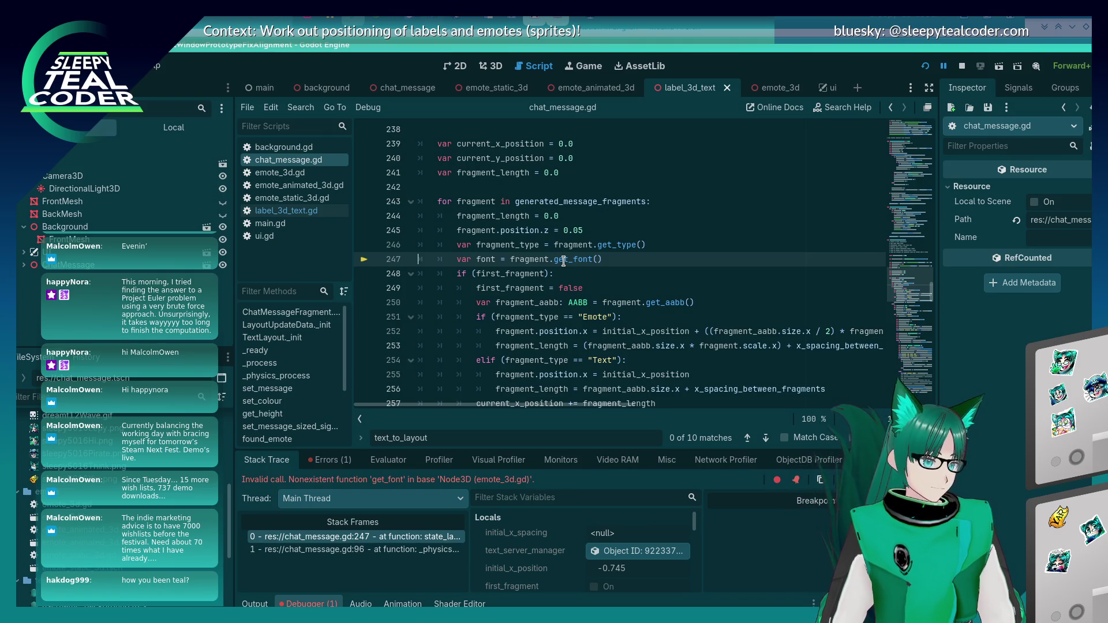
{"action": "key", "text": "shift+Home"}
{"action": "key", "text": "ctrl+c"}
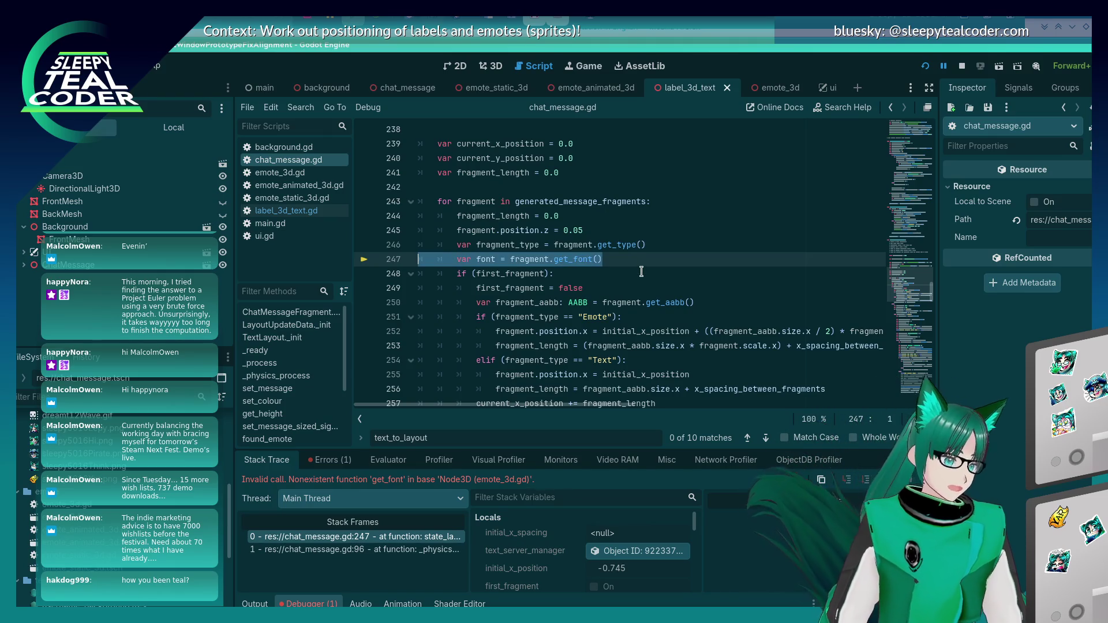
{"action": "key", "text": "BackSpace"}
{"action": "key", "text": "BackSpace"}
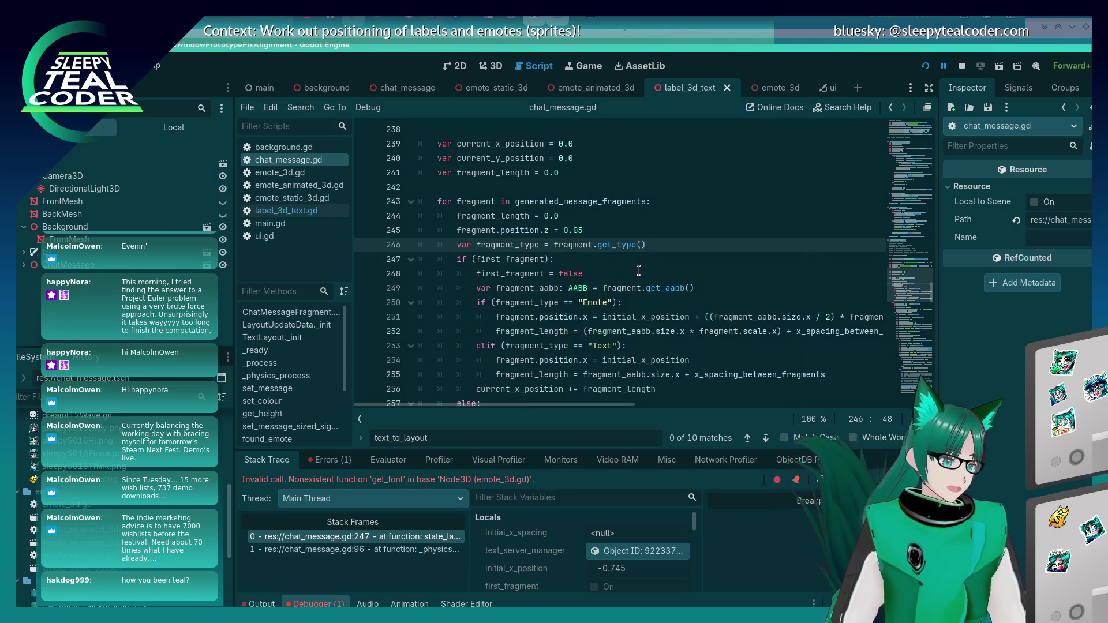
Paste the font lookup below line 264 in the Text branch, save, relaunch, and post a message
{"action": "scroll", "coordinate": [623, 249], "scroll_direction": "down", "scroll_amount": 5}
{"action": "left_click", "coordinate": [683, 199]}
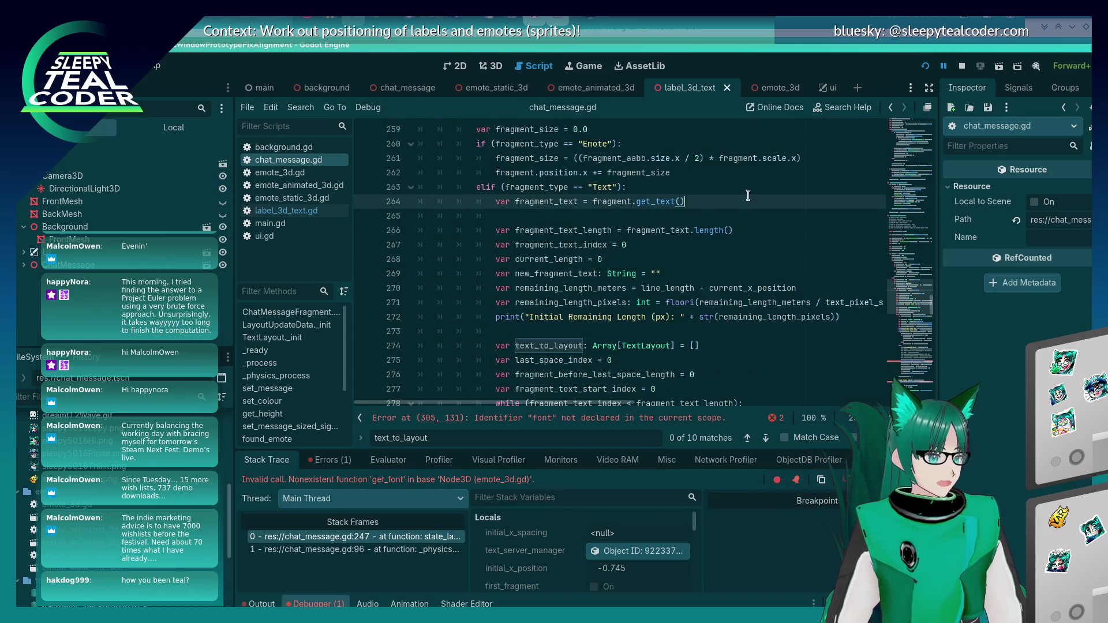
{"action": "key", "text": "Return"}
{"action": "key", "text": "ctrl+v"}
{"action": "key", "text": "ctrl+s"}
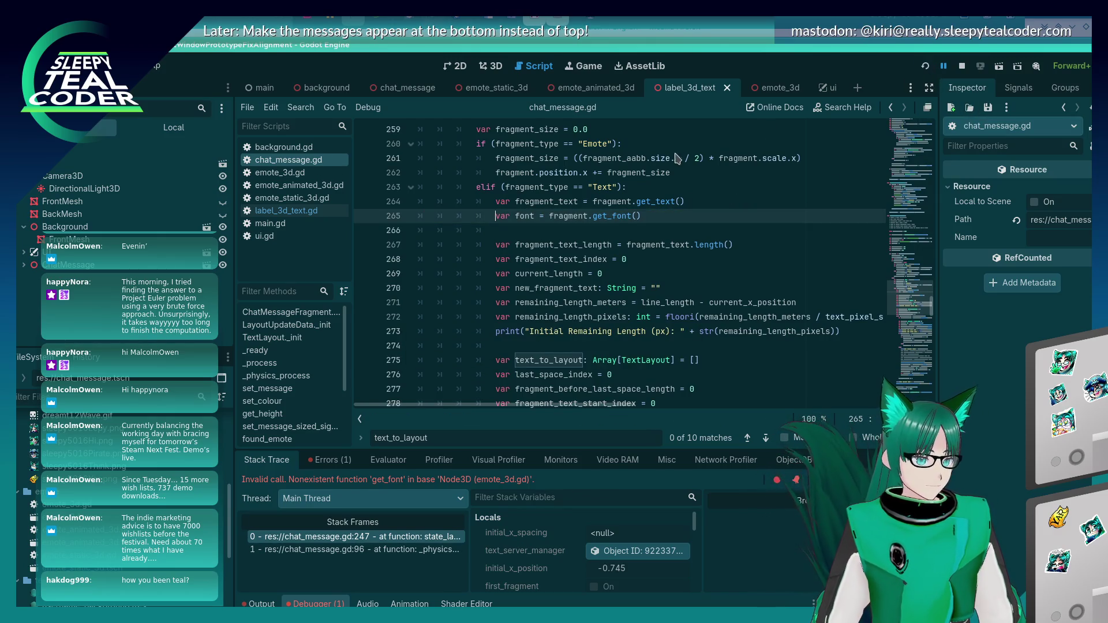
{"action": "key", "text": "F5"}
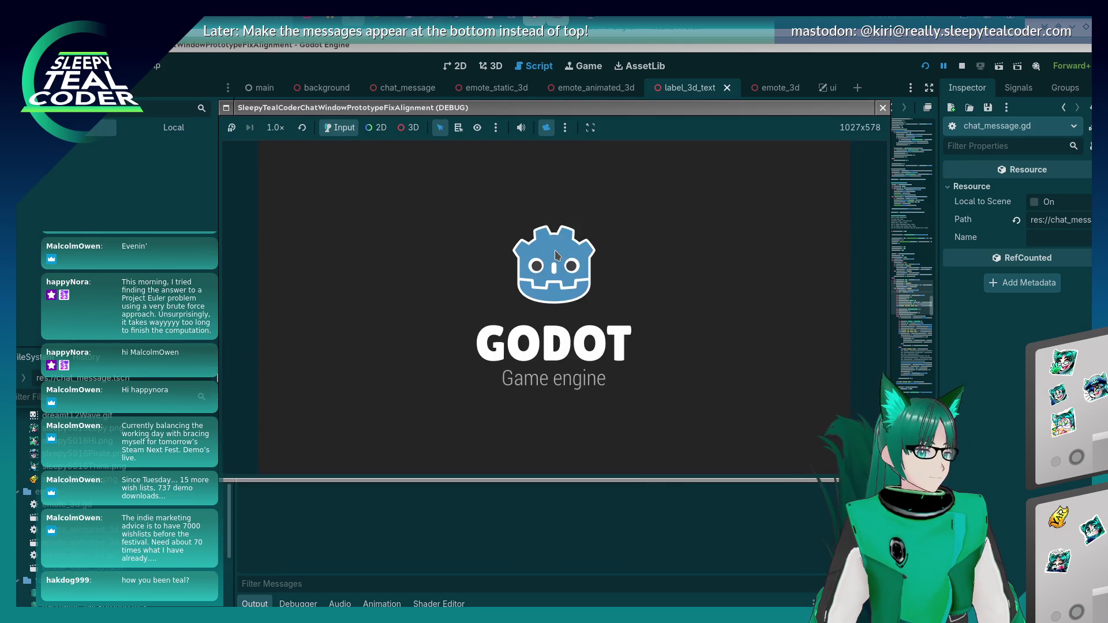
{"action": "left_click", "coordinate": [673, 172]}
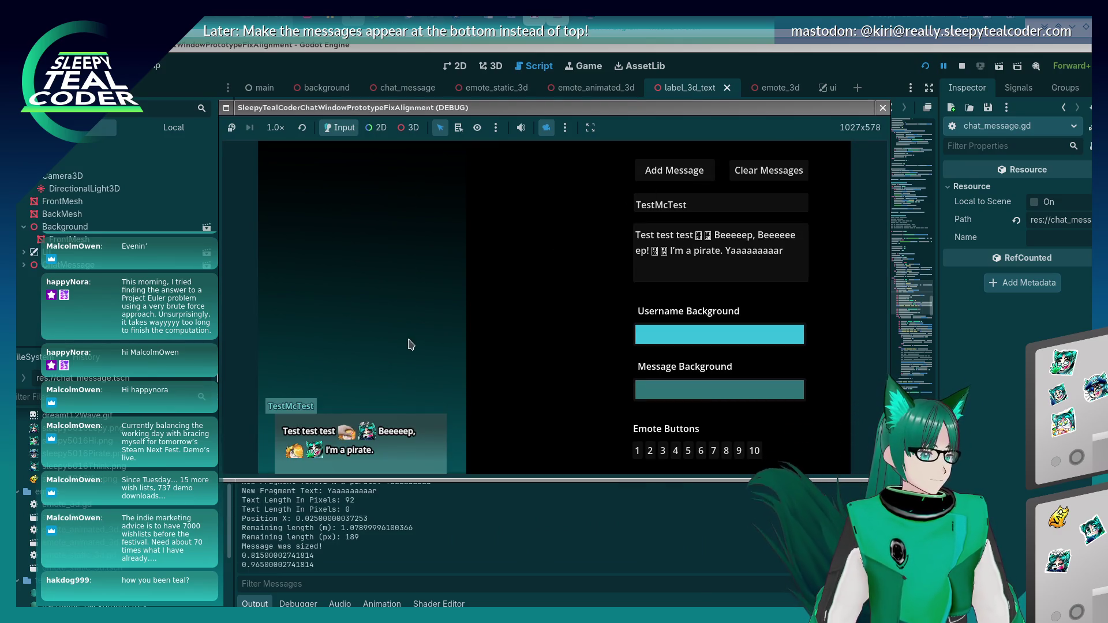
Enlarge the game view to inspect the wrapped message, then leave the running game
{"action": "left_click_drag", "start_coordinate": [462, 486], "coordinate": [467, 573]}
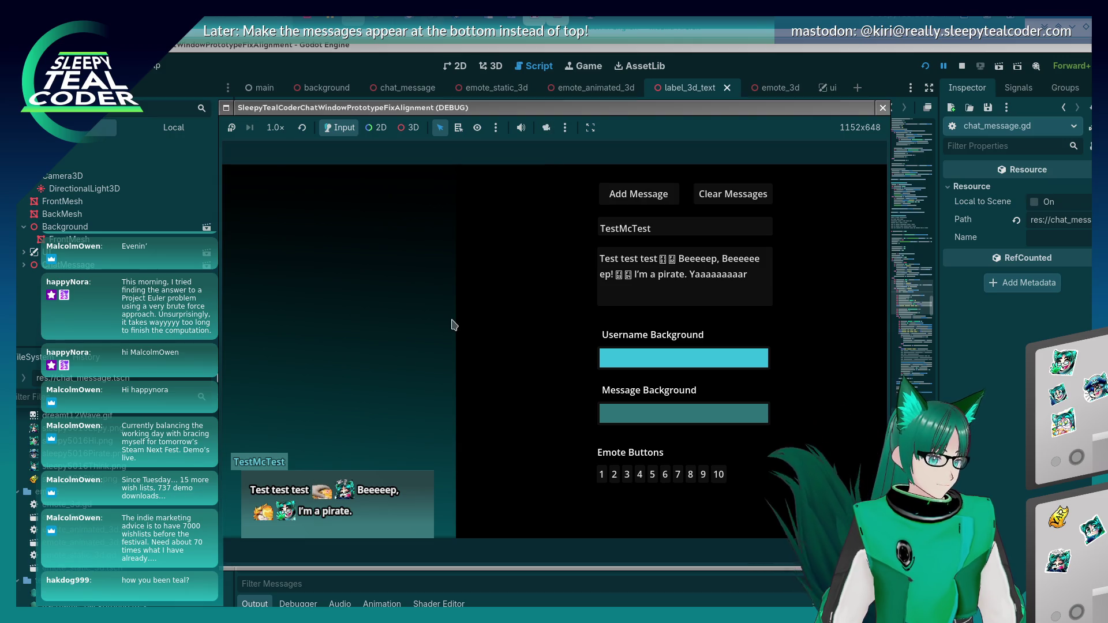
{"action": "key", "text": "alt+Tab"}
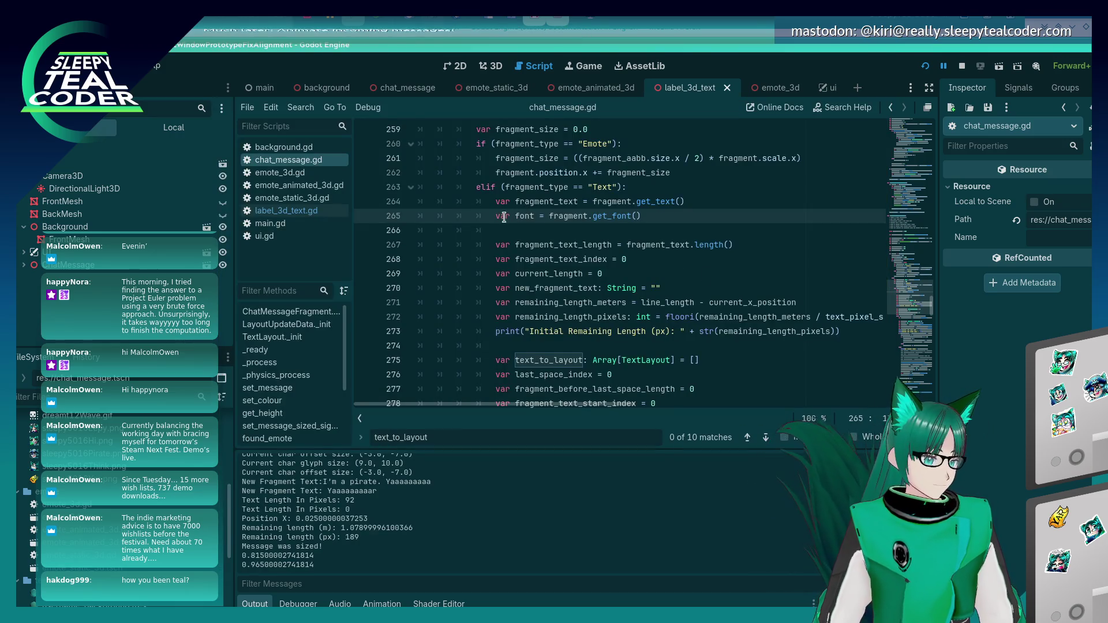
Comment out the font line and save the script
{"action": "type", "text": "#"}
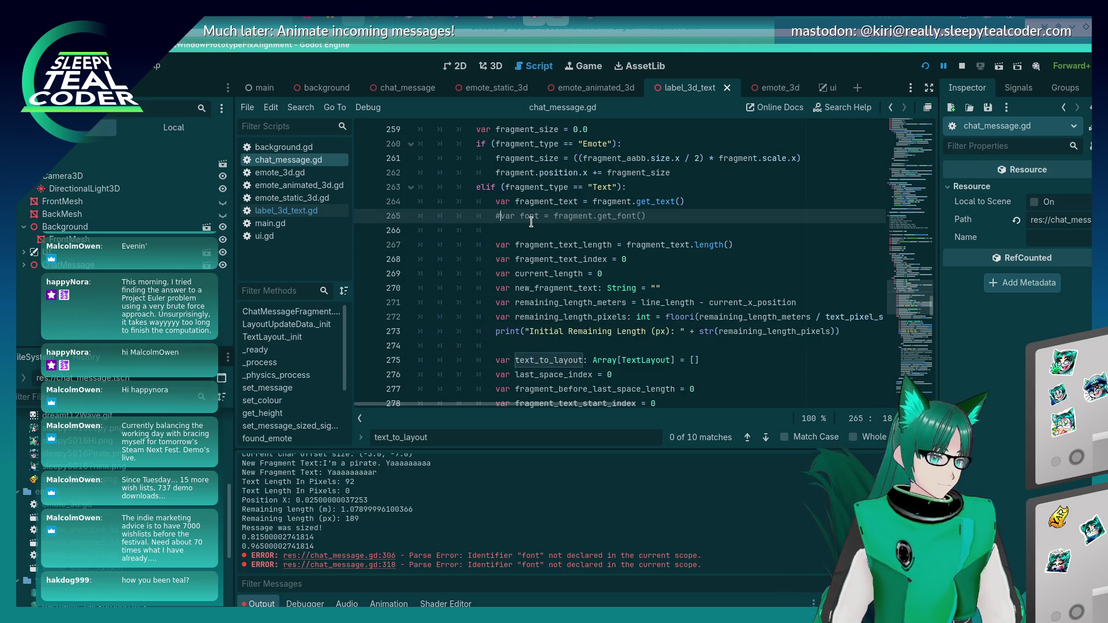
{"action": "scroll", "coordinate": [531, 222], "scroll_direction": "down", "scroll_amount": 4}
{"action": "scroll", "coordinate": [531, 222], "scroll_direction": "up", "scroll_amount": 2}
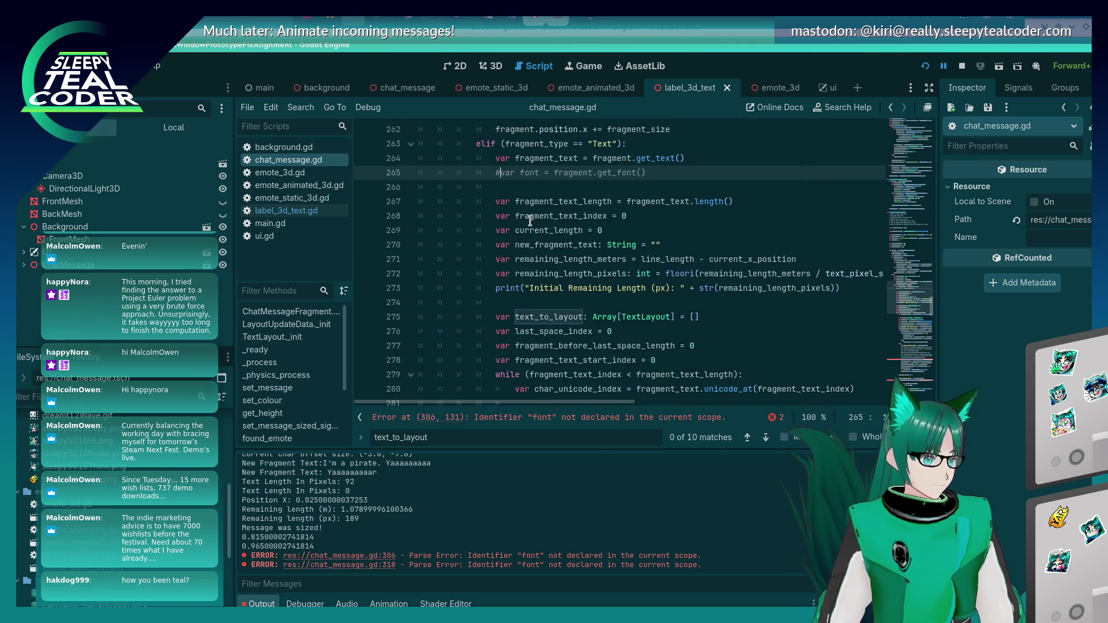
{"action": "left_click", "coordinate": [534, 172]}
{"action": "type", "text": "#"}
{"action": "key", "text": "ctrl+s"}
{"action": "scroll", "coordinate": [537, 176], "scroll_direction": "down", "scroll_amount": 10}
{"action": "scroll", "coordinate": [537, 176], "scroll_direction": "down", "scroll_amount": 8}
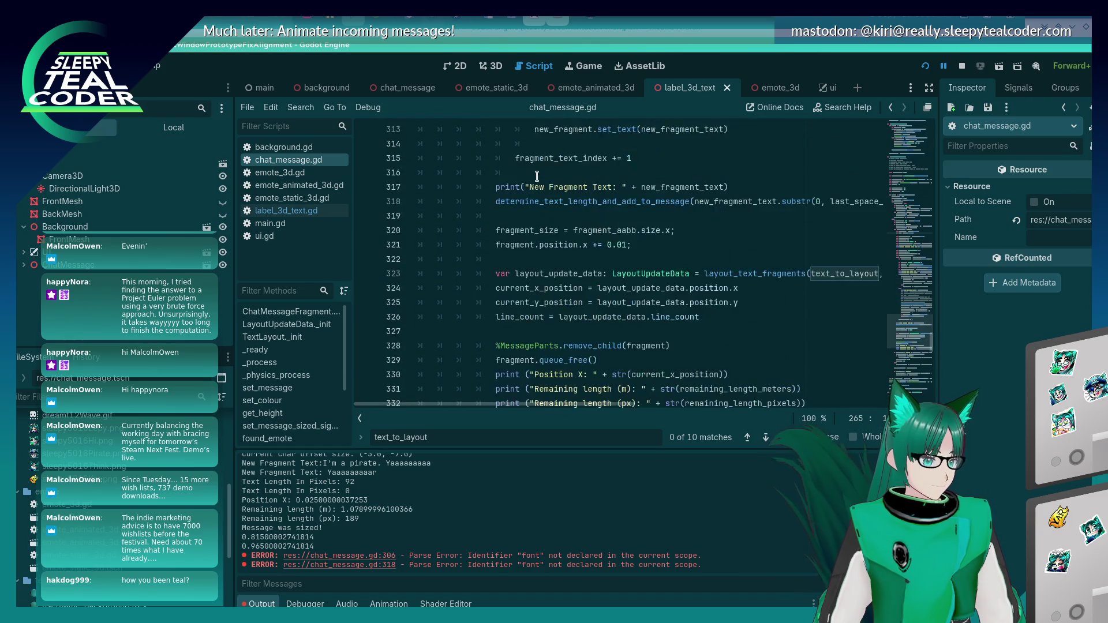
{"action": "scroll", "coordinate": [669, 358], "scroll_direction": "up", "scroll_amount": 5}
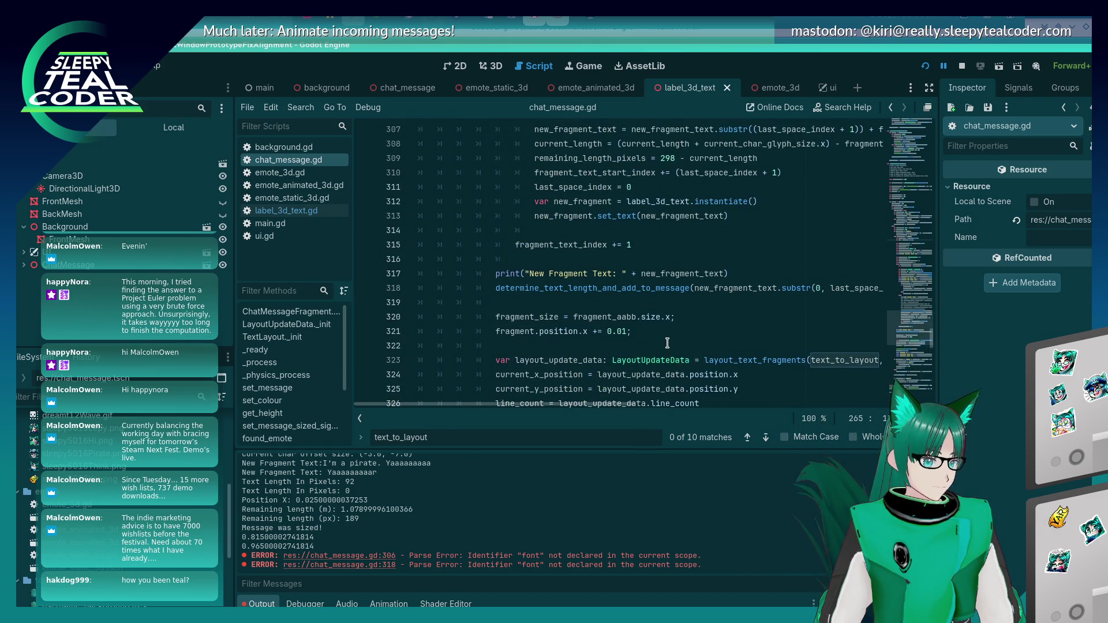
{"action": "scroll", "coordinate": [667, 343], "scroll_direction": "up", "scroll_amount": 4}
{"action": "scroll", "coordinate": [669, 346], "scroll_direction": "down", "scroll_amount": 5}
Undo back to the earlier TextParagraph measuring code, then comment those lines out
{"action": "left_click", "coordinate": [732, 272]}
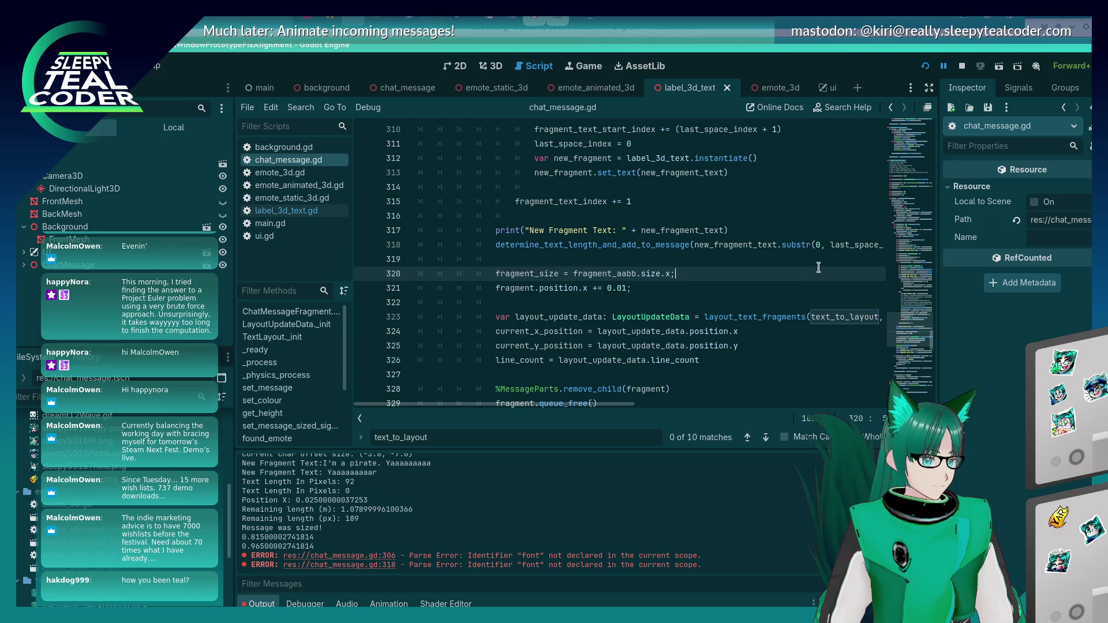
{"action": "key", "text": "ctrl+z"}
{"action": "key", "text": "ctrl+z"}
{"action": "key", "text": "ctrl+z"}
{"action": "key", "text": "ctrl+z"}
{"action": "key", "text": "ctrl+z"}
{"action": "key", "text": "ctrl+z"}
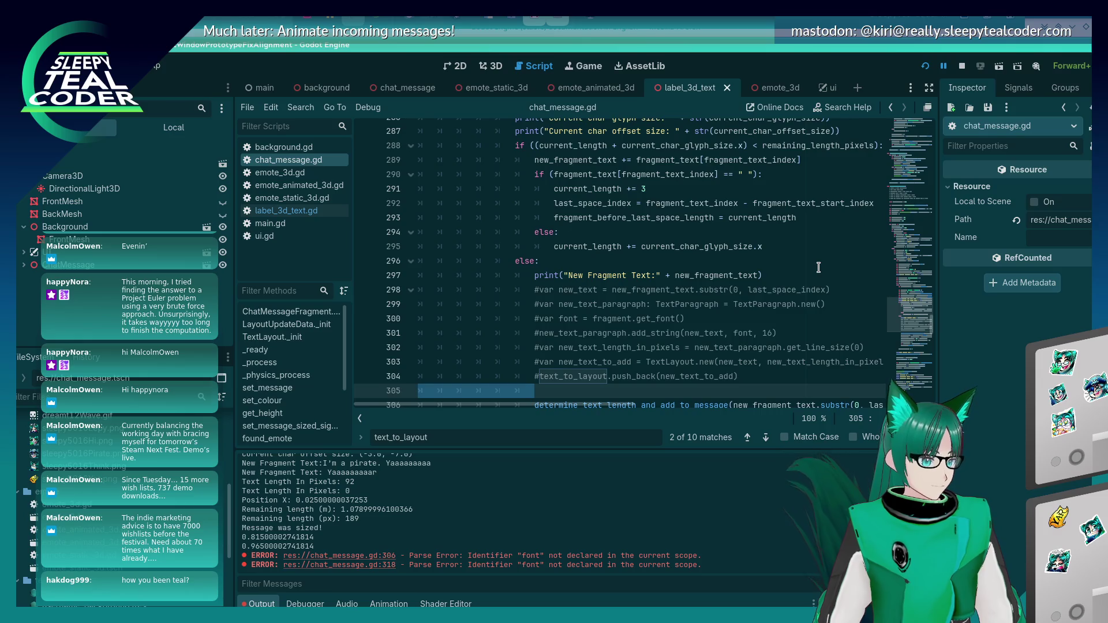
{"action": "key", "text": "ctrl+z"}
{"action": "key", "text": "ctrl+z"}
{"action": "key", "text": "ctrl+z"}
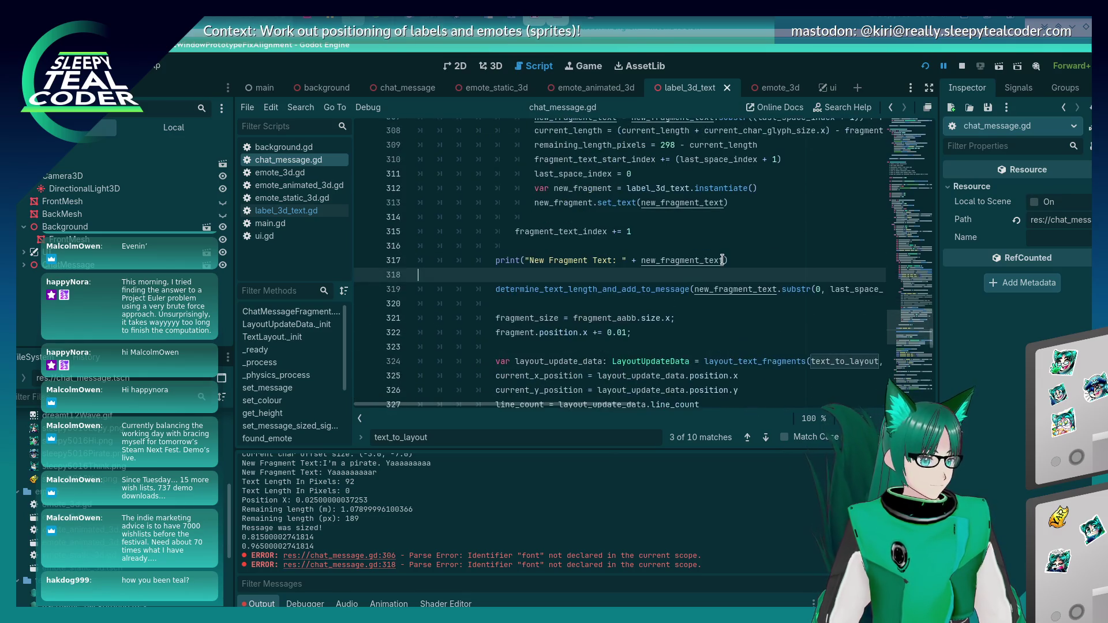
{"action": "key", "text": "ctrl+z"}
{"action": "key", "text": "ctrl+z"}
{"action": "key", "text": "ctrl+z"}
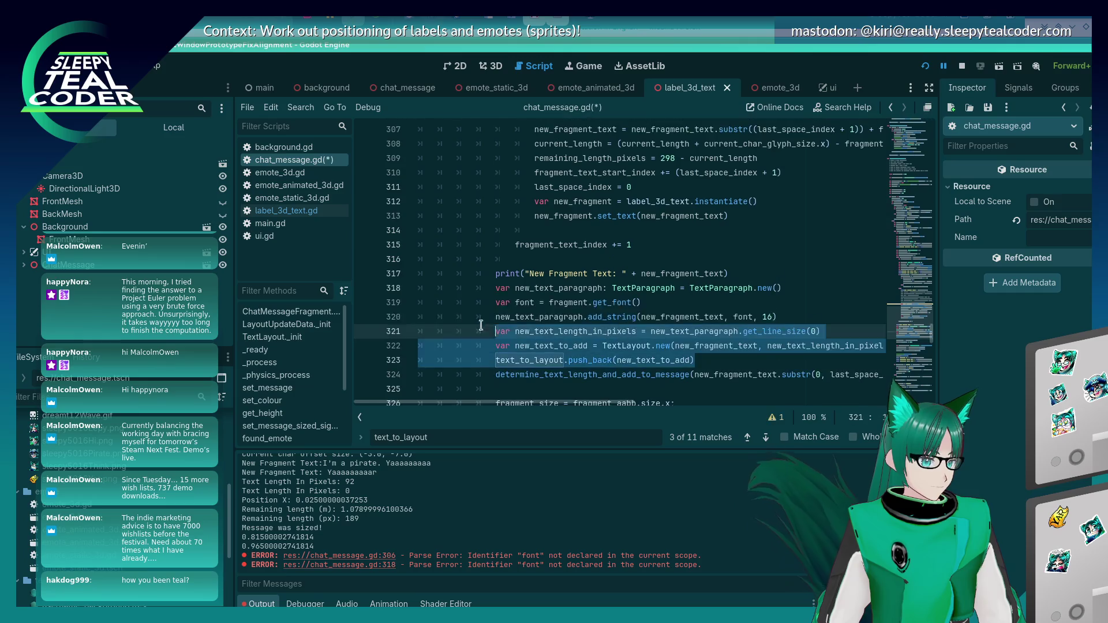
{"action": "left_click_drag", "start_coordinate": [481, 325], "coordinate": [386, 292]}
{"action": "key", "text": "ctrl+shift+z"}
{"action": "key", "text": "ctrl+shift+z"}
{"action": "key", "text": "ctrl+shift+z"}
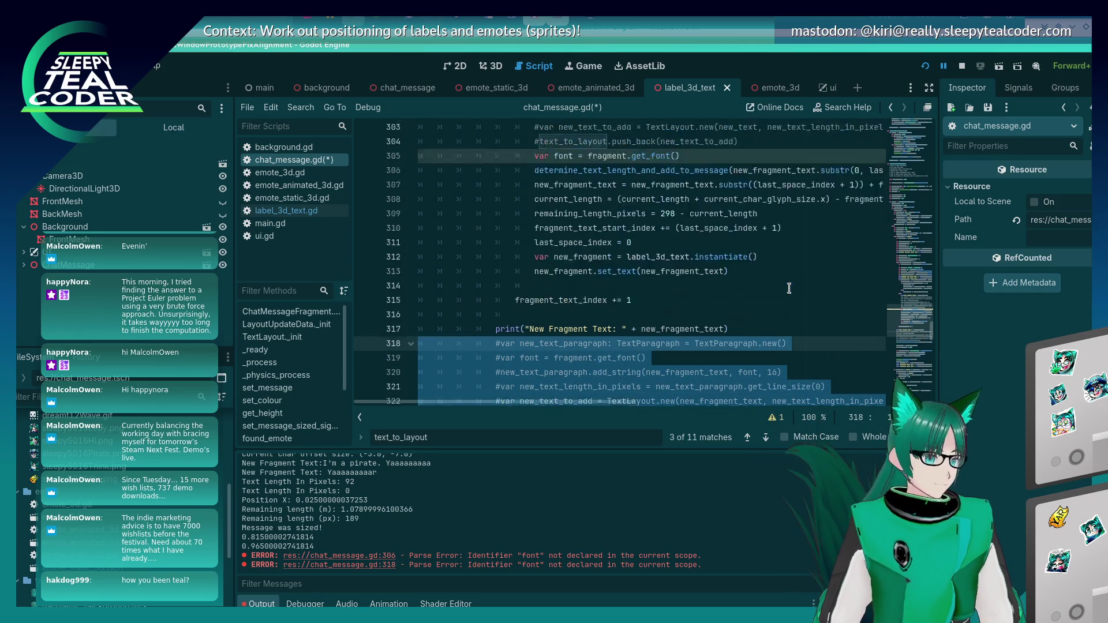
Delete the font lookup line at line 305, including its indentation
{"action": "left_click", "coordinate": [711, 358]}
{"action": "key", "text": "shift+Home"}
{"action": "key", "text": "BackSpace"}
{"action": "key", "text": "shift+Home"}
{"action": "key", "text": "BackSpace"}
{"action": "key", "text": "BackSpace"}
Paste 'var font = fragment.get_font()' after the text lookup line, save, and run the project
{"action": "scroll", "coordinate": [553, 352], "scroll_direction": "up", "scroll_amount": 9}
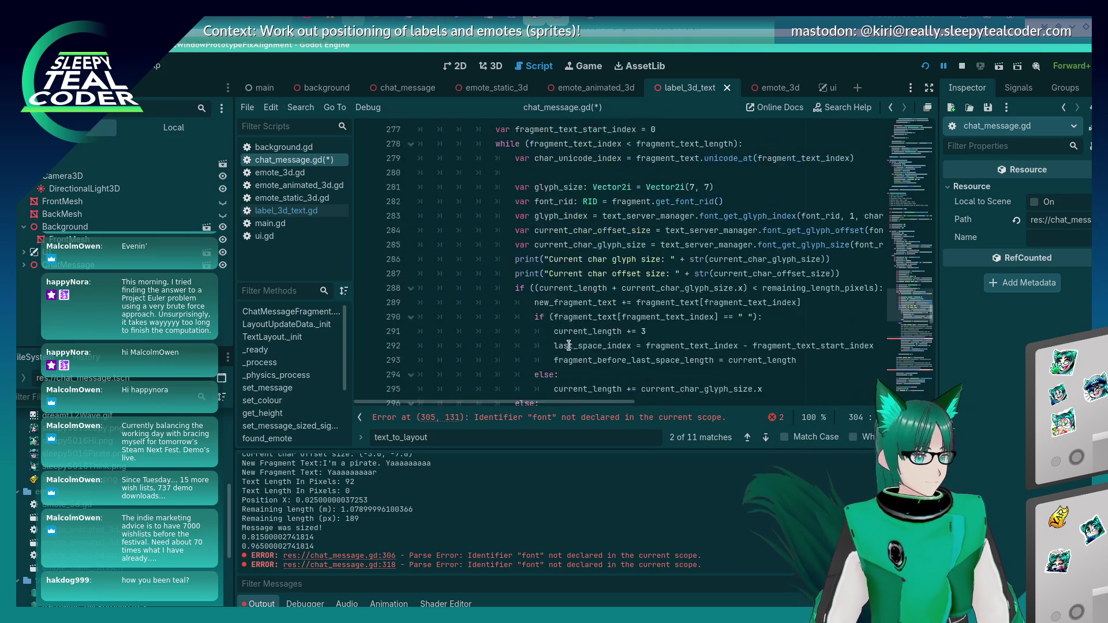
{"action": "scroll", "coordinate": [553, 352], "scroll_direction": "up", "scroll_amount": 2}
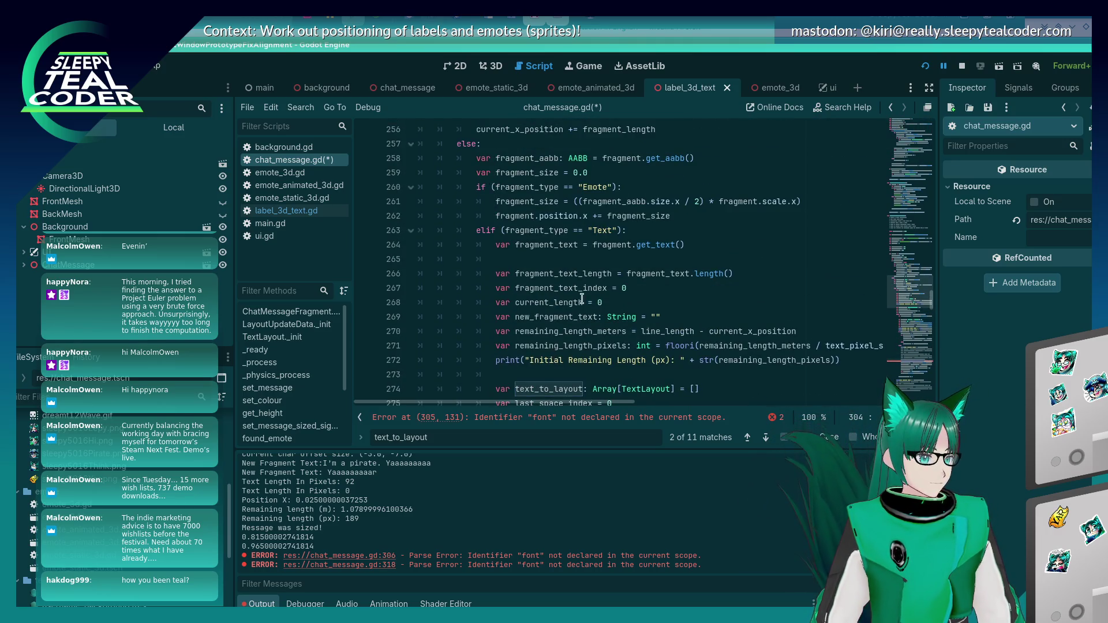
{"action": "left_click", "coordinate": [700, 243]}
{"action": "type", "text": "var font = fragment.get_font()"}
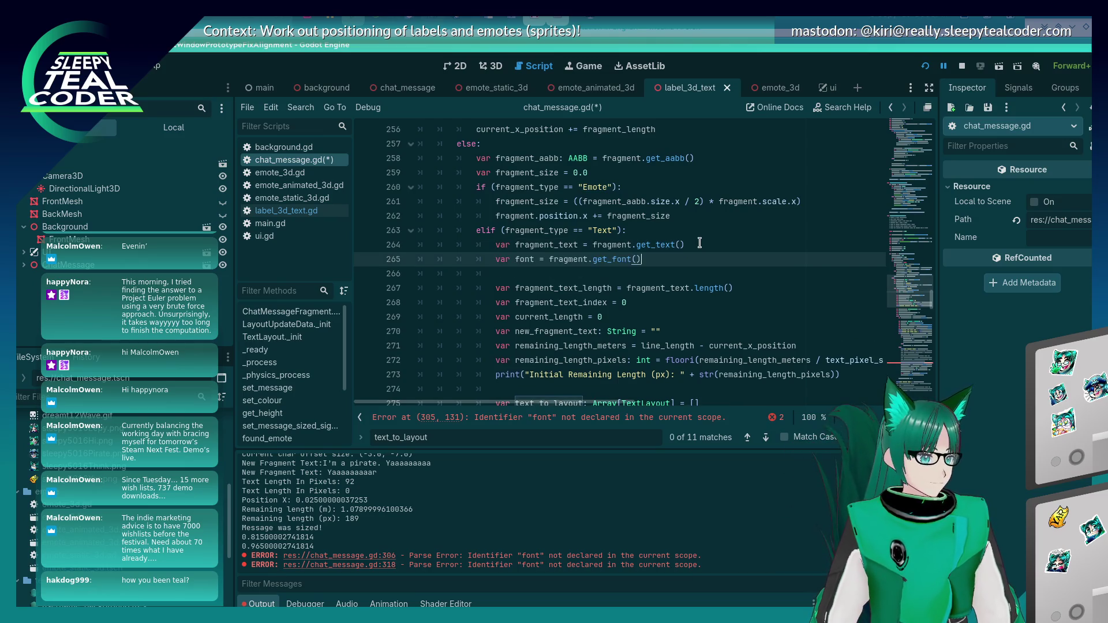
{"action": "key", "text": "ctrl+s"}
{"action": "scroll", "coordinate": [671, 271], "scroll_direction": "down", "scroll_amount": 3}
{"action": "scroll", "coordinate": [671, 270], "scroll_direction": "down", "scroll_amount": 14}
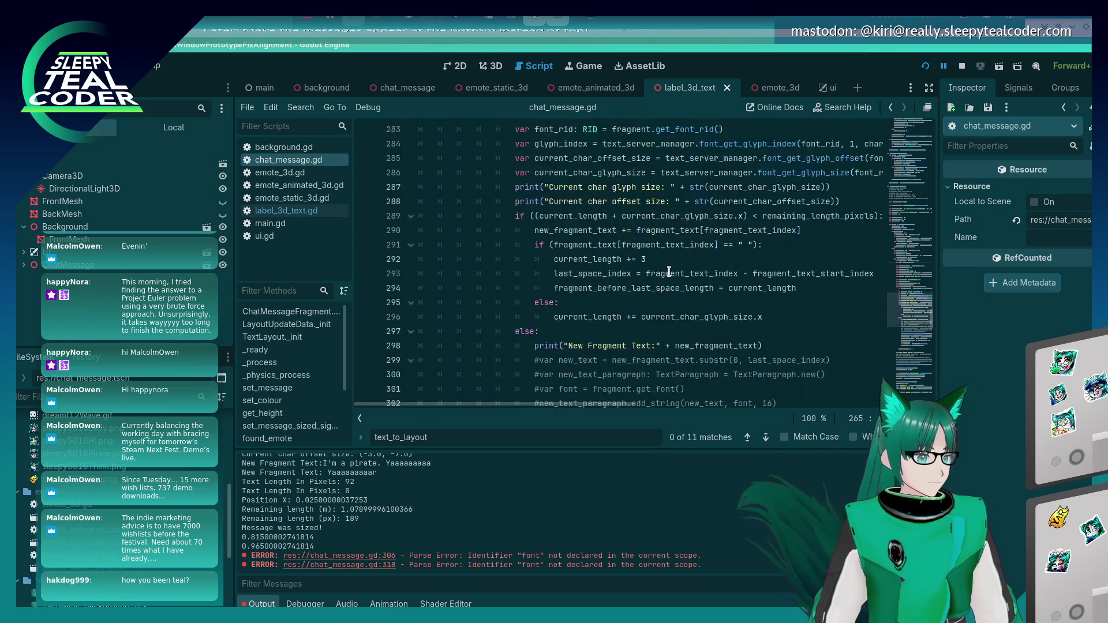
{"action": "left_click", "coordinate": [926, 65]}
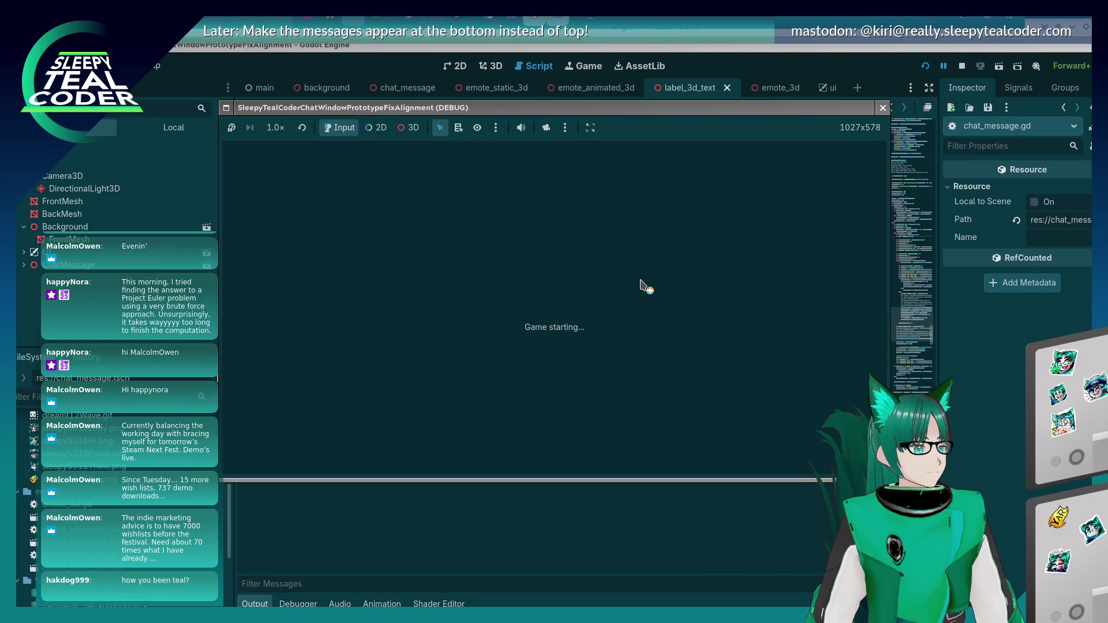
Add a TestMcTest chat message in the running game, check its wrapping with emotes, then close the game
{"action": "left_click", "coordinate": [677, 176]}
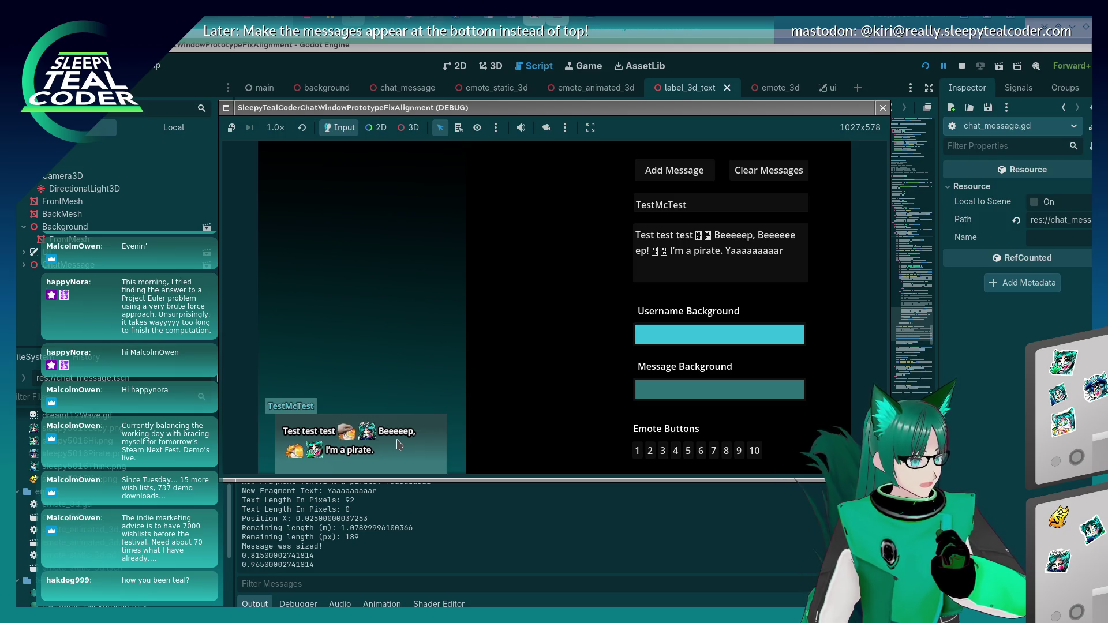
{"action": "left_click", "coordinate": [576, 338]}
{"action": "scroll", "coordinate": [575, 338], "scroll_direction": "up", "scroll_amount": 5}
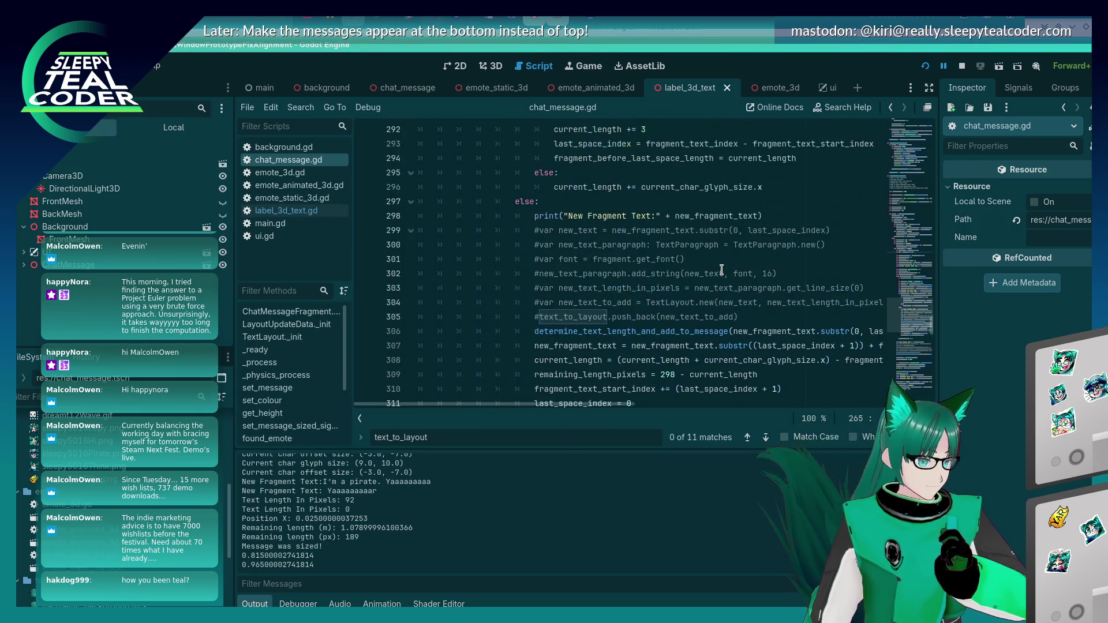
Comment out the layout call on line 306 and uncomment the inline layout lines 299–305
{"action": "left_click", "coordinate": [528, 330]}
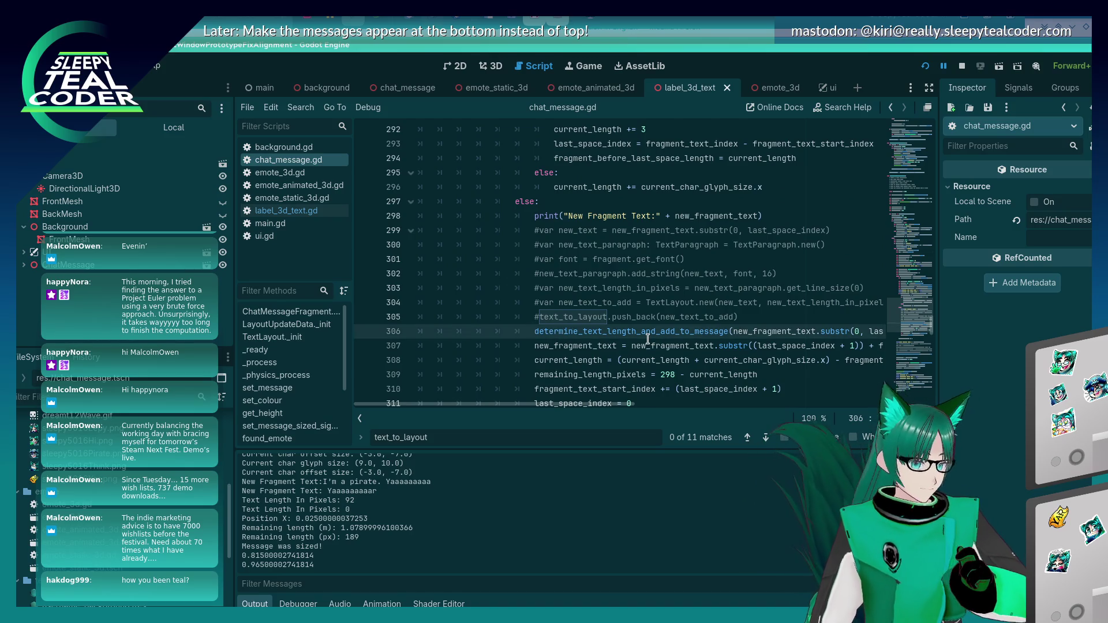
{"action": "key", "text": "ctrl+k"}
{"action": "key", "text": "shift+Up"}
{"action": "key", "text": "shift+Up"}
{"action": "key", "text": "shift+Up"}
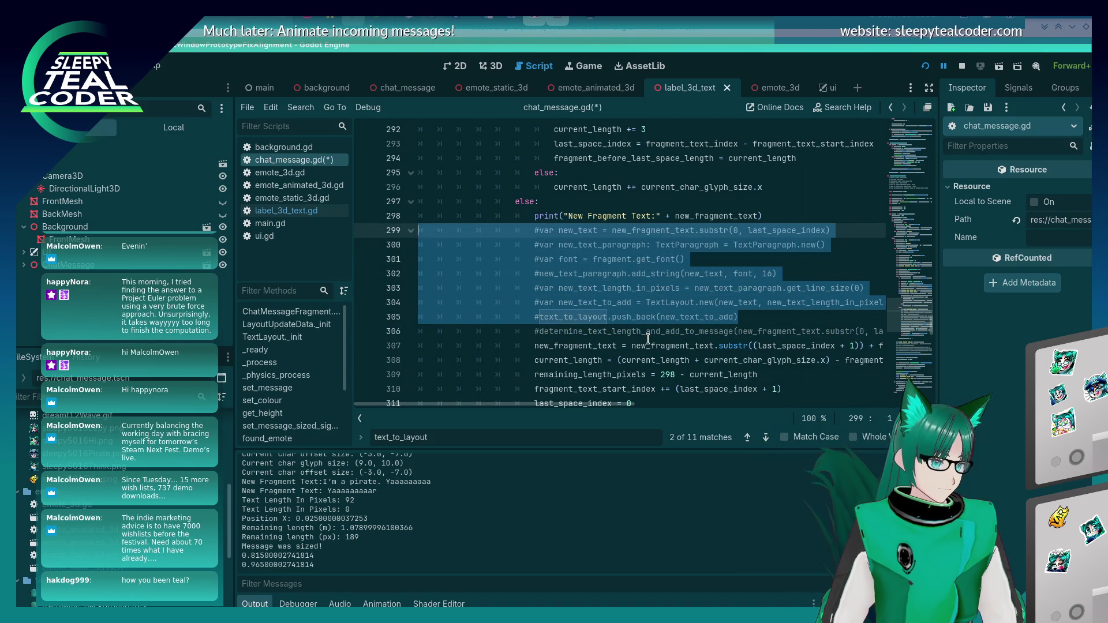
{"action": "key", "text": "ctrl+k"}
{"action": "scroll", "coordinate": [635, 331], "scroll_direction": "down", "scroll_amount": 5}
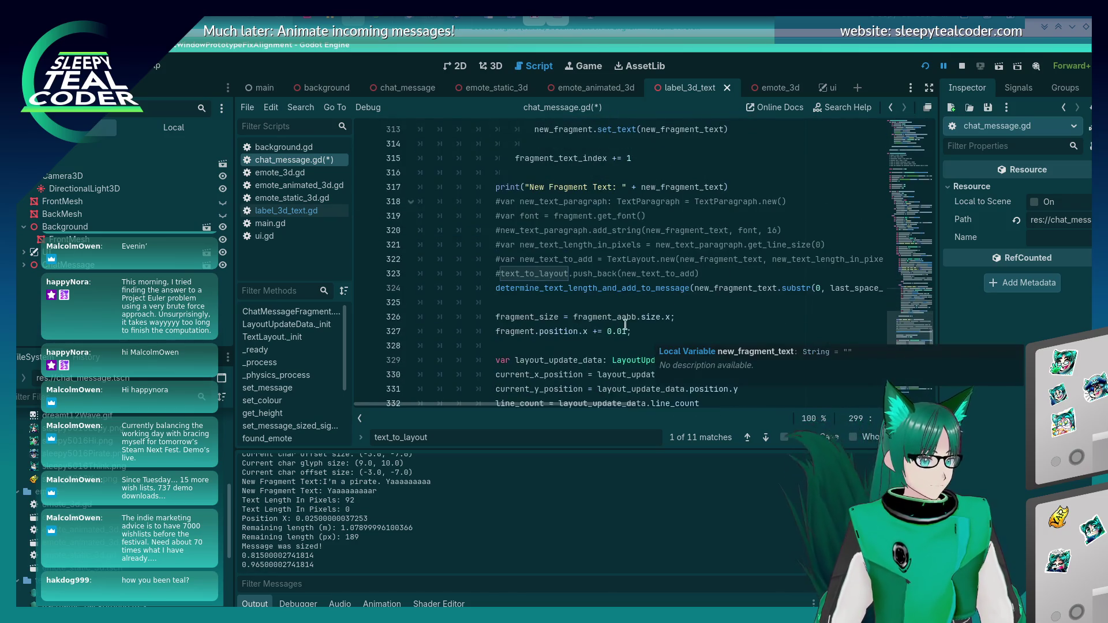
Comment out the line 324 layout call, uncomment lines 318–323, and do a quick test run
{"action": "left_click", "coordinate": [495, 287]}
{"action": "key", "text": "ctrl+k"}
{"action": "key", "text": "shift+Up"}
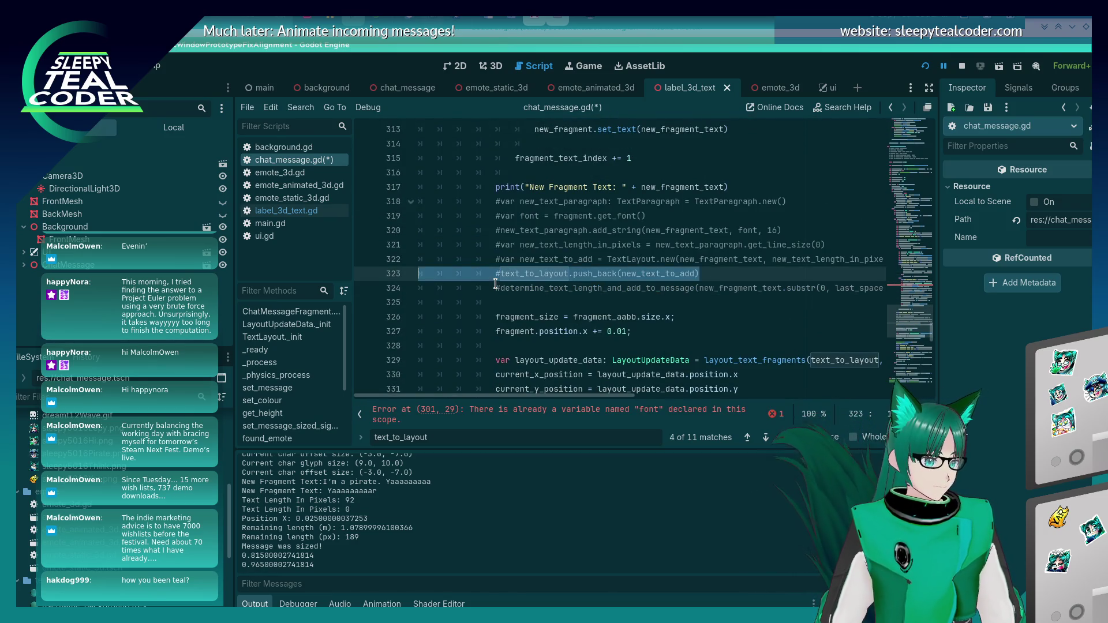
{"action": "key", "text": "shift+Up"}
{"action": "key", "text": "shift+Up"}
{"action": "key", "text": "shift+Up"}
{"action": "key", "text": "ctrl+k"}
{"action": "key", "text": "F5"}
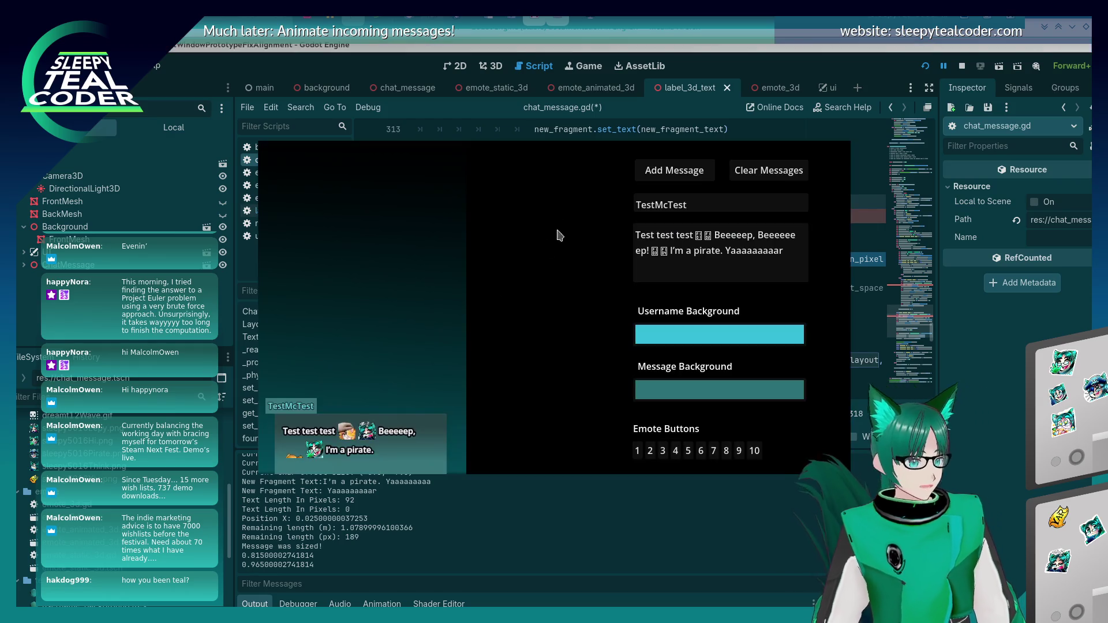
{"action": "key", "text": "F8"}
Comment out the duplicate font declaration on line 265 and save the script
{"action": "scroll", "coordinate": [506, 298], "scroll_direction": "up", "scroll_amount": 12}
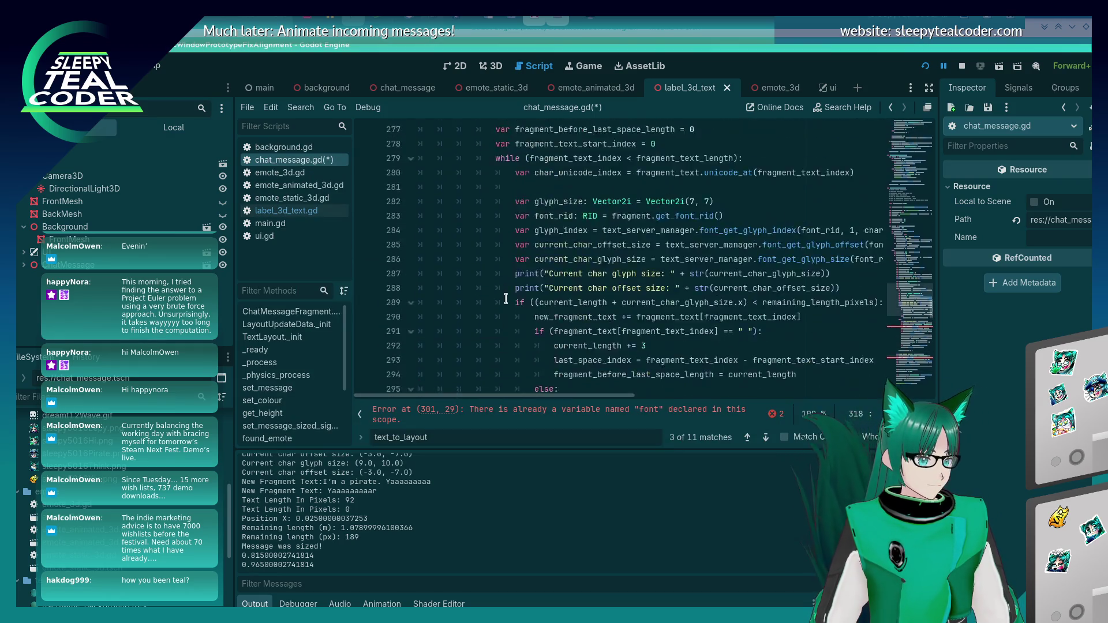
{"action": "scroll", "coordinate": [506, 299], "scroll_direction": "up", "scroll_amount": 9}
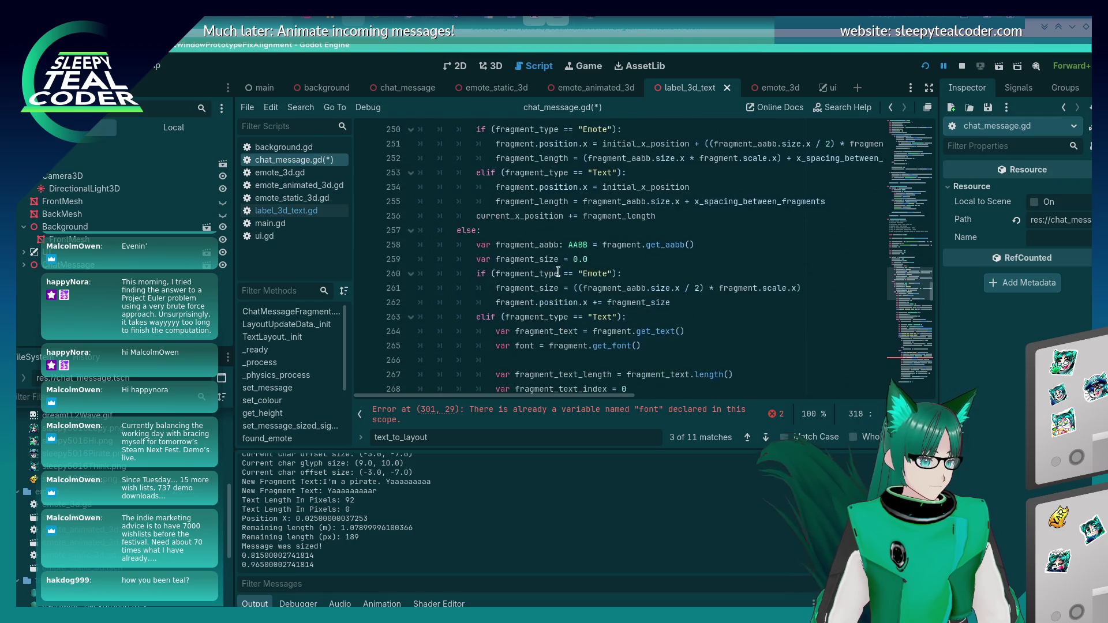
{"action": "scroll", "coordinate": [558, 271], "scroll_direction": "up", "scroll_amount": 4}
{"action": "scroll", "coordinate": [514, 286], "scroll_direction": "down", "scroll_amount": 7}
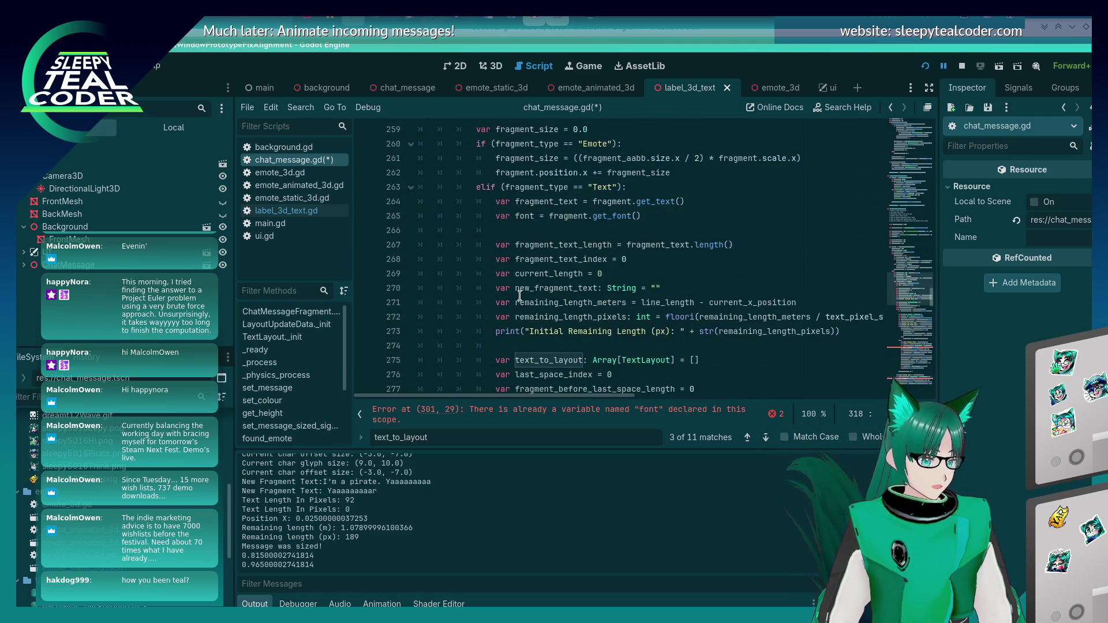
{"action": "left_click", "coordinate": [537, 213]}
{"action": "key", "text": "ctrl+k"}
{"action": "key", "text": "ctrl+s"}
Add a test message in the game, confirm it wraps over three lines, and close it
{"action": "key", "text": "alt+Tab"}
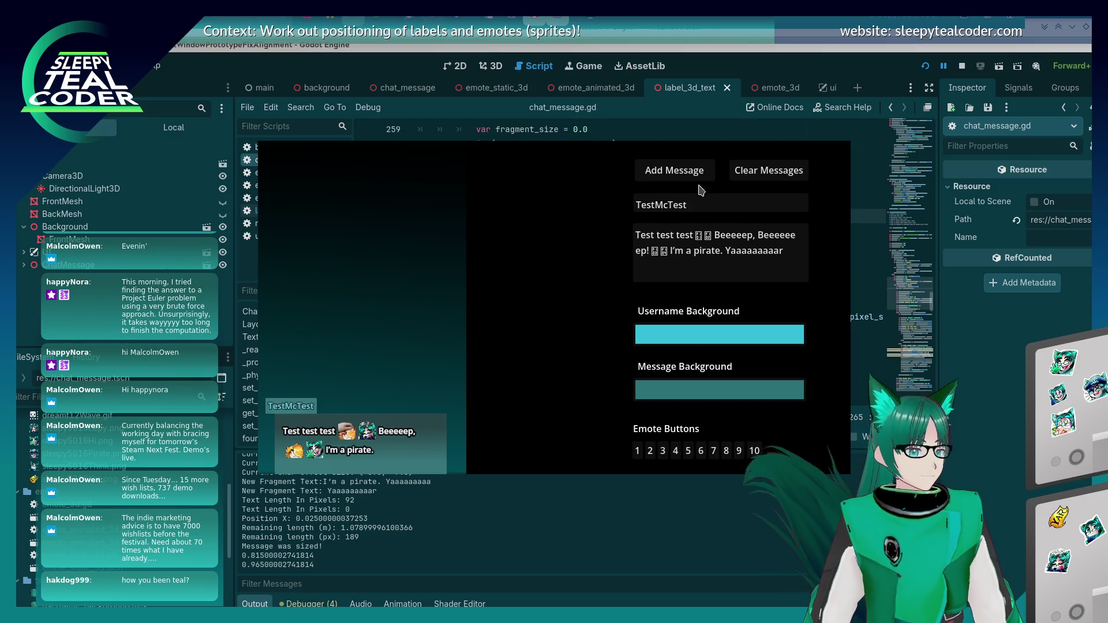
{"action": "left_click", "coordinate": [687, 177]}
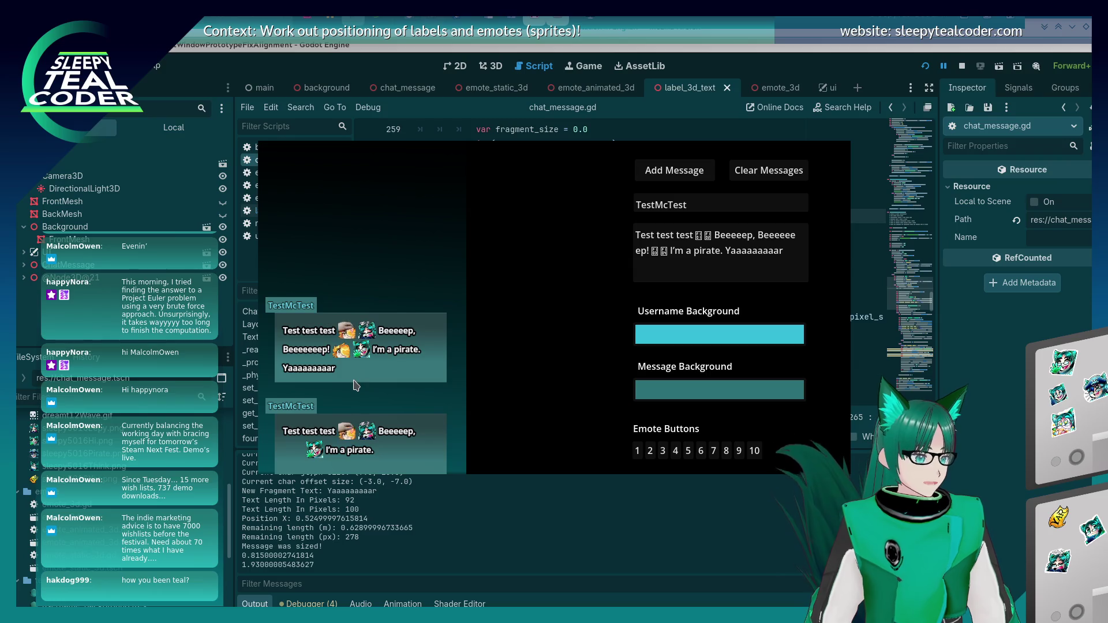
{"action": "left_click", "coordinate": [936, 415]}
{"action": "scroll", "coordinate": [697, 297], "scroll_direction": "down", "scroll_amount": 14}
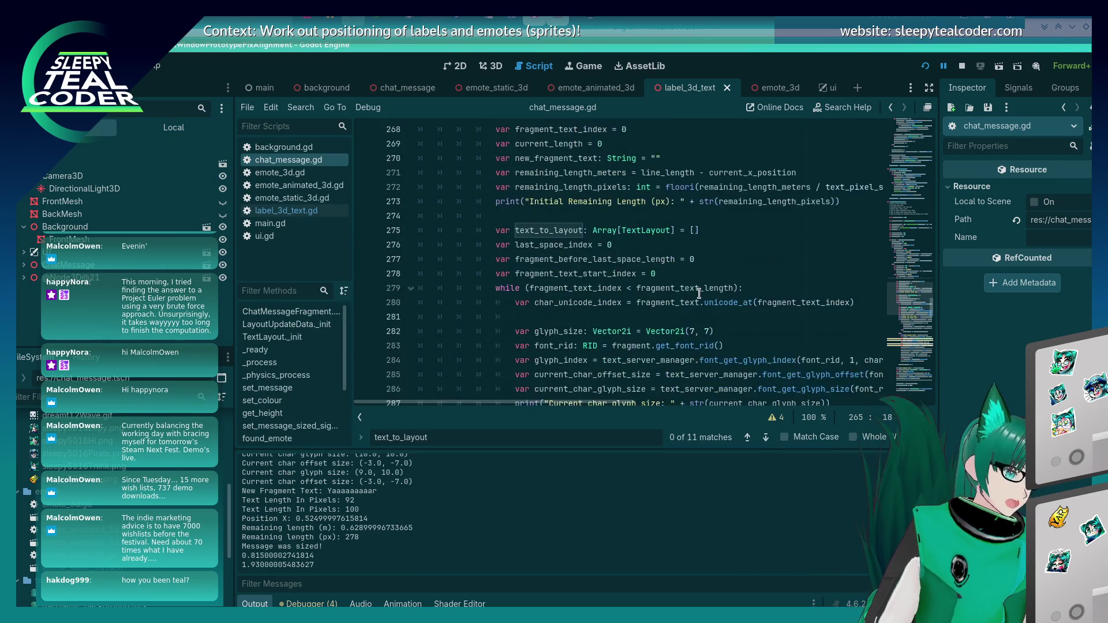
Remove .substr(0, last_space_index) from the line 324 call so it passes the full text
{"action": "scroll", "coordinate": [697, 297], "scroll_direction": "up", "scroll_amount": 3}
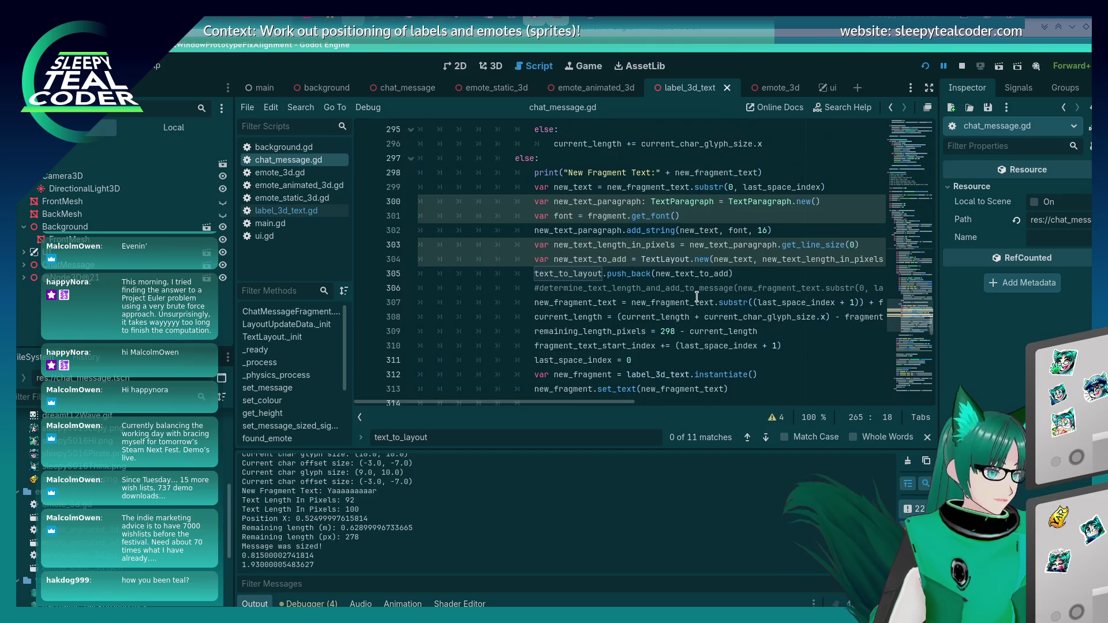
{"action": "mouse_move", "coordinate": [640, 308]}
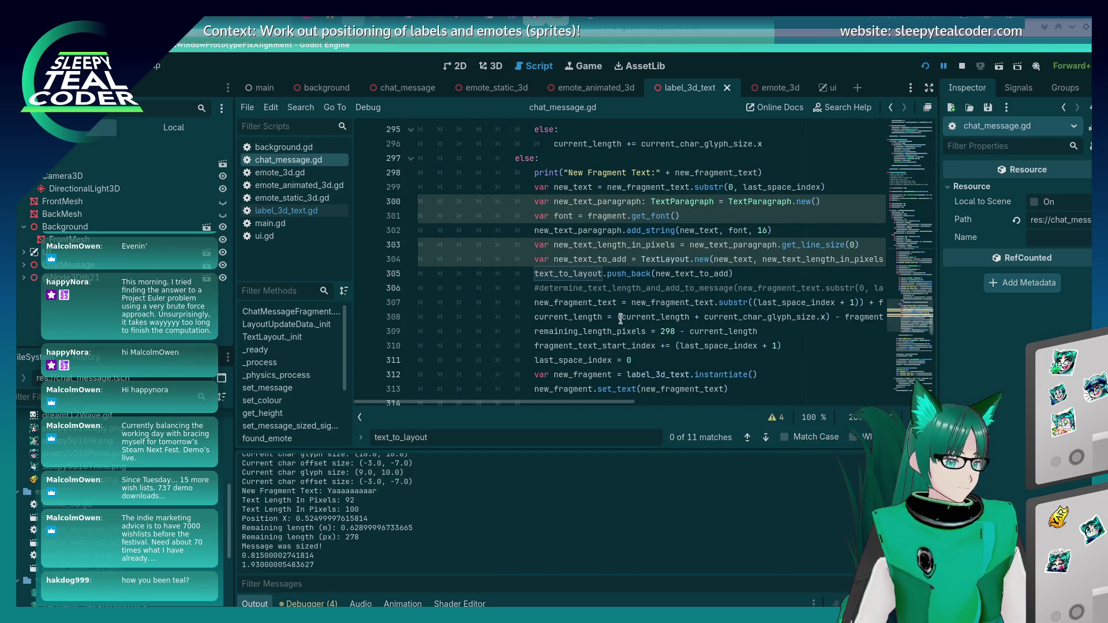
{"action": "scroll", "coordinate": [621, 317], "scroll_direction": "down", "scroll_amount": 7}
{"action": "scroll", "coordinate": [620, 318], "scroll_direction": "down", "scroll_amount": 3}
{"action": "scroll", "coordinate": [621, 317], "scroll_direction": "up", "scroll_amount": 3}
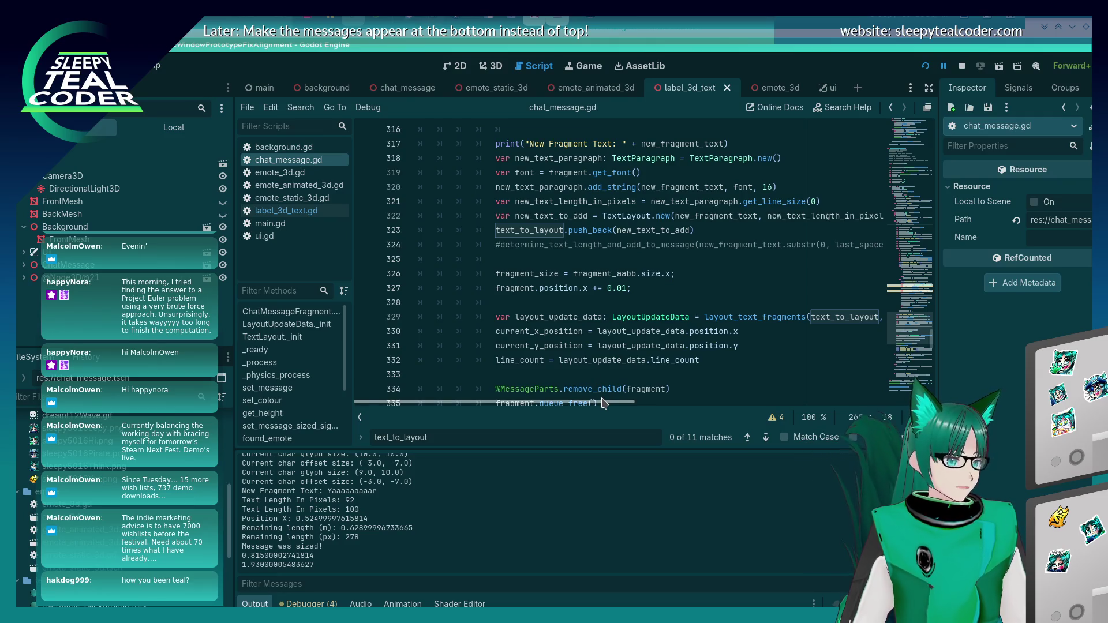
{"action": "left_click_drag", "start_coordinate": [604, 403], "coordinate": [610, 405]}
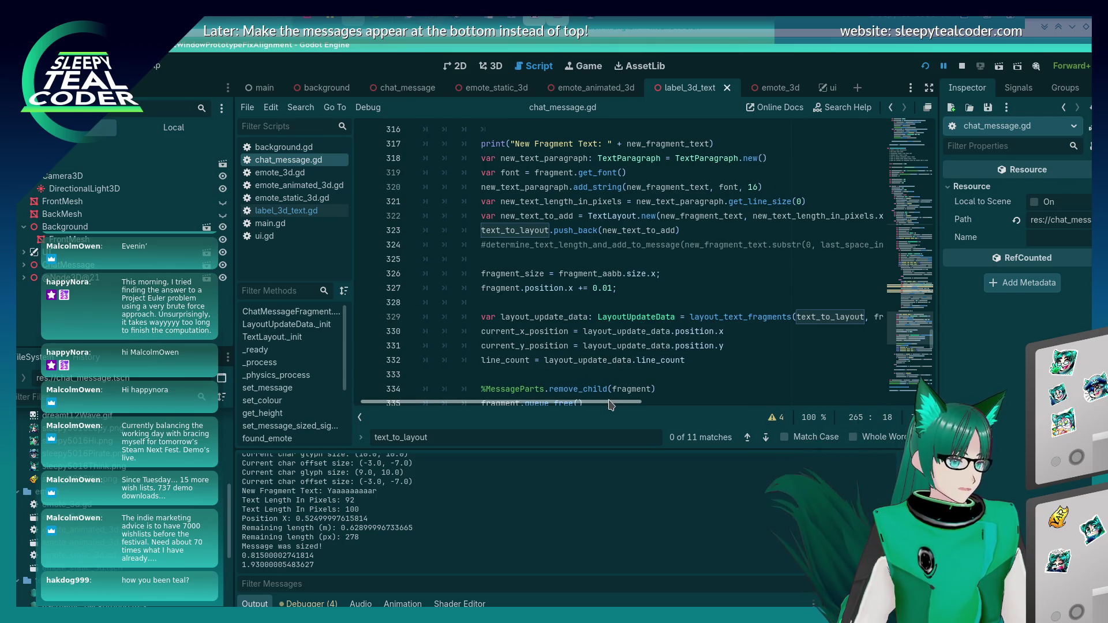
{"action": "left_click_drag", "start_coordinate": [610, 405], "coordinate": [671, 387]}
{"action": "left_click_drag", "start_coordinate": [778, 245], "coordinate": [646, 245]}
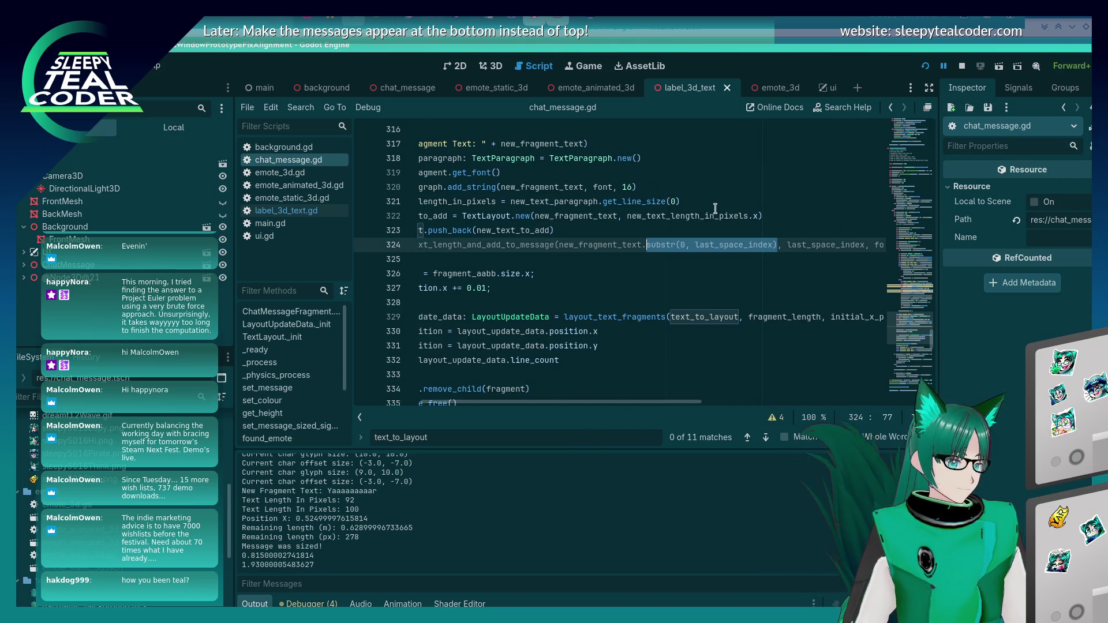
{"action": "key", "text": "BackSpace"}
{"action": "key", "text": "BackSpace"}
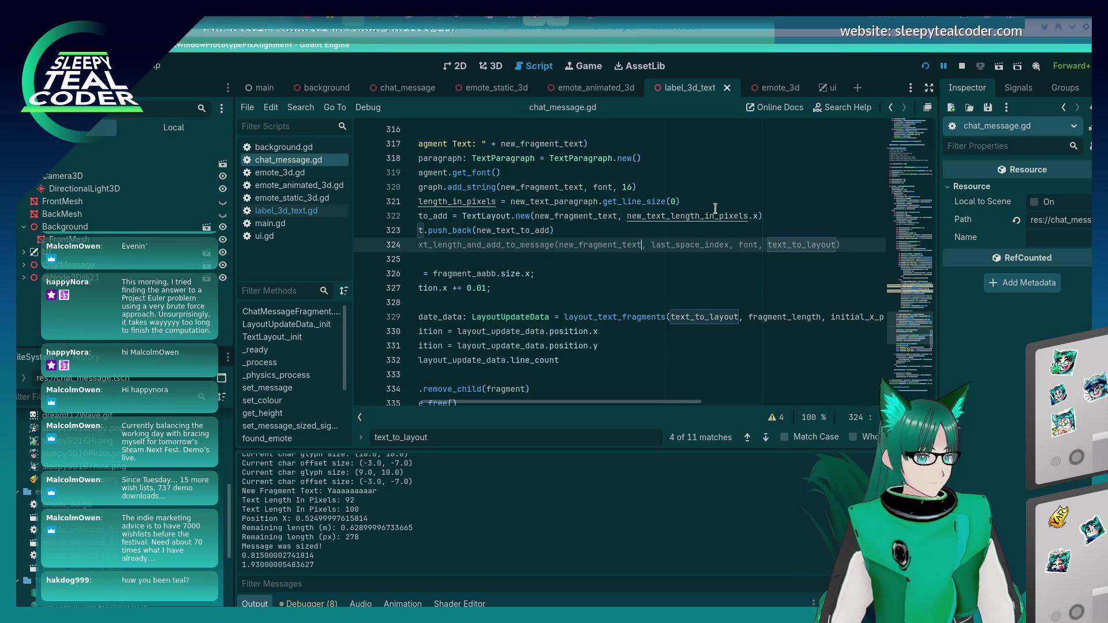
Comment out inline layout lines 318–323, uncomment the line 324 call, and test-run the game
{"action": "key", "text": "Home"}
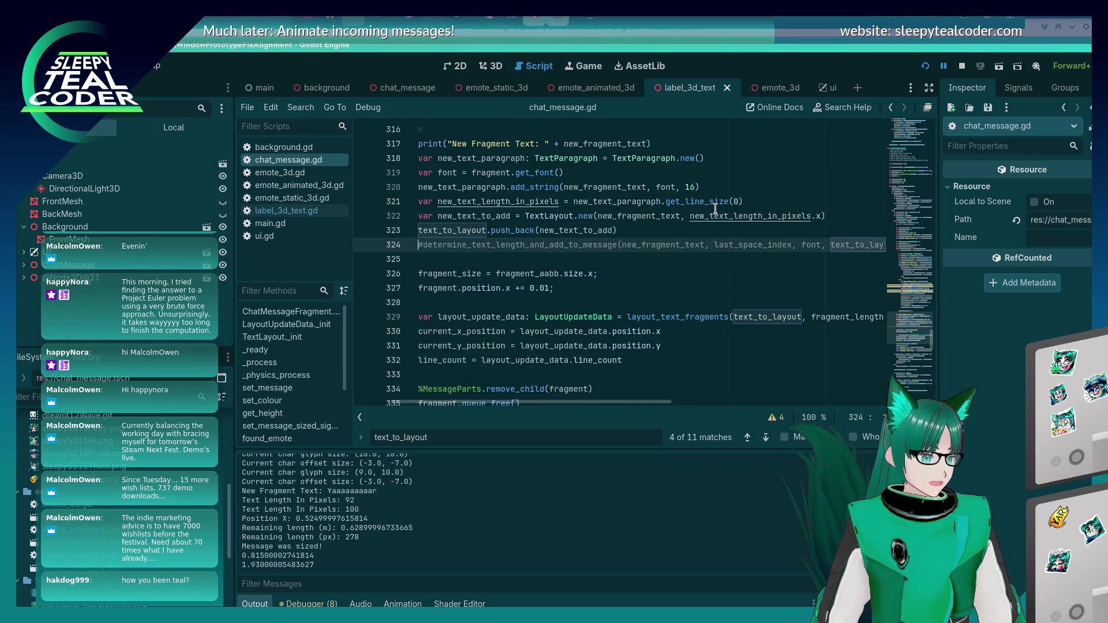
{"action": "key", "text": "Up"}
{"action": "key", "text": "shift+Up"}
{"action": "key", "text": "shift+Up"}
{"action": "key", "text": "shift+Up"}
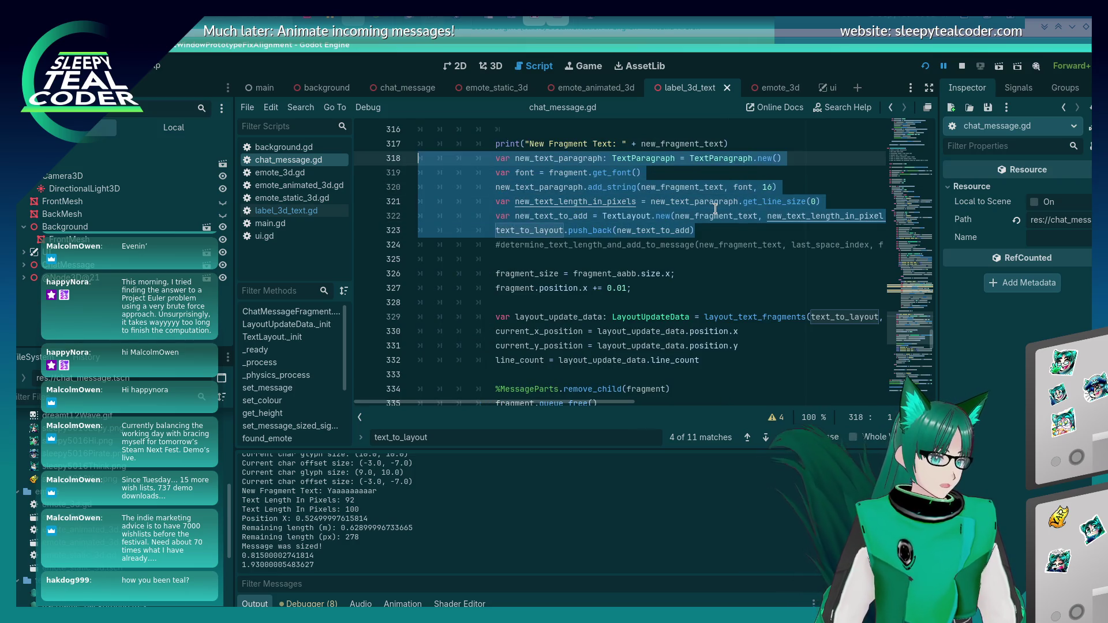
{"action": "key", "text": "ctrl+k"}
{"action": "key", "text": "Down"}
{"action": "key", "text": "Down"}
{"action": "key", "text": "Down"}
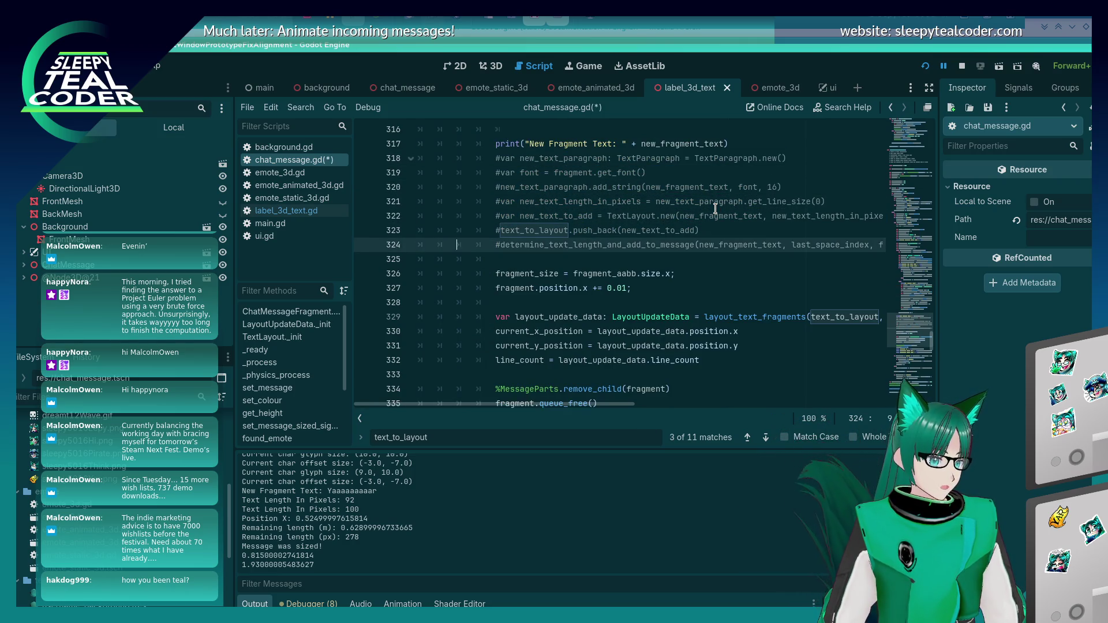
{"action": "key", "text": "ctrl+k"}
{"action": "key", "text": "F5"}
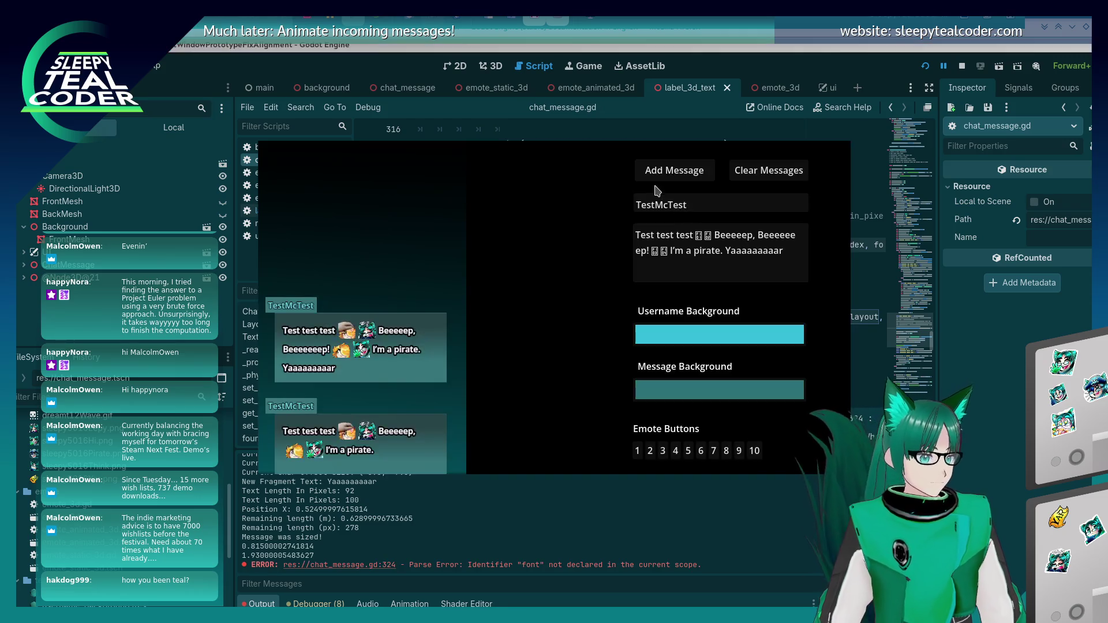
{"action": "left_click", "coordinate": [660, 180]}
Comment out the font declaration on line 301 and save the script
{"action": "scroll", "coordinate": [583, 307], "scroll_direction": "up", "scroll_amount": 6}
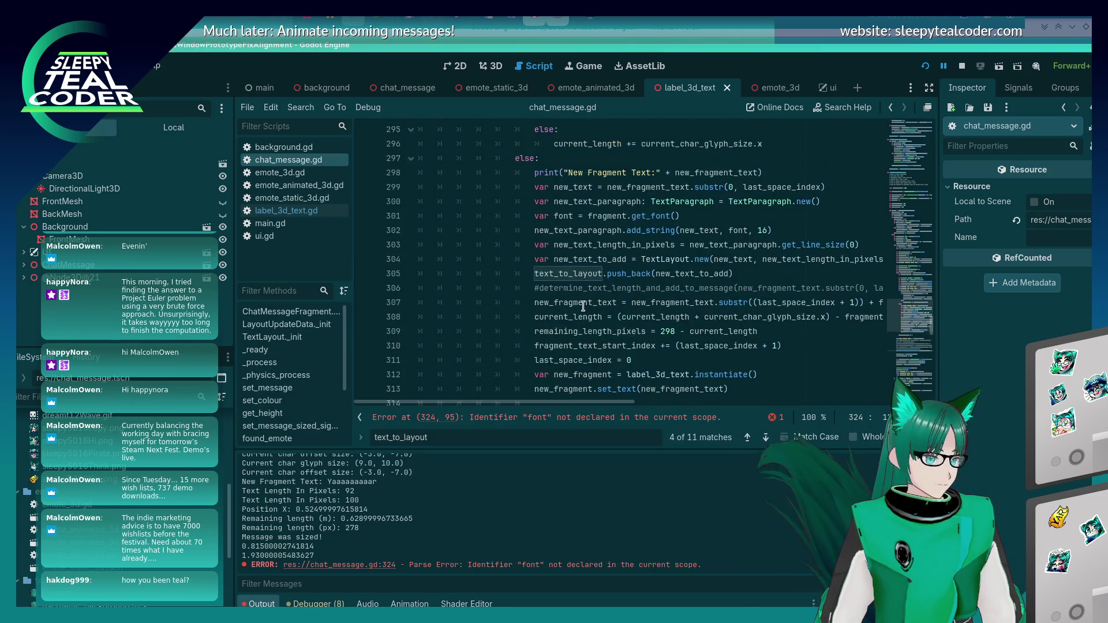
{"action": "scroll", "coordinate": [583, 306], "scroll_direction": "down", "scroll_amount": 3}
{"action": "left_click", "coordinate": [528, 216]}
{"action": "key", "text": "ctrl+k"}
{"action": "key", "text": "ctrl+s"}
Rerun the game, add another test message, and switch back to chat_message.gd
{"action": "scroll", "coordinate": [461, 282], "scroll_direction": "up", "scroll_amount": 5}
{"action": "scroll", "coordinate": [461, 283], "scroll_direction": "down", "scroll_amount": 5}
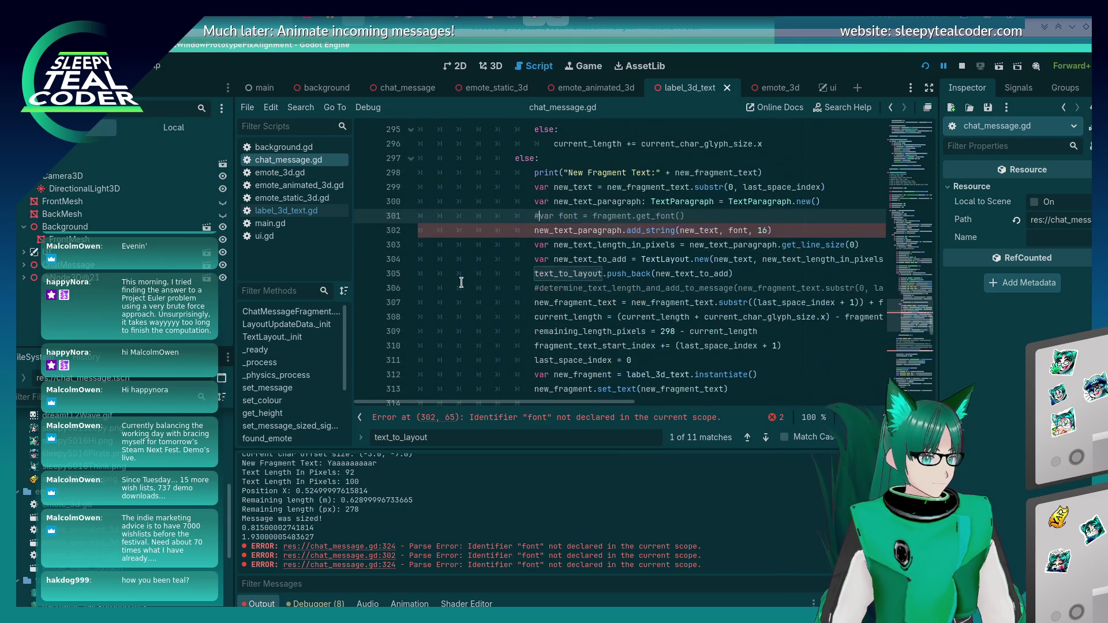
{"action": "scroll", "coordinate": [463, 286], "scroll_direction": "up", "scroll_amount": 11}
{"action": "scroll", "coordinate": [462, 285], "scroll_direction": "up", "scroll_amount": 2}
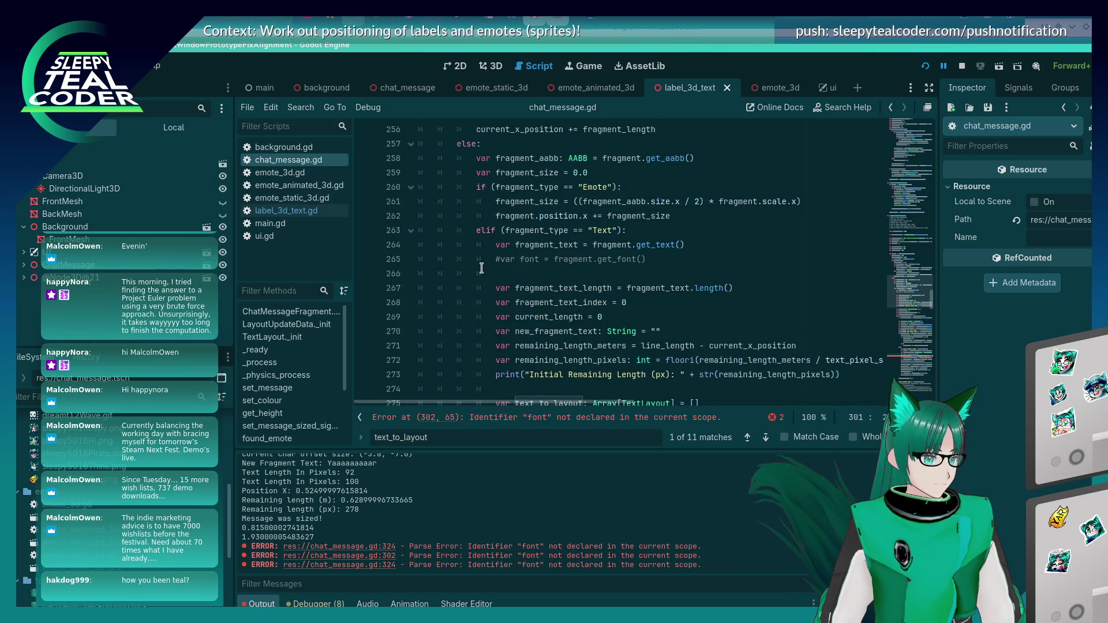
{"action": "left_click", "coordinate": [492, 263]}
{"action": "key", "text": "F5"}
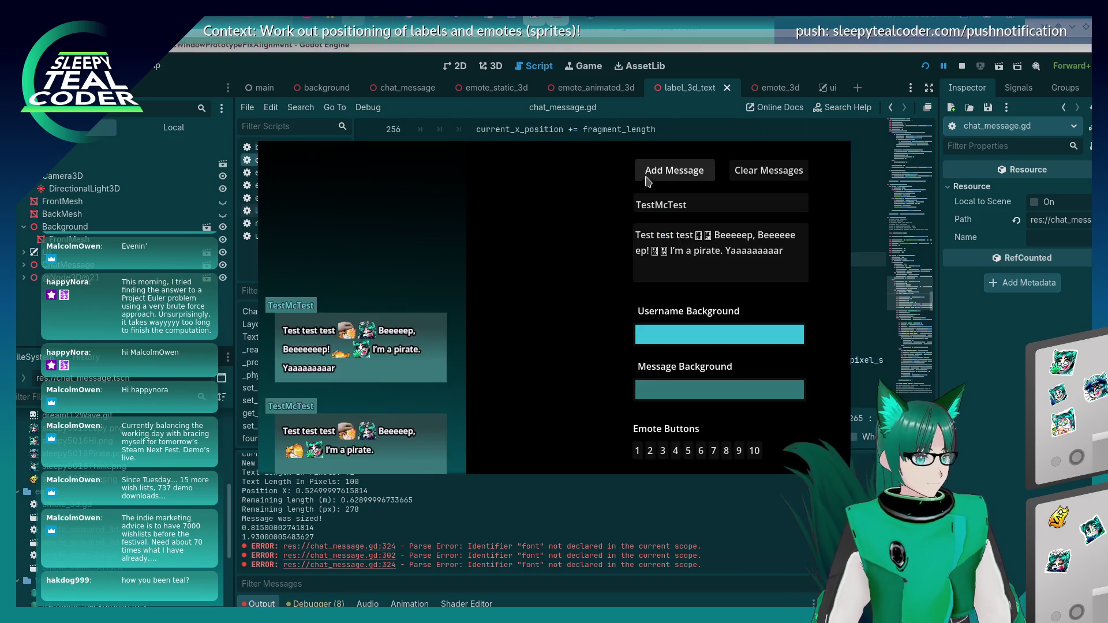
{"action": "left_click", "coordinate": [672, 169]}
{"action": "key", "text": "alt+Tab"}
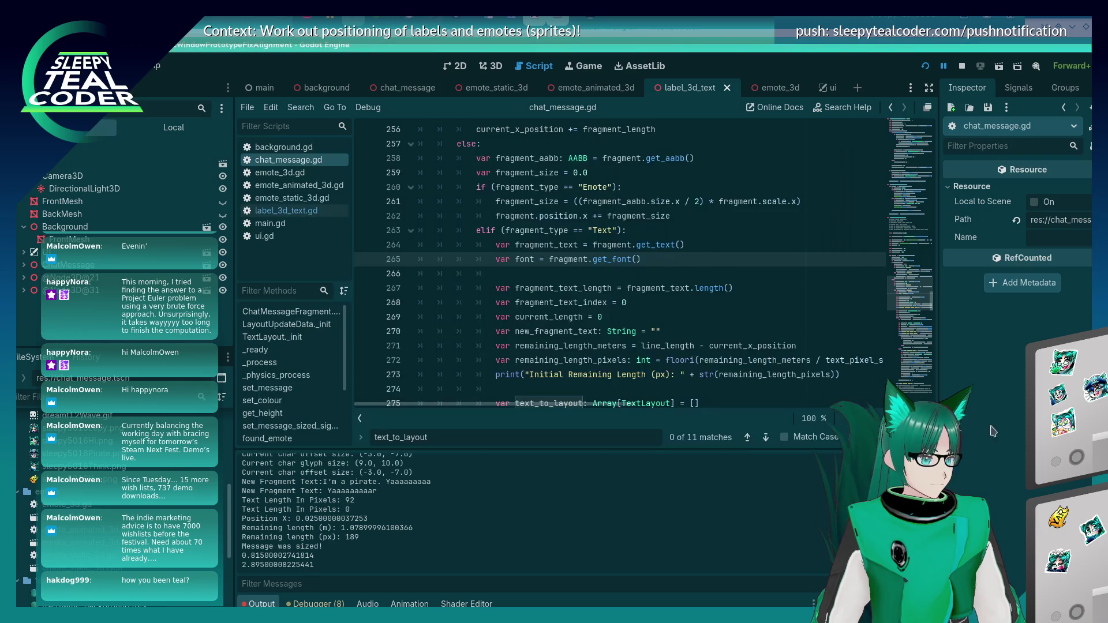
Inspect the line 324 determine_text_length_and_add_to_message call and select its last_space_index argument
{"action": "scroll", "coordinate": [671, 262], "scroll_direction": "down", "scroll_amount": 12}
{"action": "scroll", "coordinate": [671, 262], "scroll_direction": "down", "scroll_amount": 8}
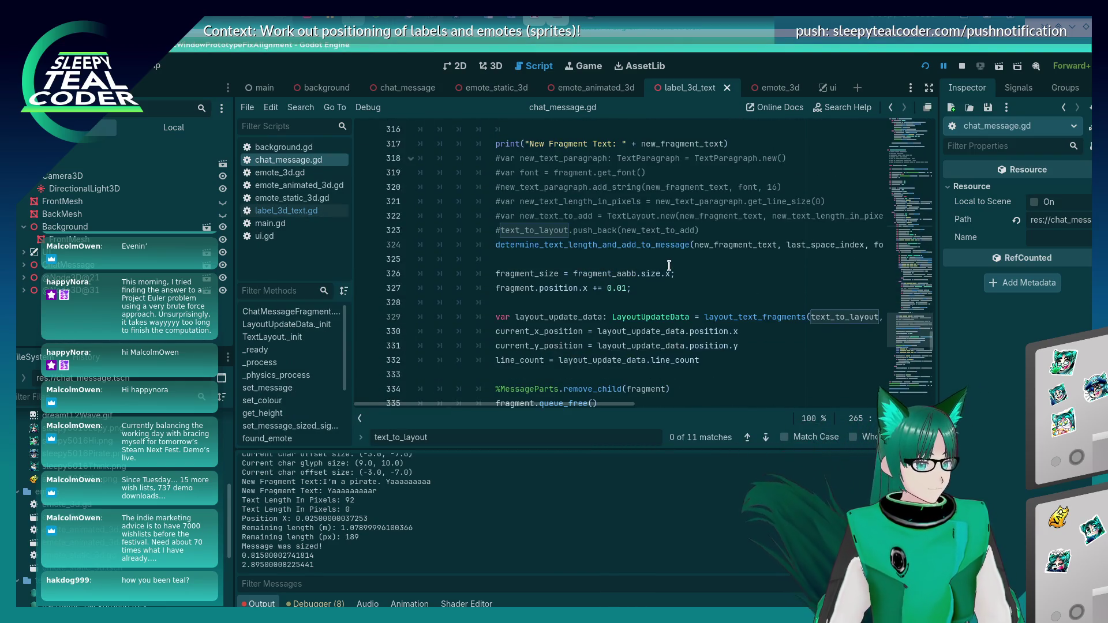
{"action": "left_click", "coordinate": [710, 245]}
{"action": "scroll", "coordinate": [693, 293], "scroll_direction": "up", "scroll_amount": 3}
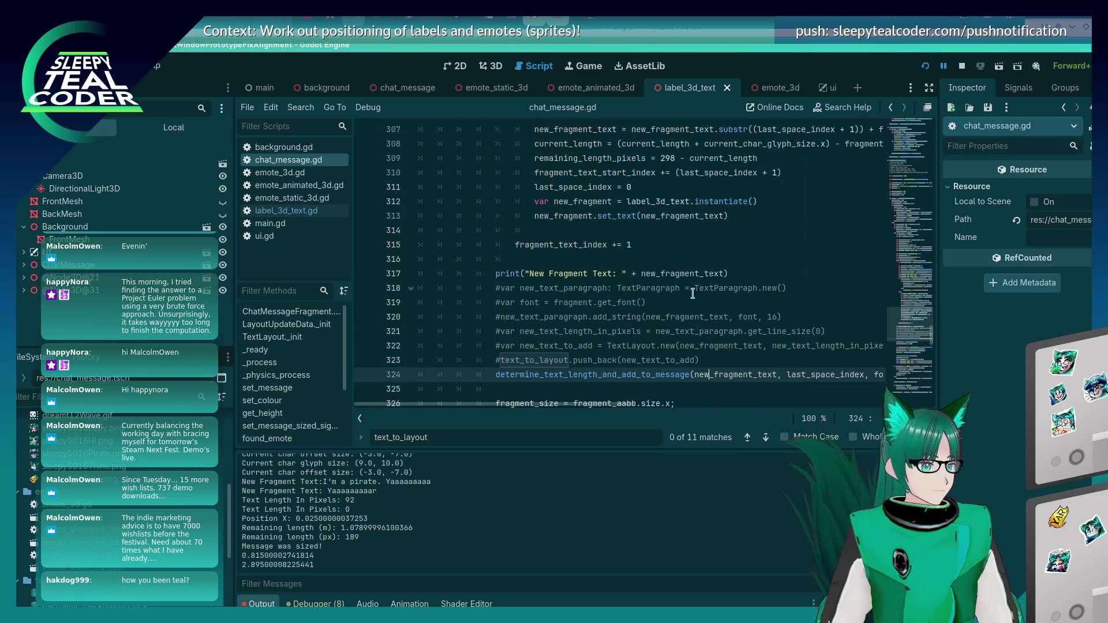
{"action": "scroll", "coordinate": [687, 294], "scroll_direction": "down", "scroll_amount": 2}
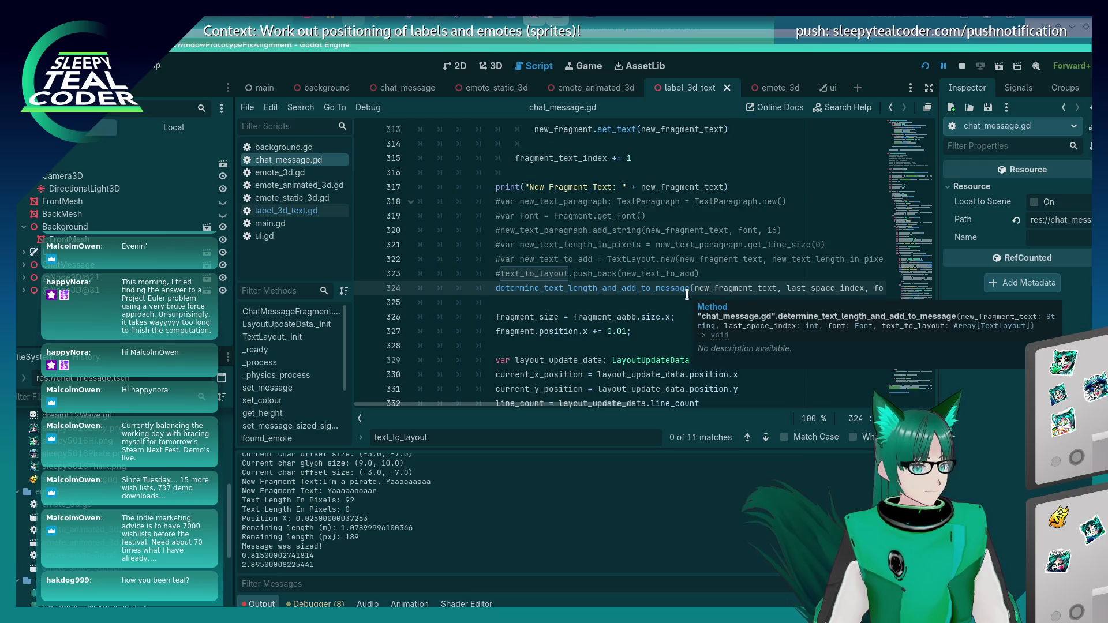
{"action": "mouse_move", "coordinate": [581, 411]}
{"action": "left_mouse_down"}
{"action": "mouse_move", "coordinate": [633, 411]}
{"action": "mouse_move", "coordinate": [618, 406]}
{"action": "left_mouse_up"}
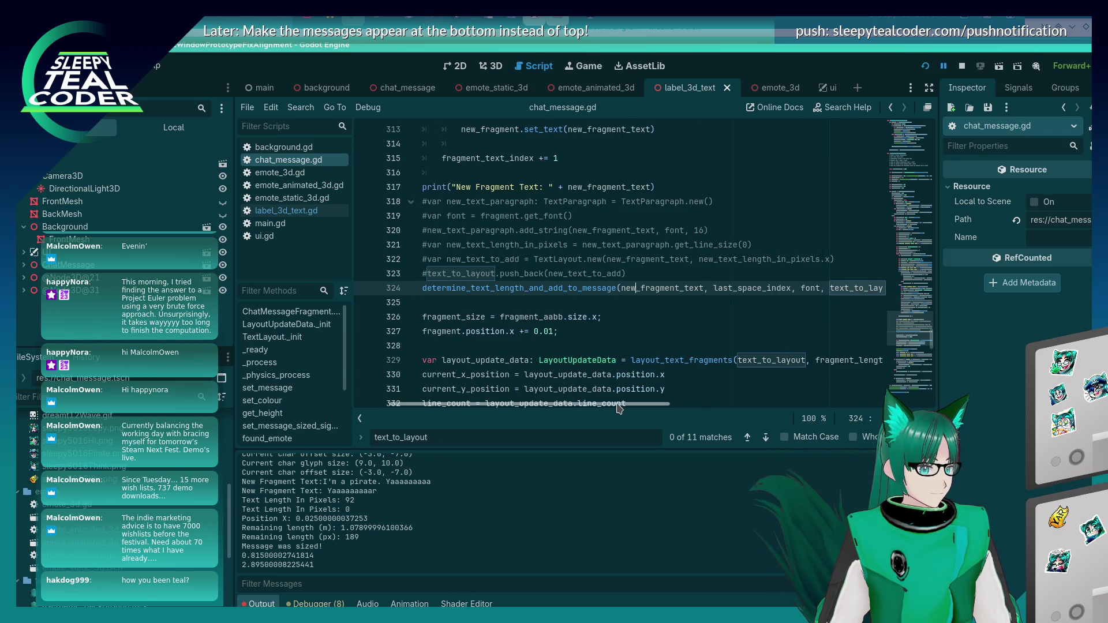
{"action": "mouse_move", "coordinate": [588, 290]}
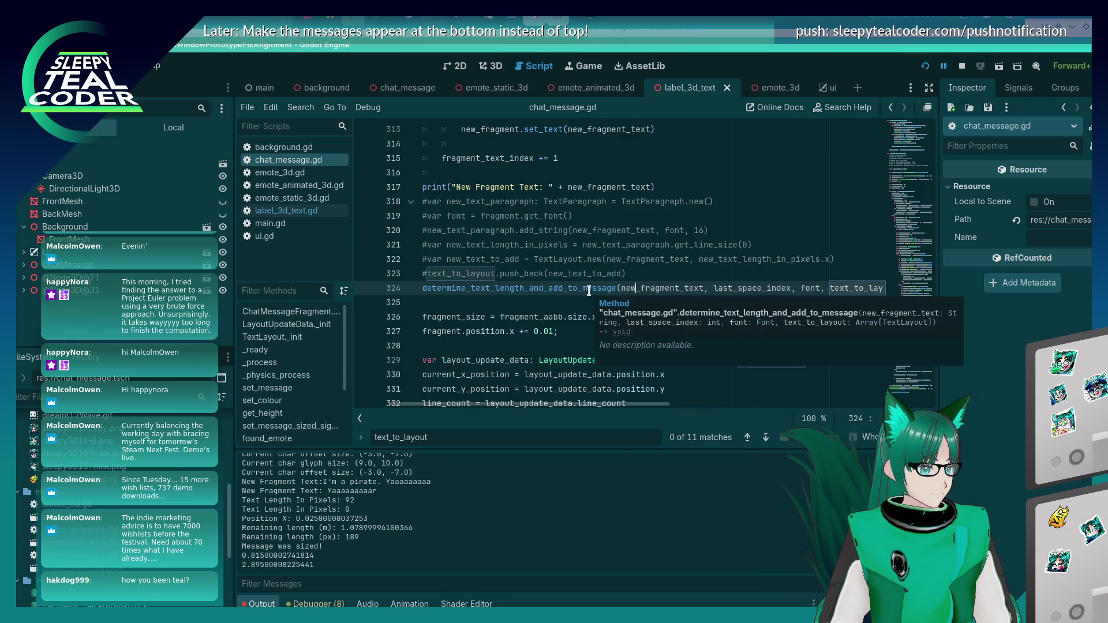
{"action": "double_click", "coordinate": [774, 289]}
Search for last_space_index and locate its use in the function at lines 404–405
{"action": "key", "text": "ctrl+f"}
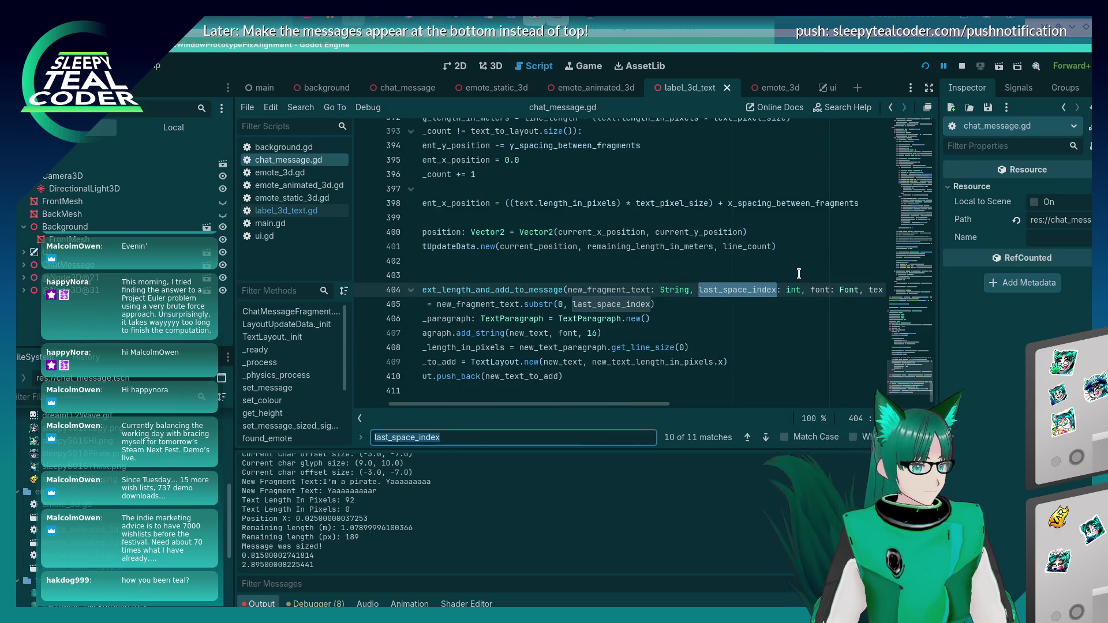
{"action": "key", "text": "Return"}
{"action": "key", "text": "Return"}
{"action": "key", "text": "Return"}
{"action": "key", "text": "Return"}
{"action": "key", "text": "Return"}
{"action": "key", "text": "Return"}
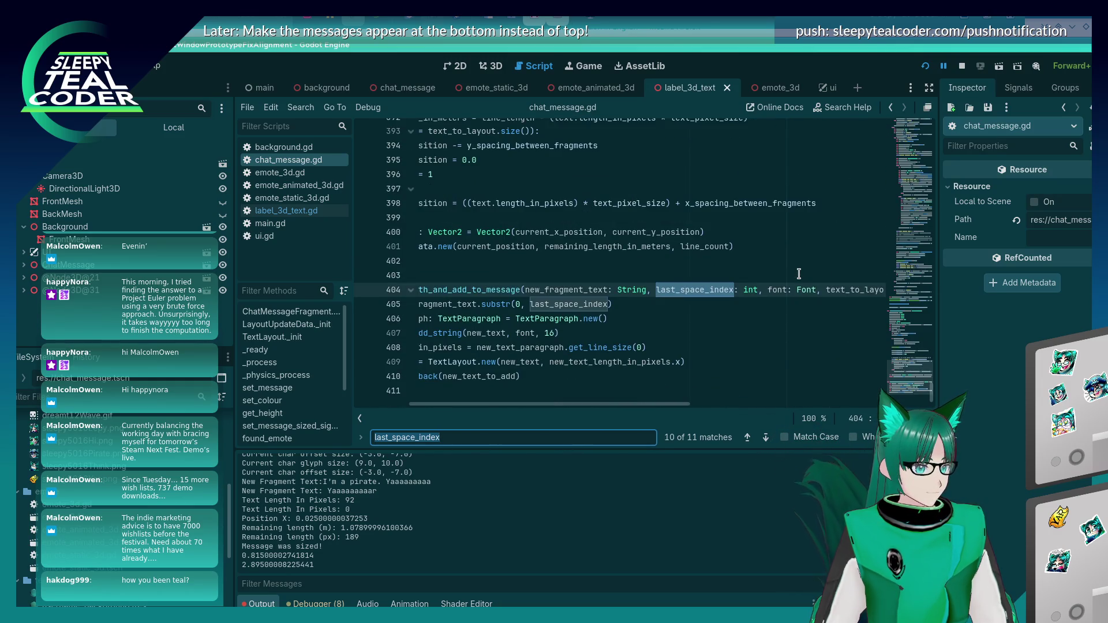
{"action": "key", "text": "Return"}
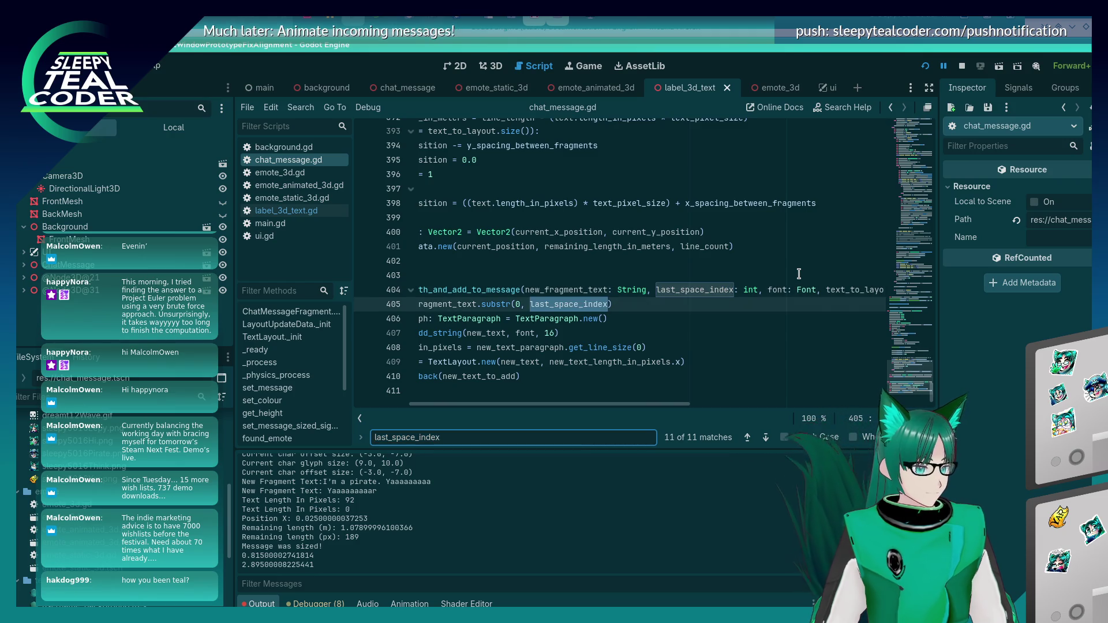
{"action": "key", "text": "Escape"}
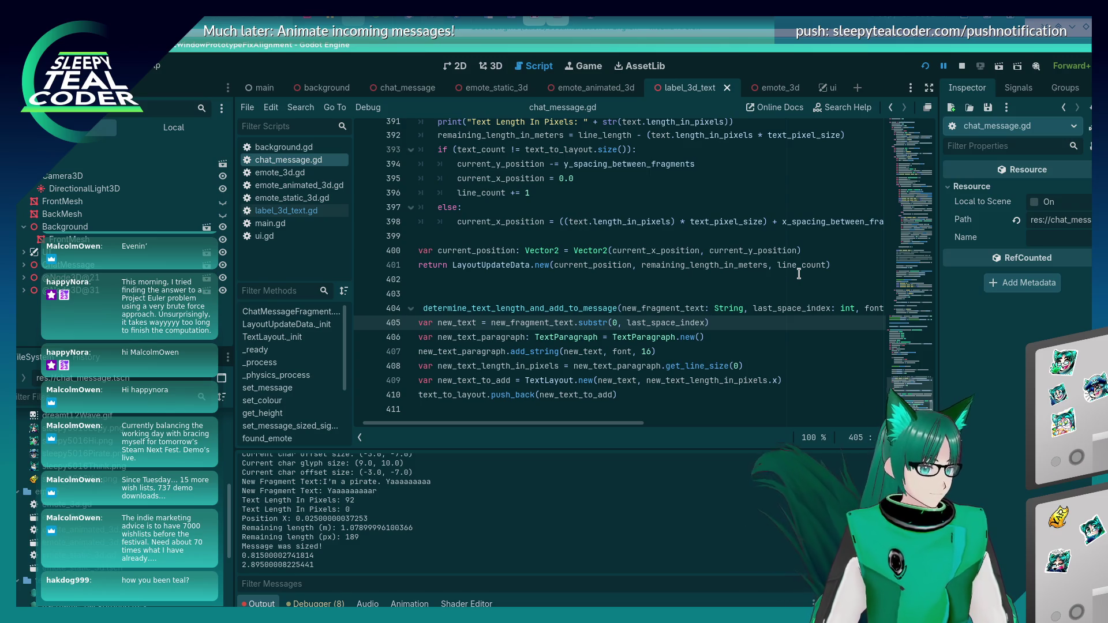
{"action": "key", "text": "Up"}
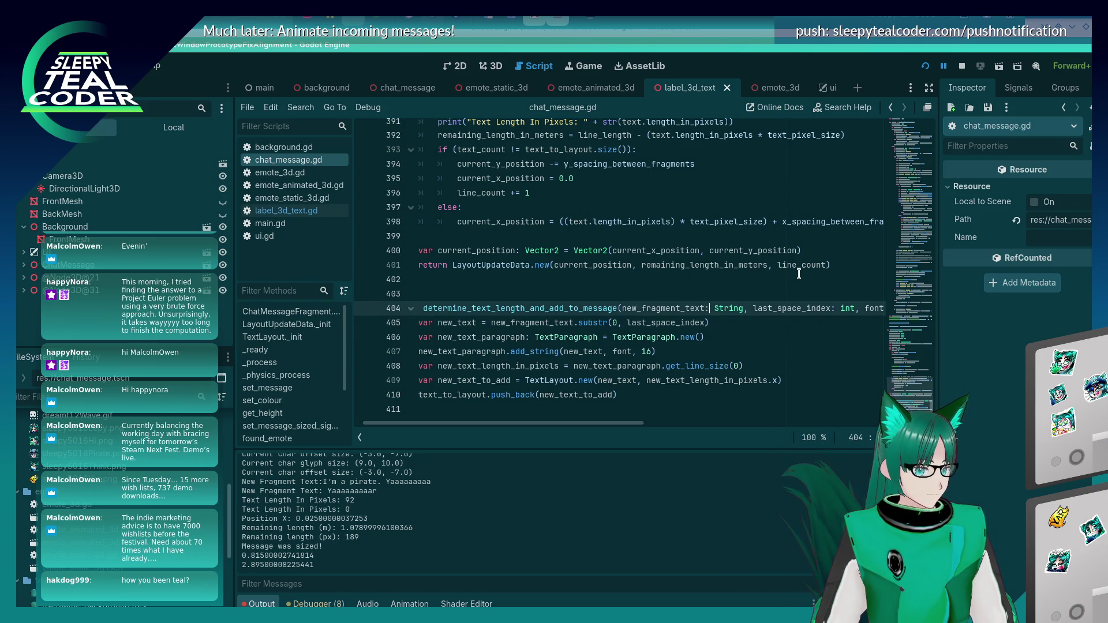
{"action": "key", "text": "Right"}
{"action": "key", "text": "Right"}
{"action": "key", "text": "Right"}
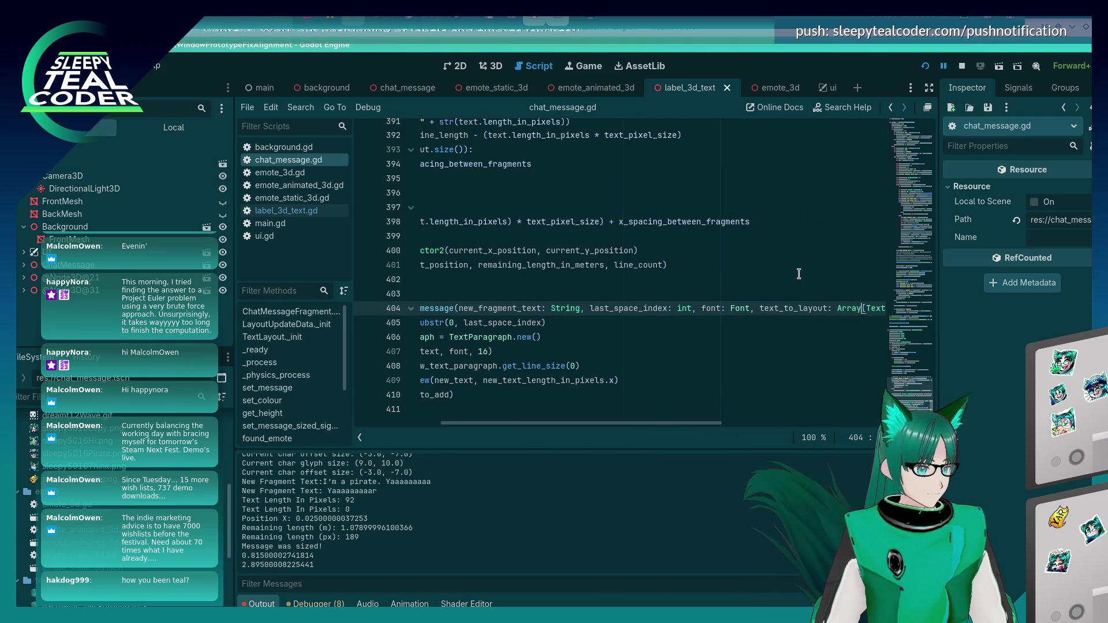
{"action": "key", "text": "Home"}
{"action": "key", "text": "Down"}
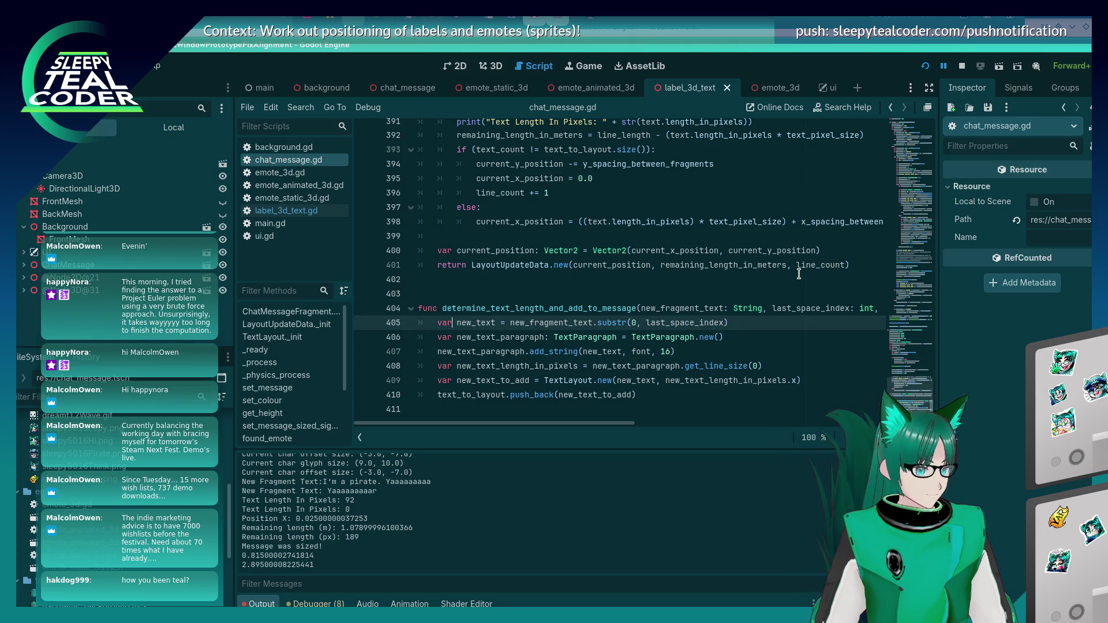
Wrap the substr line in an 'if (last_space_index > 0):' condition with an else branch
{"action": "type", "text": "\"\""}
{"action": "key", "text": "Return"}
{"action": "key", "text": "Return"}
{"action": "key", "text": "Return"}
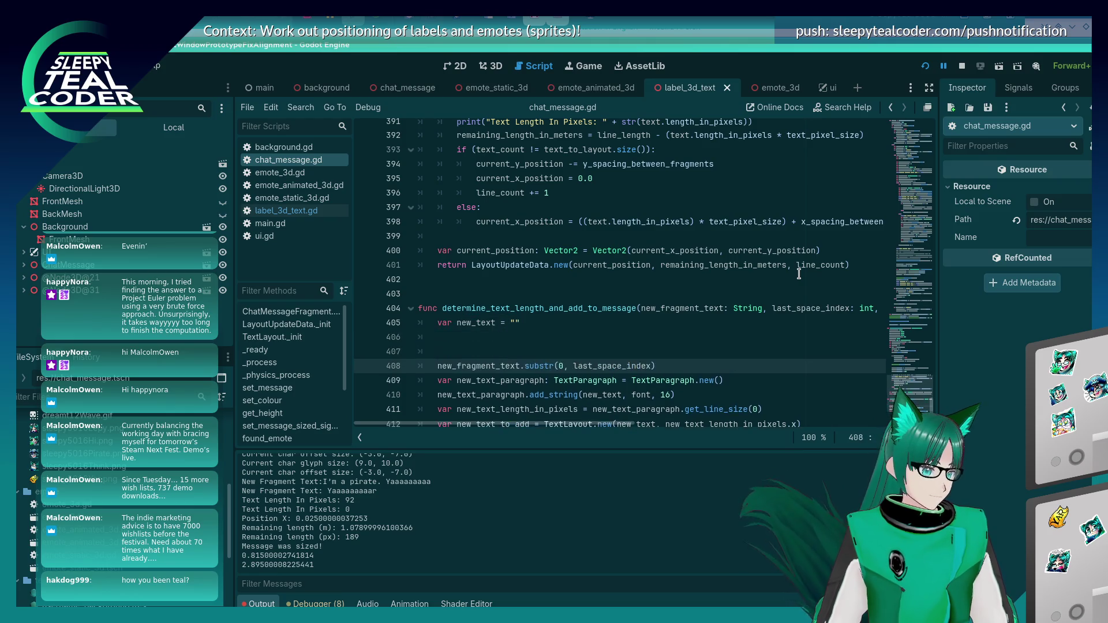
{"action": "key", "text": "Up"}
{"action": "key", "text": "BackSpace"}
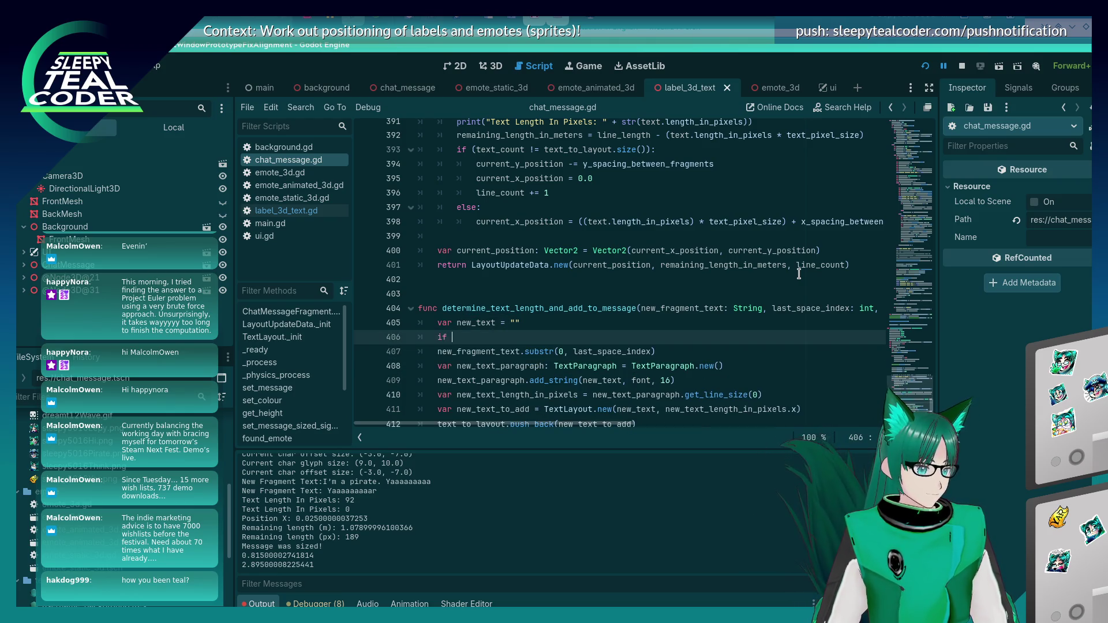
{"action": "key", "text": "BackSpace"}
{"action": "type", "text": "fragment_text"}
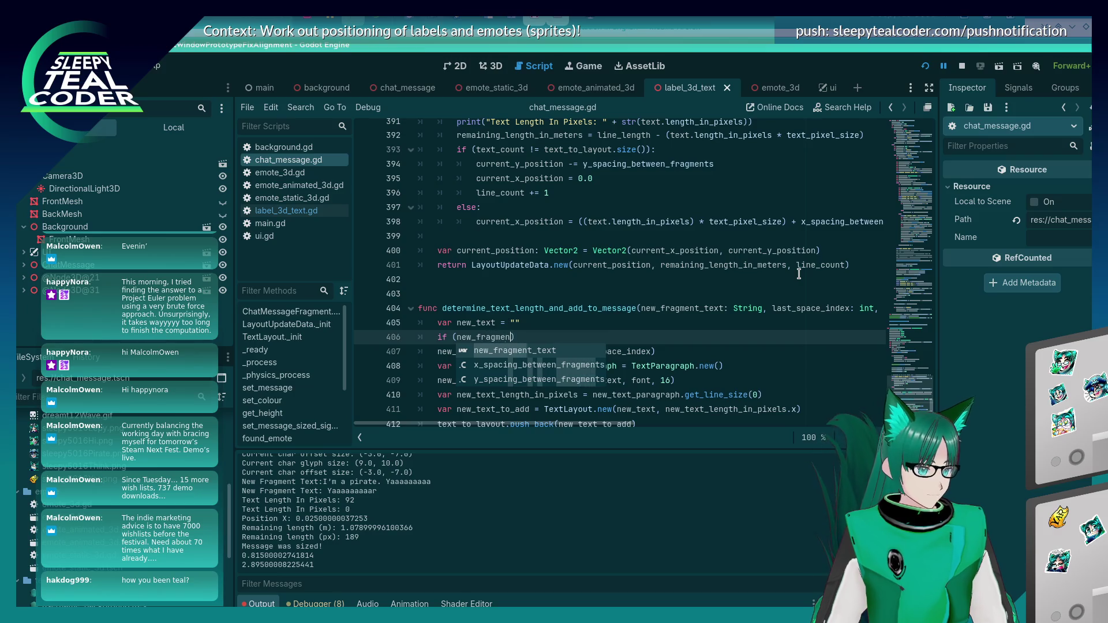
{"action": "key", "text": "BackSpace"}
{"action": "key", "text": "BackSpace"}
{"action": "key", "text": "BackSpace"}
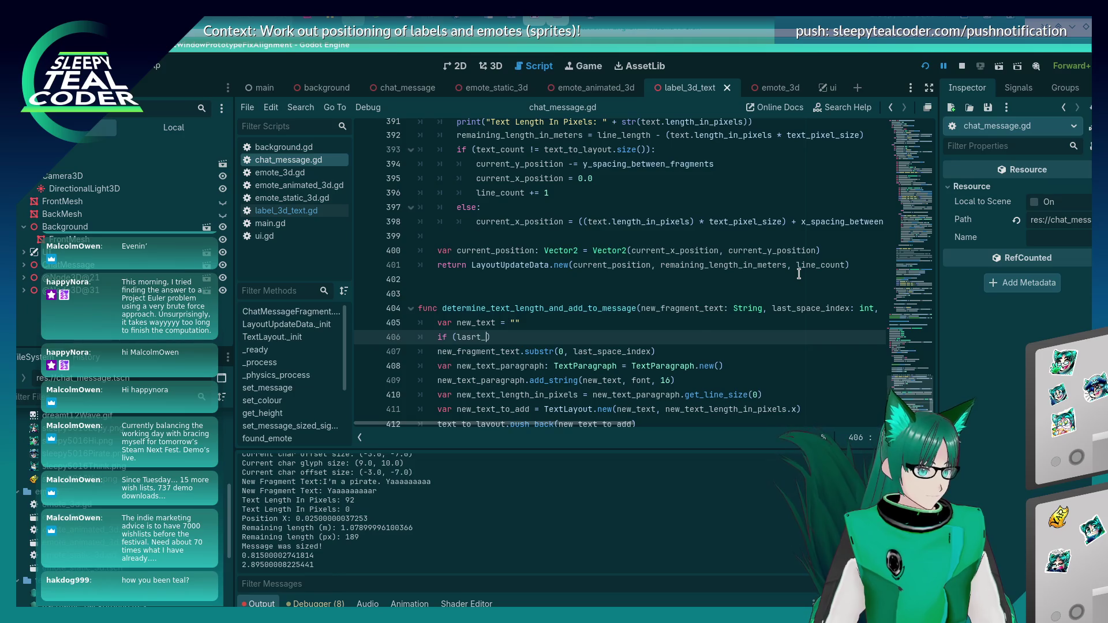
{"action": "key", "text": "Return"}
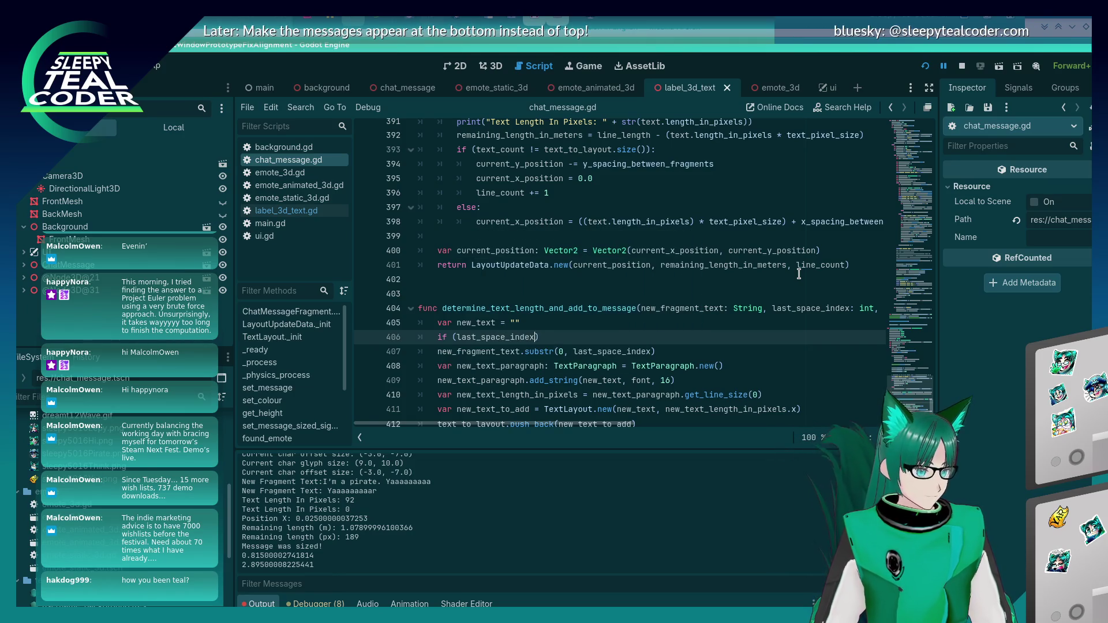
{"action": "type", "text": ":"}
{"action": "key", "text": "Down"}
{"action": "key", "text": "Tab"}
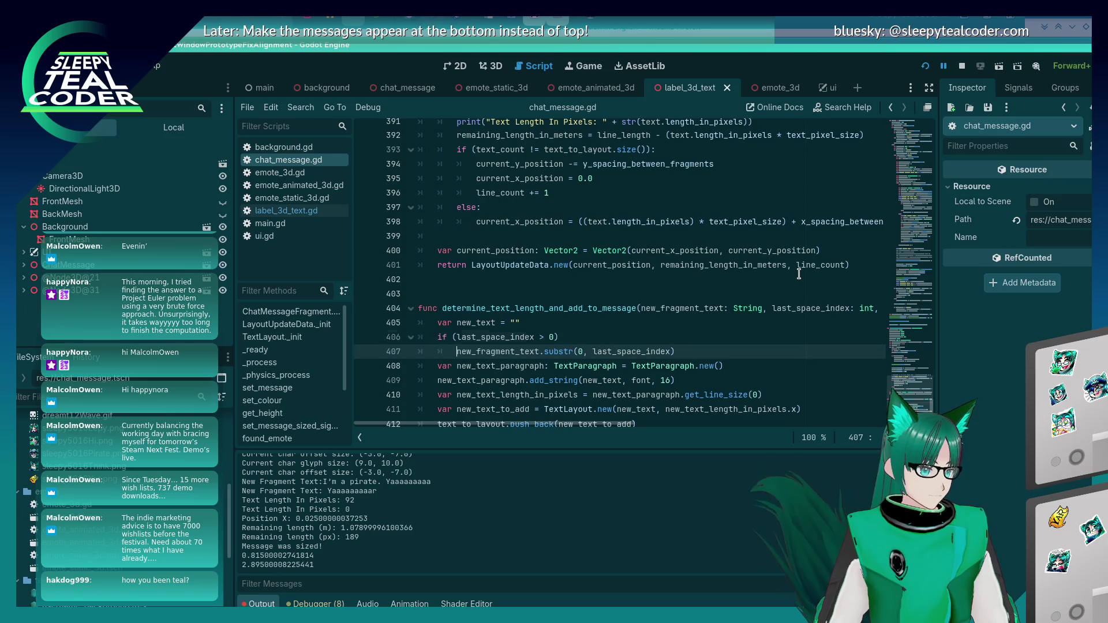
{"action": "key", "text": "Return"}
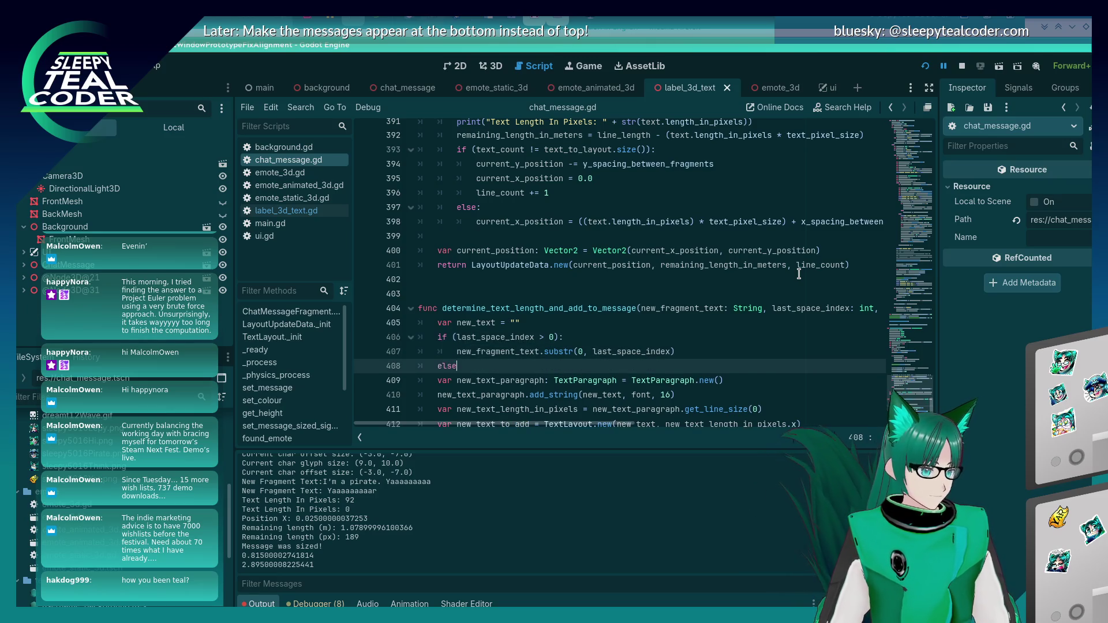
{"action": "type", "text": ":"}
Assign new_text to the substring in the if and to new_fragment_text in the else, then save
{"action": "key", "text": "Up"}
{"action": "key", "text": "ctrl+z"}
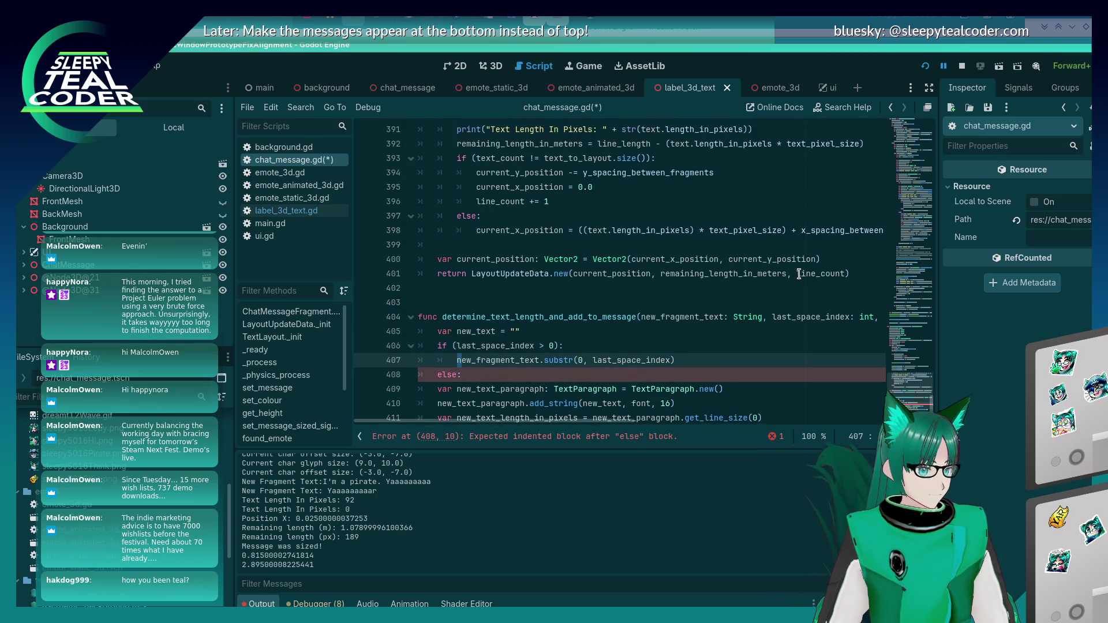
{"action": "type", "text": "tnew_text ="}
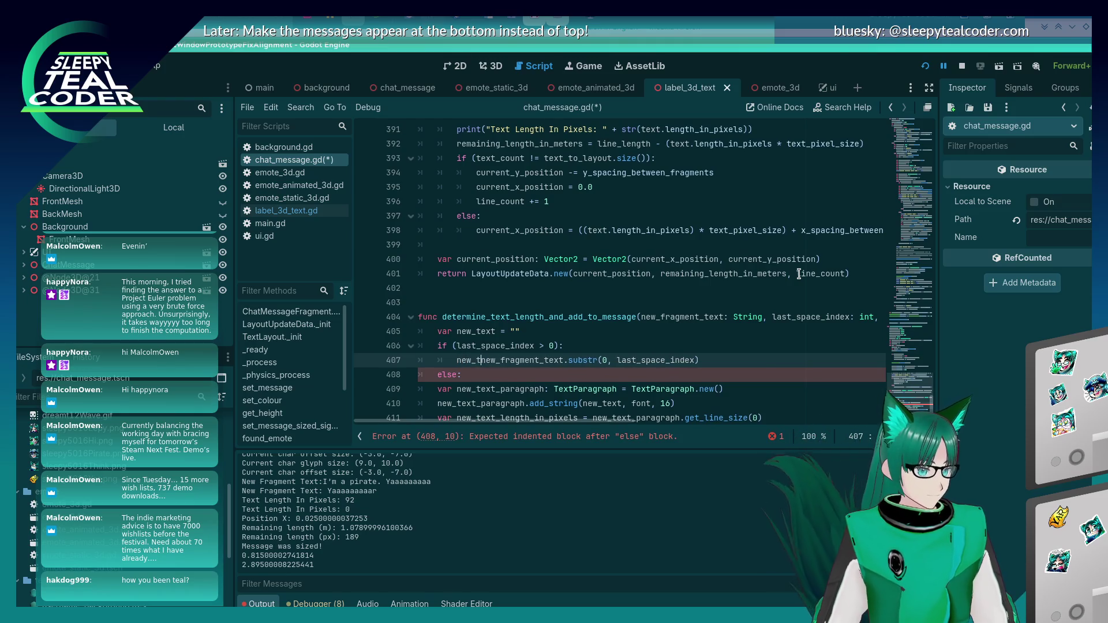
{"action": "key", "text": "Escape"}
{"action": "key", "text": "Down"}
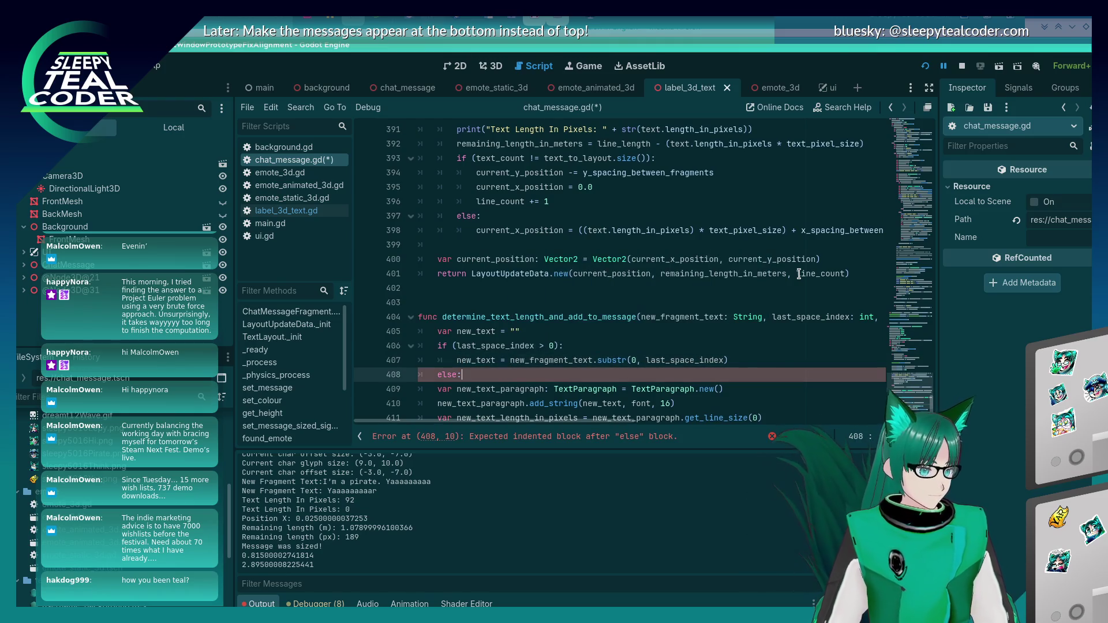
{"action": "key", "text": "Return"}
{"action": "type", "text": "new_text "}
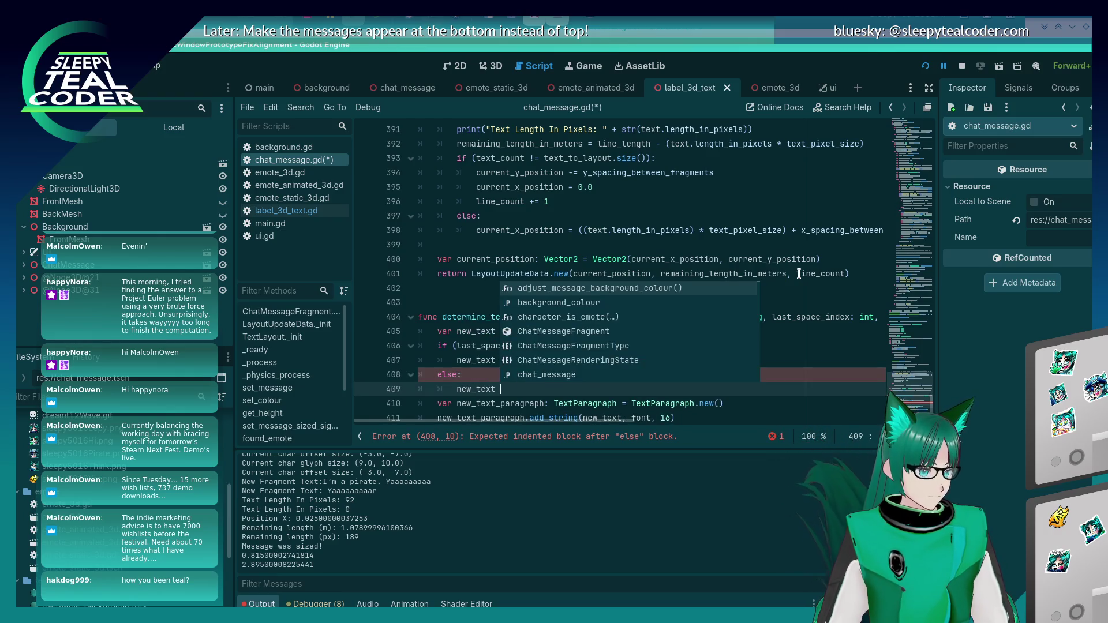
{"action": "type", "text": "= new_fragment_text"}
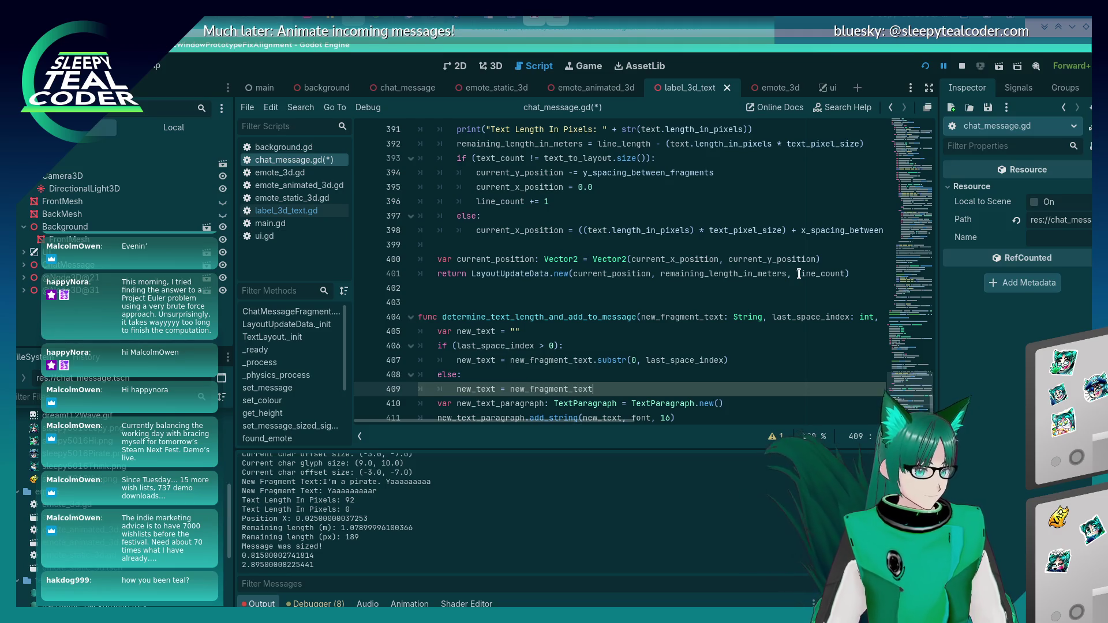
{"action": "scroll", "coordinate": [769, 269], "scroll_direction": "down", "scroll_amount": 2}
{"action": "key", "text": "ctrl+s"}
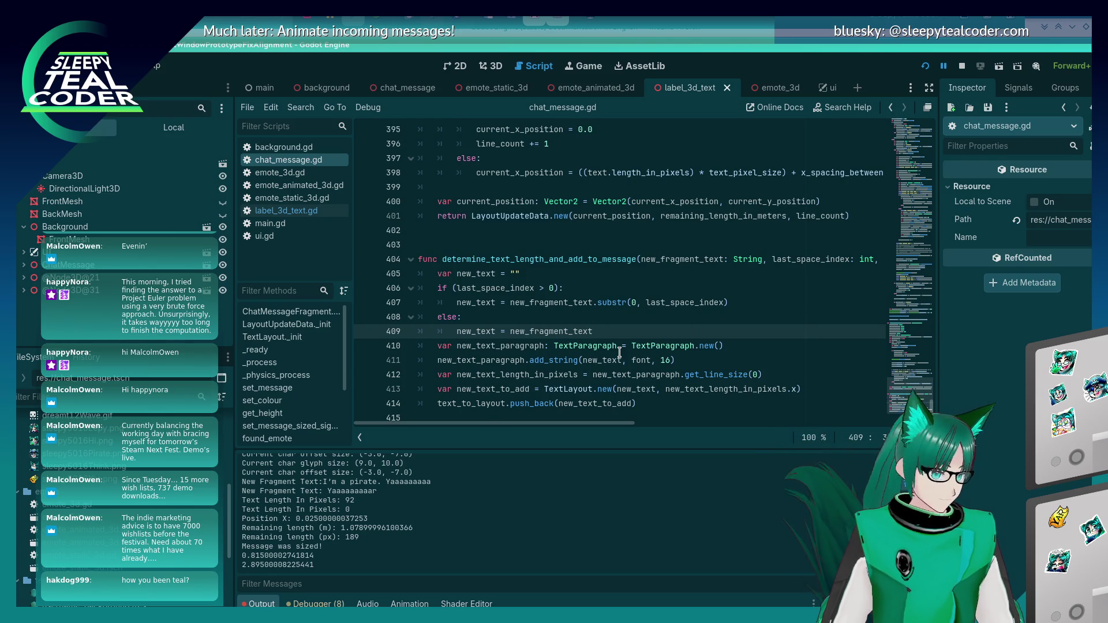
Remove the last_space_index: int parameter from the function signature on line 404
{"action": "left_click", "coordinate": [771, 260]}
{"action": "key", "text": "shift+Right"}
{"action": "key", "text": "shift+Right"}
{"action": "key", "text": "shift+Right"}
{"action": "key", "text": "Delete"}
{"action": "key", "text": "Delete"}
{"action": "key", "text": "Delete"}
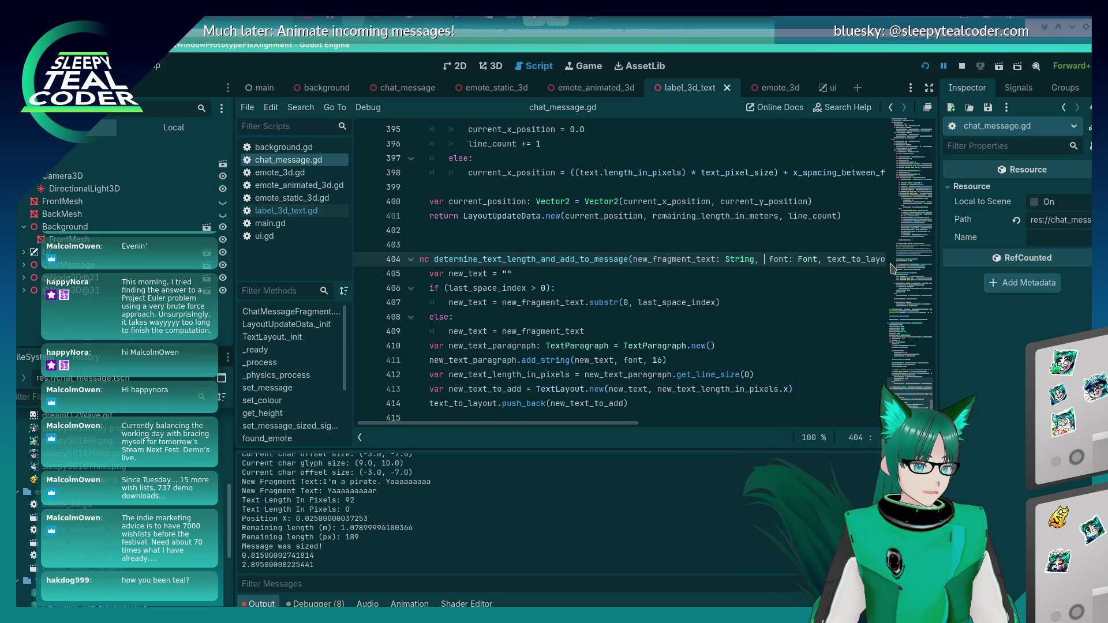
Add a 'last_space_index: int = 0' parameter to the helper's signature and save
{"action": "type", "text": ", last_space_index: int = 0) ->"}
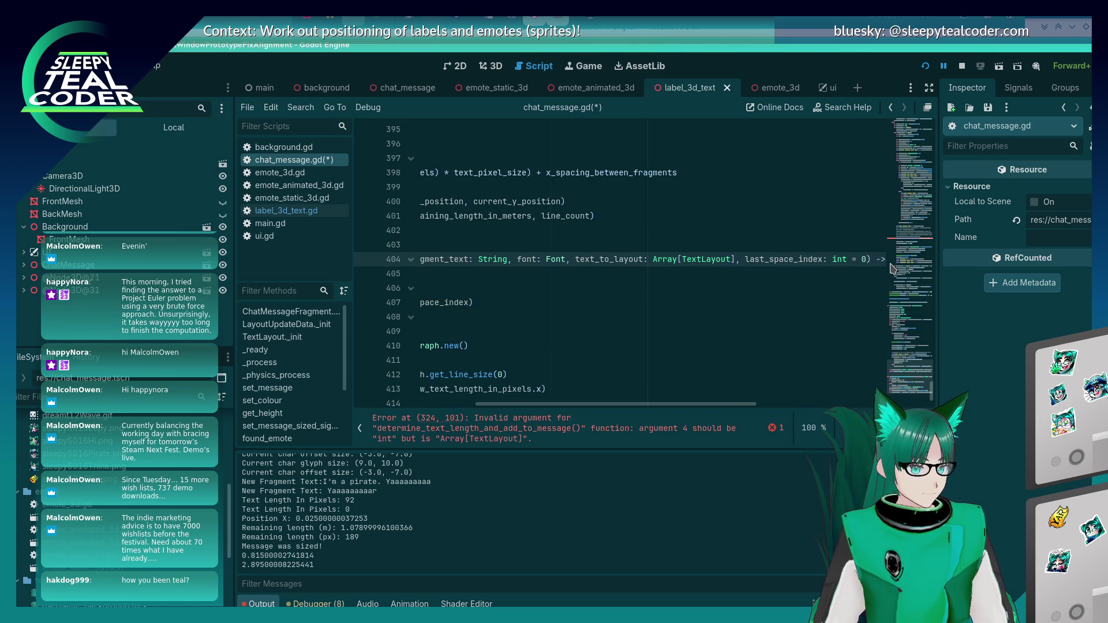
{"action": "key", "text": "ctrl+s"}
{"action": "key", "text": "Home"}
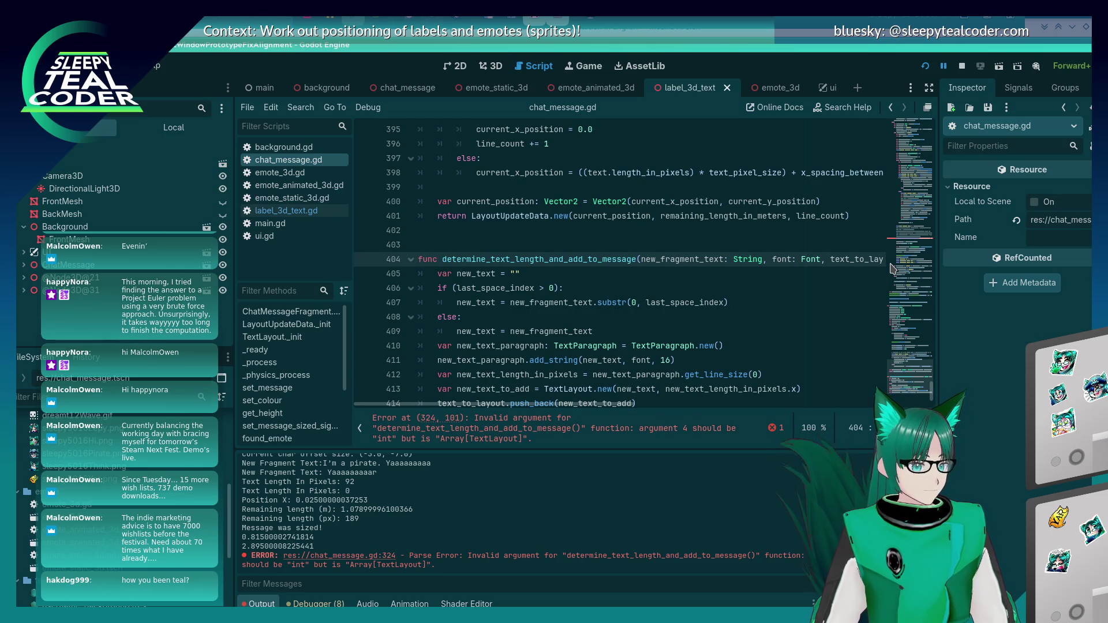
{"action": "scroll", "coordinate": [919, 314], "scroll_direction": "up", "scroll_amount": 20}
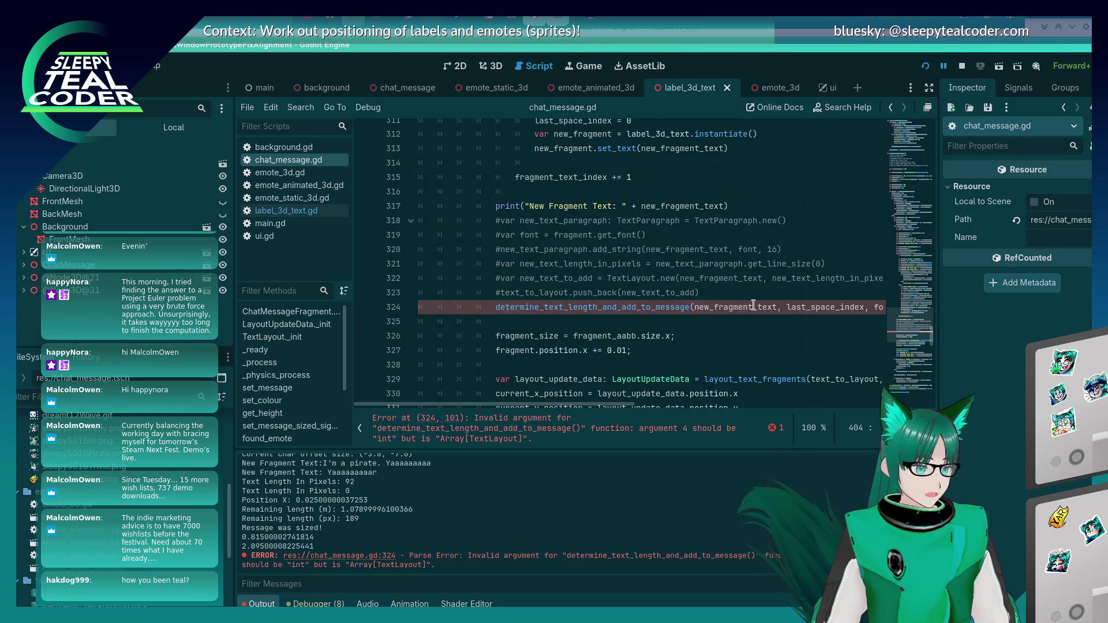
Rework the line-324 call so last_space_index comes after font and text_to_layout
{"action": "left_click", "coordinate": [811, 307]}
{"action": "key", "text": "End"}
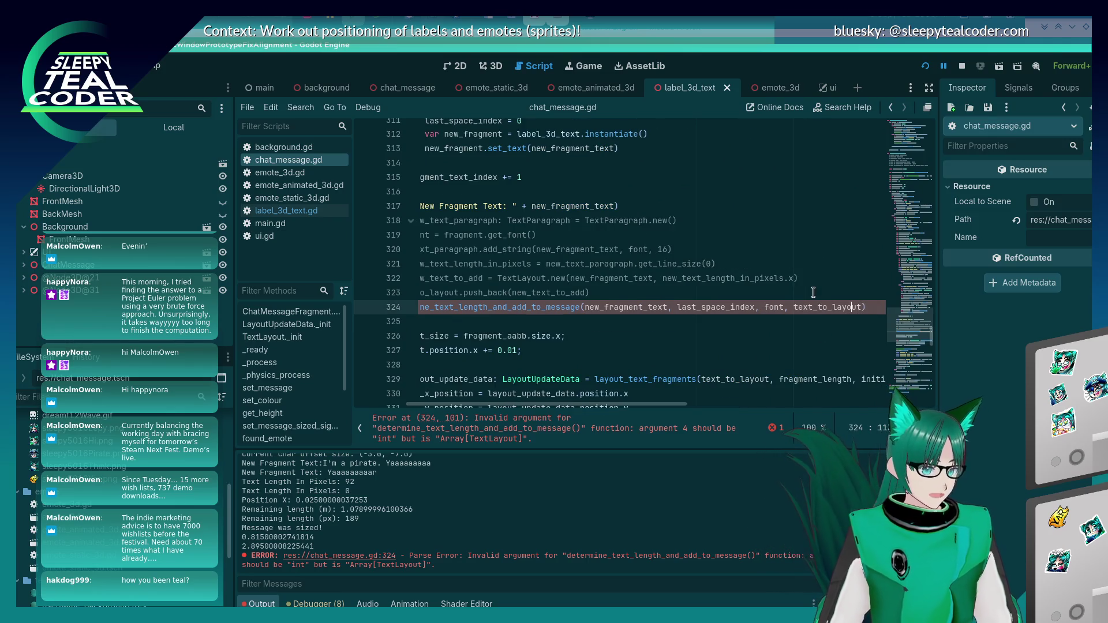
{"action": "key", "text": "shift+Left"}
{"action": "key", "text": "shift+Left"}
{"action": "key", "text": "shift+Left"}
{"action": "key", "text": "BackSpace"}
{"action": "key", "text": "ctrl+z"}
{"action": "key", "text": "ctrl+s"}
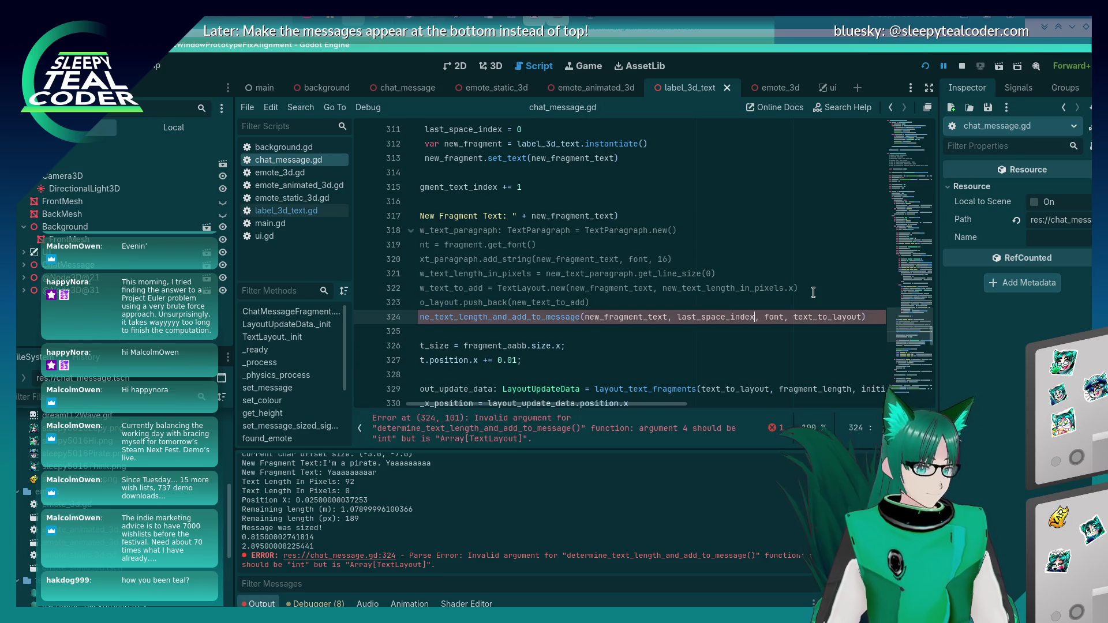
{"action": "key", "text": "shift+Left"}
{"action": "key", "text": "shift+Left"}
{"action": "key", "text": "shift+Left"}
{"action": "key", "text": "BackSpace"}
{"action": "key", "text": "Delete"}
{"action": "key", "text": "Delete"}
{"action": "key", "text": "End"}
{"action": "key", "text": "Left"}
Finish the line-324 call with last_space_index as its last argument and save
{"action": "type", "text": "last_space_index"}
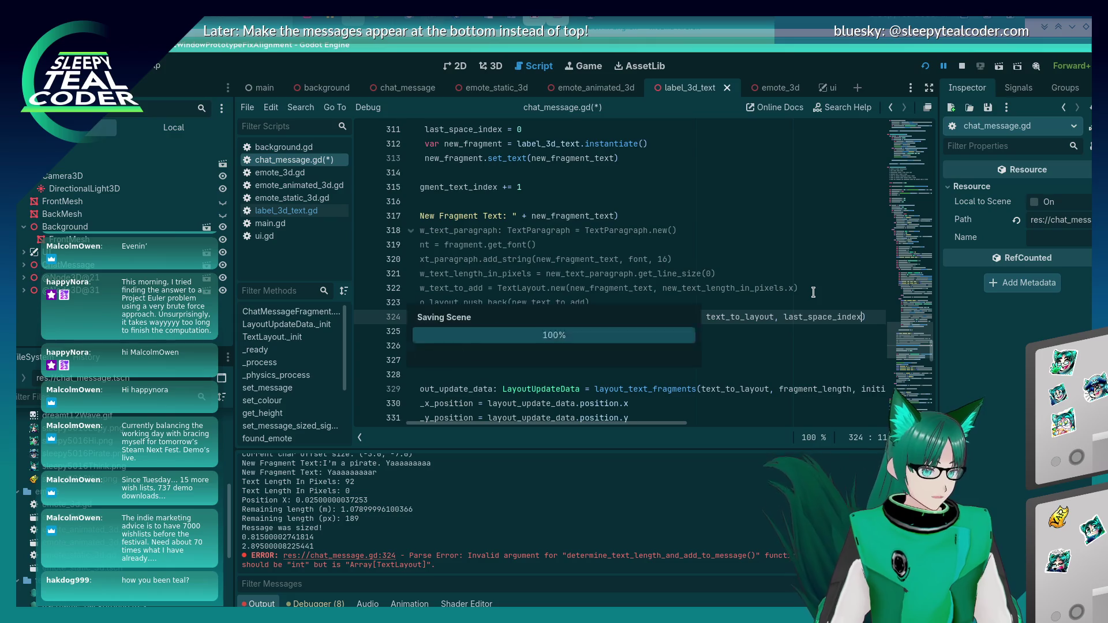
{"action": "key", "text": "ctrl+s"}
{"action": "scroll", "coordinate": [814, 292], "scroll_direction": "up", "scroll_amount": 6}
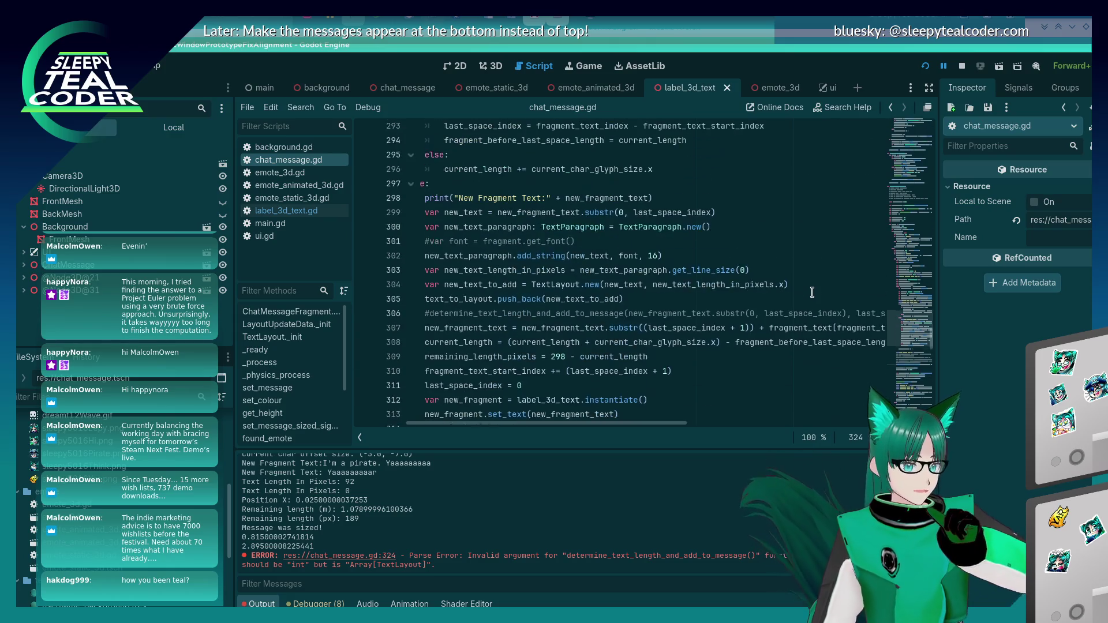
{"action": "scroll", "coordinate": [714, 316], "scroll_direction": "up", "scroll_amount": 2}
{"action": "scroll", "coordinate": [714, 317], "scroll_direction": "down", "scroll_amount": 2}
Comment out the old inline layout lines 299–305 with Ctrl+K
{"action": "left_click", "coordinate": [707, 317]}
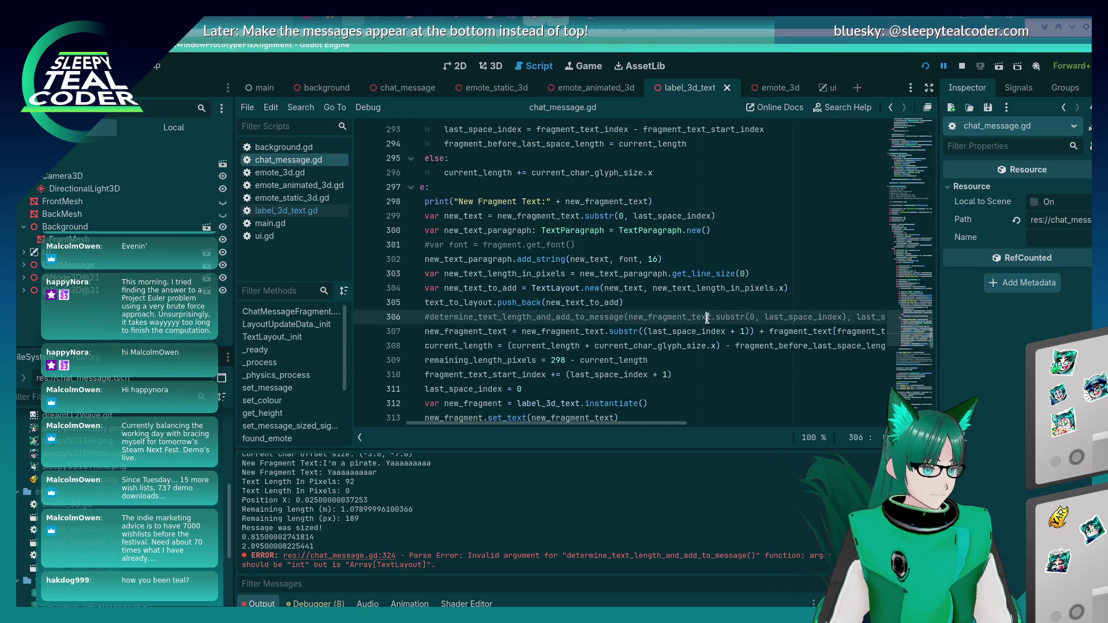
{"action": "key", "text": "Up"}
{"action": "key", "text": "ctrl+k"}
{"action": "key", "text": "Up"}
{"action": "key", "text": "ctrl+k"}
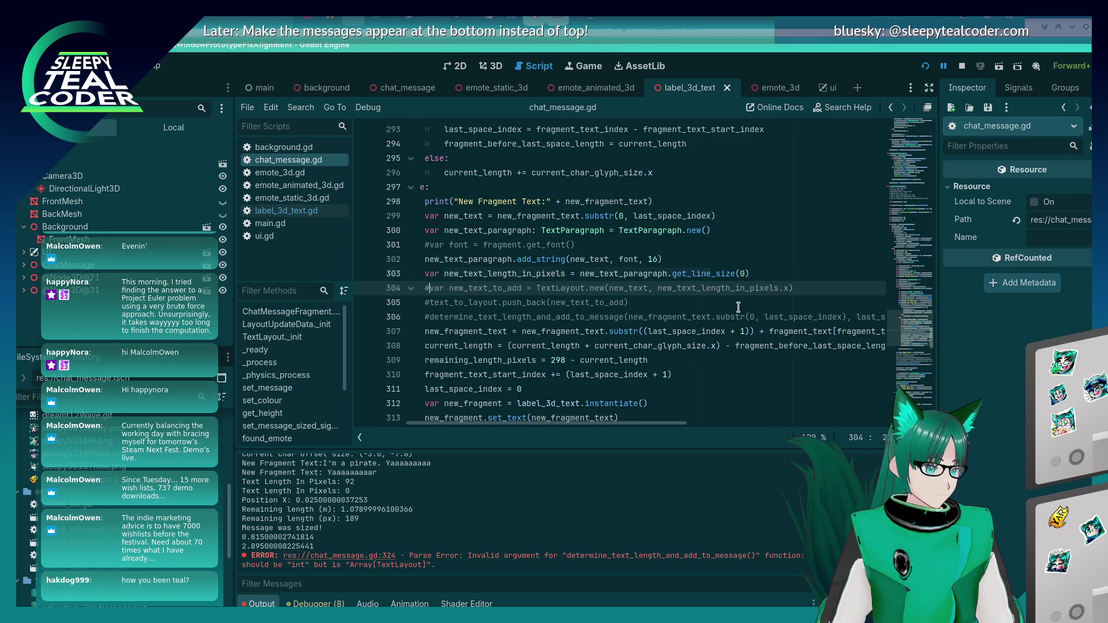
{"action": "key", "text": "Up"}
{"action": "key", "text": "ctrl+k"}
{"action": "key", "text": "Up"}
{"action": "key", "text": "ctrl+k"}
{"action": "key", "text": "Up"}
{"action": "key", "text": "Up"}
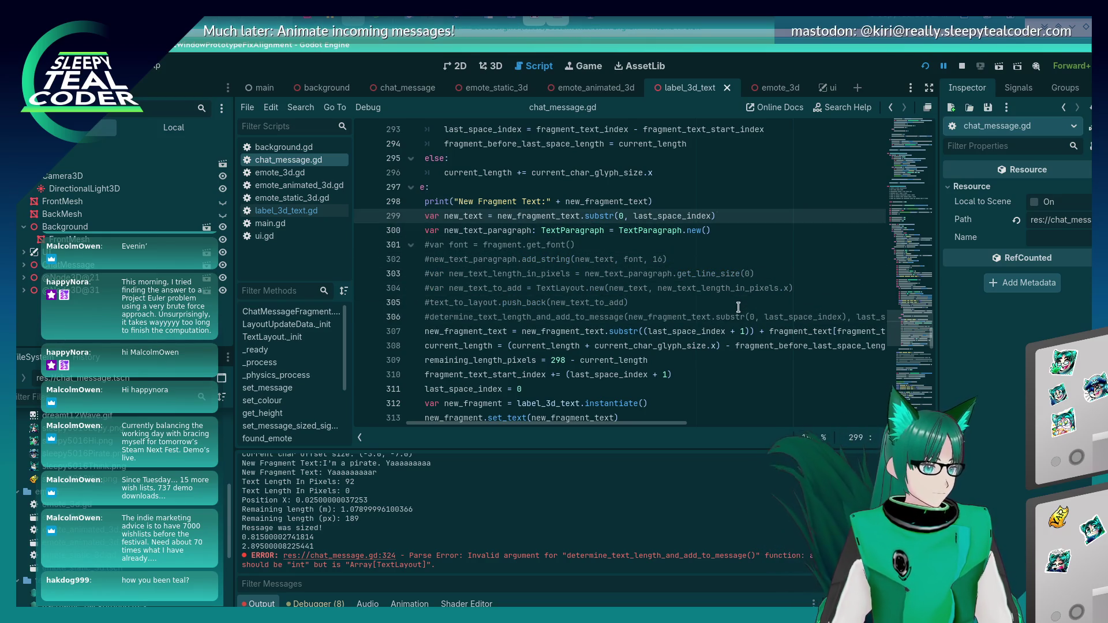
{"action": "key", "text": "ctrl+k"}
{"action": "key", "text": "Down"}
{"action": "key", "text": "ctrl+k"}
Uncomment the line-306 helper call and move last_space_index to its final argument
{"action": "key", "text": "Down"}
{"action": "key", "text": "Down"}
{"action": "key", "text": "Down"}
{"action": "key", "text": "ctrl+k"}
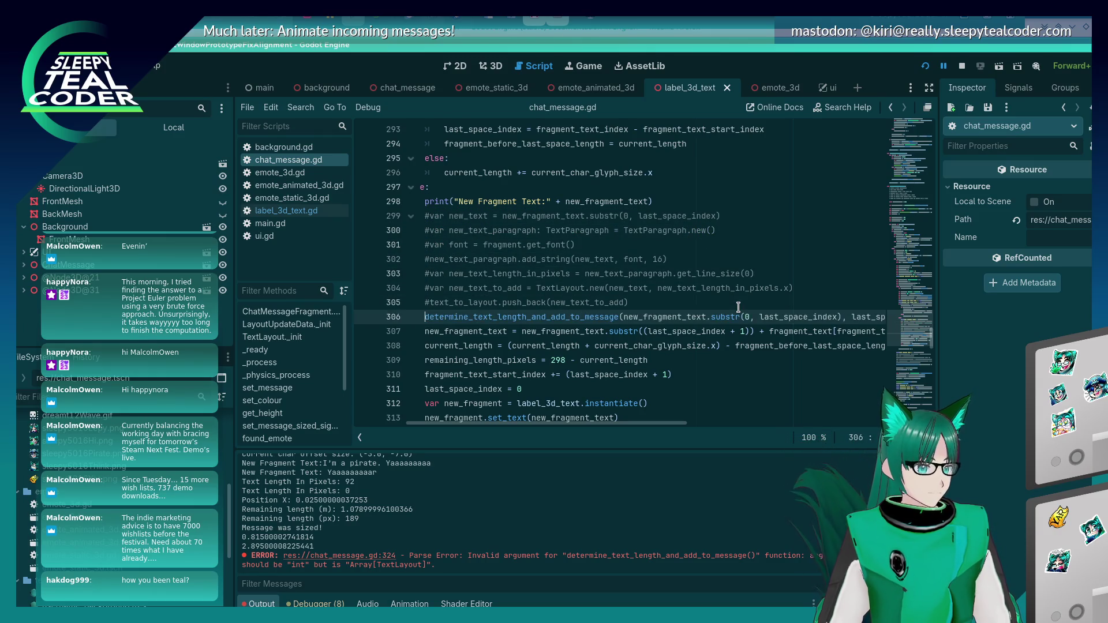
{"action": "key", "text": "End"}
{"action": "key", "text": "Left"}
{"action": "key", "text": "Left"}
{"action": "key", "text": "Left"}
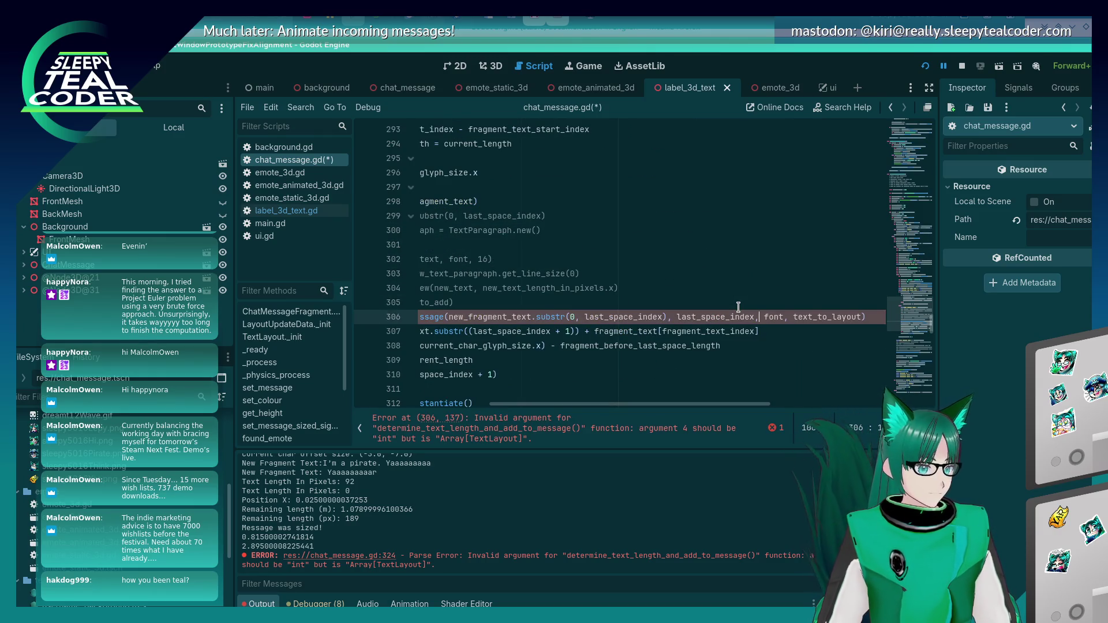
{"action": "key", "text": "shift+Left"}
{"action": "key", "text": "shift+Left"}
{"action": "key", "text": "shift+Left"}
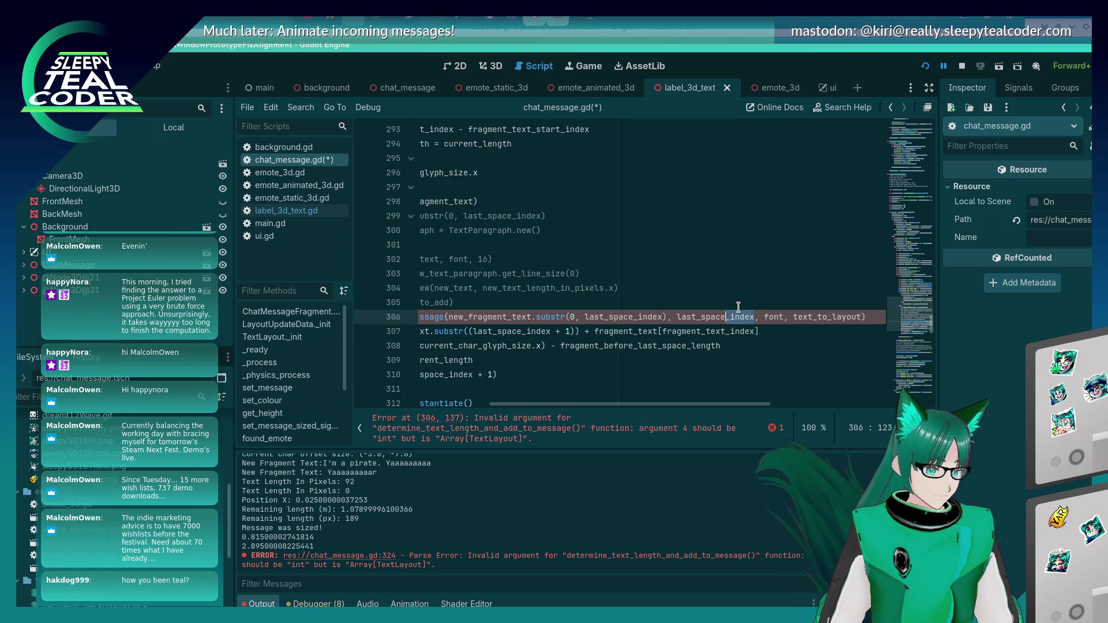
{"action": "key", "text": "shift+Left"}
{"action": "key", "text": "shift+Left"}
{"action": "key", "text": "shift+Left"}
{"action": "key", "text": "ctrl+c"}
{"action": "key", "text": "BackSpace"}
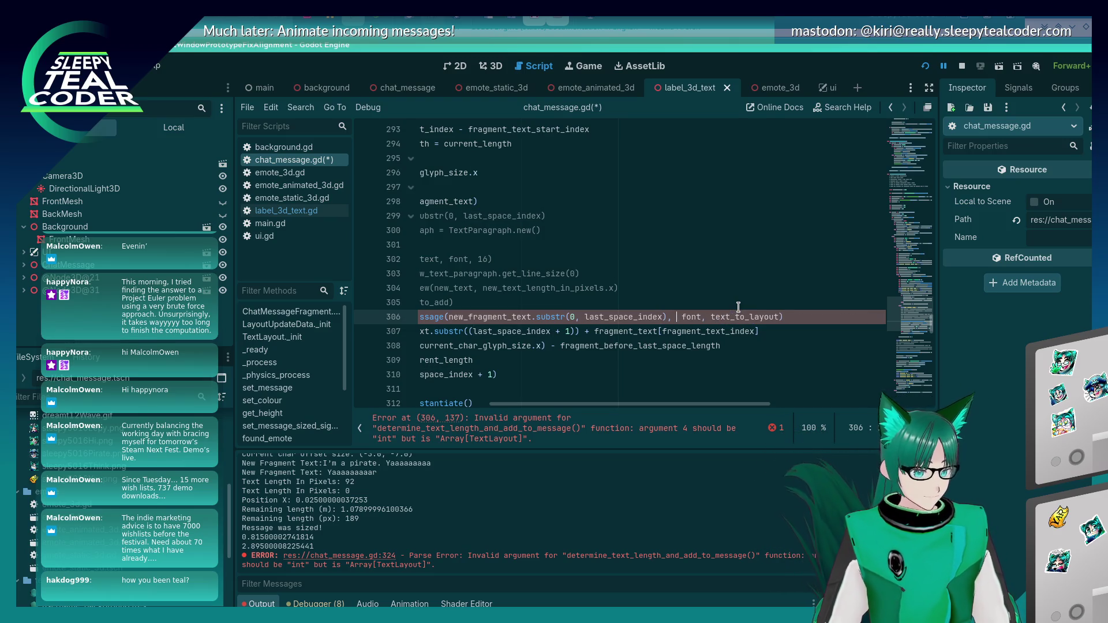
{"action": "key", "text": "Left"}
{"action": "key", "text": "ctrl+v"}
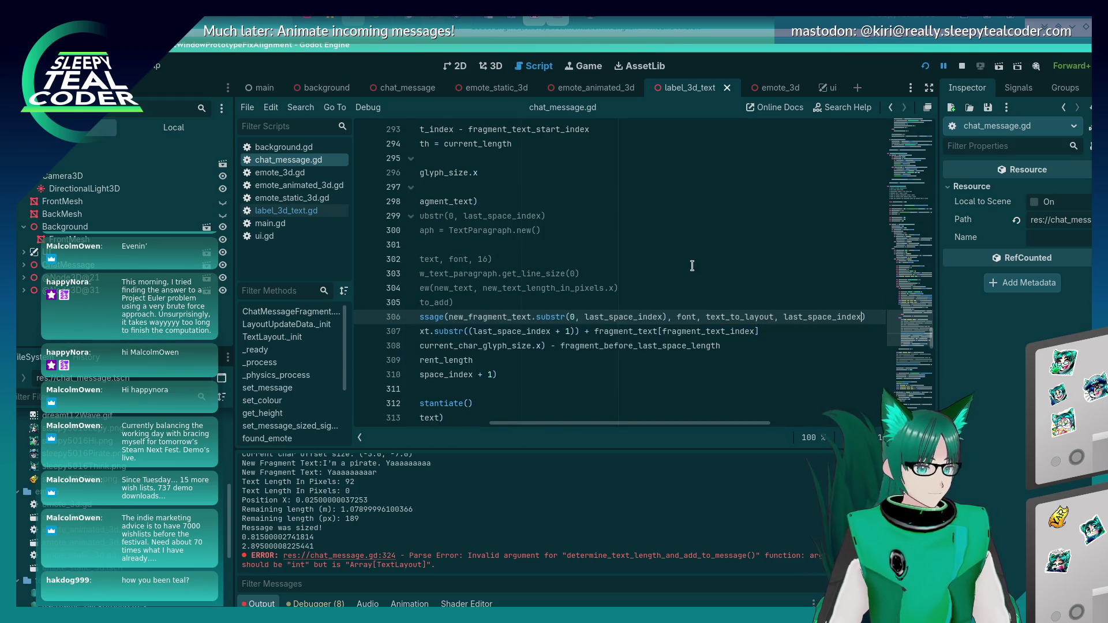
Delete the extra trailing last_space_index from line 324 and launch the game with F5
{"action": "scroll", "coordinate": [692, 265], "scroll_direction": "down", "scroll_amount": 5}
{"action": "left_click_drag", "start_coordinate": [687, 318], "coordinate": [603, 318]}
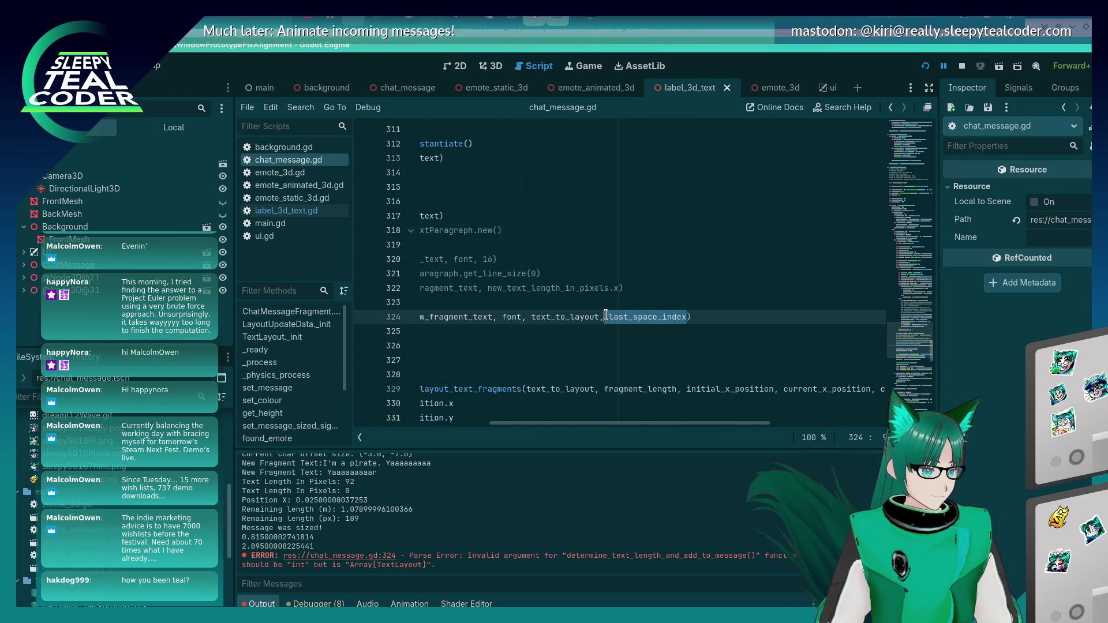
{"action": "key", "text": "BackSpace"}
{"action": "scroll", "coordinate": [606, 316], "scroll_direction": "left", "scroll_amount": 5}
{"action": "key", "text": "F5"}
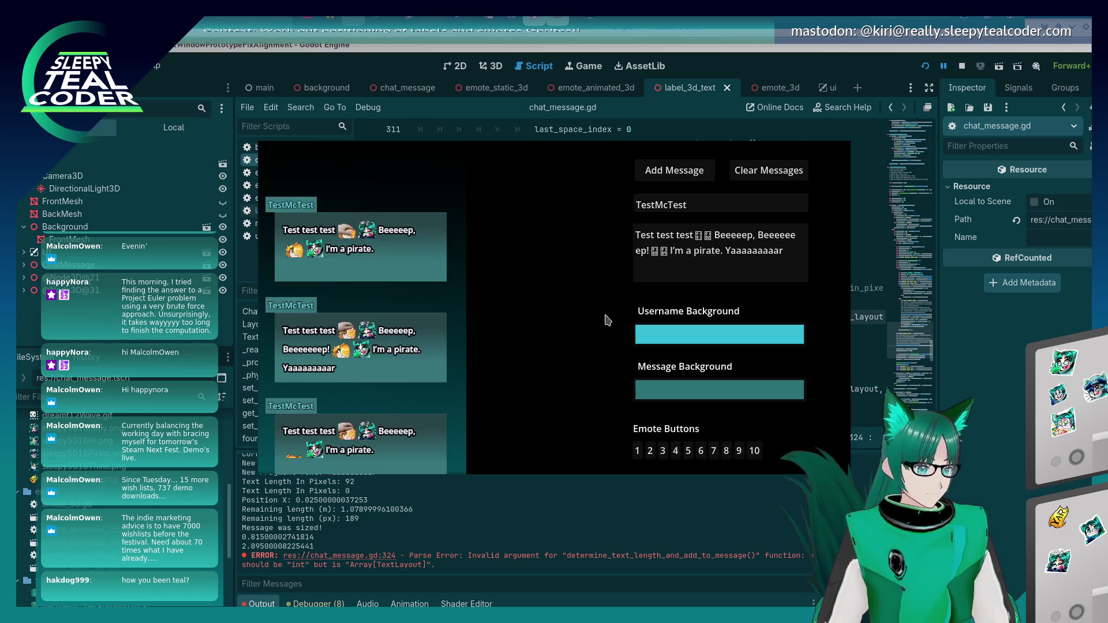
Post an emote-filled 'matey this be a long bit of text har har har har yar' message
{"action": "left_click", "coordinate": [668, 178]}
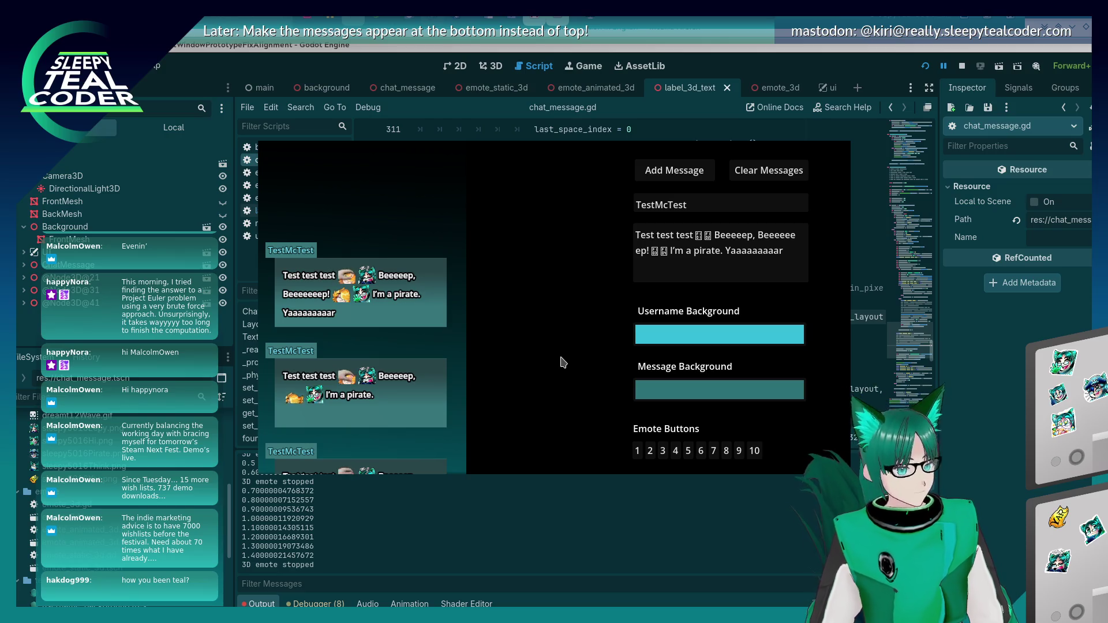
{"action": "left_click", "coordinate": [799, 251]}
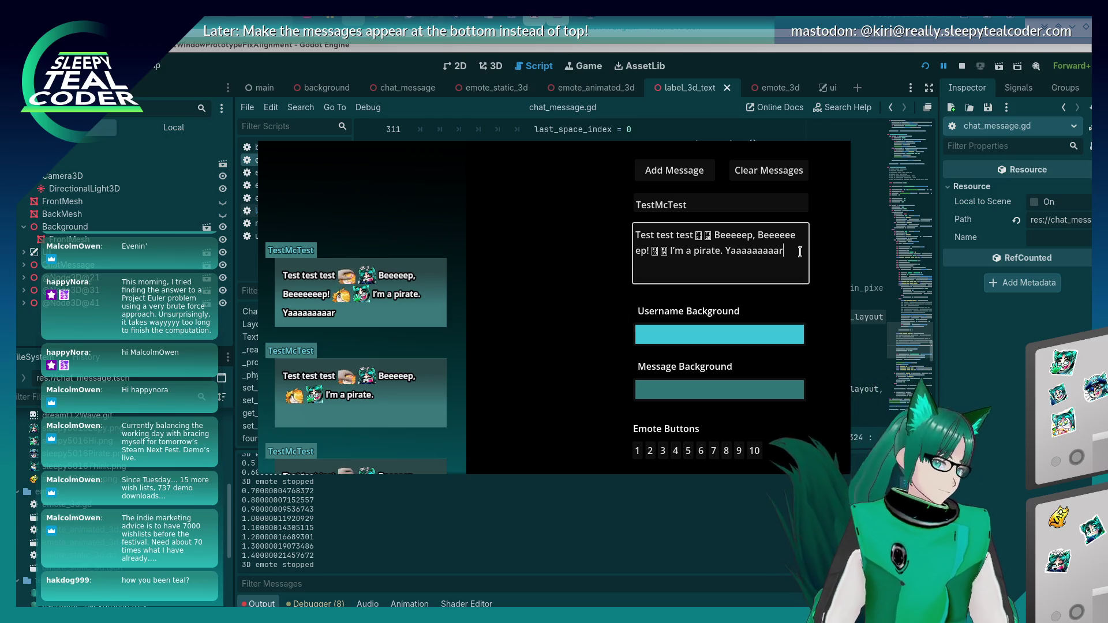
{"action": "left_click", "coordinate": [714, 451]}
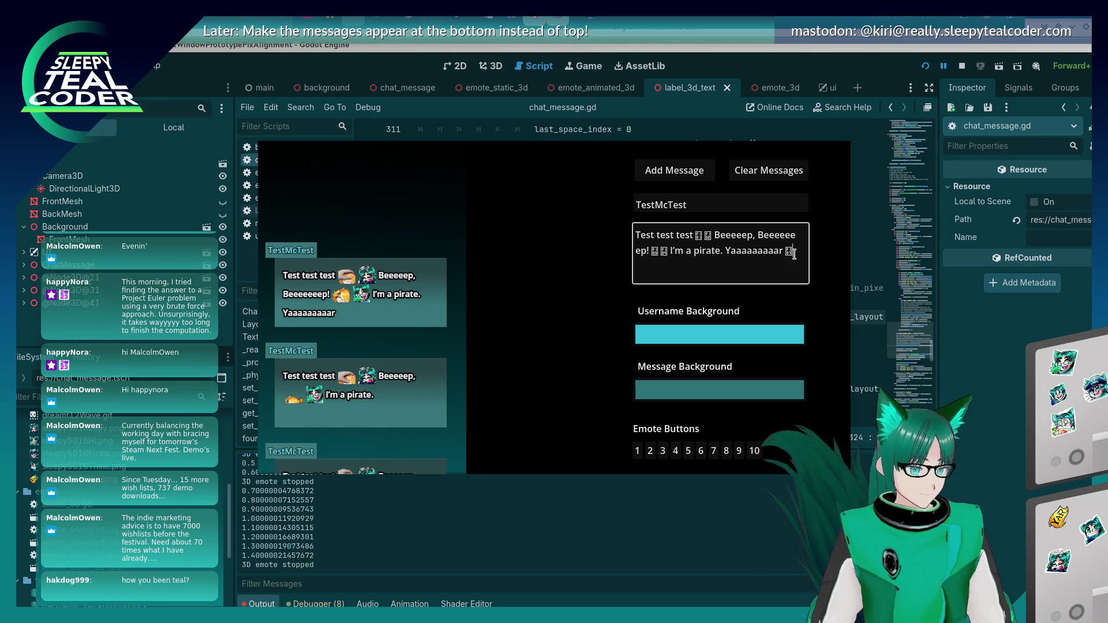
{"action": "left_click", "coordinate": [701, 450]}
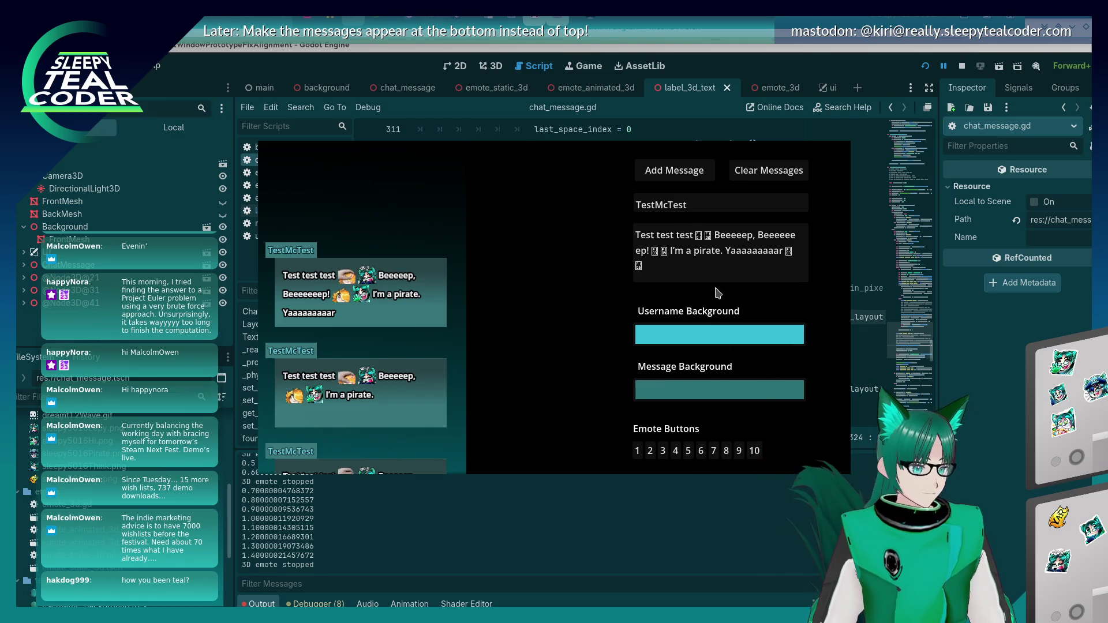
{"action": "left_click", "coordinate": [704, 268]}
{"action": "type", "text": "rrrrrrr"}
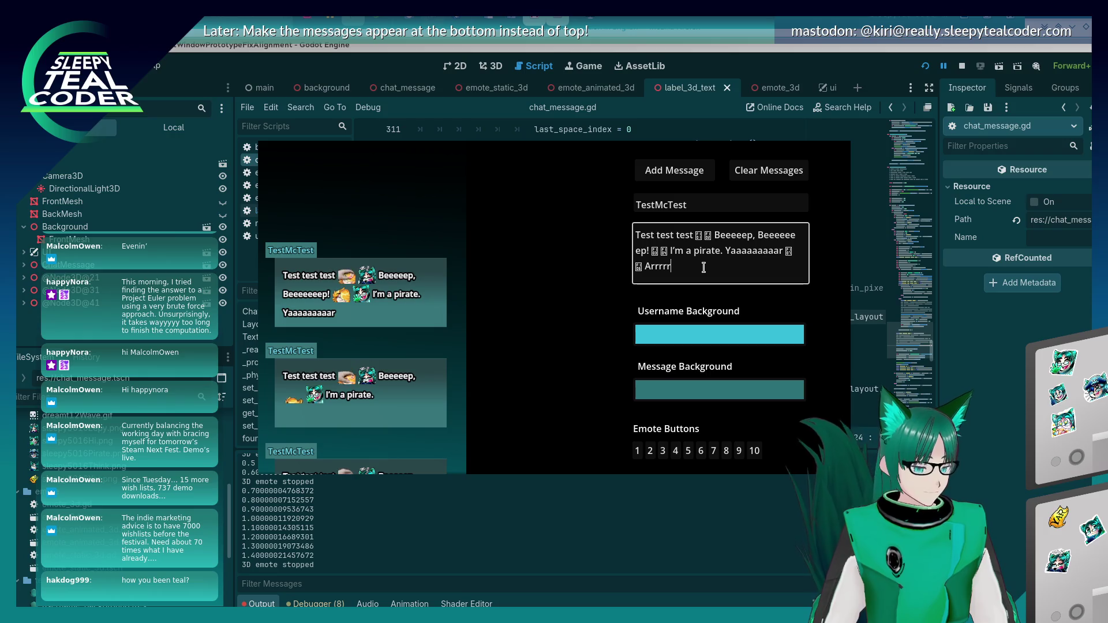
{"action": "key", "text": "BackSpace"}
{"action": "key", "text": "BackSpace"}
{"action": "type", "text": "ma"}
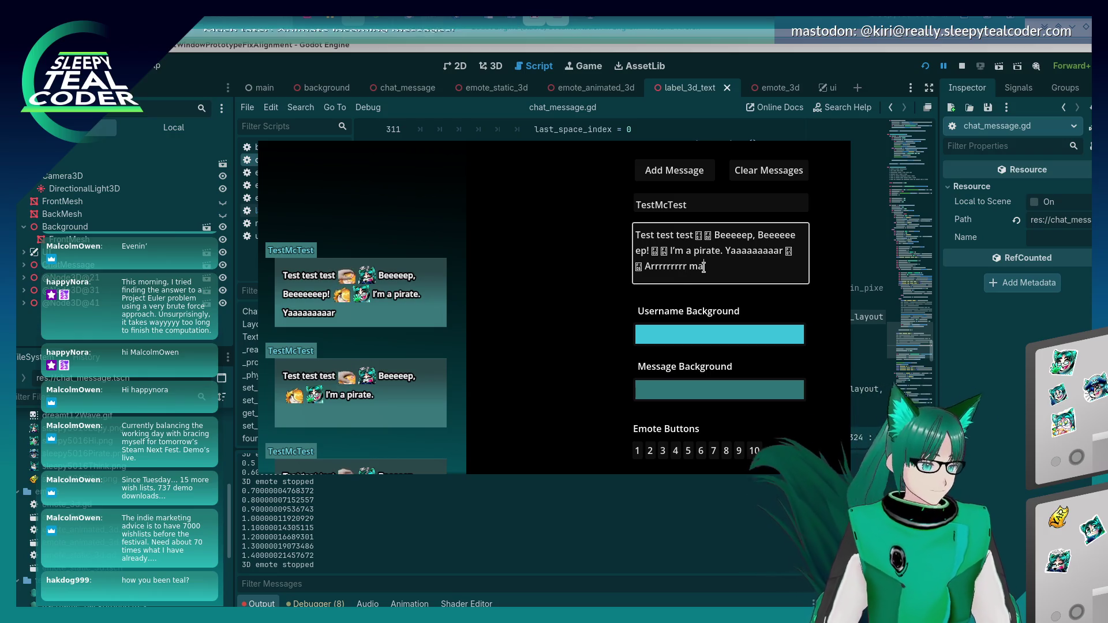
{"action": "type", "text": "tey this be a long "}
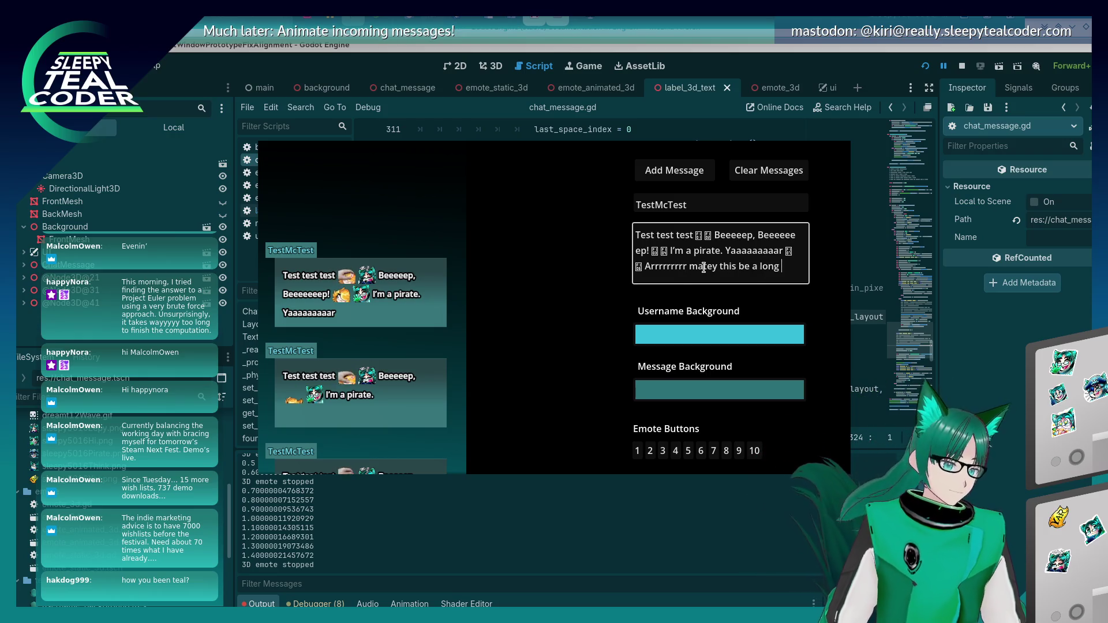
{"action": "type", "text": "bit of text "}
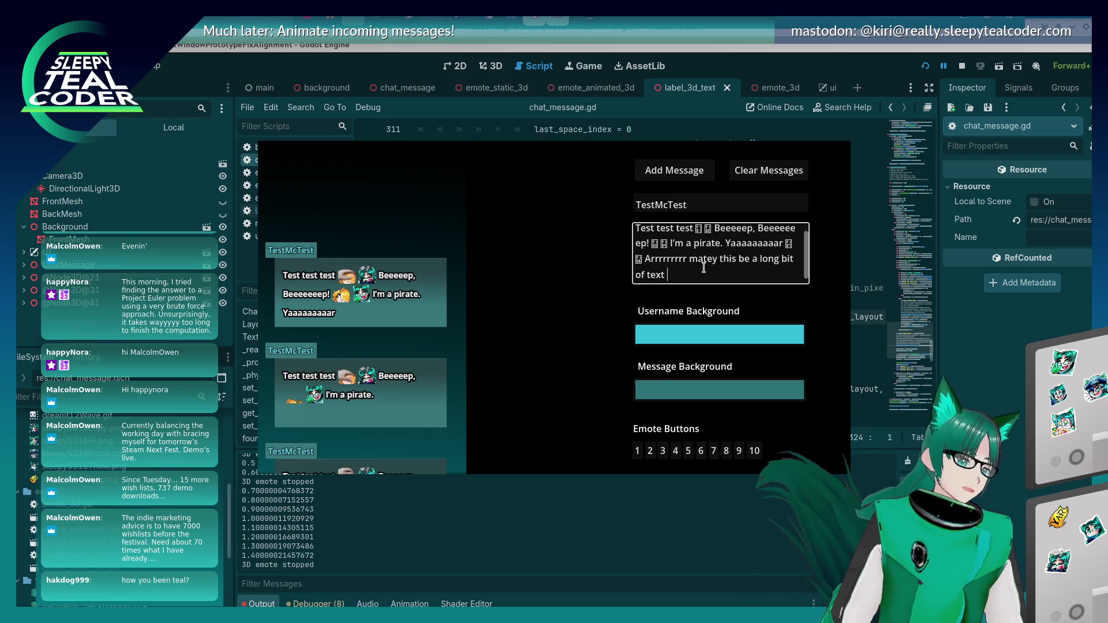
{"action": "type", "text": "har har"}
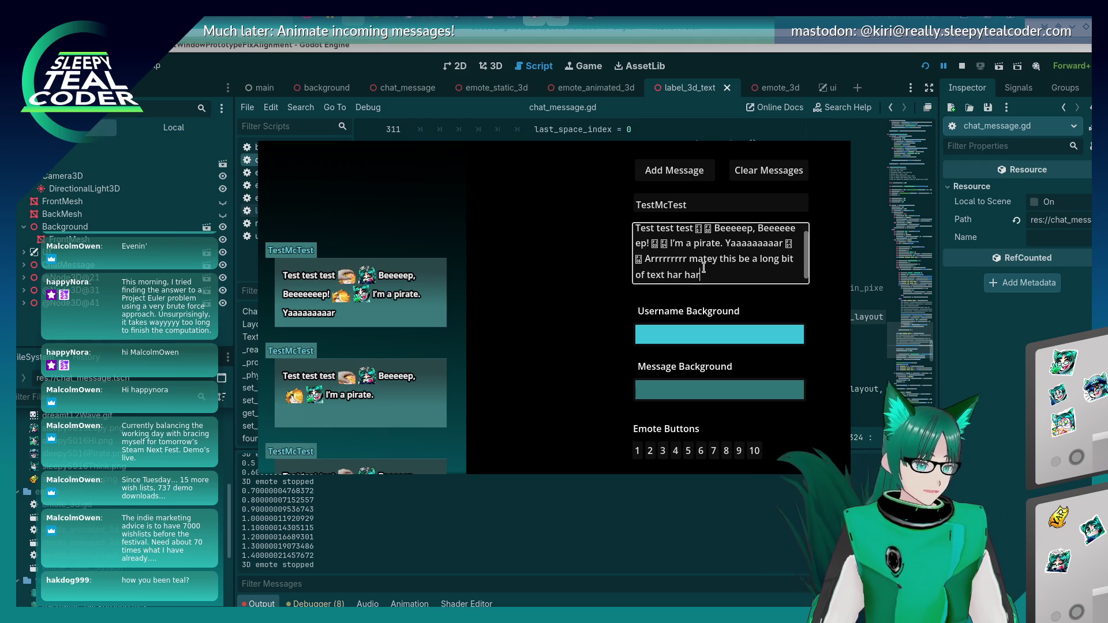
{"action": "type", "text": " har har yar"}
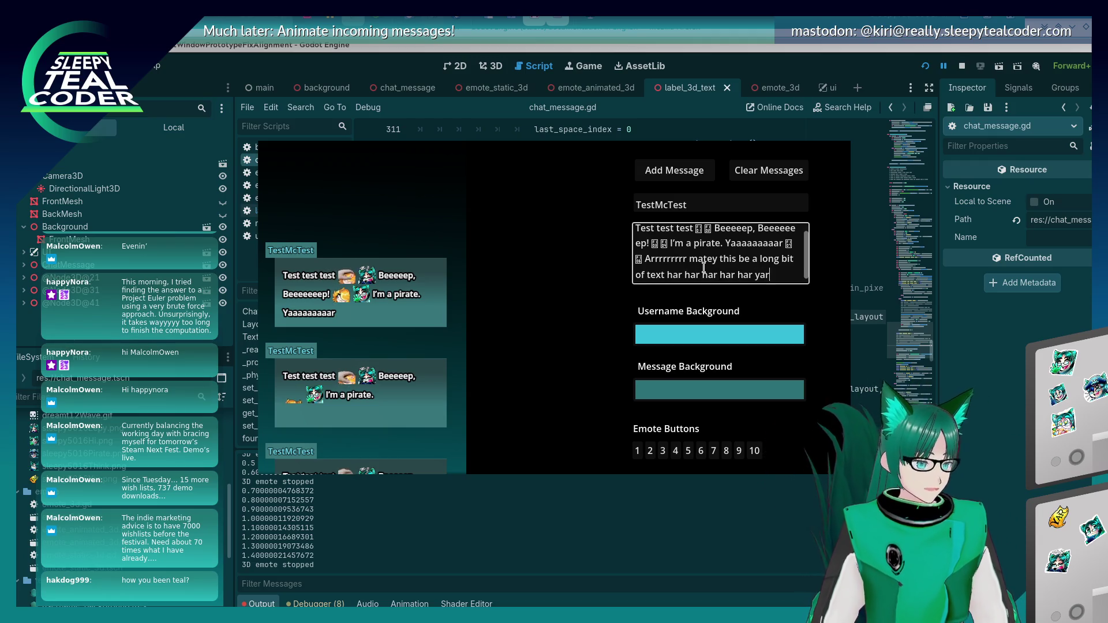
{"action": "left_click", "coordinate": [674, 170]}
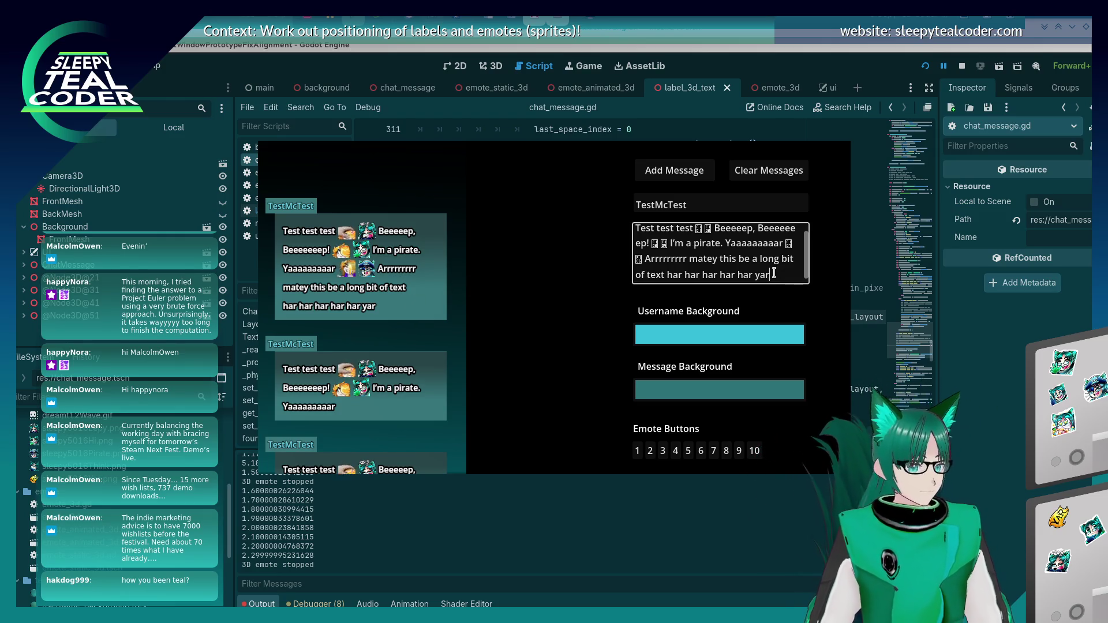
Post messages with a trailing emote and ending 'eeeeeeeeeeep', then return to the script editor
{"action": "left_click", "coordinate": [663, 450]}
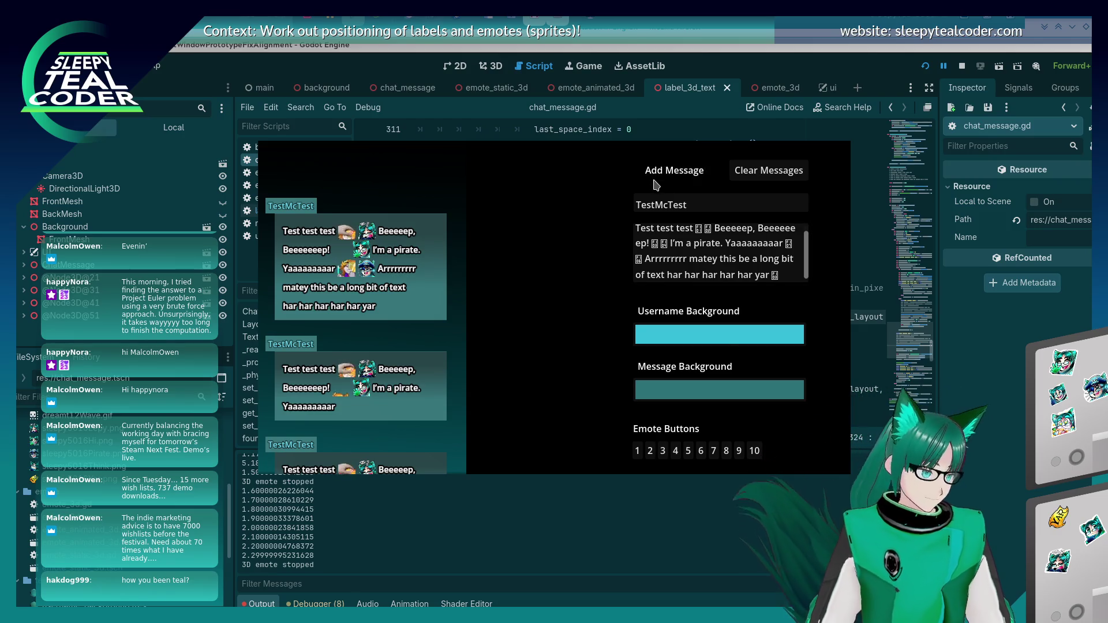
{"action": "left_click", "coordinate": [673, 172]}
{"action": "left_click", "coordinate": [788, 277]}
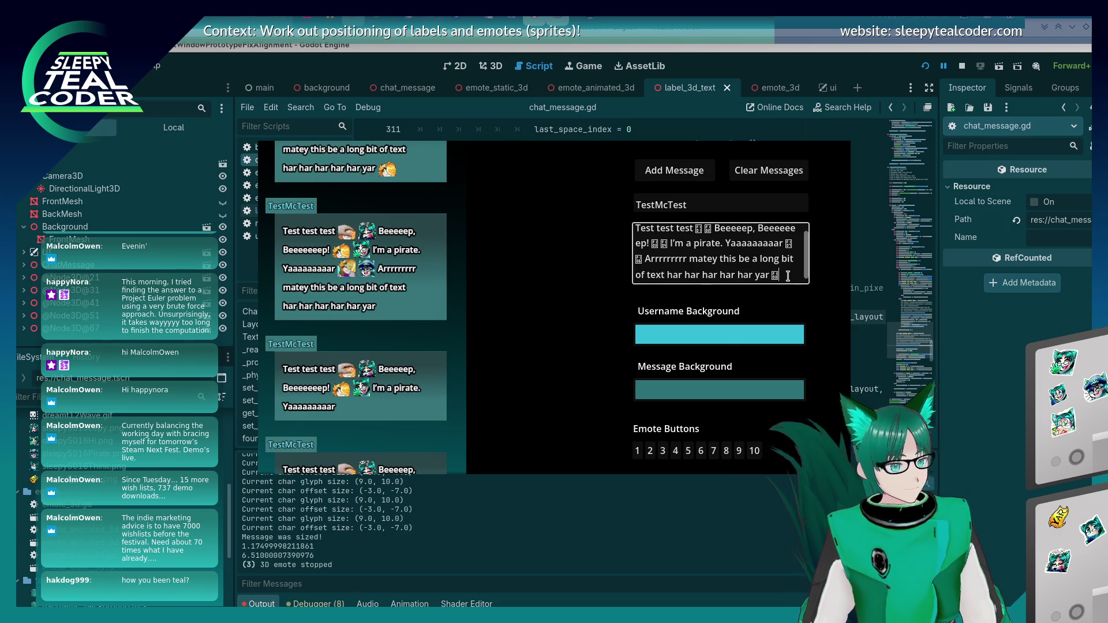
{"action": "type", "text": "Beeeeeeeeeeep"}
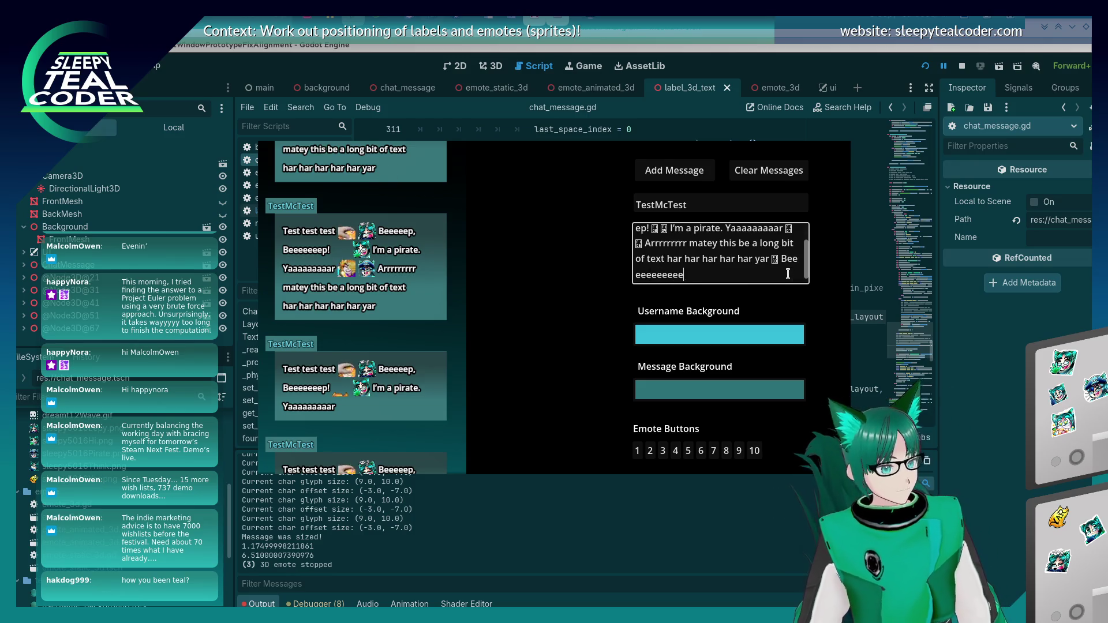
{"action": "left_click", "coordinate": [672, 166]}
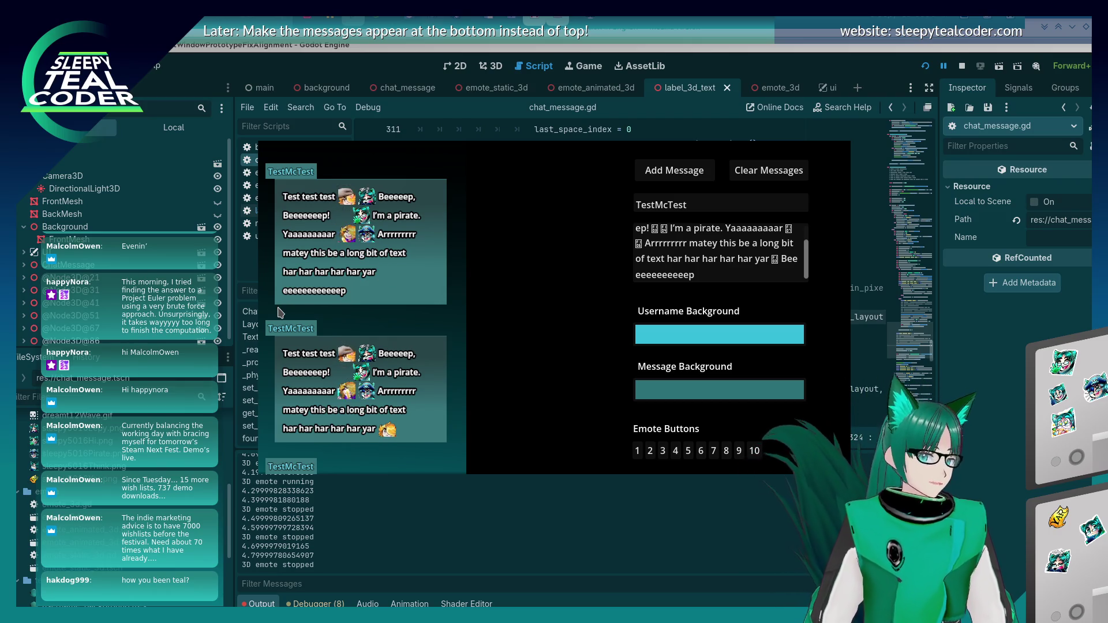
{"action": "left_click", "coordinate": [985, 461]}
Delete the commented-out lines 318–323 from chat_message.gd
{"action": "scroll", "coordinate": [638, 329], "scroll_direction": "down", "scroll_amount": 3}
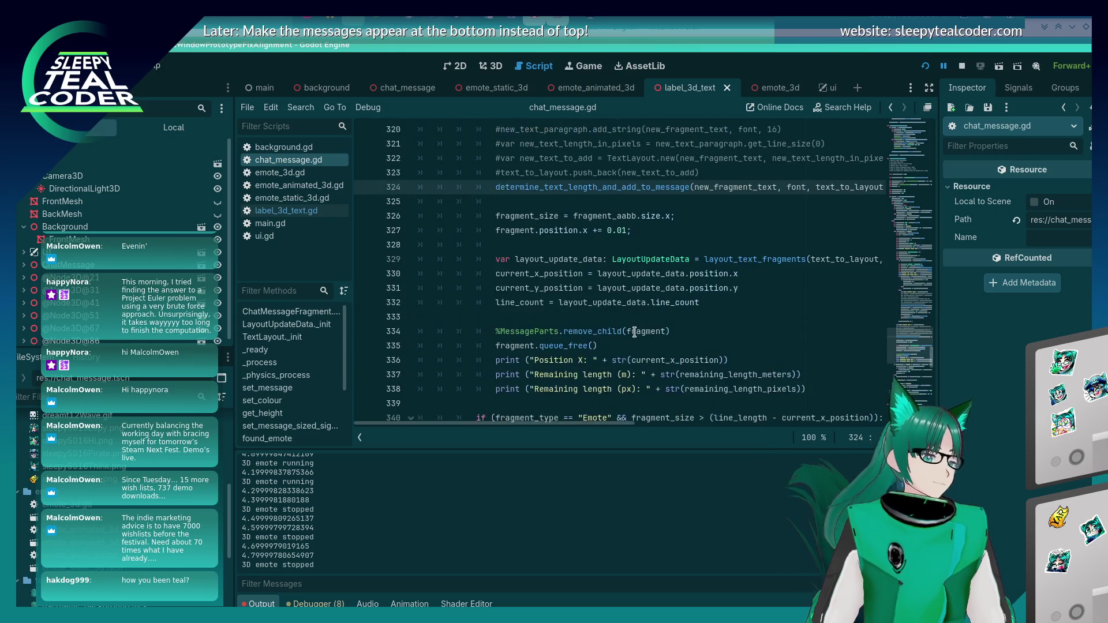
{"action": "scroll", "coordinate": [634, 338], "scroll_direction": "up", "scroll_amount": 3}
{"action": "left_click", "coordinate": [710, 299]}
{"action": "key", "text": "shift+Home"}
{"action": "key", "text": "shift+Home"}
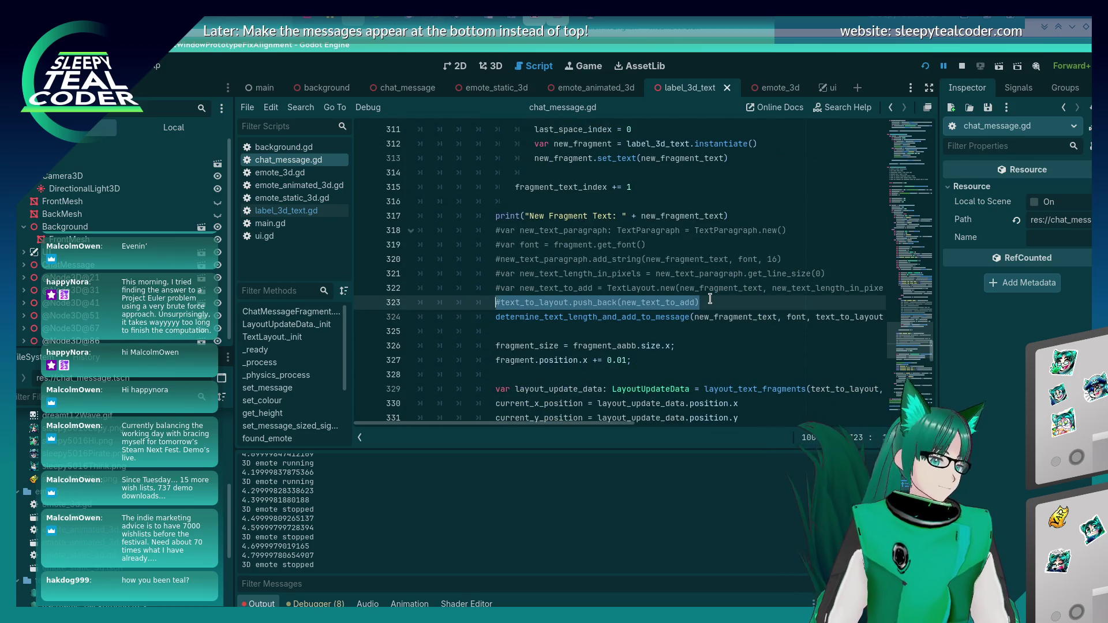
{"action": "key", "text": "shift+Up"}
{"action": "key", "text": "shift+Up"}
{"action": "key", "text": "shift+Up"}
{"action": "key", "text": "Delete"}
Delete the commented-out lines 299–305, then switch to the running game
{"action": "scroll", "coordinate": [733, 346], "scroll_direction": "up", "scroll_amount": 8}
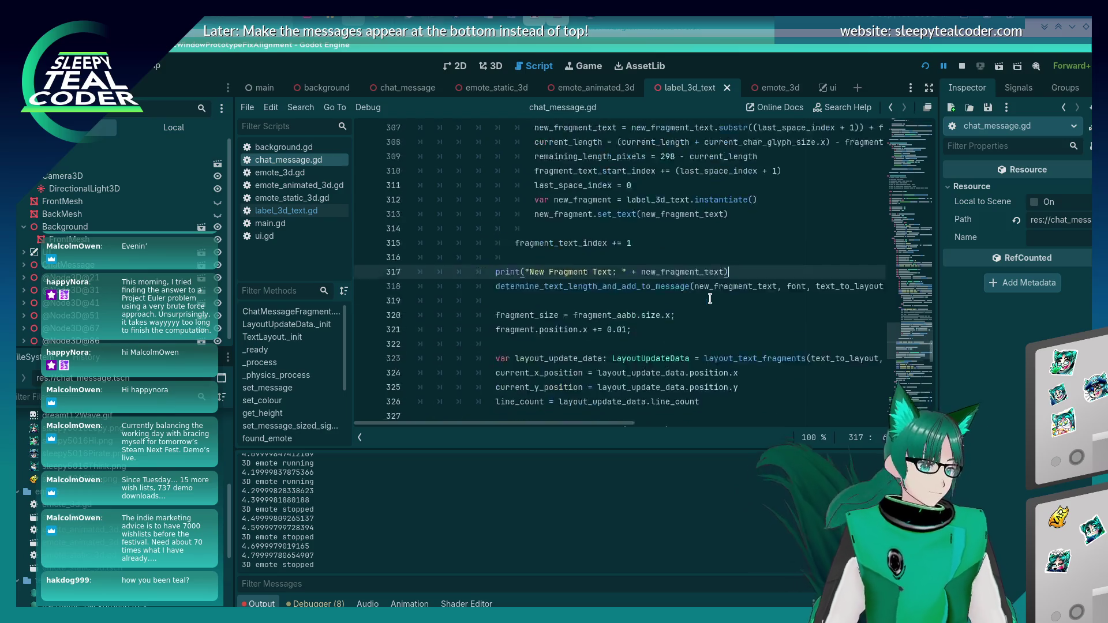
{"action": "left_click", "coordinate": [756, 388]}
{"action": "key", "text": "shift+Up"}
{"action": "key", "text": "shift+Up"}
{"action": "key", "text": "shift+Up"}
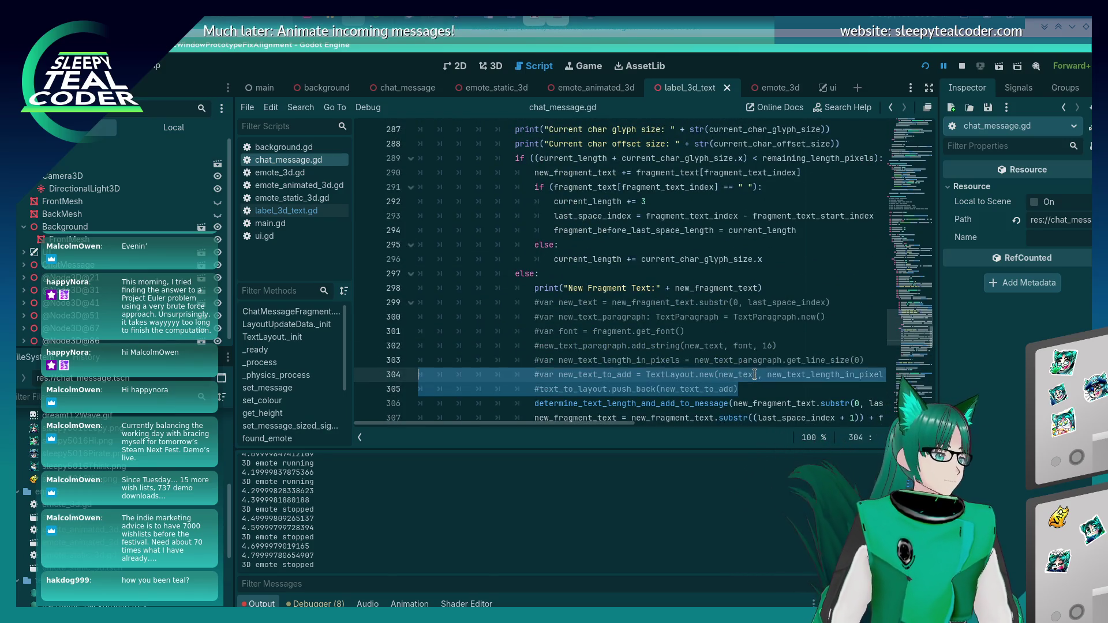
{"action": "key", "text": "Delete"}
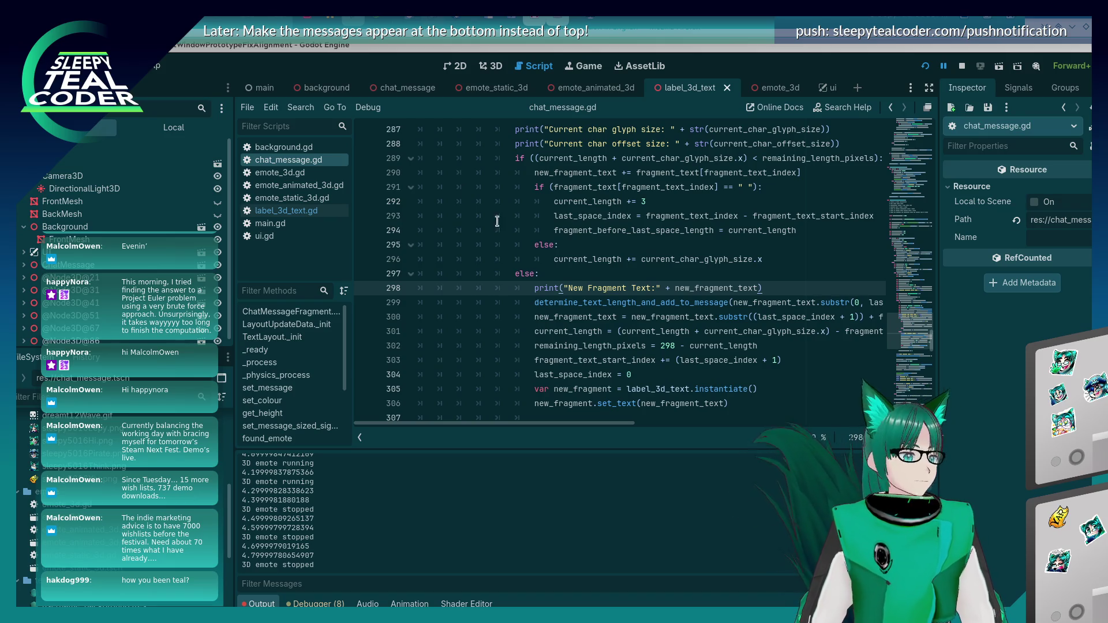
{"action": "scroll", "coordinate": [593, 327], "scroll_direction": "up", "scroll_amount": 7}
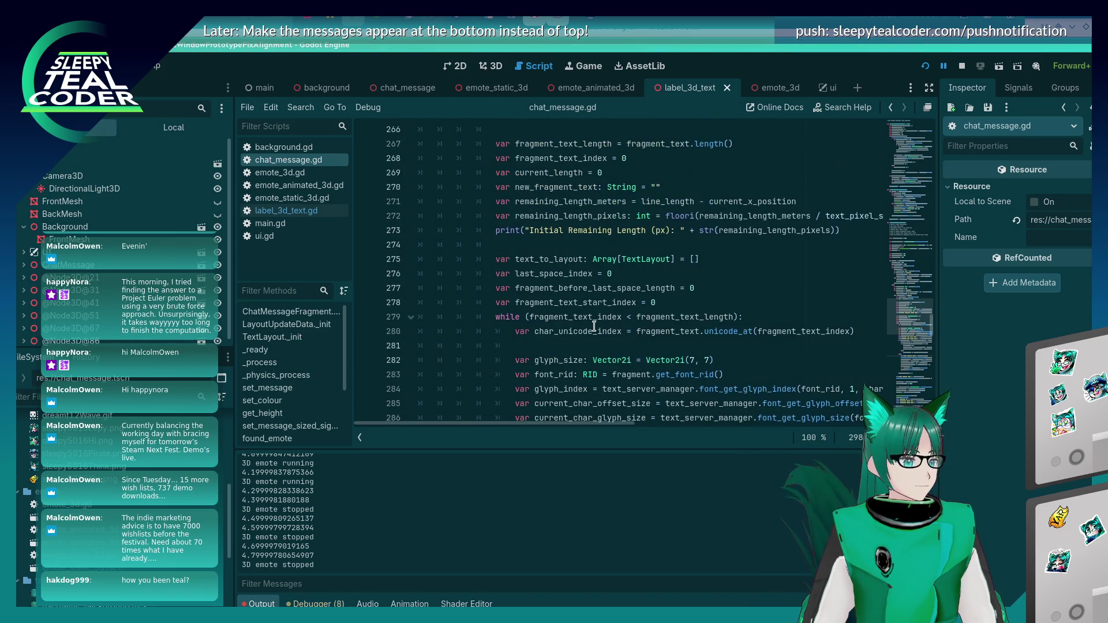
{"action": "scroll", "coordinate": [593, 323], "scroll_direction": "down", "scroll_amount": 8}
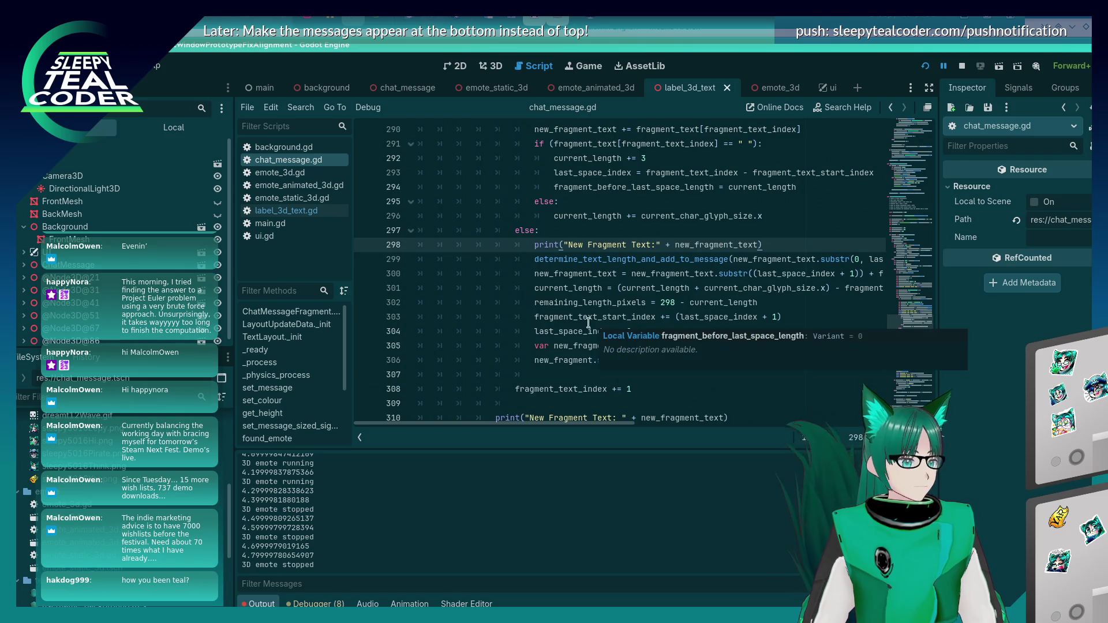
{"action": "scroll", "coordinate": [453, 349], "scroll_direction": "down", "scroll_amount": 12}
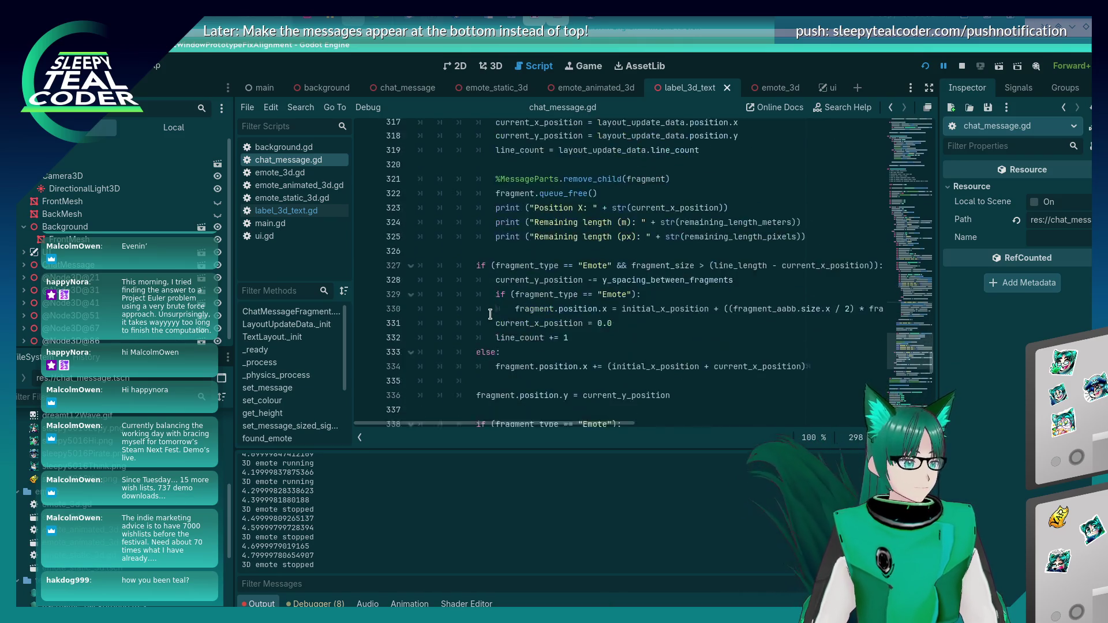
{"action": "key", "text": "alt+Tab"}
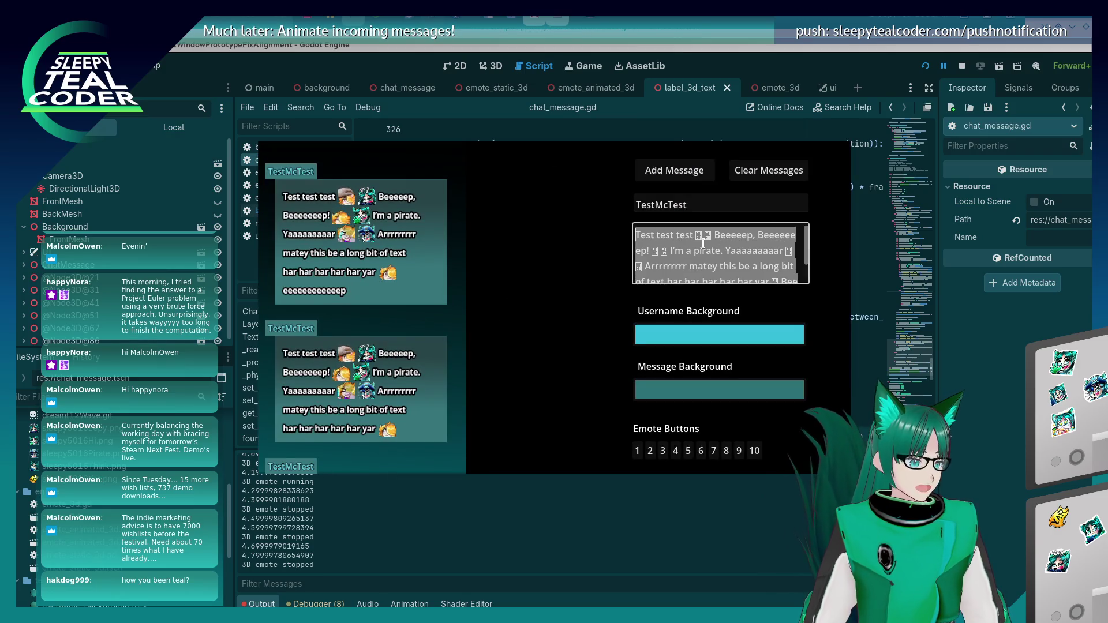
Post three progressively longer 'Aaaa…' messages, then Alt+Tab back to the editor
{"action": "type", "text": "Aaaaaaaaaaaaaaaaaa"}
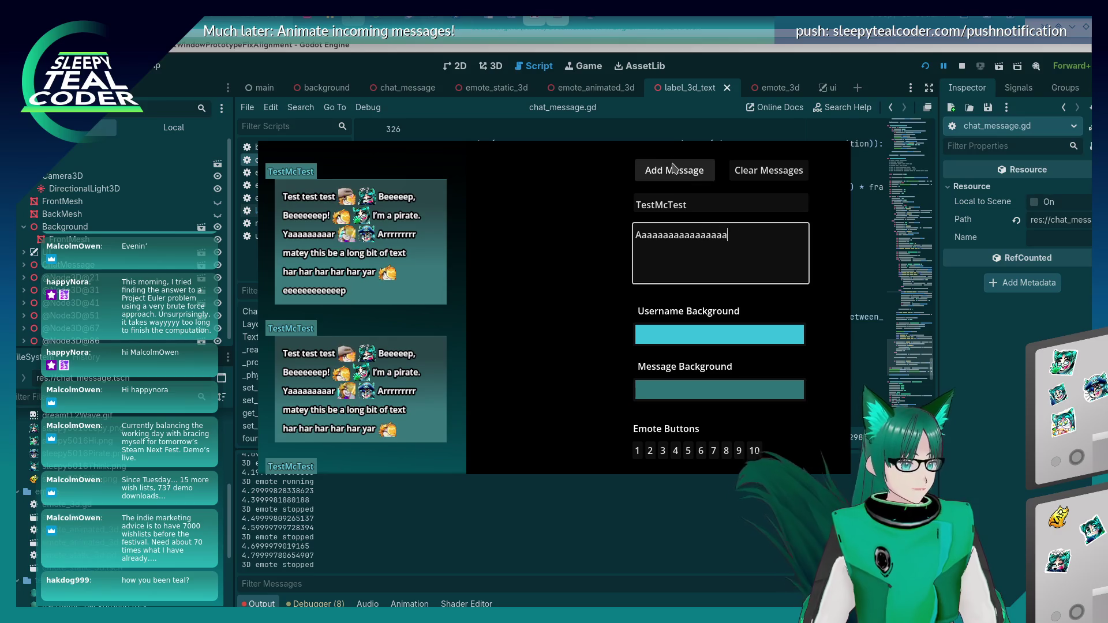
{"action": "left_click", "coordinate": [665, 171]}
{"action": "left_click", "coordinate": [760, 243]}
{"action": "type", "text": "aa"}
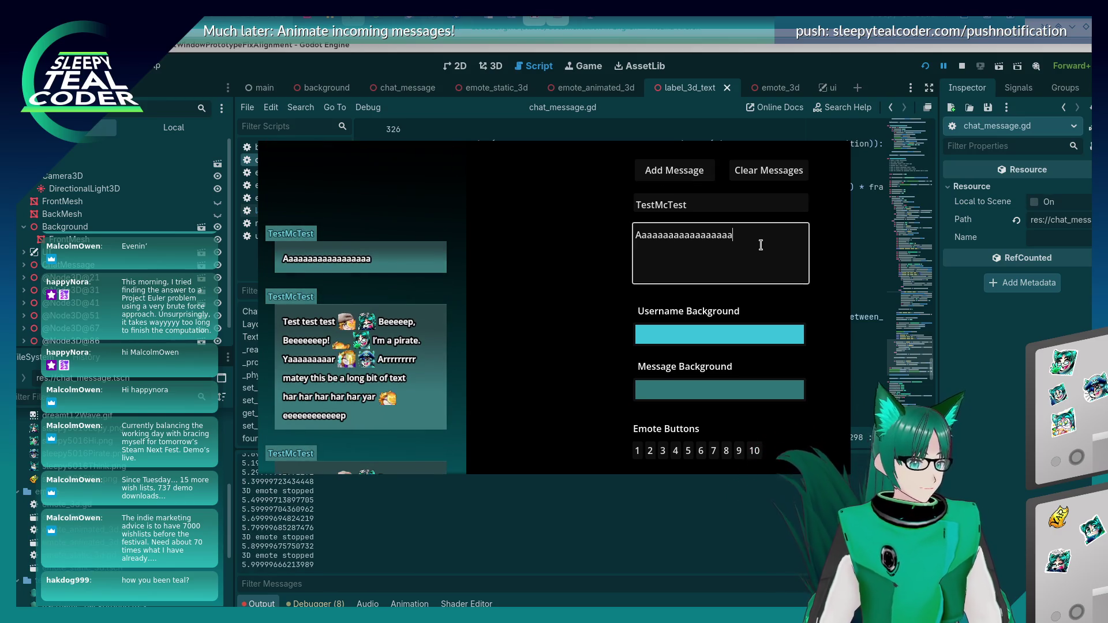
{"action": "type", "text": "aaaaaaaaaa"}
{"action": "left_click", "coordinate": [701, 178]}
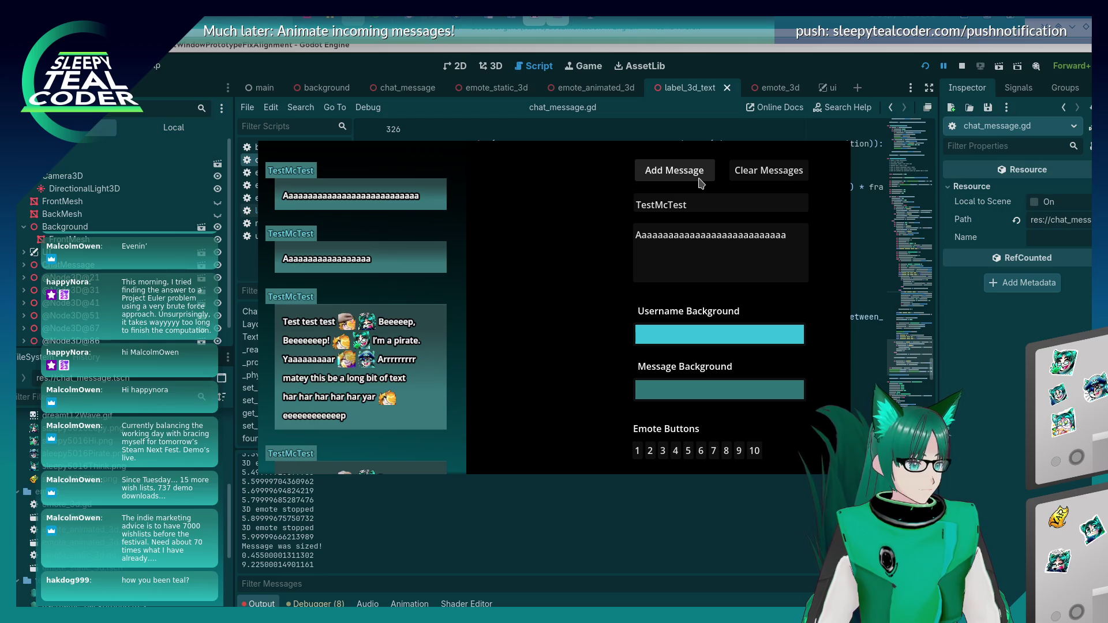
{"action": "left_click", "coordinate": [718, 231]}
{"action": "type", "text": "aaaaaaa"}
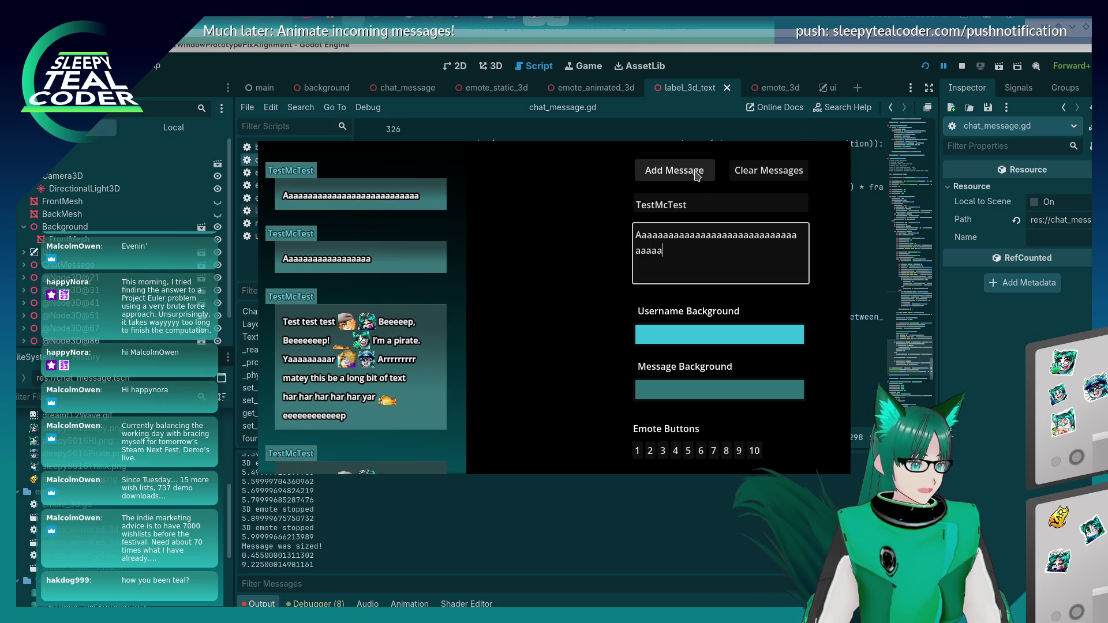
{"action": "left_click", "coordinate": [697, 173]}
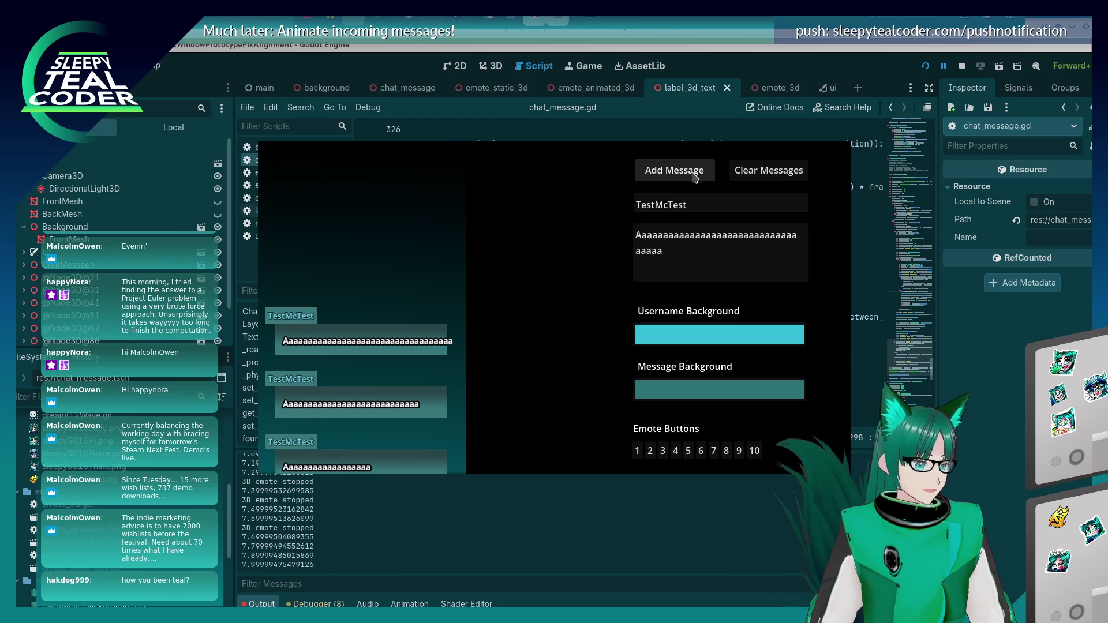
{"action": "key", "text": "alt+Tab"}
{"action": "scroll", "coordinate": [553, 310], "scroll_direction": "up", "scroll_amount": 12}
{"action": "scroll", "coordinate": [552, 310], "scroll_direction": "up", "scroll_amount": 18}
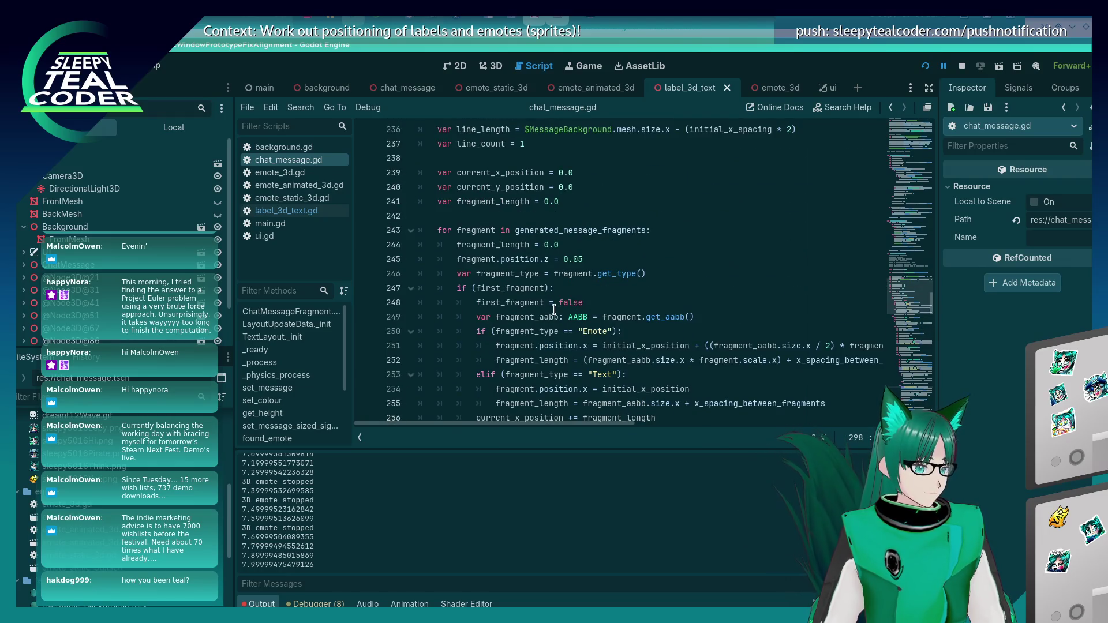
{"action": "scroll", "coordinate": [554, 309], "scroll_direction": "up", "scroll_amount": 1}
{"action": "scroll", "coordinate": [555, 289], "scroll_direction": "down", "scroll_amount": 4}
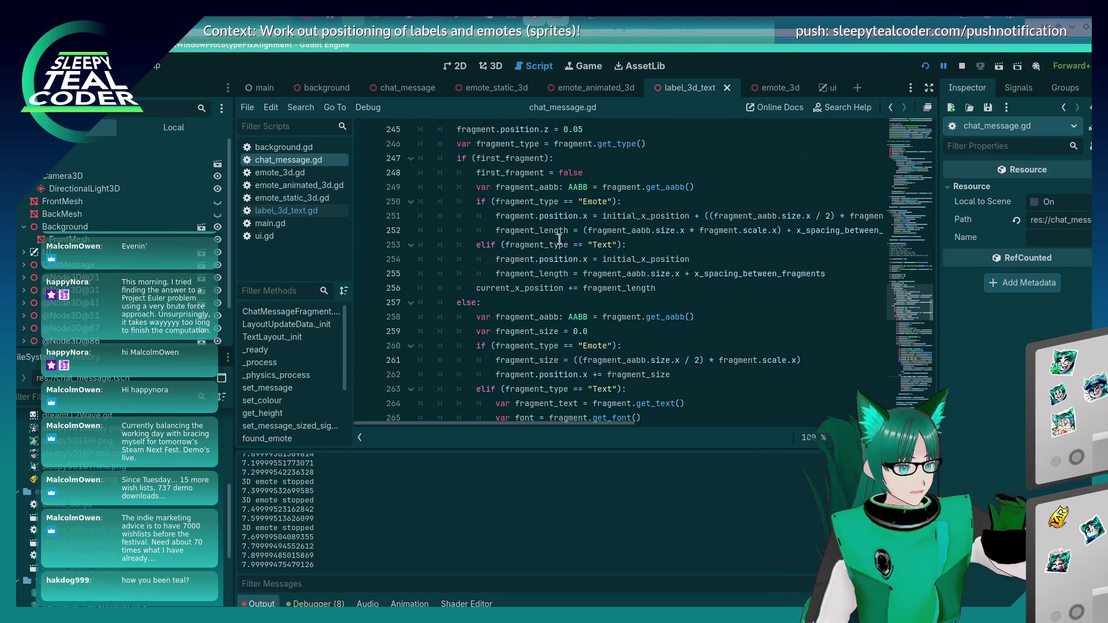
{"action": "left_click", "coordinate": [553, 261]}
{"action": "scroll", "coordinate": [568, 283], "scroll_direction": "down", "scroll_amount": 11}
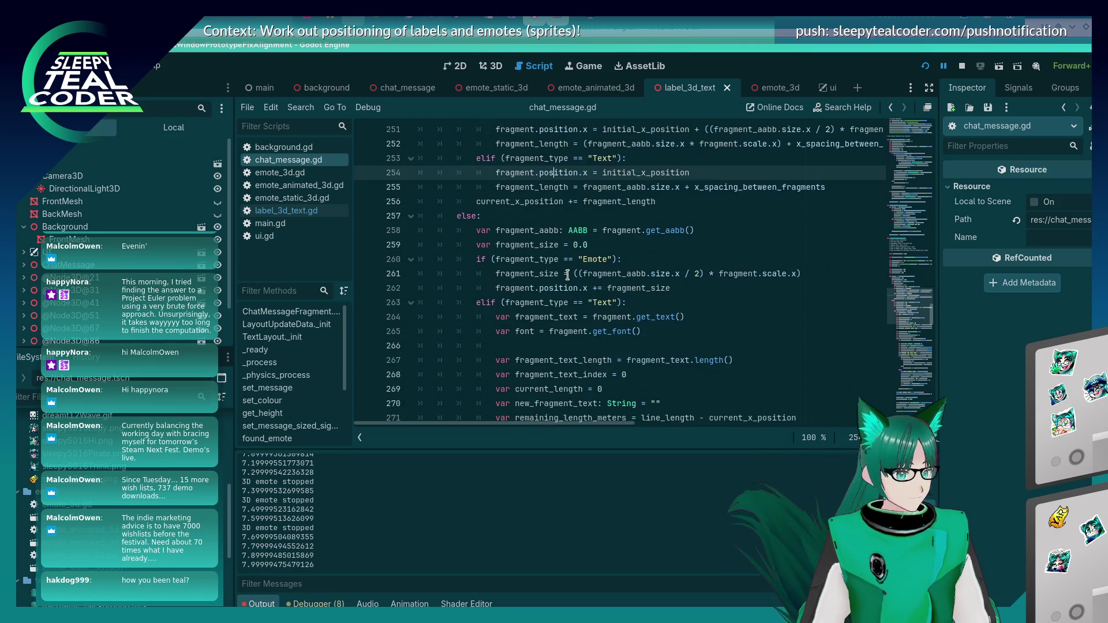
{"action": "scroll", "coordinate": [568, 275], "scroll_direction": "down", "scroll_amount": 5}
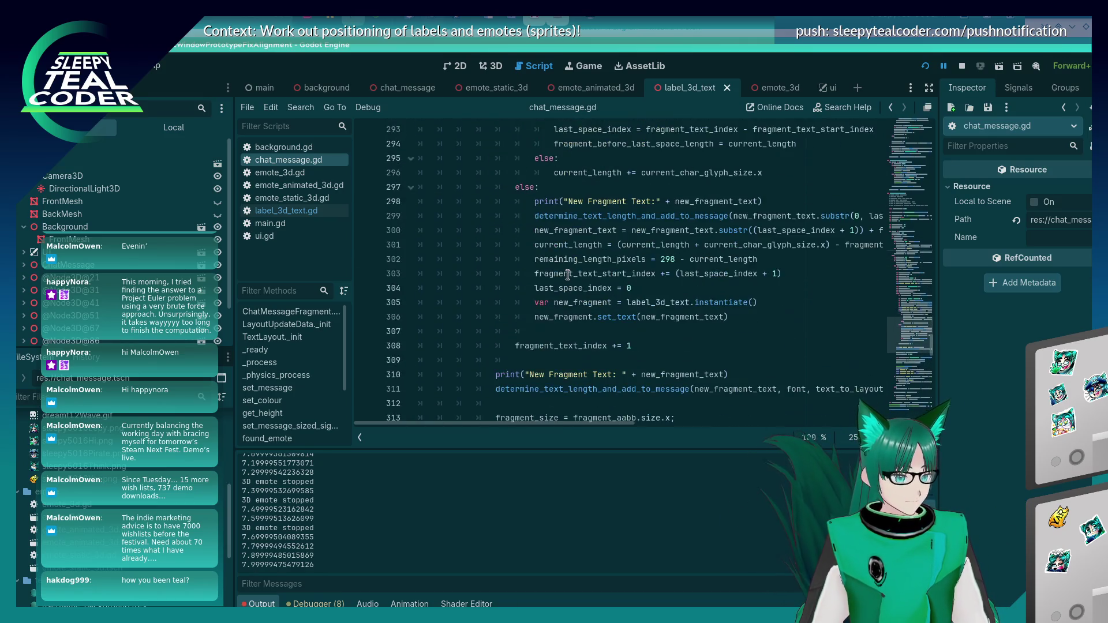
{"action": "scroll", "coordinate": [568, 275], "scroll_direction": "up", "scroll_amount": 6}
{"action": "scroll", "coordinate": [568, 275], "scroll_direction": "down", "scroll_amount": 7}
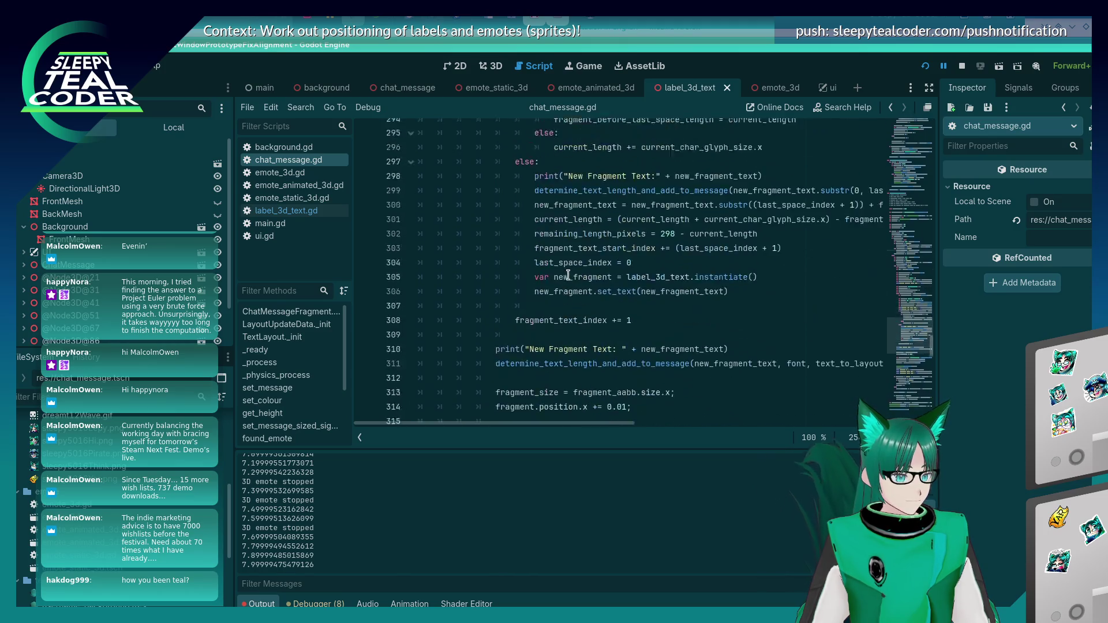
{"action": "scroll", "coordinate": [568, 276], "scroll_direction": "up", "scroll_amount": 10}
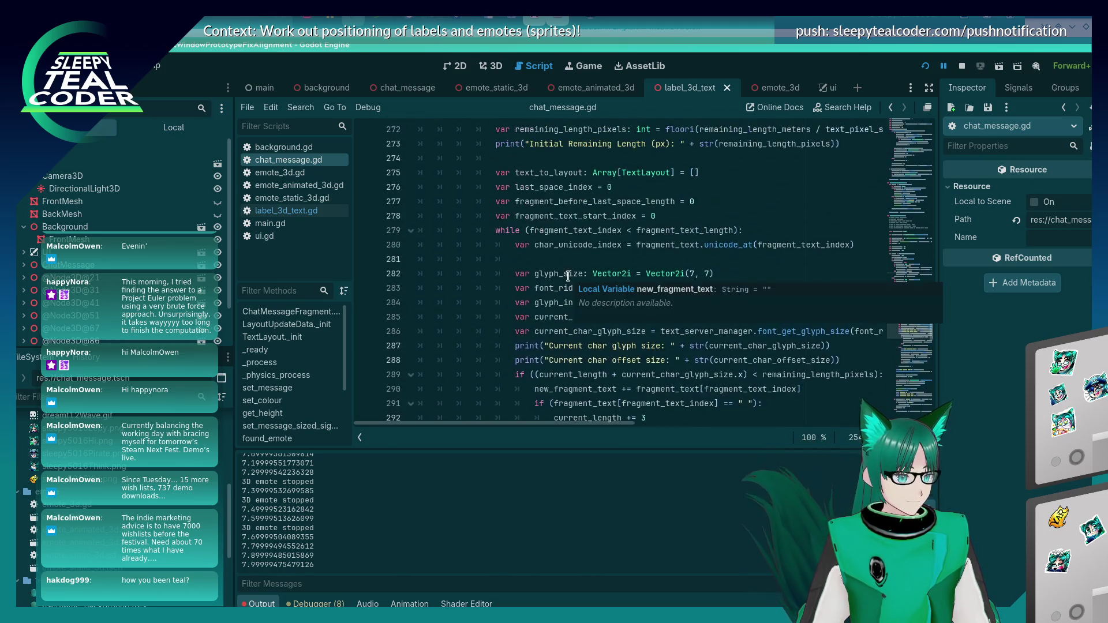
{"action": "scroll", "coordinate": [568, 276], "scroll_direction": "down", "scroll_amount": 14}
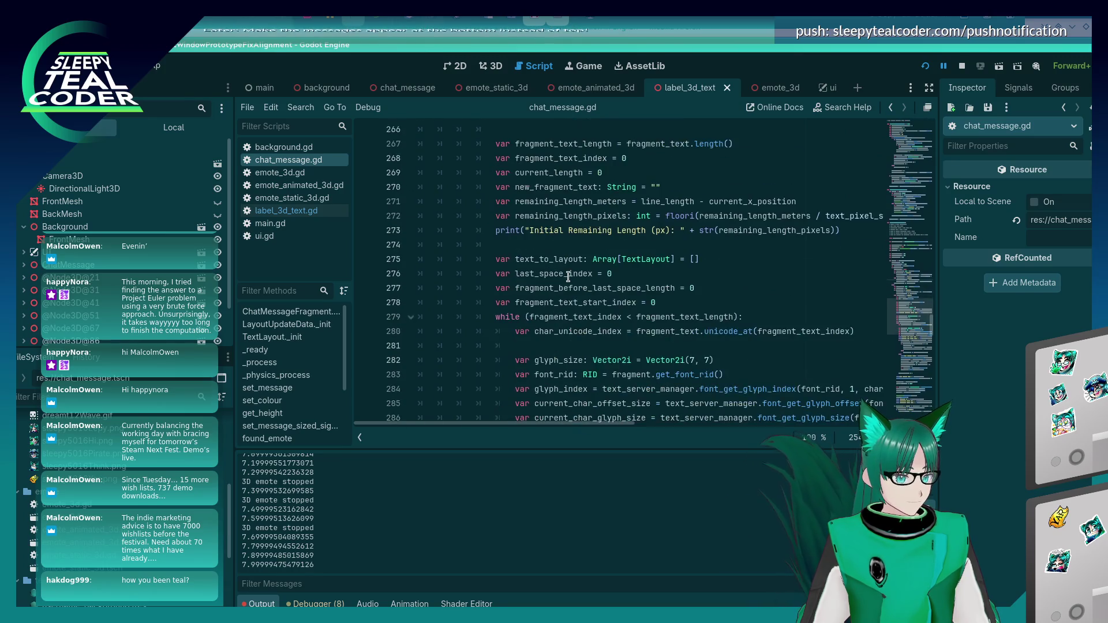
{"action": "scroll", "coordinate": [568, 276], "scroll_direction": "down", "scroll_amount": 4}
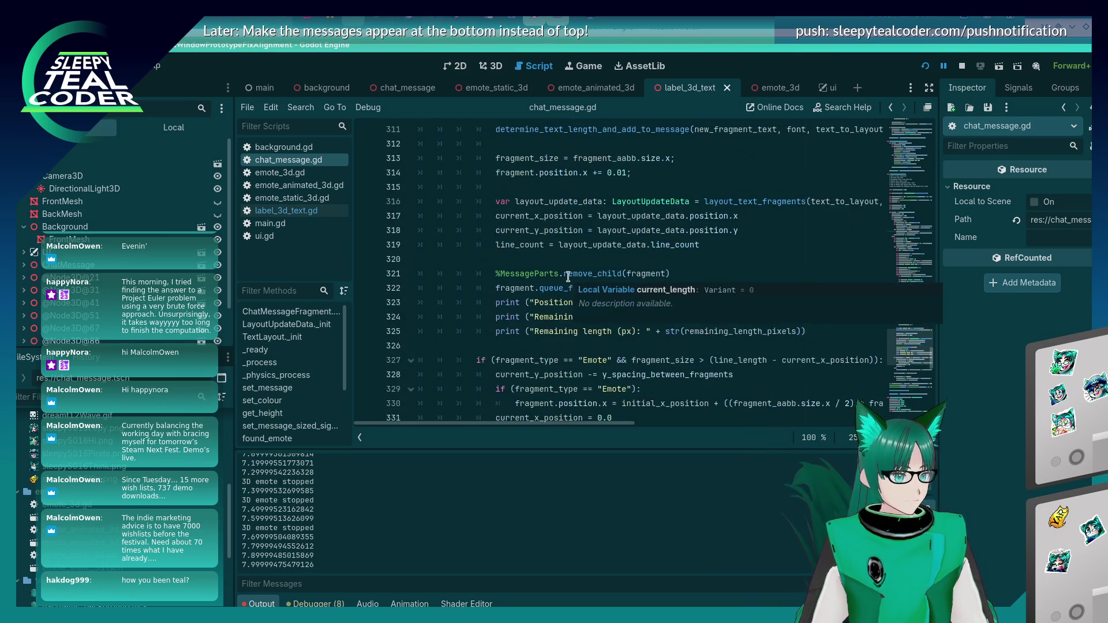
{"action": "scroll", "coordinate": [568, 276], "scroll_direction": "up", "scroll_amount": 3}
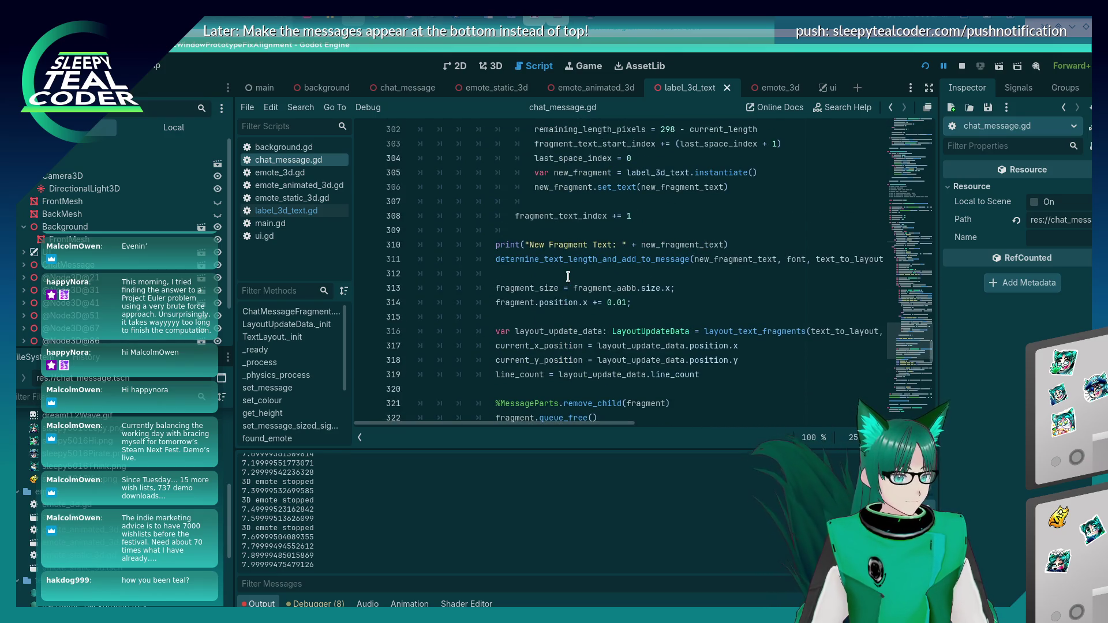
{"action": "scroll", "coordinate": [568, 276], "scroll_direction": "up", "scroll_amount": 9}
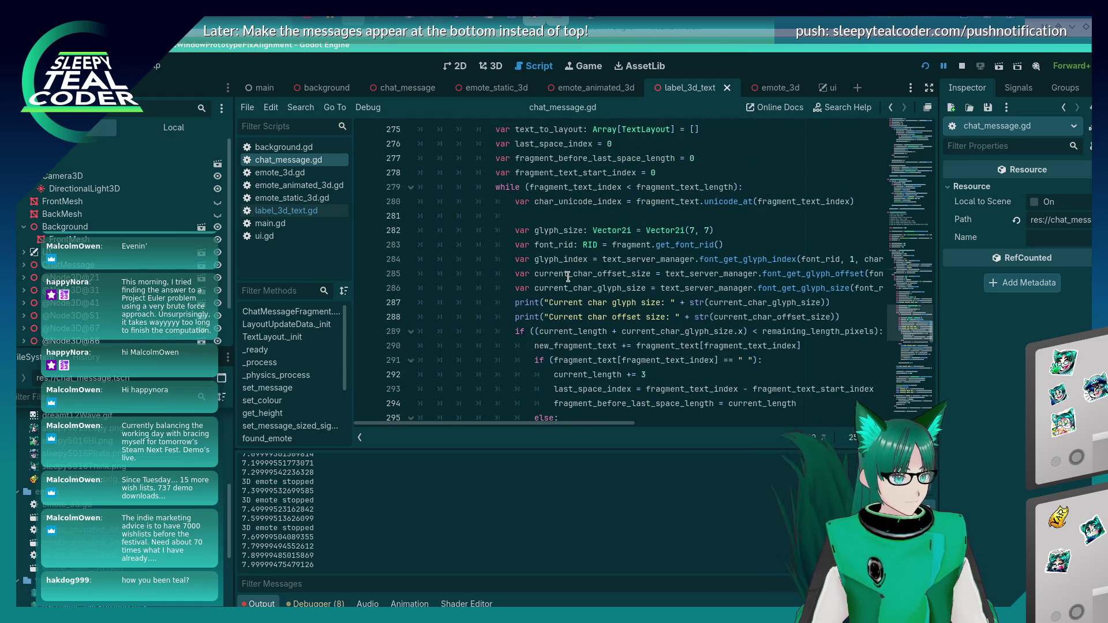
{"action": "scroll", "coordinate": [567, 276], "scroll_direction": "up", "scroll_amount": 3}
{"action": "scroll", "coordinate": [568, 277], "scroll_direction": "up", "scroll_amount": 5}
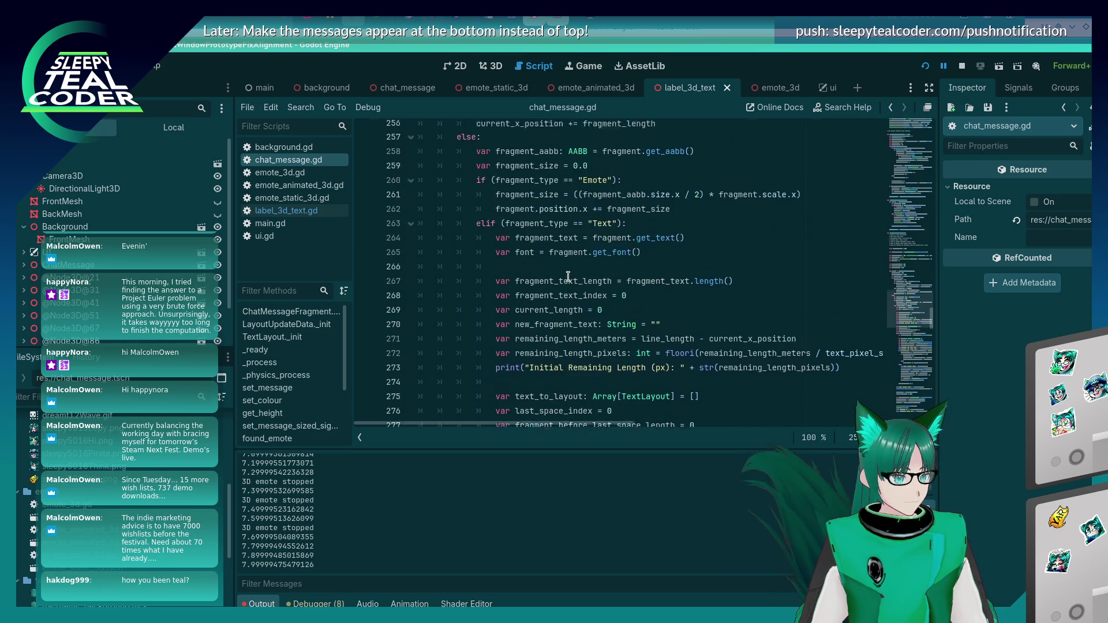
{"action": "scroll", "coordinate": [568, 276], "scroll_direction": "down", "scroll_amount": 7}
{"action": "scroll", "coordinate": [568, 277], "scroll_direction": "up", "scroll_amount": 7}
{"action": "scroll", "coordinate": [566, 280], "scroll_direction": "up", "scroll_amount": 4}
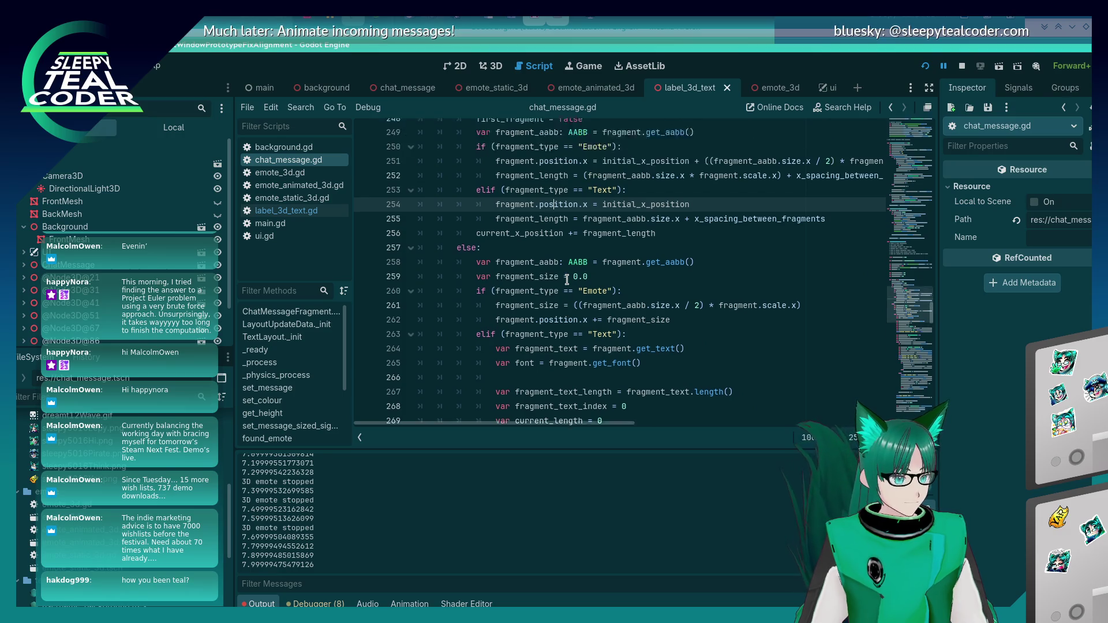
{"action": "scroll", "coordinate": [566, 280], "scroll_direction": "down", "scroll_amount": 3}
{"action": "scroll", "coordinate": [567, 280], "scroll_direction": "up", "scroll_amount": 2}
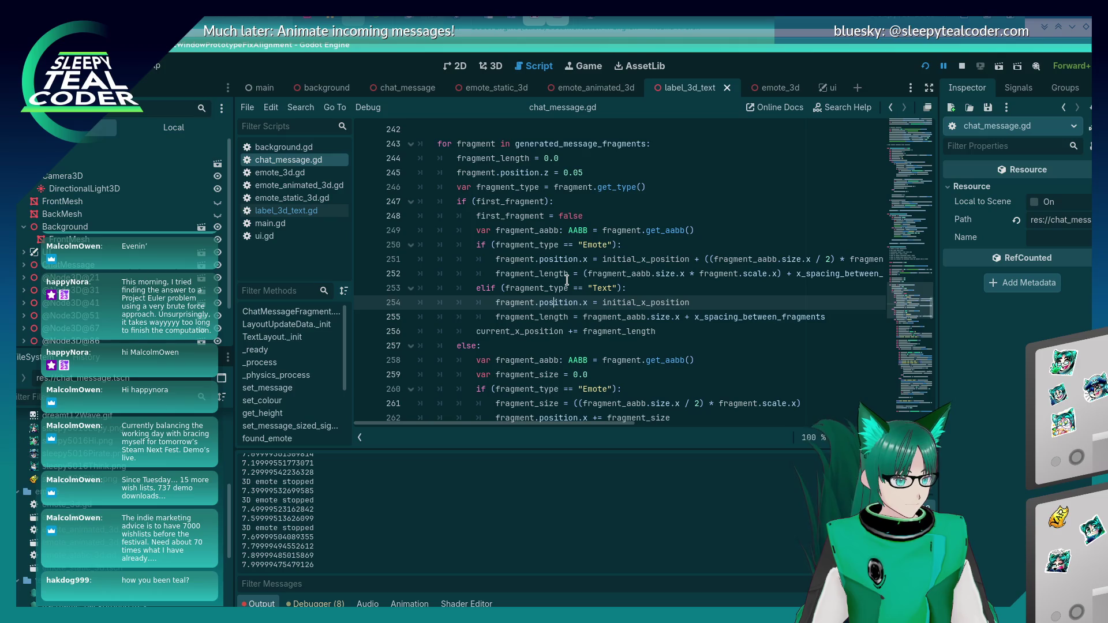
{"action": "scroll", "coordinate": [567, 281], "scroll_direction": "down", "scroll_amount": 2}
{"action": "scroll", "coordinate": [568, 280], "scroll_direction": "up", "scroll_amount": 1}
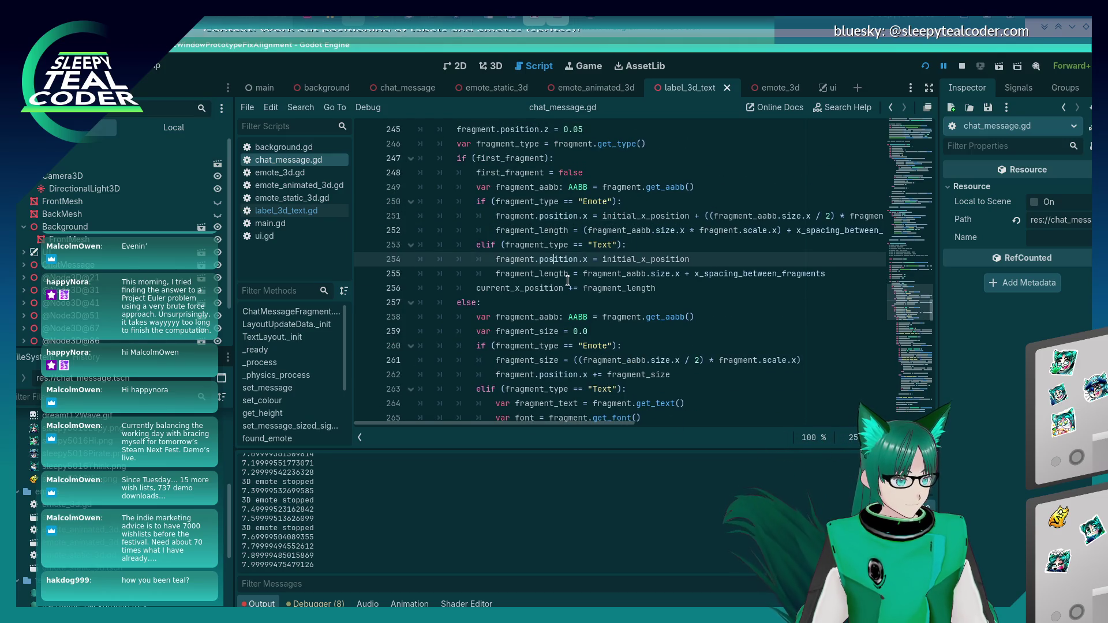
{"action": "left_click", "coordinate": [506, 307]}
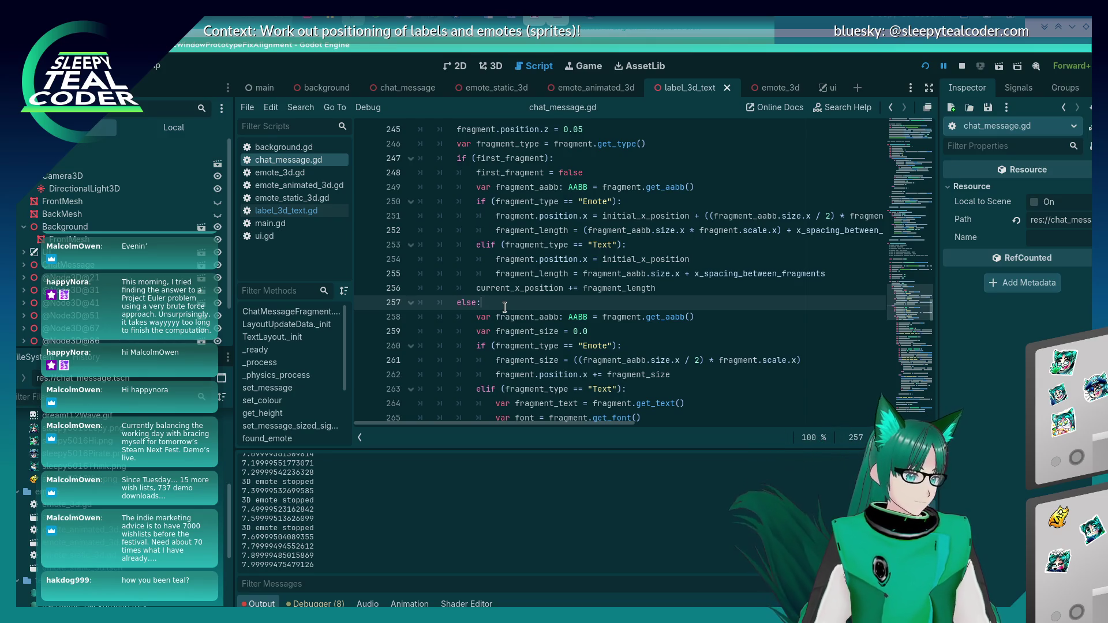
Type '#' and inspect the duplicate fragment_aabb declarations around line 258
{"action": "type", "text": "#"}
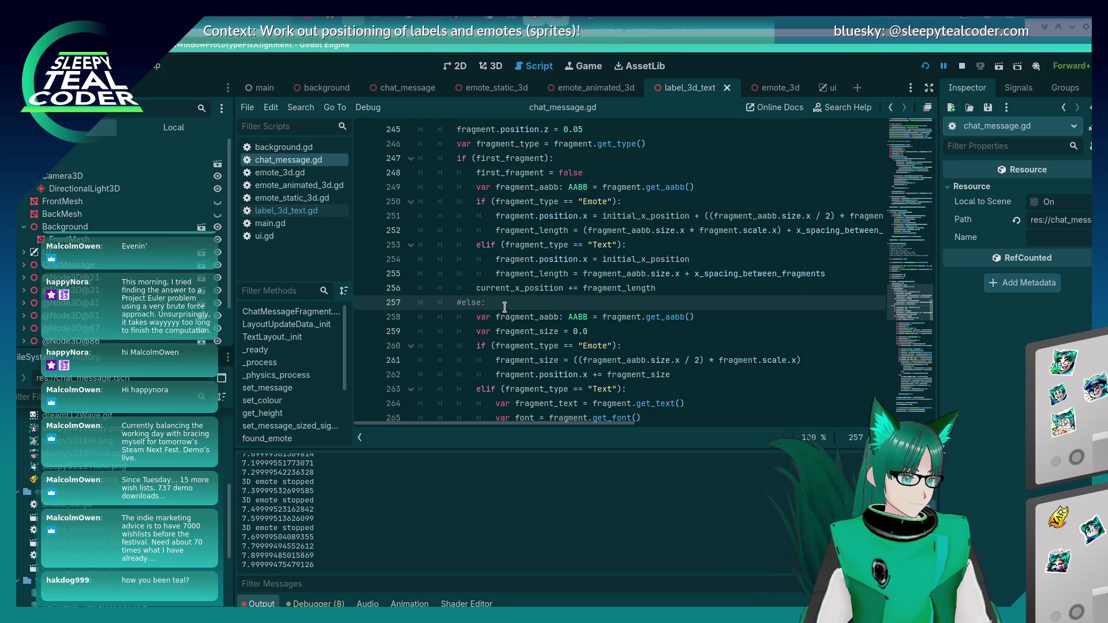
{"action": "key", "text": "Down"}
{"action": "key", "text": "Home"}
{"action": "key", "text": "shift+Down"}
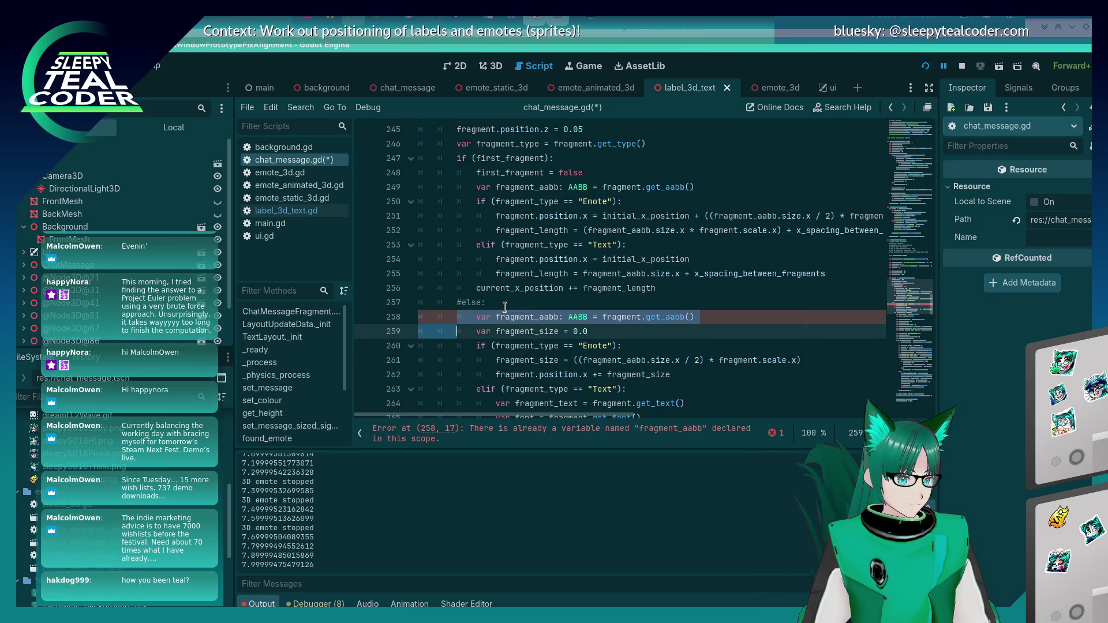
{"action": "key", "text": "shift+Up"}
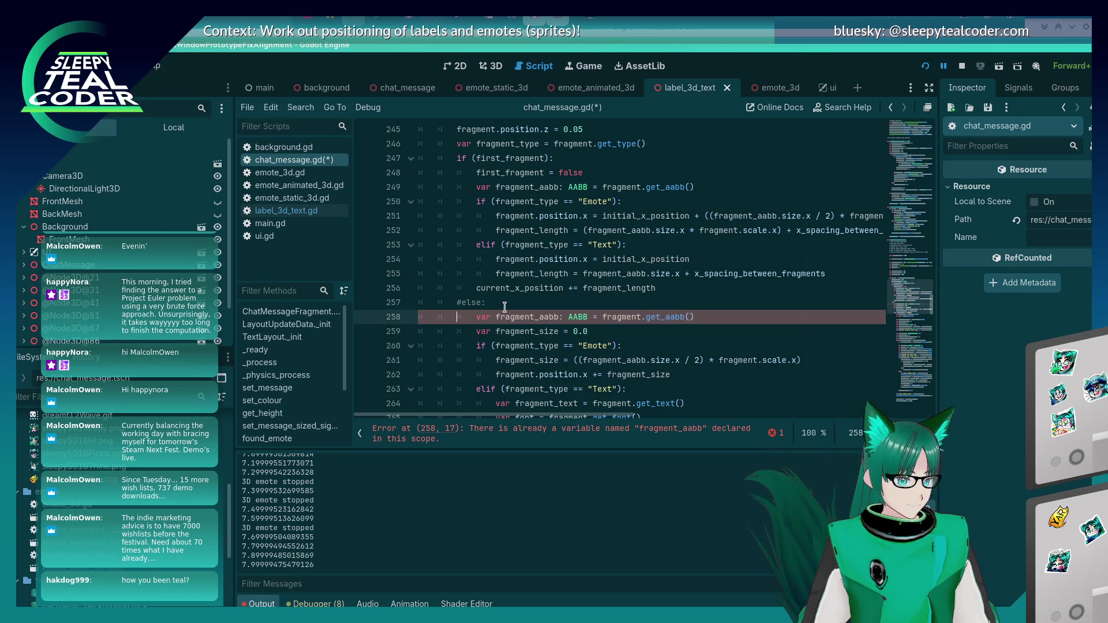
{"action": "key", "text": "Up"}
{"action": "key", "text": "Up"}
{"action": "key", "text": "Up"}
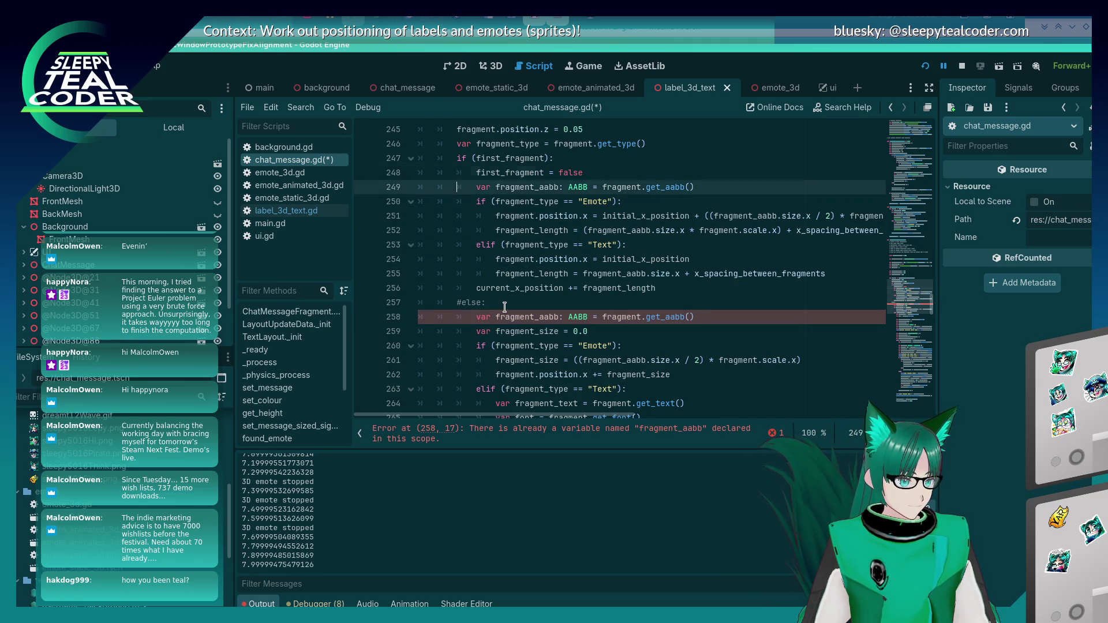
{"action": "key", "text": "Down"}
{"action": "key", "text": "Down"}
{"action": "key", "text": "Down"}
{"action": "key", "text": "Up"}
{"action": "key", "text": "Up"}
{"action": "key", "text": "Up"}
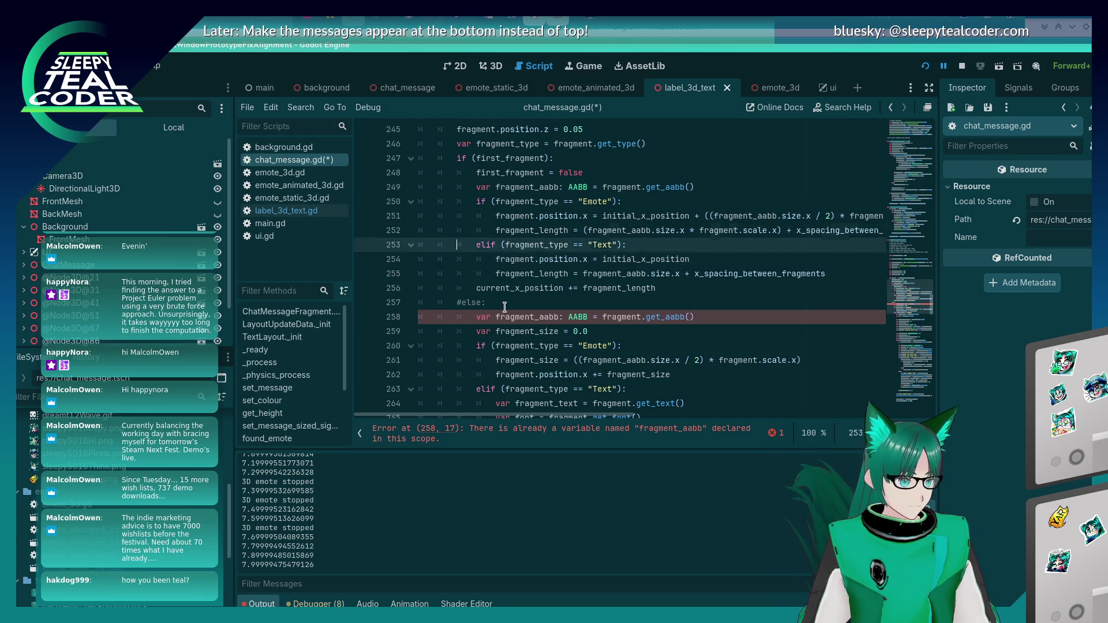
{"action": "key", "text": "Down"}
{"action": "key", "text": "Down"}
{"action": "key", "text": "Down"}
{"action": "key", "text": "Up"}
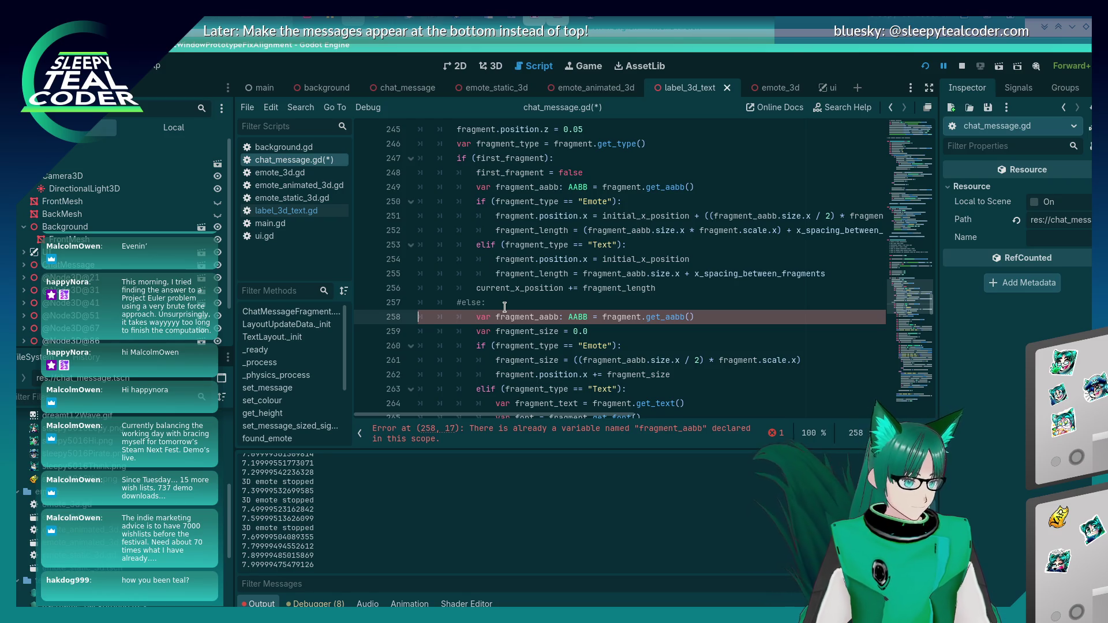
Unindent the else-branch code on lines 258–340 one level, then switch to the game
{"action": "key", "text": "shift+Down"}
{"action": "key", "text": "shift+Down"}
{"action": "key", "text": "shift+Down"}
{"action": "key", "text": "shift+Down"}
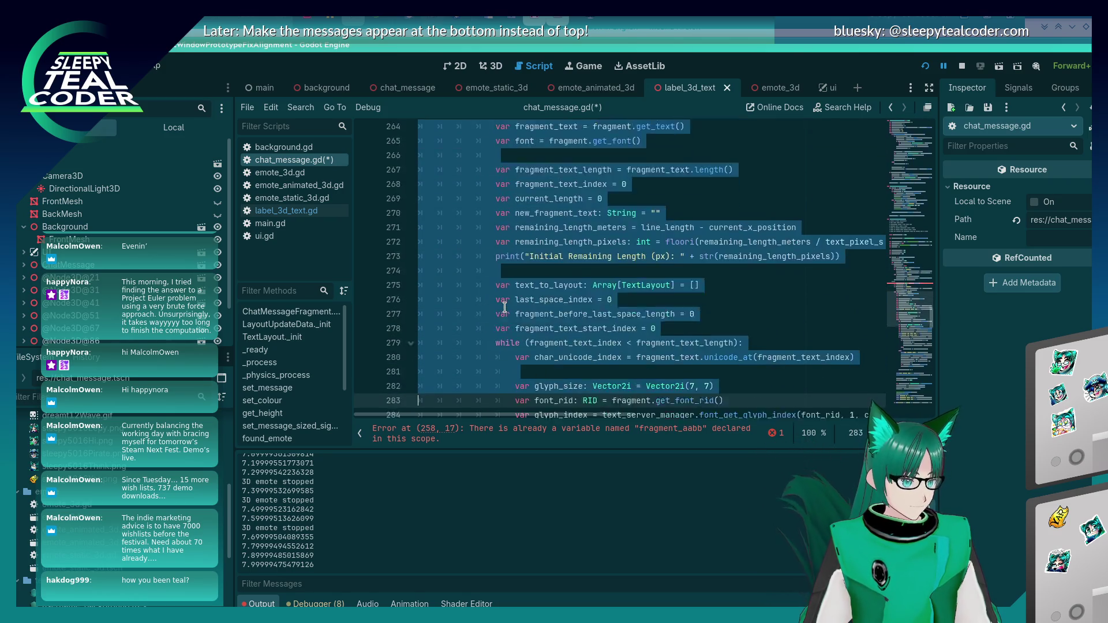
{"action": "key", "text": "shift+Down"}
{"action": "key", "text": "shift+Down"}
{"action": "key", "text": "shift+Down"}
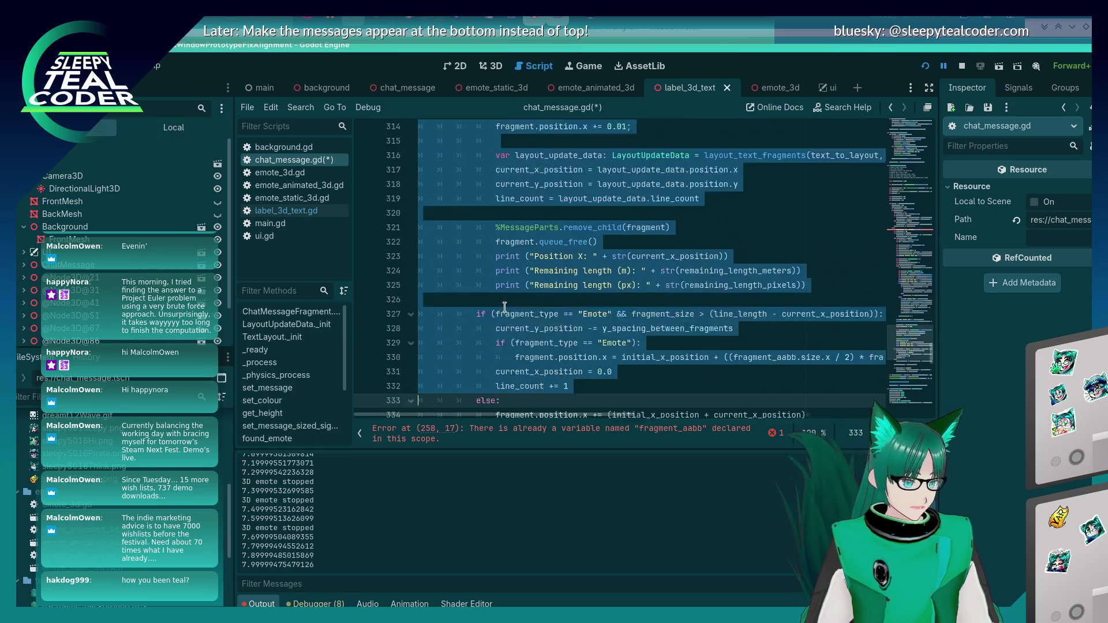
{"action": "key", "text": "shift+Up"}
{"action": "key", "text": "shift+Up"}
{"action": "key", "text": "shift+Up"}
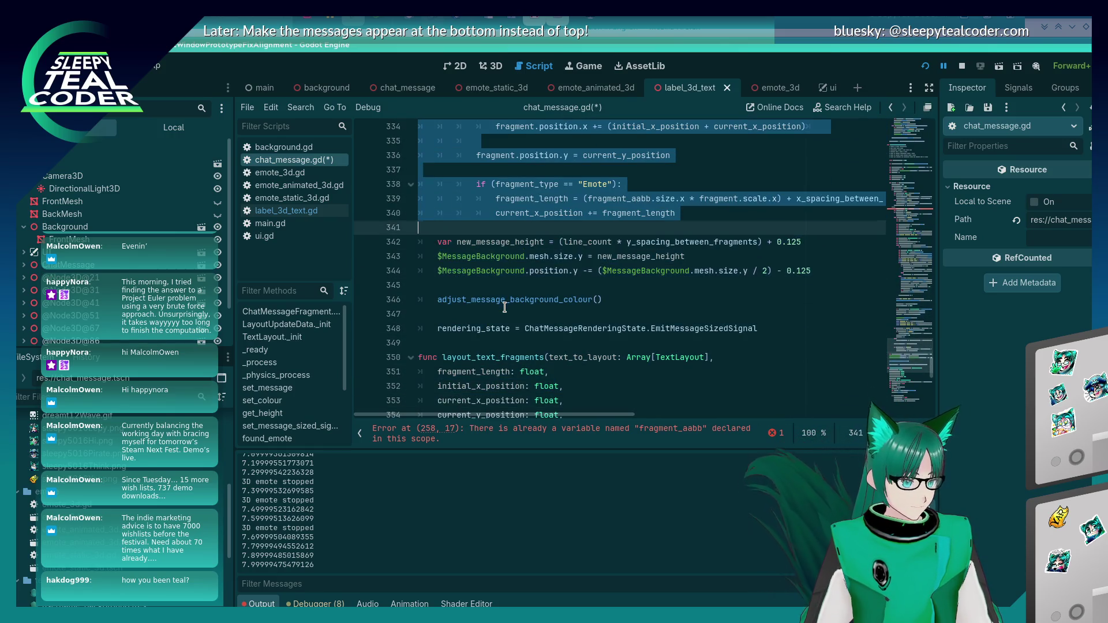
{"action": "key", "text": "shift+Tab"}
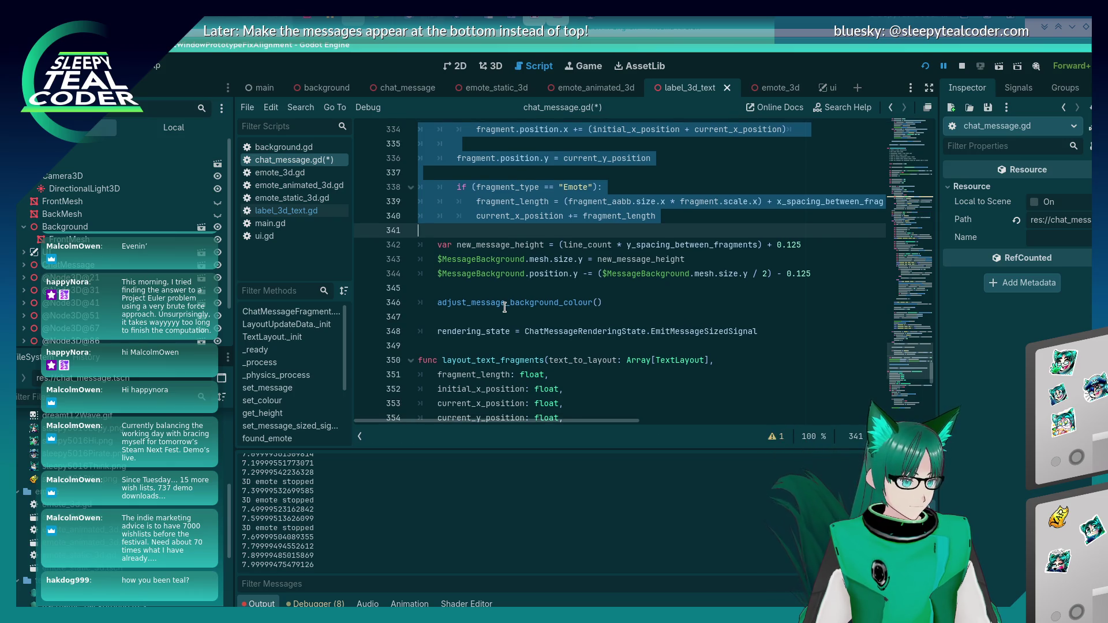
{"action": "left_click", "coordinate": [451, 222]}
{"action": "scroll", "coordinate": [451, 224], "scroll_direction": "up", "scroll_amount": 10}
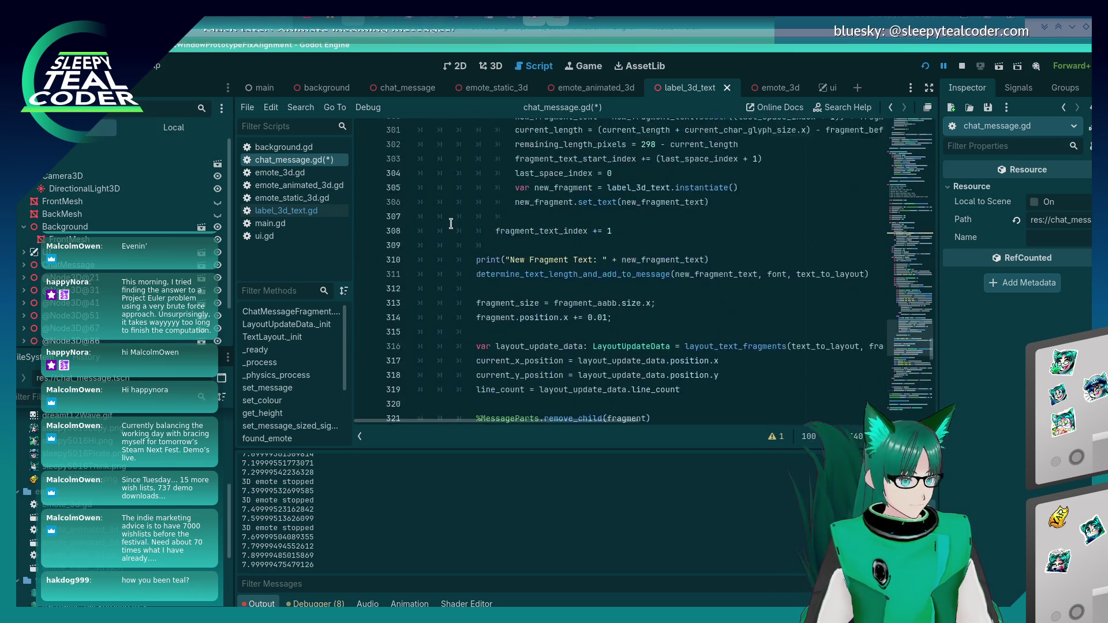
{"action": "scroll", "coordinate": [451, 223], "scroll_direction": "up", "scroll_amount": 15}
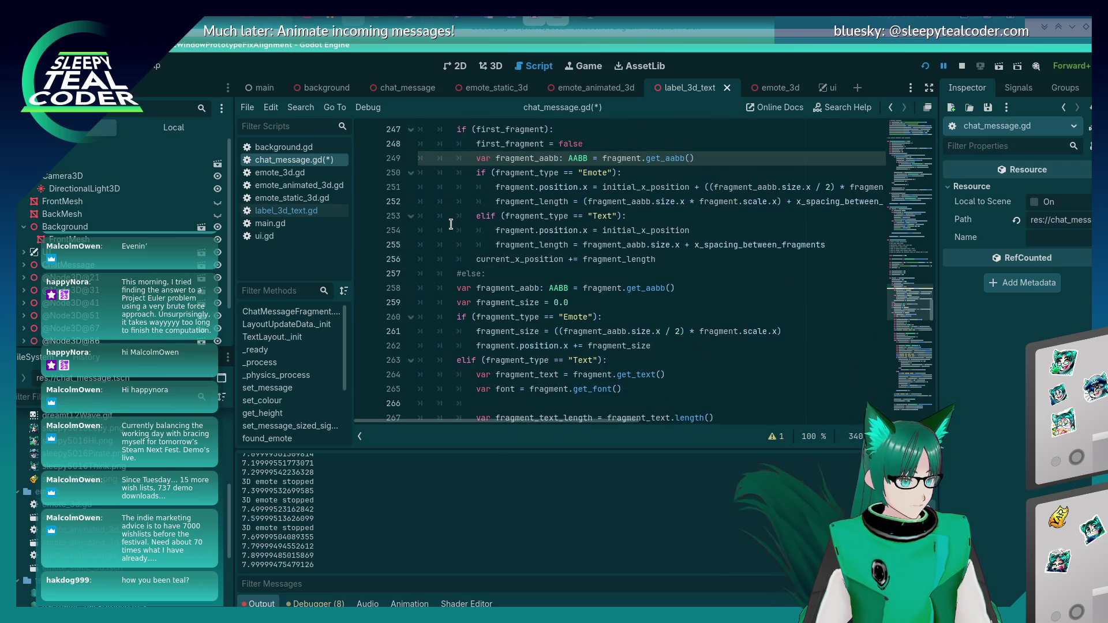
{"action": "scroll", "coordinate": [451, 224], "scroll_direction": "down", "scroll_amount": 7}
{"action": "scroll", "coordinate": [451, 224], "scroll_direction": "up", "scroll_amount": 6}
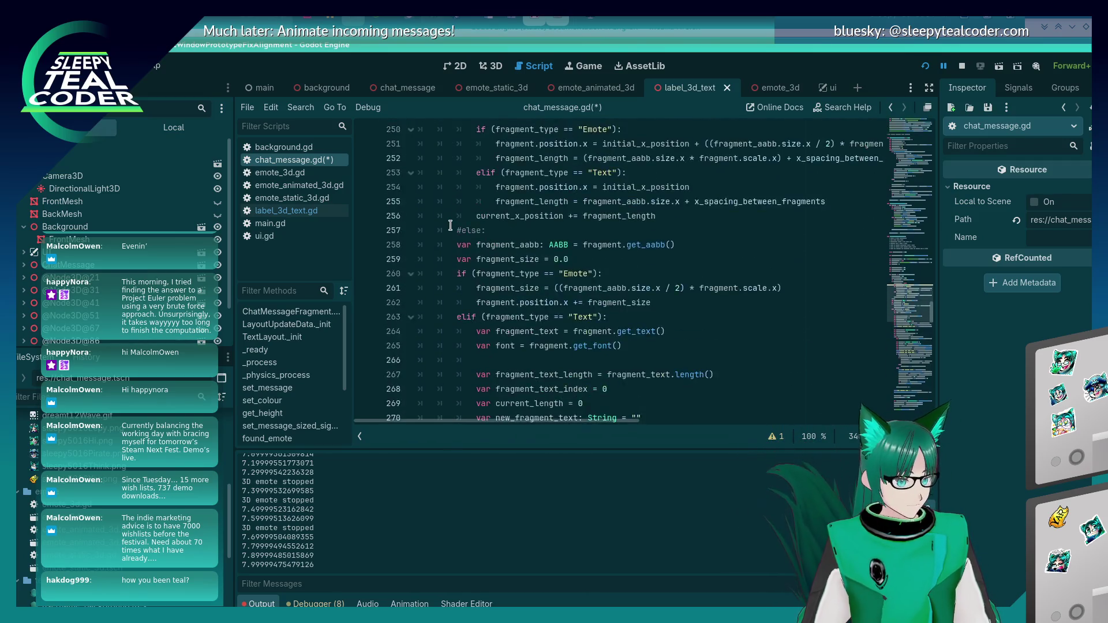
{"action": "scroll", "coordinate": [450, 225], "scroll_direction": "up", "scroll_amount": 3}
{"action": "key", "text": "alt+Tab"}
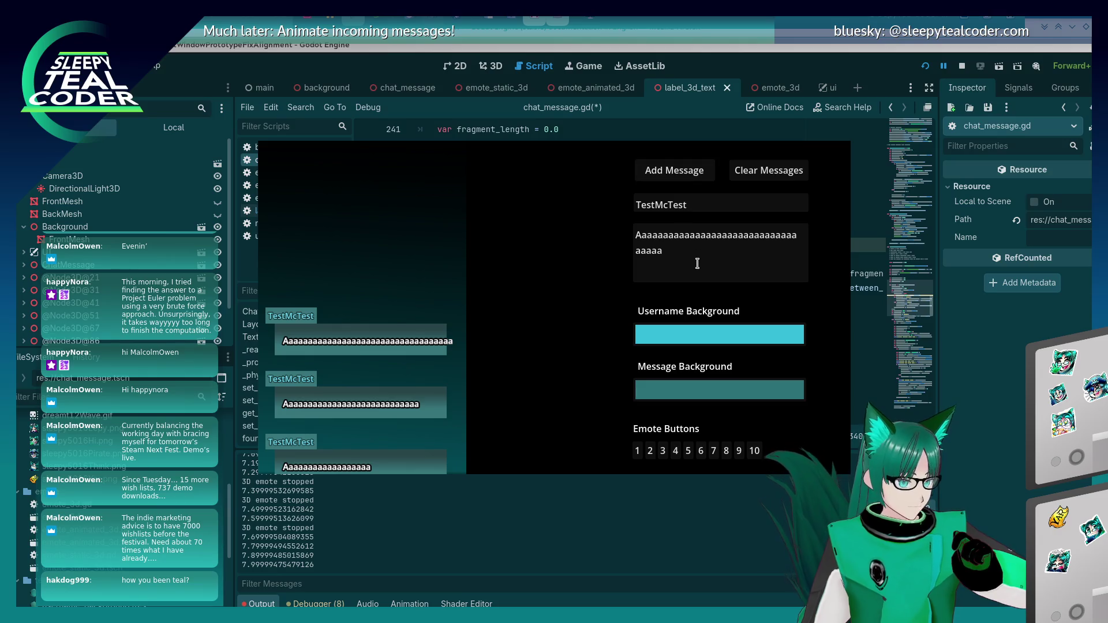
Post a pasted long emote message, restart the game, post again, then return with F8
{"action": "left_click", "coordinate": [695, 259]}
{"action": "key", "text": "BackSpace"}
{"action": "key", "text": "BackSpace"}
{"action": "key", "text": "BackSpace"}
{"action": "key", "text": "ctrl+a"}
{"action": "key", "text": "ctrl+v"}
{"action": "left_click", "coordinate": [669, 172]}
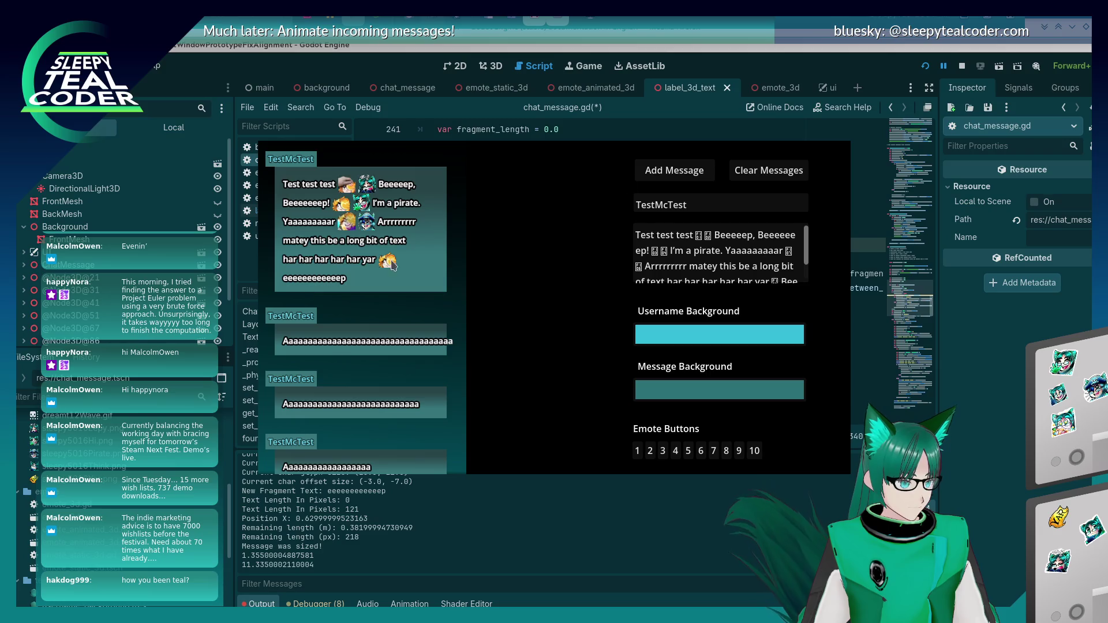
{"action": "left_click", "coordinate": [931, 69]}
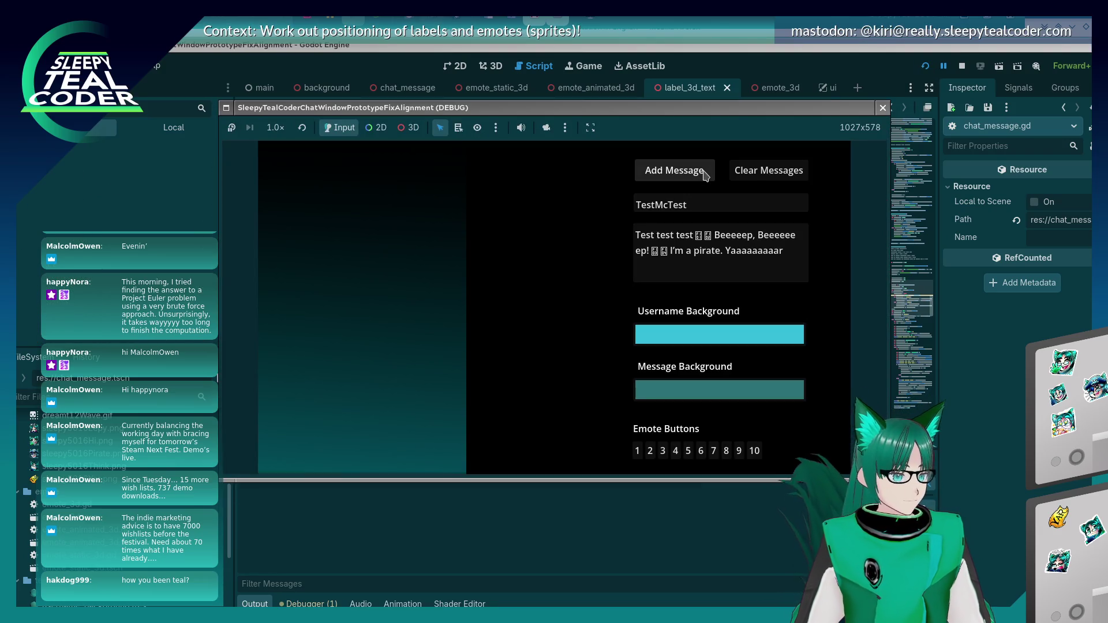
{"action": "left_click", "coordinate": [704, 172]}
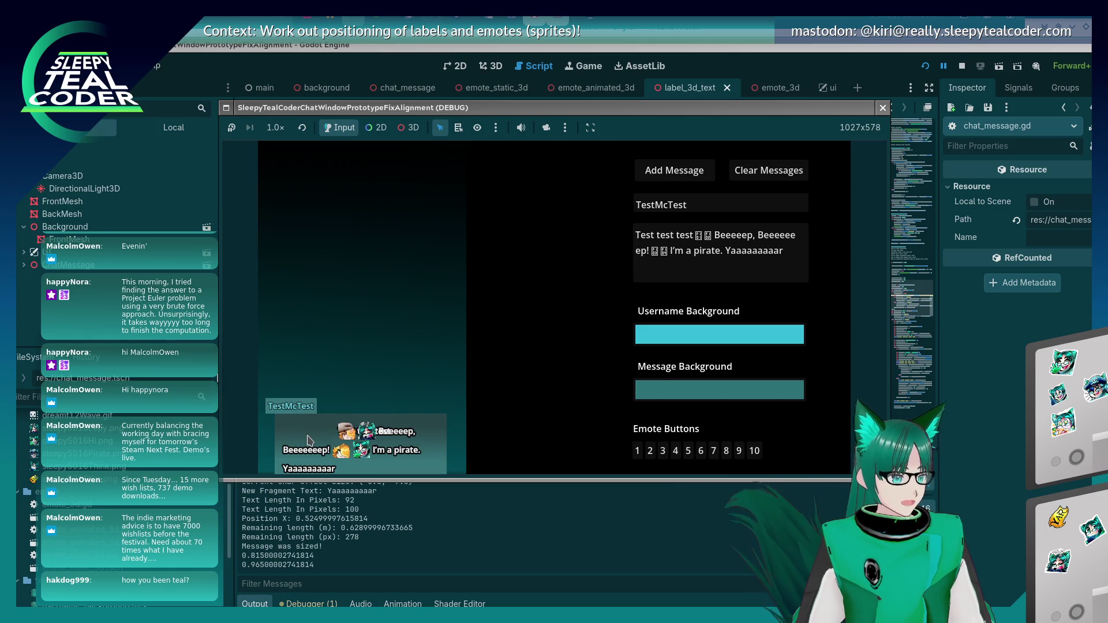
{"action": "key", "text": "F8"}
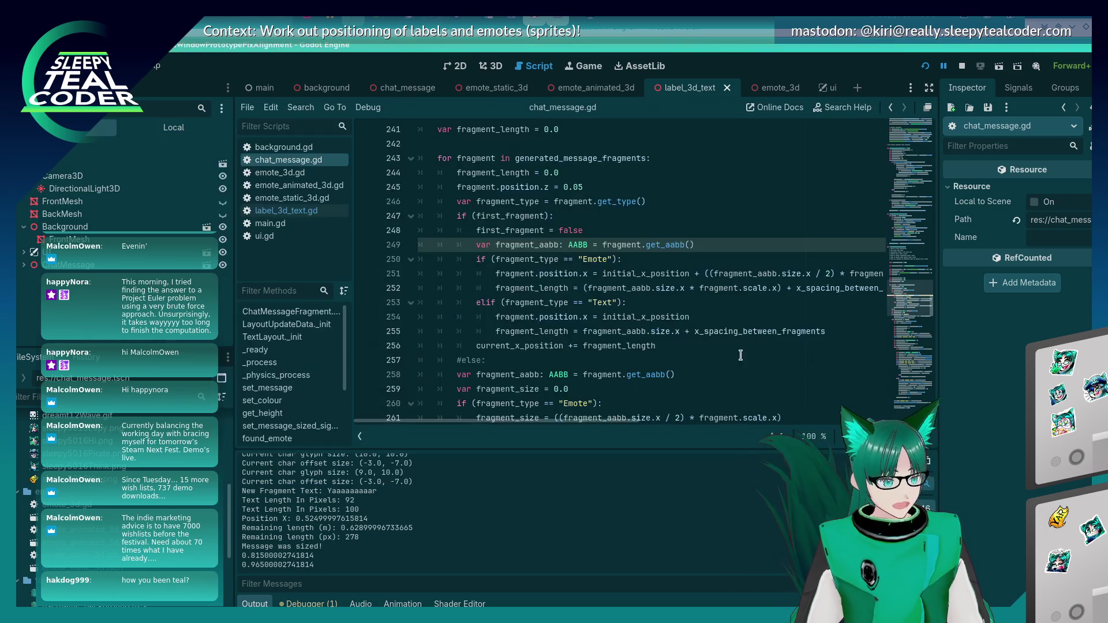
Find the line-249 fragment_aabb declaration and highlight its other uses
{"action": "left_click", "coordinate": [514, 347]}
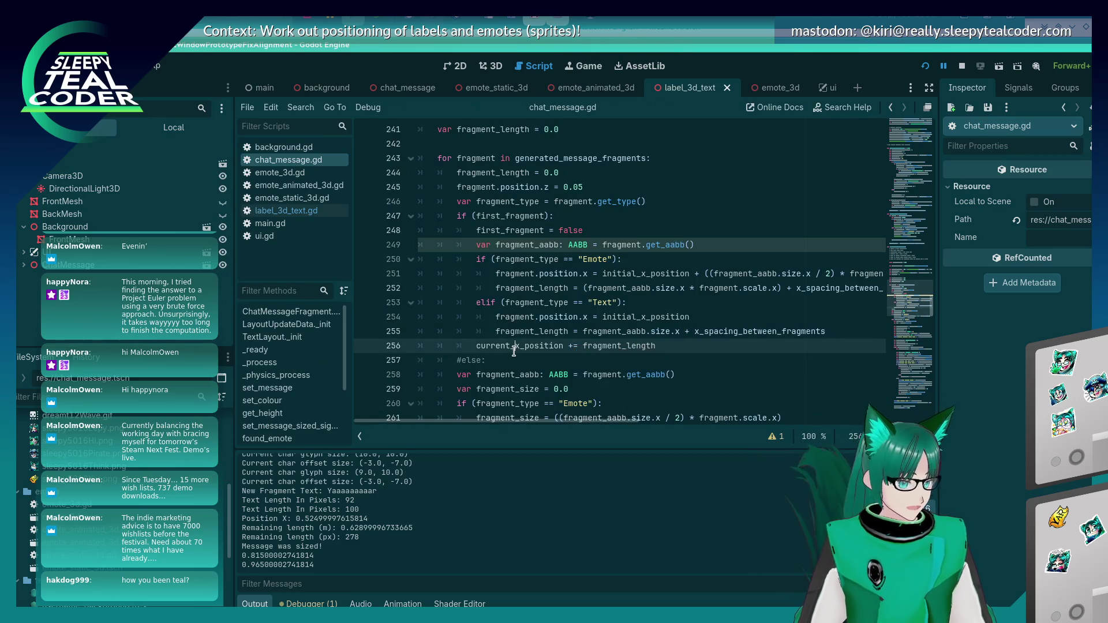
{"action": "scroll", "coordinate": [514, 347], "scroll_direction": "down", "scroll_amount": 17}
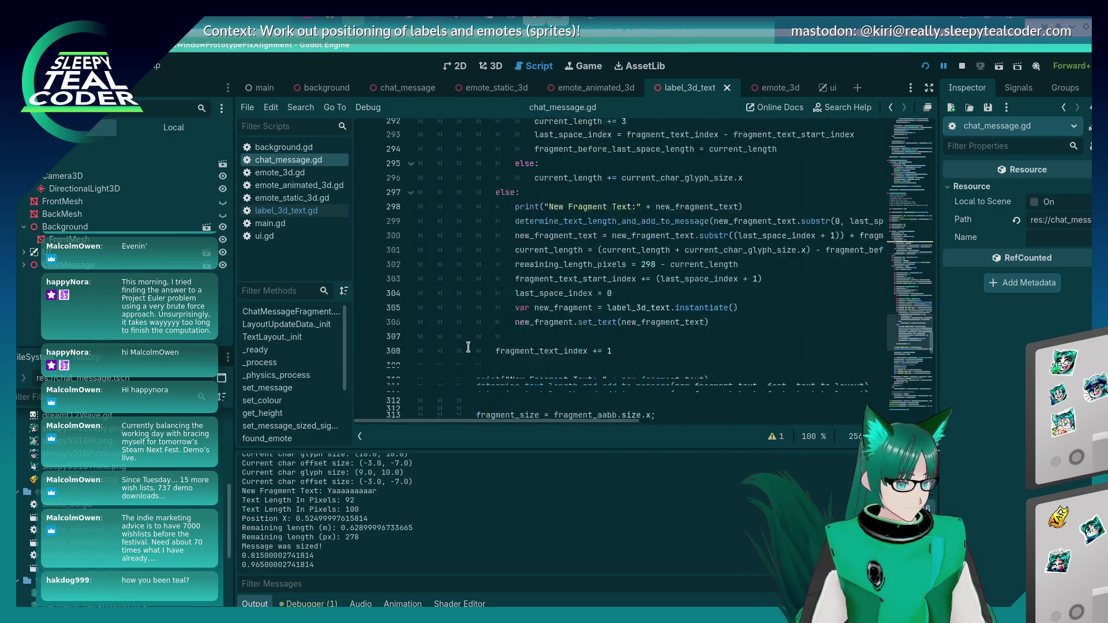
{"action": "scroll", "coordinate": [468, 346], "scroll_direction": "down", "scroll_amount": 10}
{"action": "scroll", "coordinate": [468, 346], "scroll_direction": "up", "scroll_amount": 20}
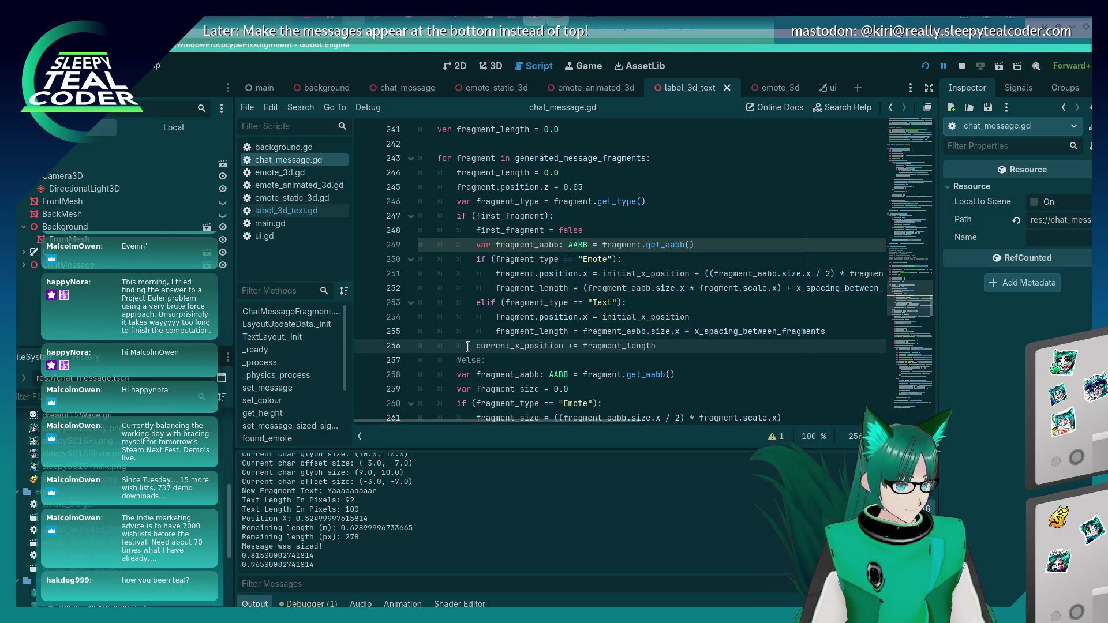
{"action": "left_click", "coordinate": [543, 245]}
{"action": "double_click", "coordinate": [544, 246]}
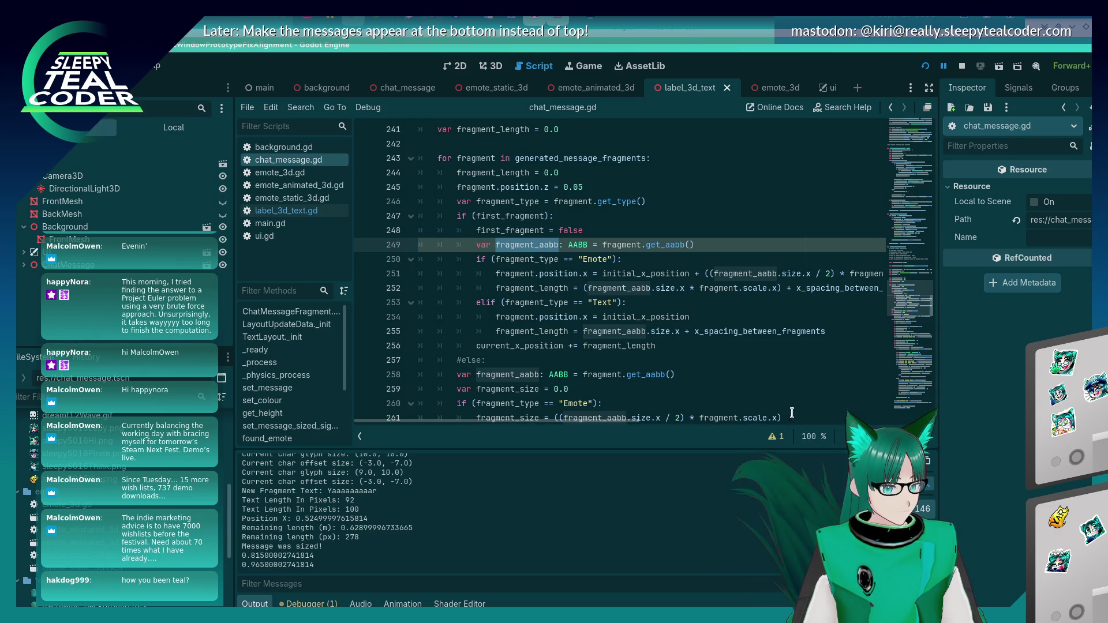
Move the line-258 fragment_aabb declaration above the first_fragment check, delete the duplicate, and save
{"action": "left_click", "coordinate": [713, 372]}
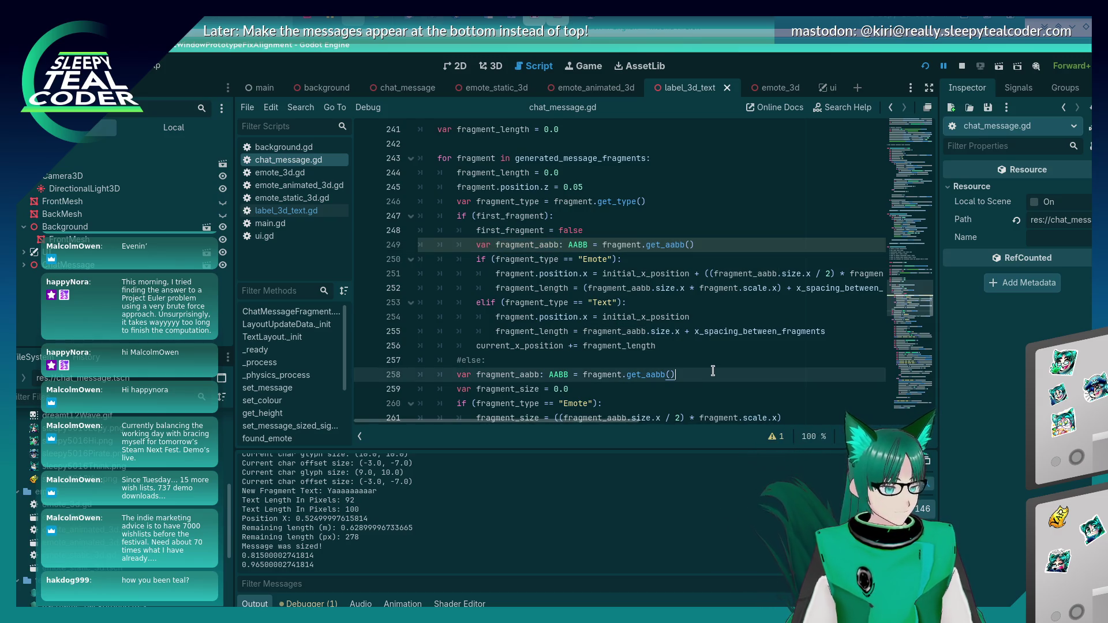
{"action": "key", "text": "shift+Home"}
{"action": "key", "text": "ctrl+x"}
{"action": "key", "text": "Up"}
{"action": "key", "text": "Up"}
{"action": "key", "text": "Up"}
{"action": "key", "text": "Up"}
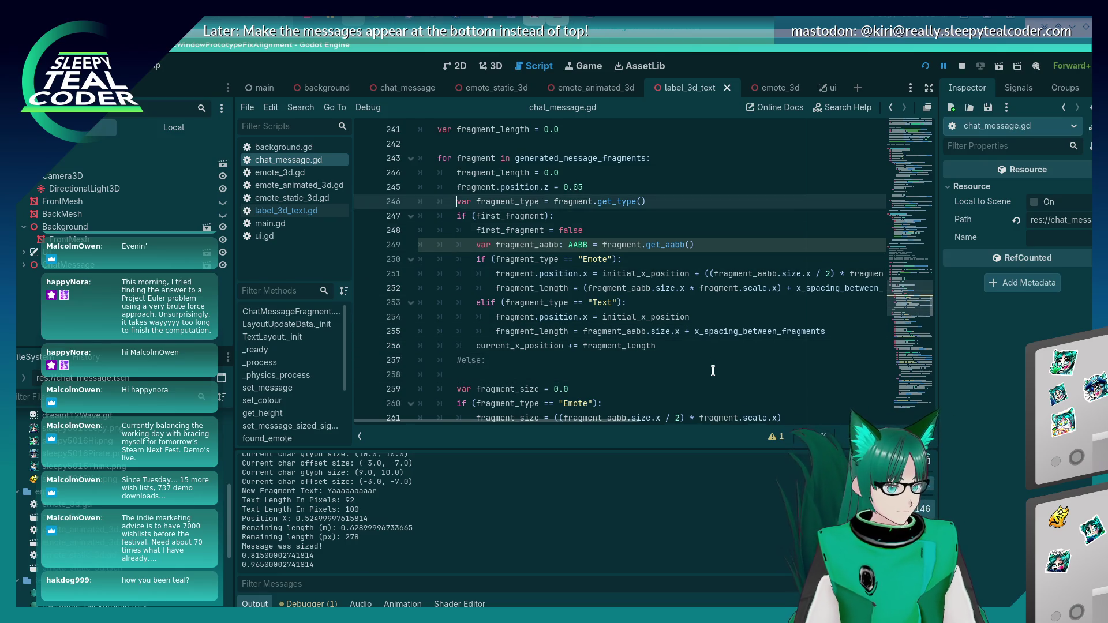
{"action": "key", "text": "ctrl+v"}
{"action": "key", "text": "Down"}
{"action": "key", "text": "Down"}
{"action": "key", "text": "Down"}
{"action": "key", "text": "shift+Home"}
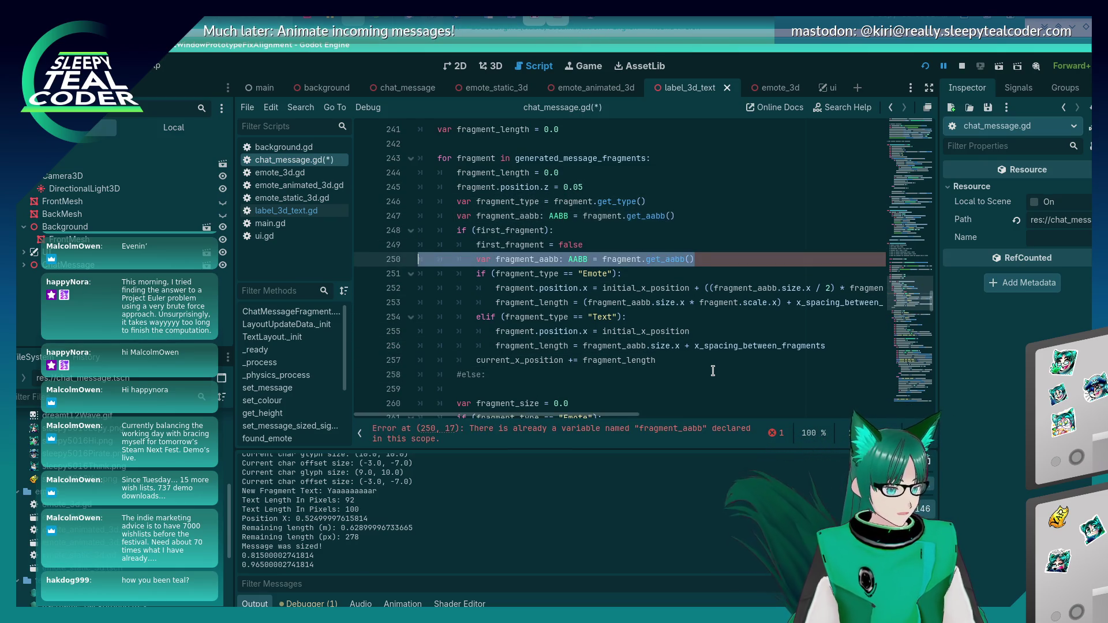
{"action": "key", "text": "BackSpace"}
{"action": "key", "text": "BackSpace"}
{"action": "key", "text": "ctrl+s"}
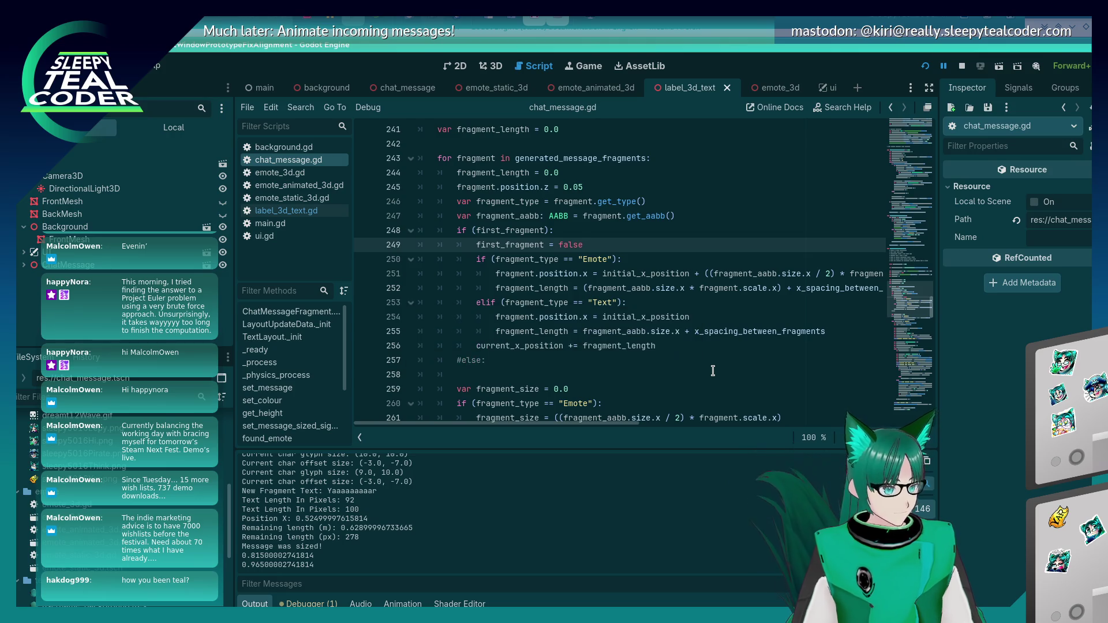
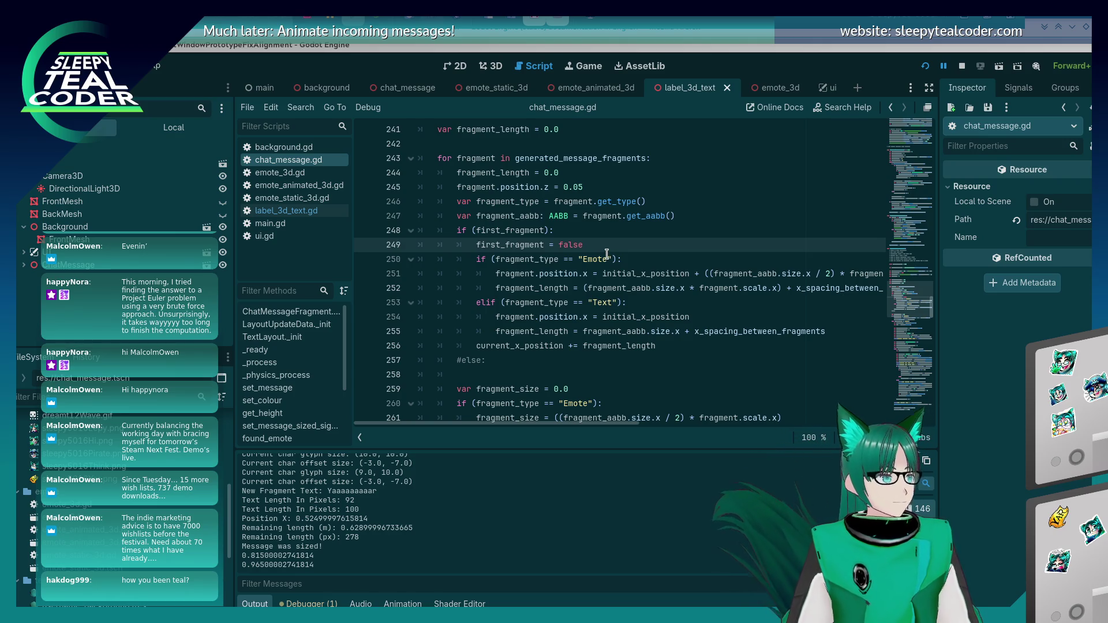
Comment out the old first-fragment positioning block on lines 248–256
{"action": "scroll", "coordinate": [607, 255], "scroll_direction": "down", "scroll_amount": 4}
{"action": "scroll", "coordinate": [607, 254], "scroll_direction": "up", "scroll_amount": 4}
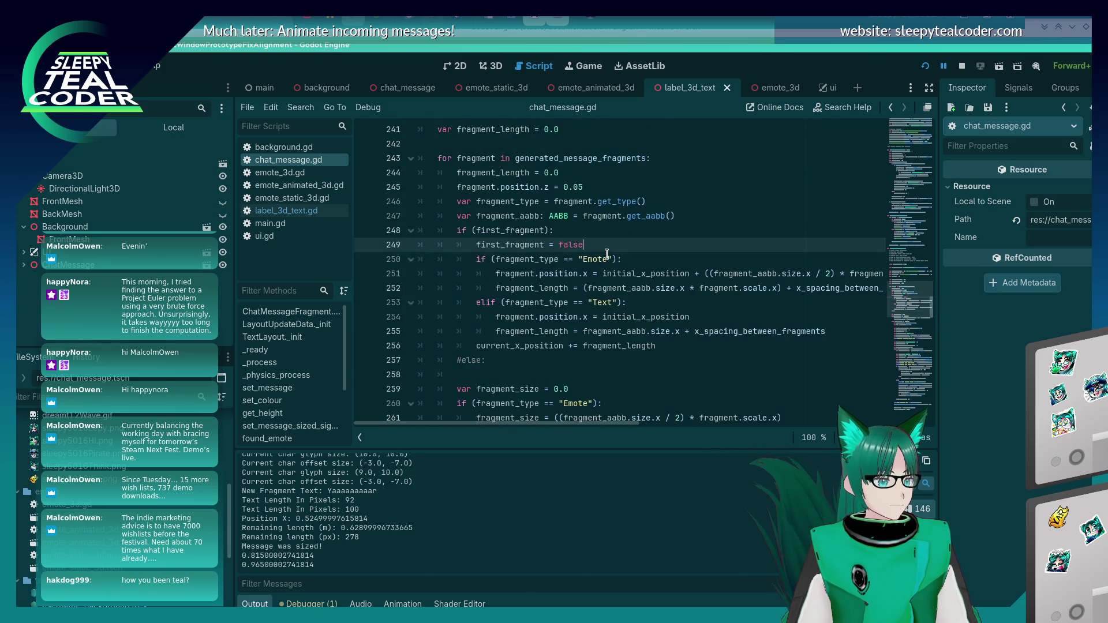
{"action": "scroll", "coordinate": [607, 255], "scroll_direction": "down", "scroll_amount": 3}
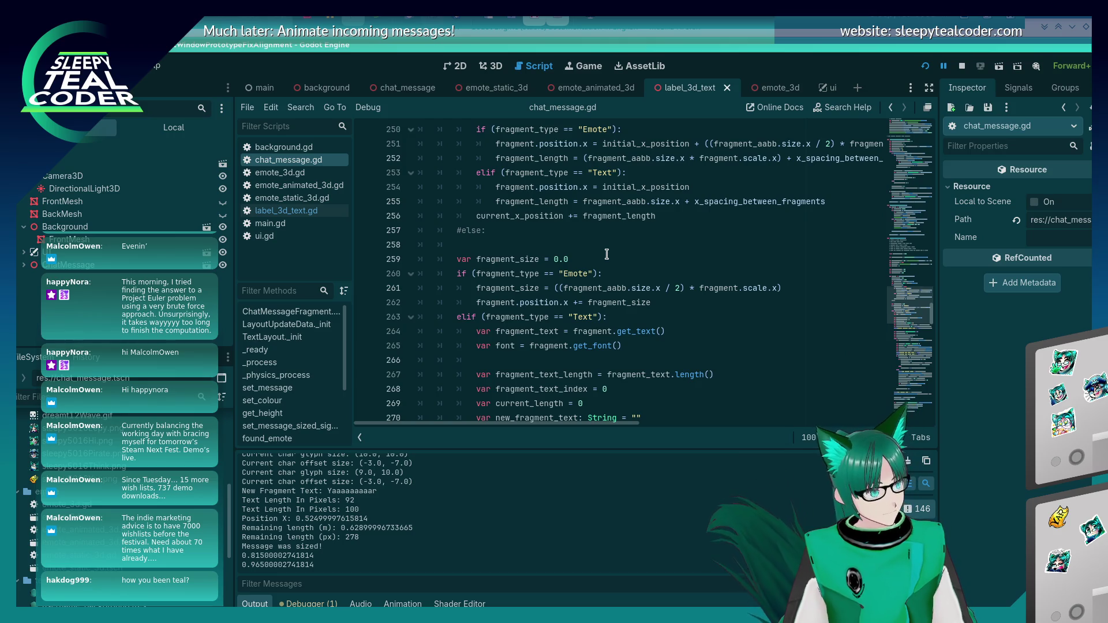
{"action": "scroll", "coordinate": [606, 255], "scroll_direction": "up", "scroll_amount": 2}
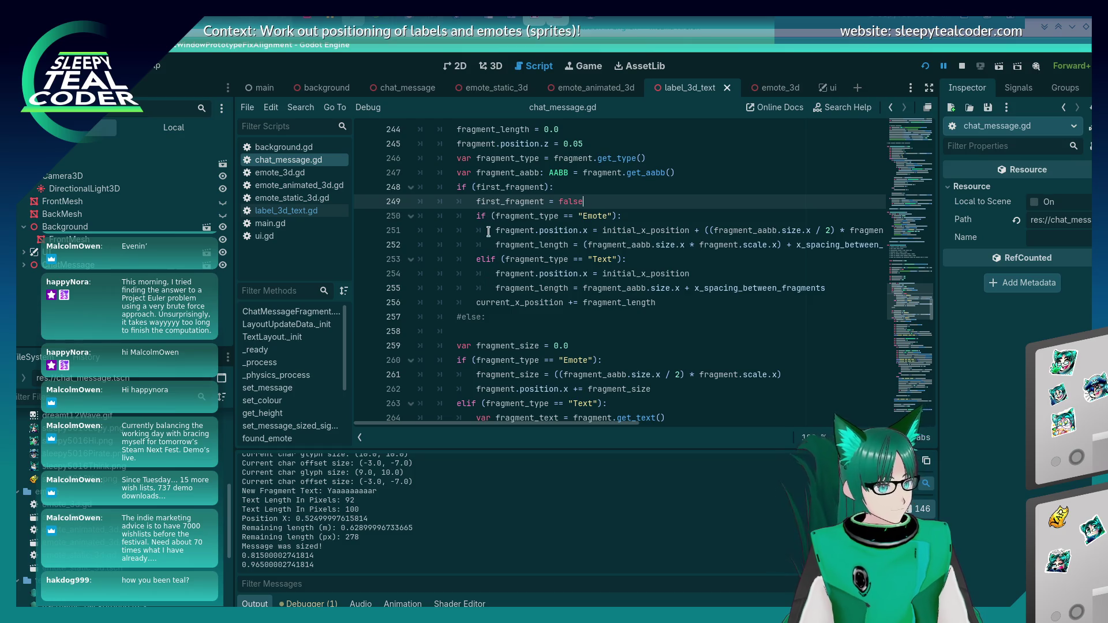
{"action": "mouse_move", "coordinate": [497, 292]}
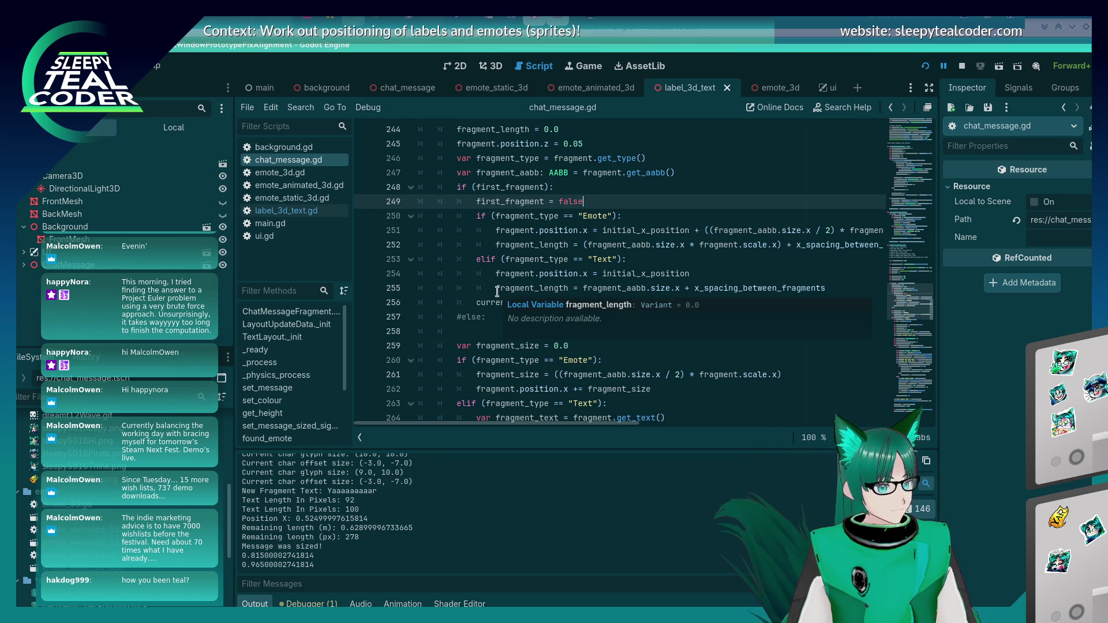
{"action": "scroll", "coordinate": [489, 317], "scroll_direction": "down", "scroll_amount": 2}
{"action": "scroll", "coordinate": [489, 317], "scroll_direction": "down", "scroll_amount": 6}
{"action": "scroll", "coordinate": [489, 317], "scroll_direction": "up", "scroll_amount": 10}
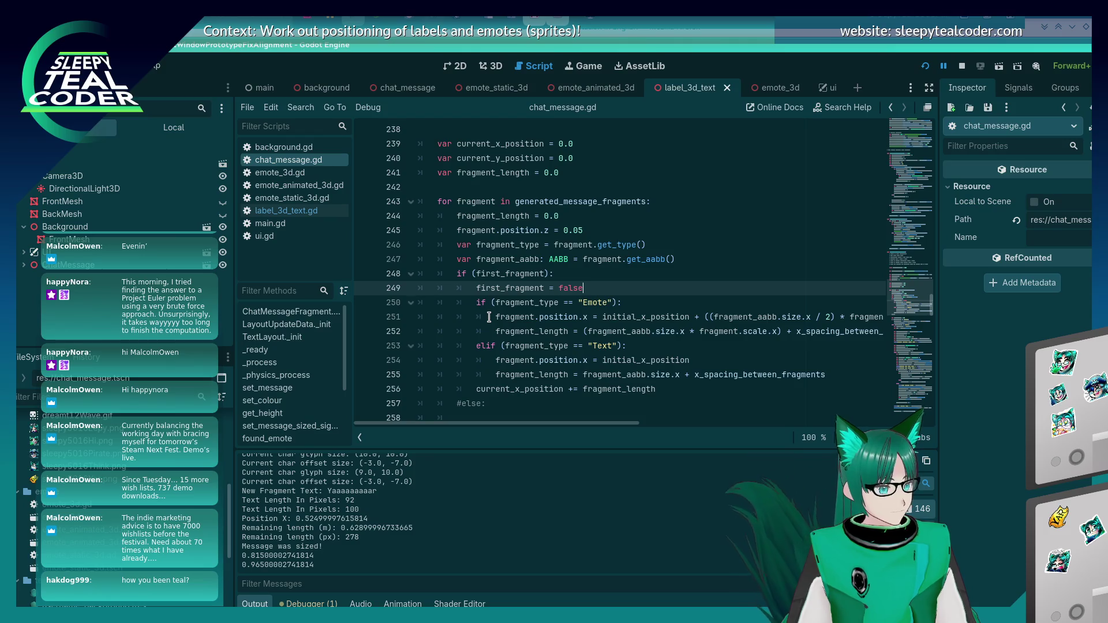
{"action": "scroll", "coordinate": [489, 317], "scroll_direction": "up", "scroll_amount": 4}
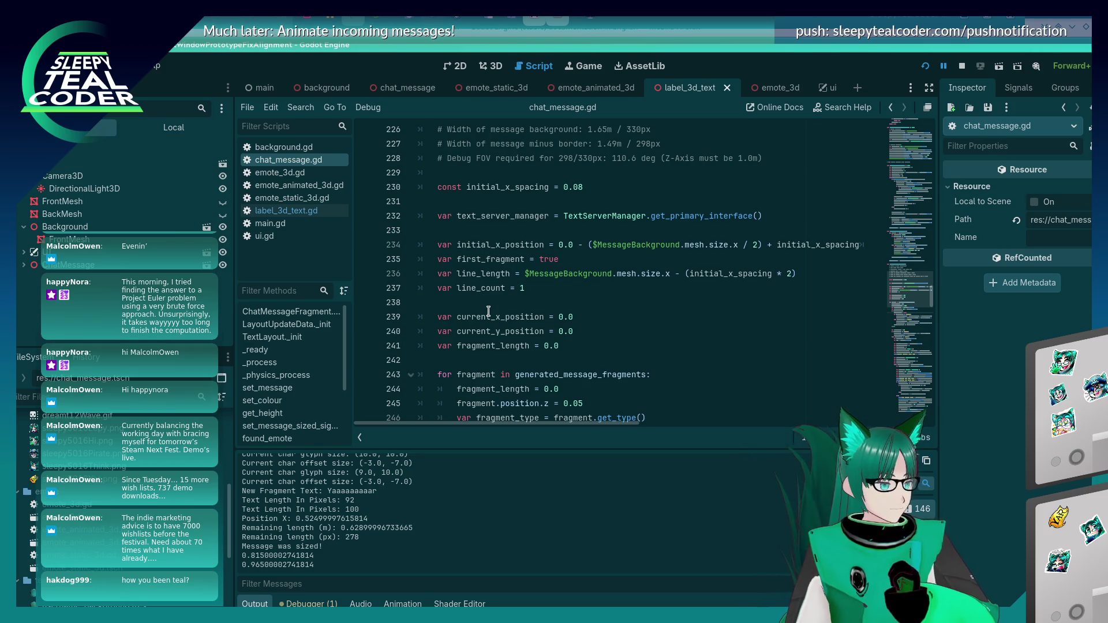
{"action": "scroll", "coordinate": [488, 312], "scroll_direction": "down", "scroll_amount": 15}
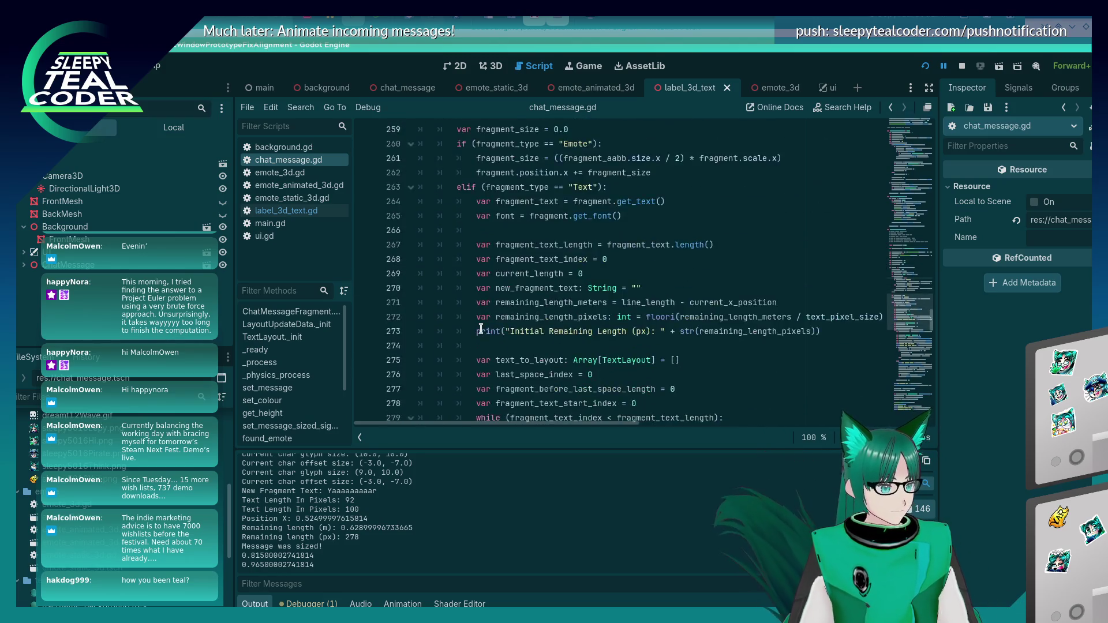
{"action": "scroll", "coordinate": [481, 329], "scroll_direction": "down", "scroll_amount": 2}
{"action": "scroll", "coordinate": [481, 329], "scroll_direction": "down", "scroll_amount": 3}
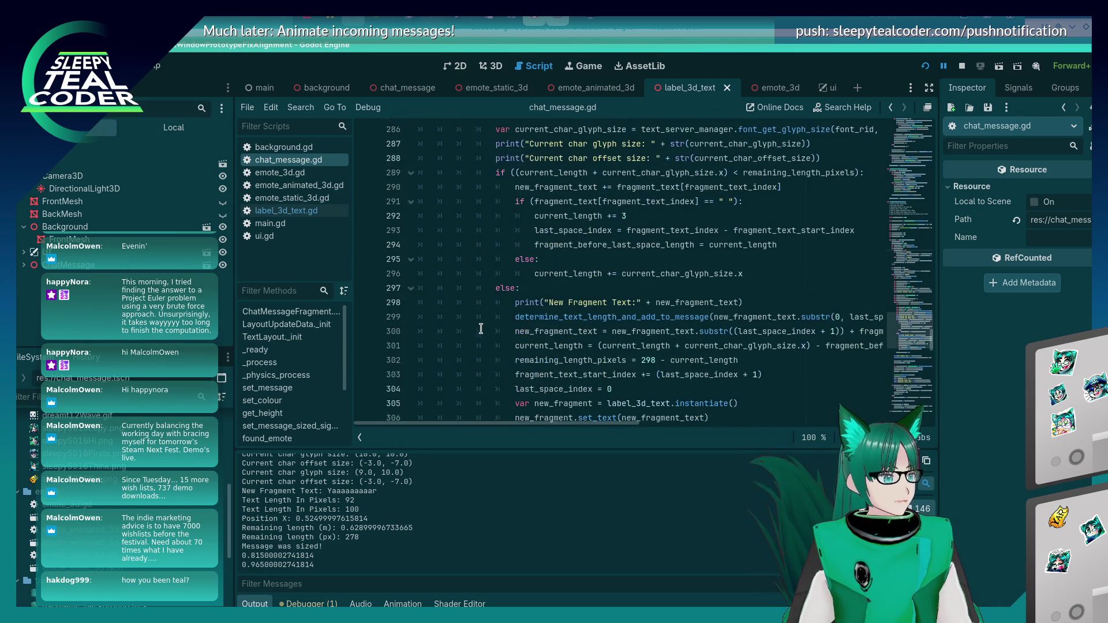
{"action": "scroll", "coordinate": [481, 328], "scroll_direction": "up", "scroll_amount": 16}
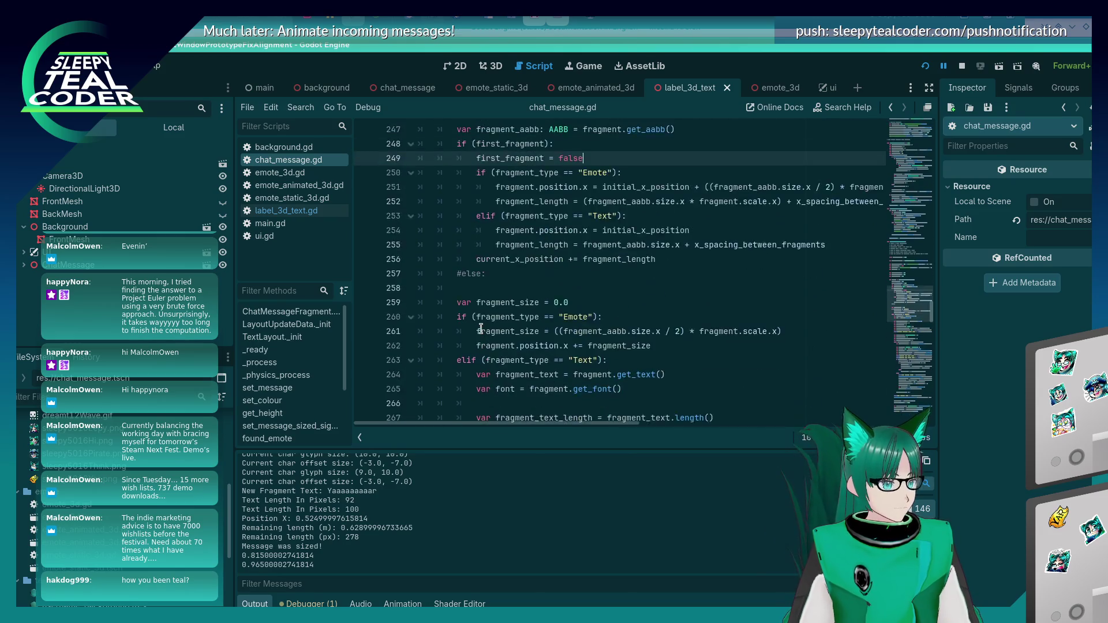
{"action": "scroll", "coordinate": [481, 329], "scroll_direction": "down", "scroll_amount": 2}
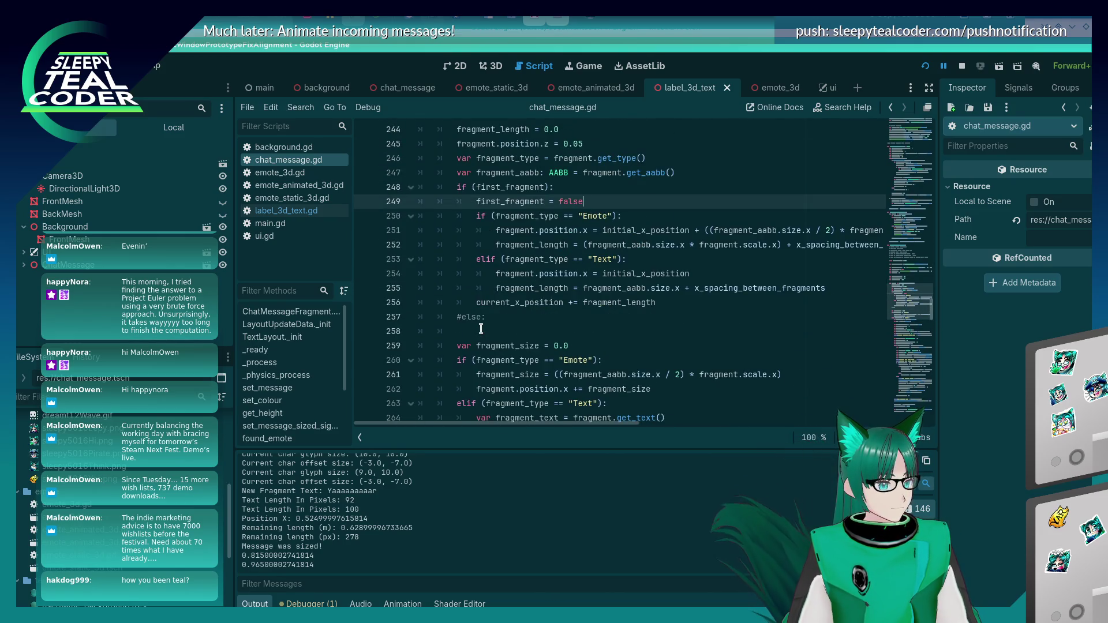
{"action": "scroll", "coordinate": [480, 328], "scroll_direction": "down", "scroll_amount": 1}
{"action": "scroll", "coordinate": [480, 328], "scroll_direction": "up", "scroll_amount": 2}
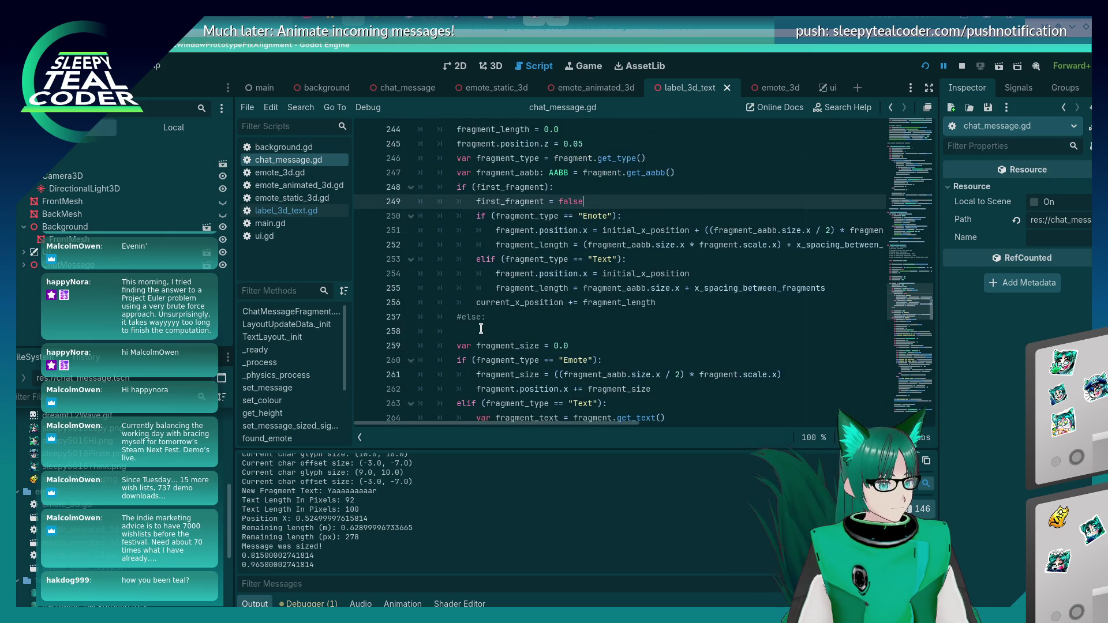
{"action": "left_click", "coordinate": [515, 245]}
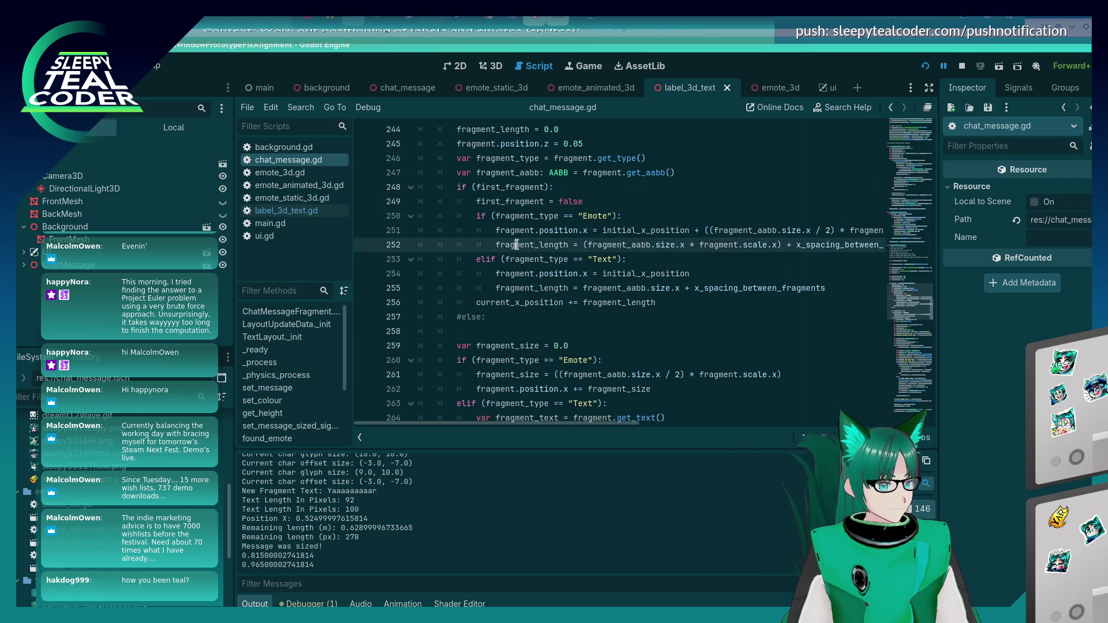
{"action": "key", "text": "Down"}
{"action": "key", "text": "Home"}
{"action": "key", "text": "shift+Up"}
{"action": "key", "text": "shift+Up"}
{"action": "key", "text": "shift+Up"}
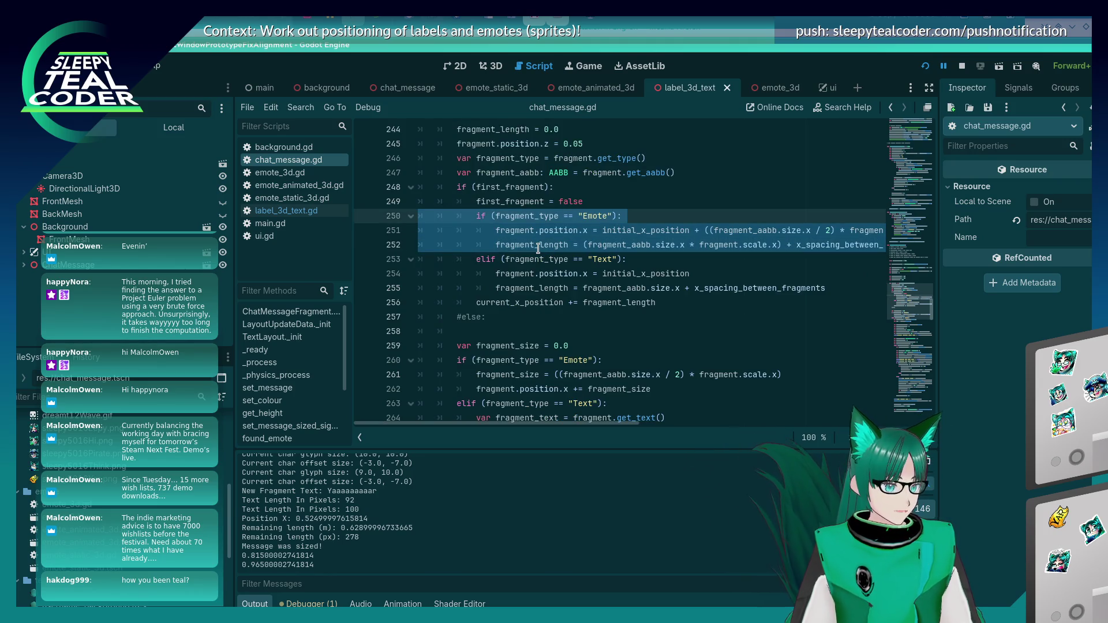
{"action": "key", "text": "shift+Up"}
{"action": "key", "text": "shift+Up"}
{"action": "key", "text": "Down"}
{"action": "key", "text": "Down"}
{"action": "key", "text": "Down"}
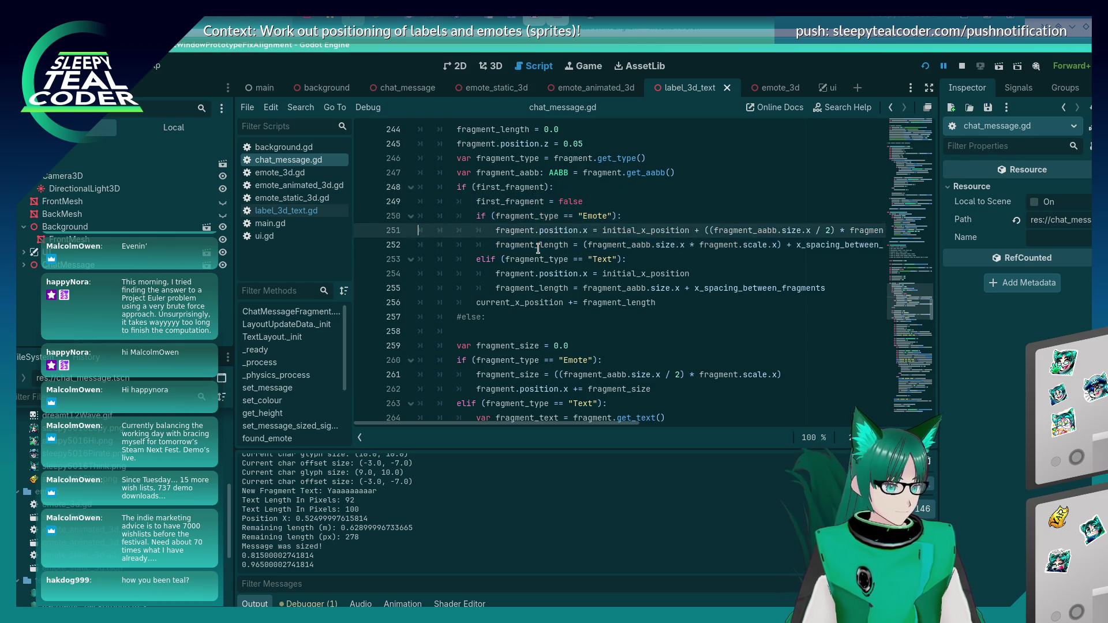
{"action": "key", "text": "Down"}
{"action": "key", "text": "Down"}
{"action": "key", "text": "Down"}
{"action": "key", "text": "Down"}
{"action": "key", "text": "shift+Home"}
{"action": "key", "text": "shift+Home"}
{"action": "key", "text": "shift+Up"}
{"action": "key", "text": "shift+Up"}
{"action": "key", "text": "shift+Up"}
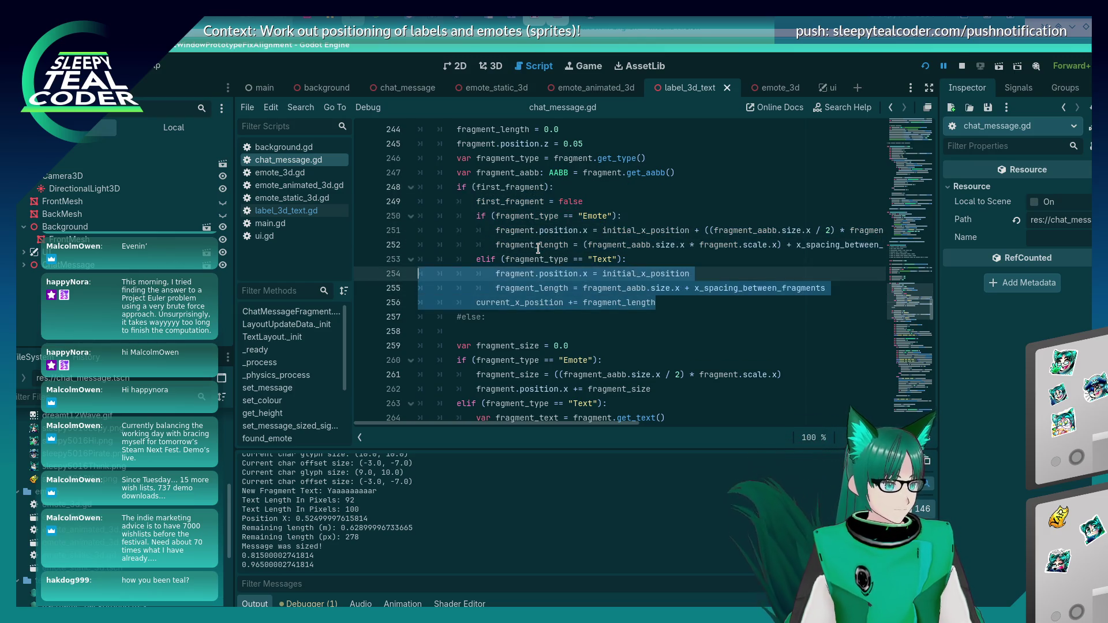
{"action": "key", "text": "Up"}
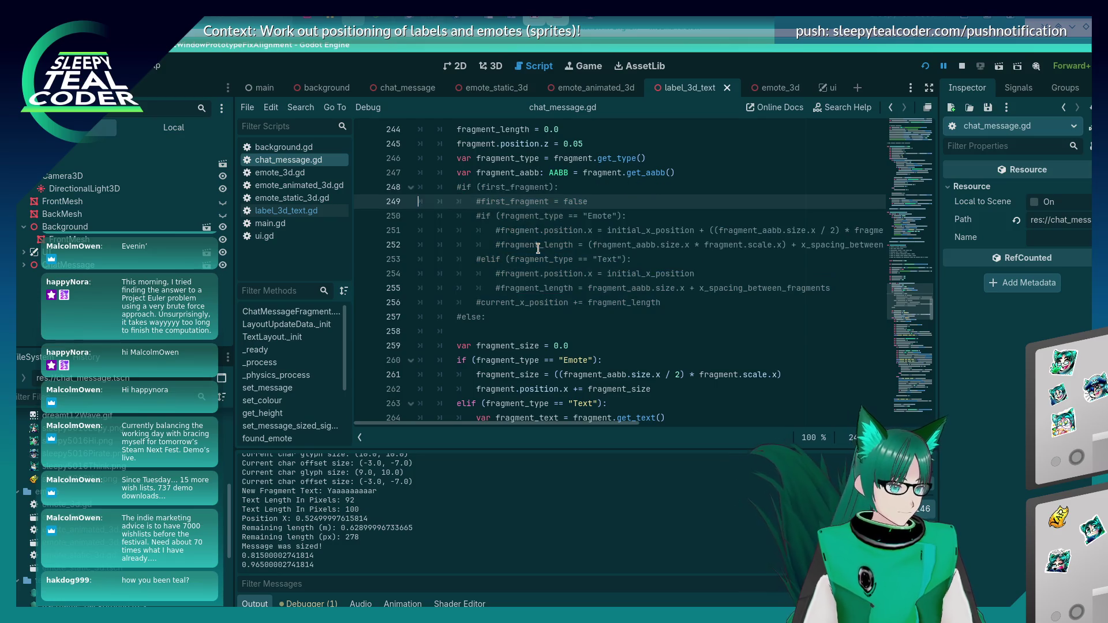
{"action": "key", "text": "Down"}
{"action": "key", "text": "Down"}
{"action": "key", "text": "Down"}
{"action": "key", "text": "ctrl+k"}
Copy the commented Emote lines, paste and uncomment them below the Emote size code, then remove the misplaced copy
{"action": "key", "text": "shift+Up"}
{"action": "key", "text": "shift+Up"}
{"action": "key", "text": "shift+Up"}
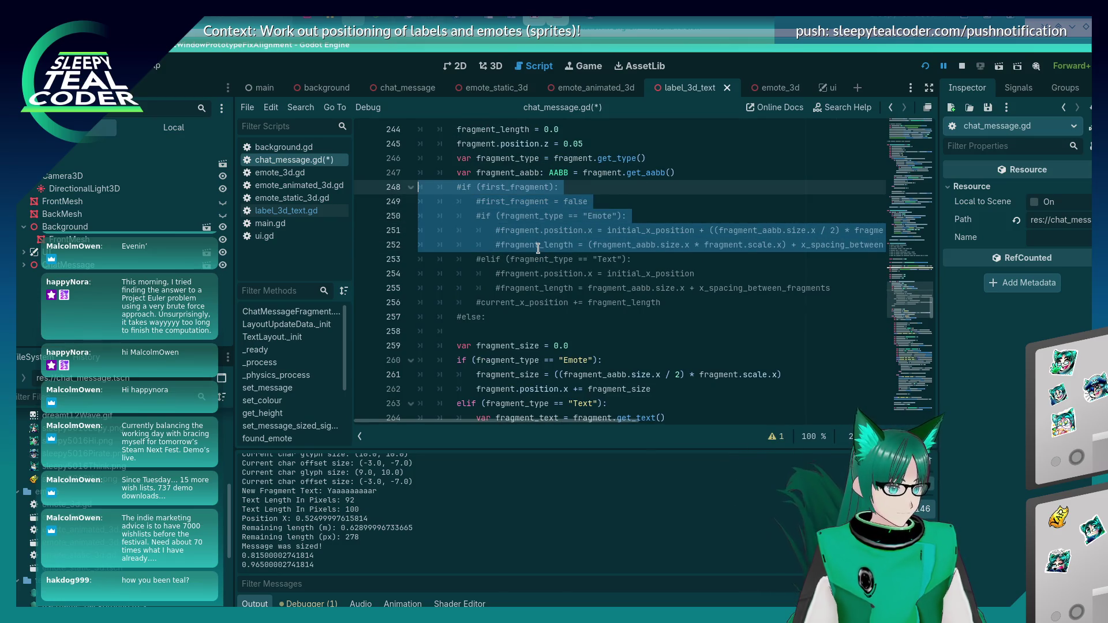
{"action": "key", "text": "Down"}
{"action": "key", "text": "Down"}
{"action": "key", "text": "Down"}
{"action": "key", "text": "Down"}
{"action": "key", "text": "Down"}
{"action": "key", "text": "Down"}
{"action": "key", "text": "Down"}
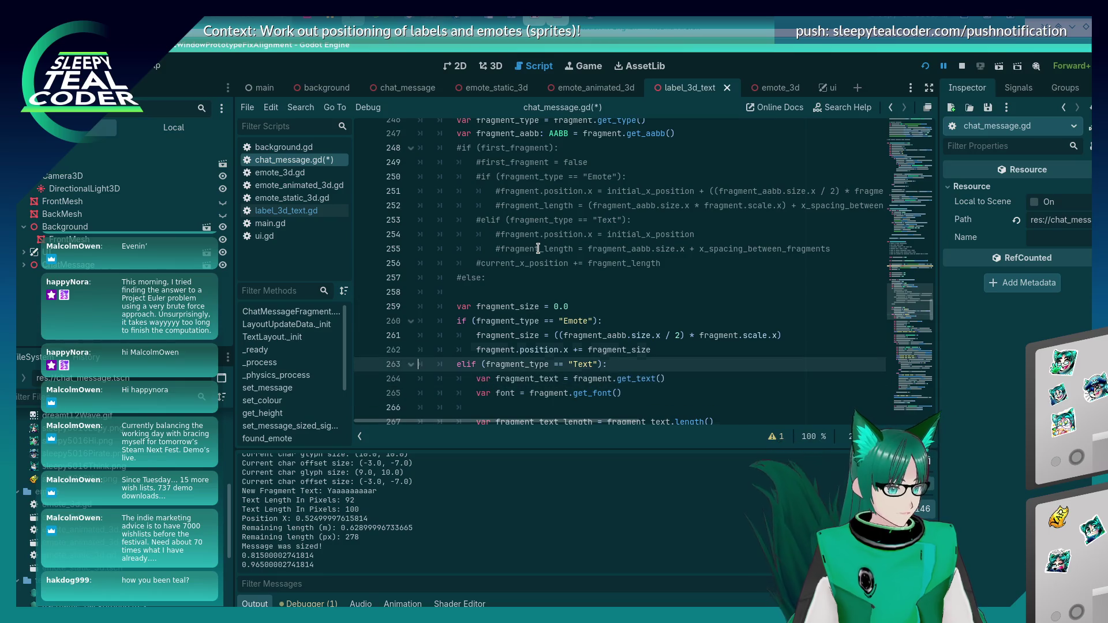
{"action": "type", "text": "#if (first_fragment): \t\t\t#first_fragment = false \t\t\t#if (fragment_type == \"Emote\"): \t\t\t\t#fragment.position.x = initial_x_position + ((fragment_aabb.size.x / 2) * fragment.scale.x) \t\t\t\t#fragment_length = (fragment_aabb.size.x * fragment.scale.x) + x_spacing_between_fragments"}
{"action": "key", "text": "shift+Up"}
{"action": "key", "text": "shift+Up"}
{"action": "key", "text": "shift+Up"}
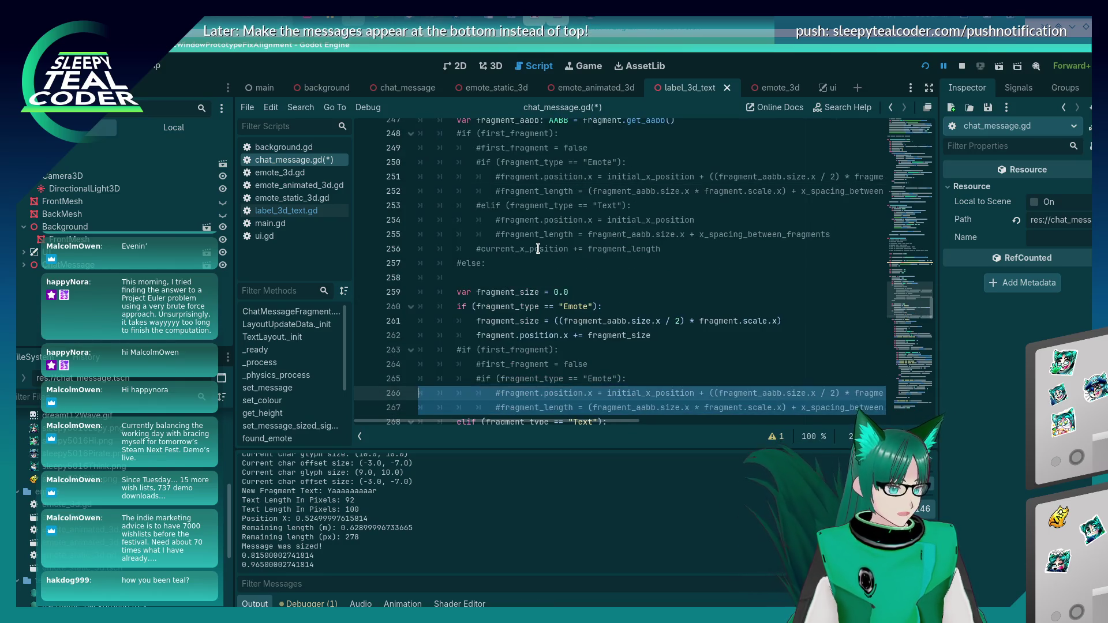
{"action": "key", "text": "ctrl+k"}
{"action": "key", "text": "Left"}
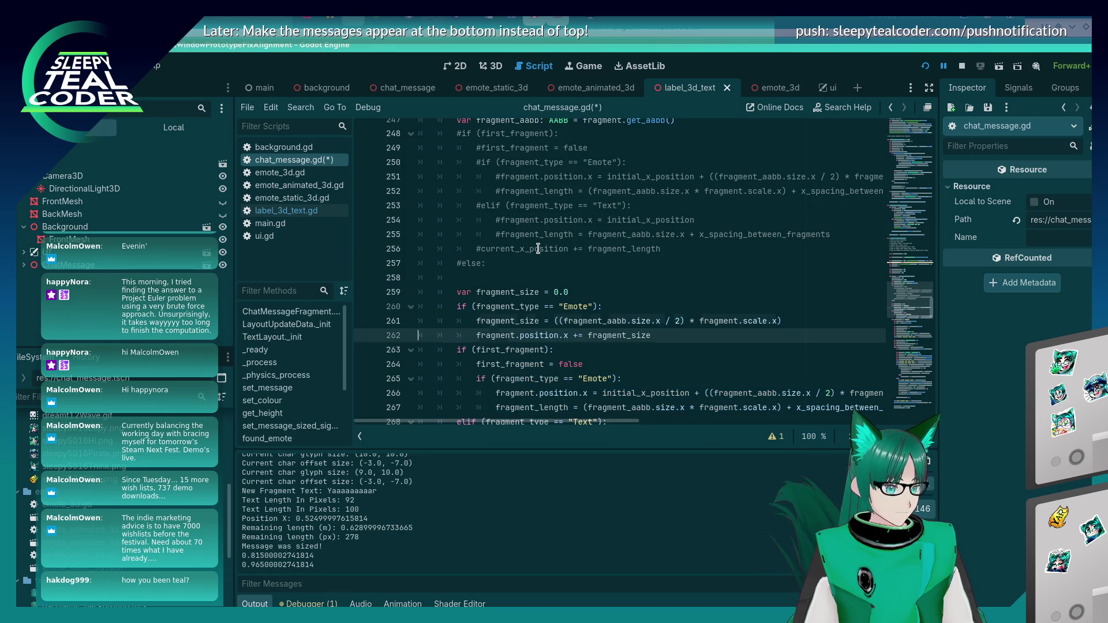
{"action": "key", "text": "Tab"}
{"action": "key", "text": "Down"}
{"action": "key", "text": "Tab"}
{"action": "key", "text": "Down"}
{"action": "key", "text": "Tab"}
{"action": "key", "text": "Down"}
{"action": "key", "text": "Tab"}
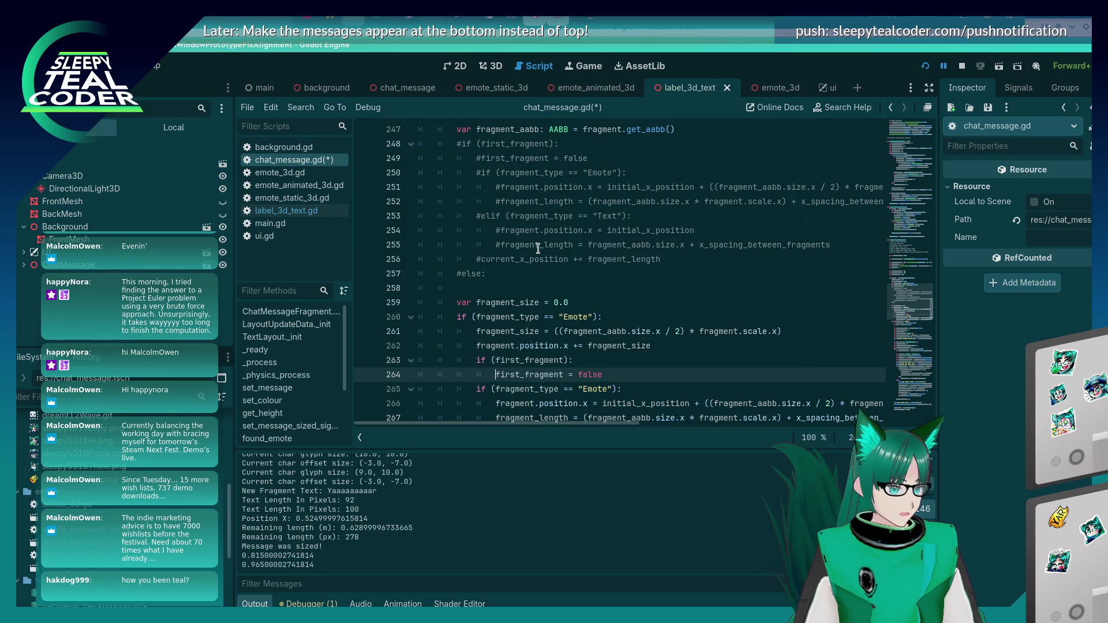
{"action": "key", "text": "Down"}
{"action": "key", "text": "Tab"}
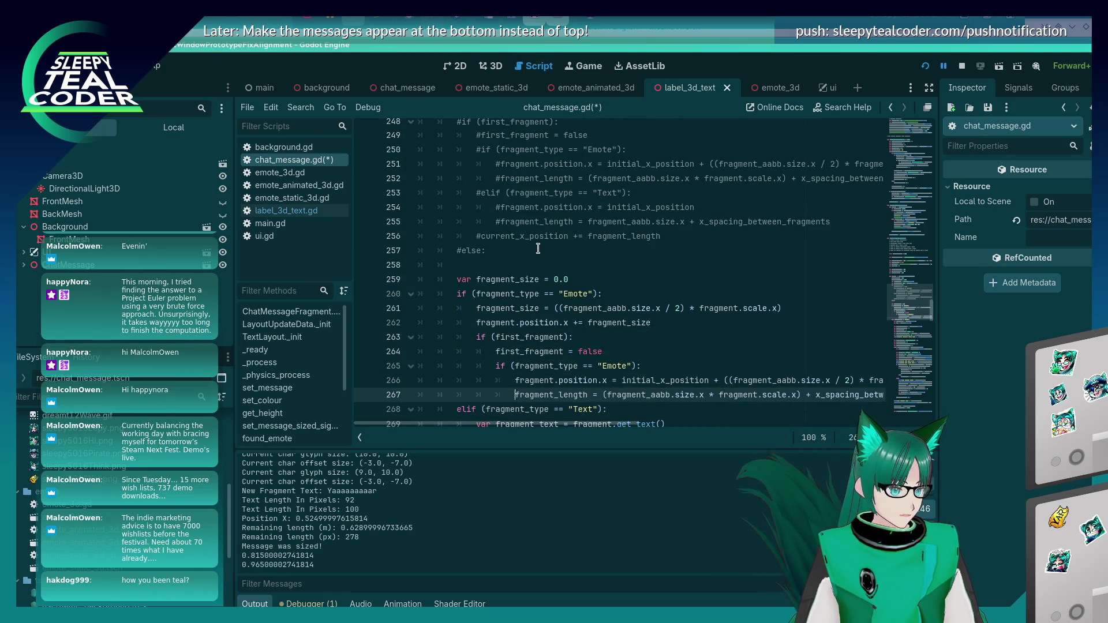
{"action": "key", "text": "End"}
{"action": "key", "text": "shift+Up"}
{"action": "key", "text": "shift+Up"}
{"action": "key", "text": "shift+Up"}
{"action": "key", "text": "shift+Home"}
{"action": "key", "text": "BackSpace"}
{"action": "key", "text": "BackSpace"}
Insert the first-fragment branch under the Emote check and nest the emote size lines under a new else:
{"action": "key", "text": "Up"}
{"action": "key", "text": "Up"}
{"action": "key", "text": "Return"}
{"action": "key", "text": "ctrl+v"}
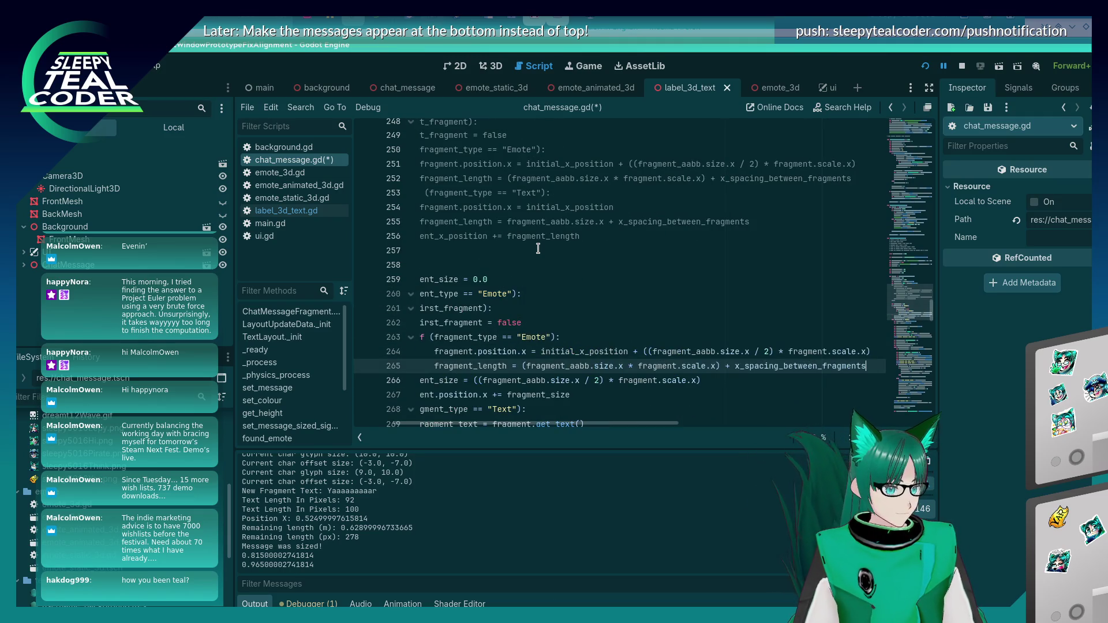
{"action": "key", "text": "Return"}
{"action": "key", "text": "BackSpace"}
{"action": "type", "text": "else"}
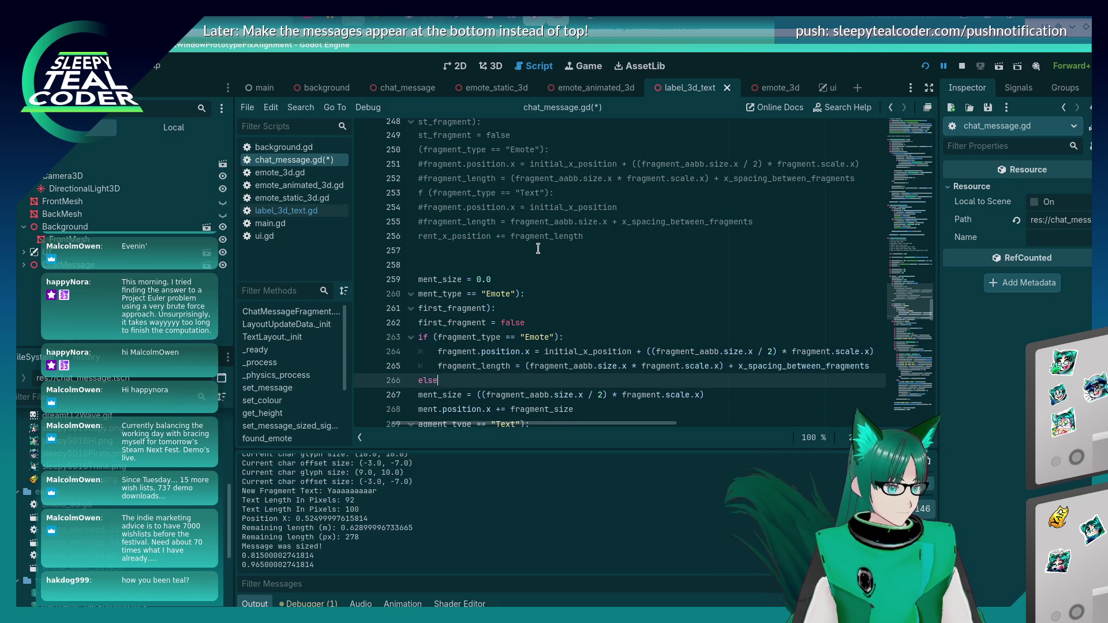
{"action": "type", "text": ":"}
{"action": "key", "text": "Down"}
{"action": "key", "text": "Tab"}
{"action": "key", "text": "Tab"}
{"action": "key", "text": "Down"}
{"action": "key", "text": "Tab"}
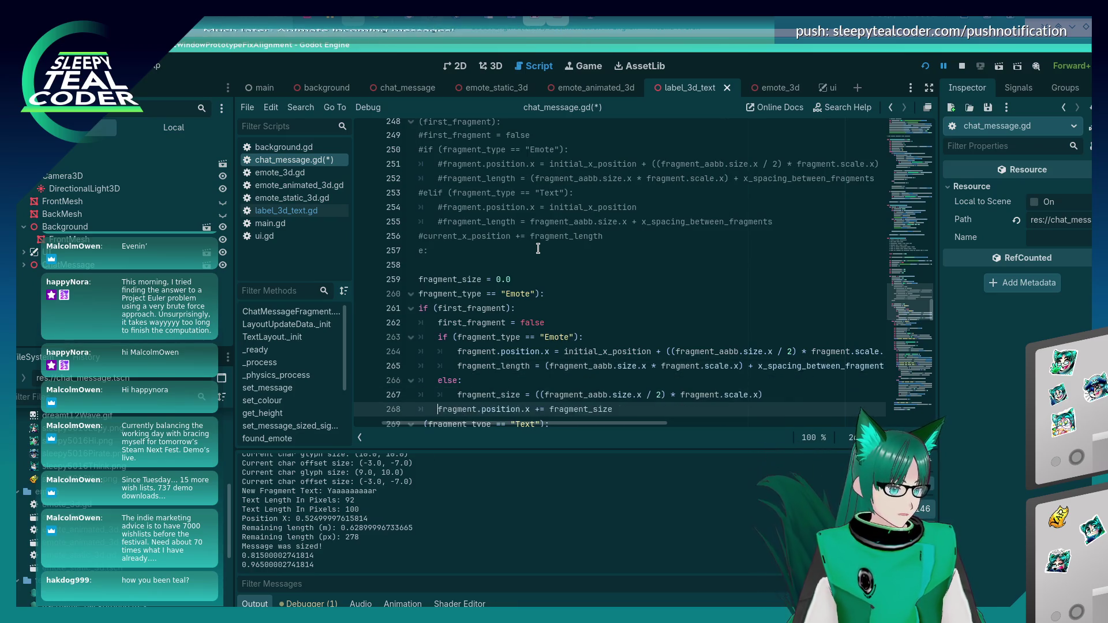
{"action": "key", "text": "Tab"}
{"action": "key", "text": "Up"}
{"action": "key", "text": "Up"}
{"action": "key", "text": "Up"}
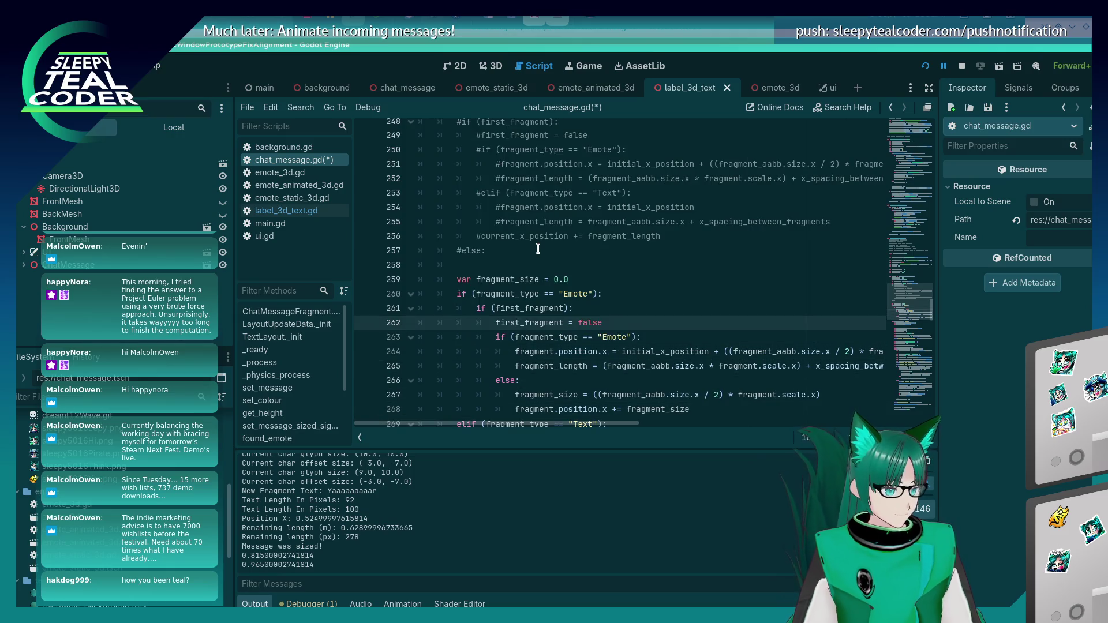
Delete the redundant inner Emote check, un-indent the else branch and its body, and save
{"action": "key", "text": "Down"}
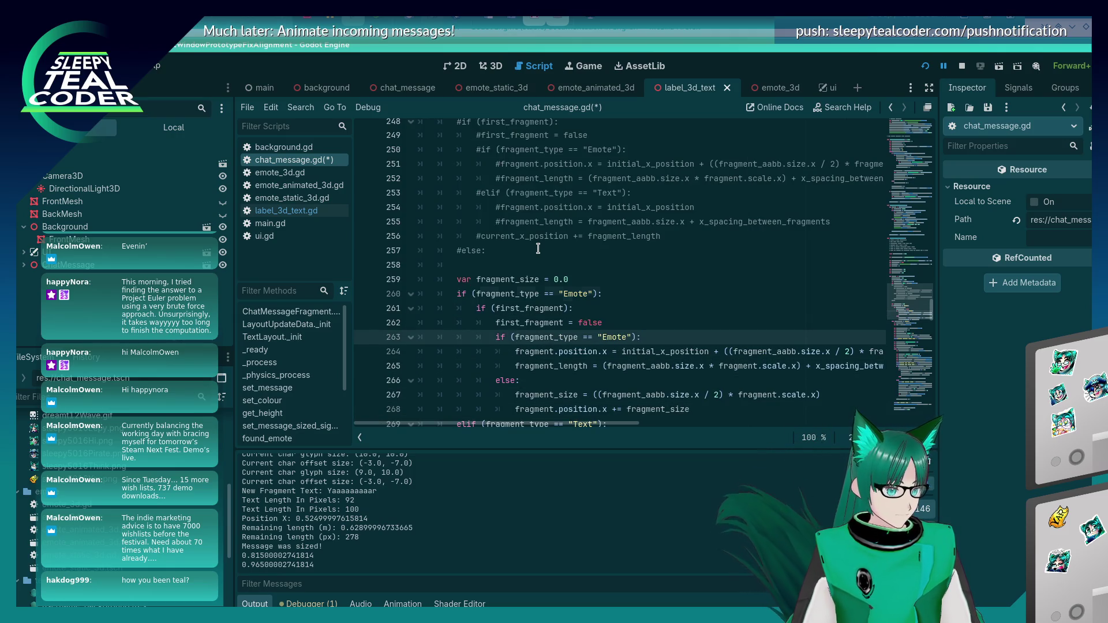
{"action": "key", "text": "End"}
{"action": "key", "text": "shift+Home"}
{"action": "key", "text": "shift+Home"}
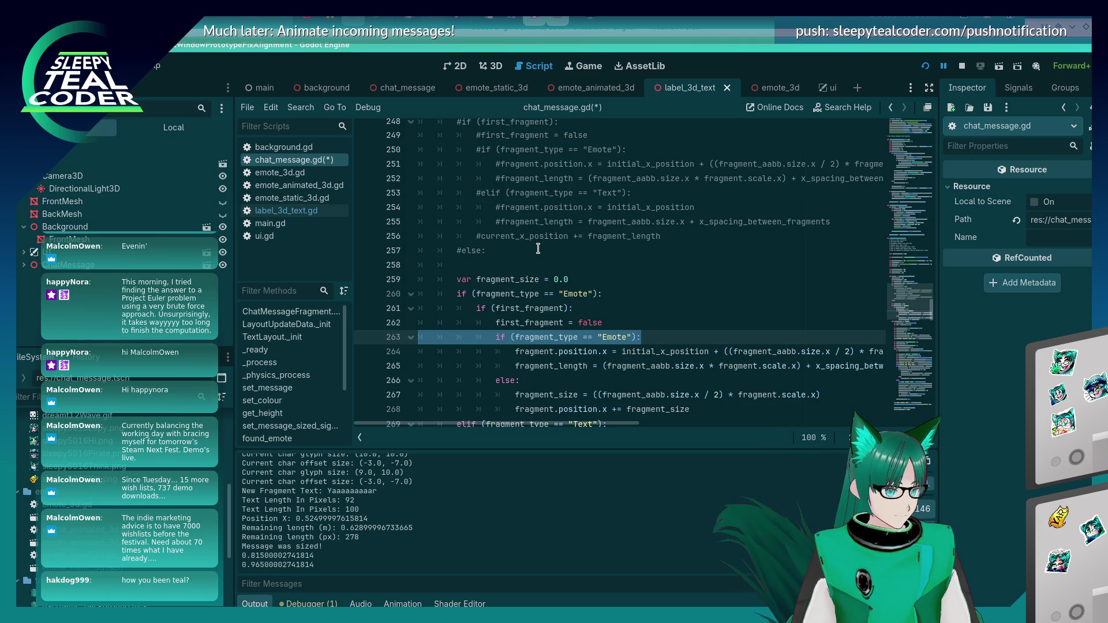
{"action": "key", "text": "BackSpace"}
{"action": "key", "text": "BackSpace"}
{"action": "key", "text": "Down"}
{"action": "key", "text": "shift+Tab"}
{"action": "key", "text": "Down"}
{"action": "key", "text": "shift+Tab"}
{"action": "key", "text": "Down"}
{"action": "key", "text": "shift+Tab"}
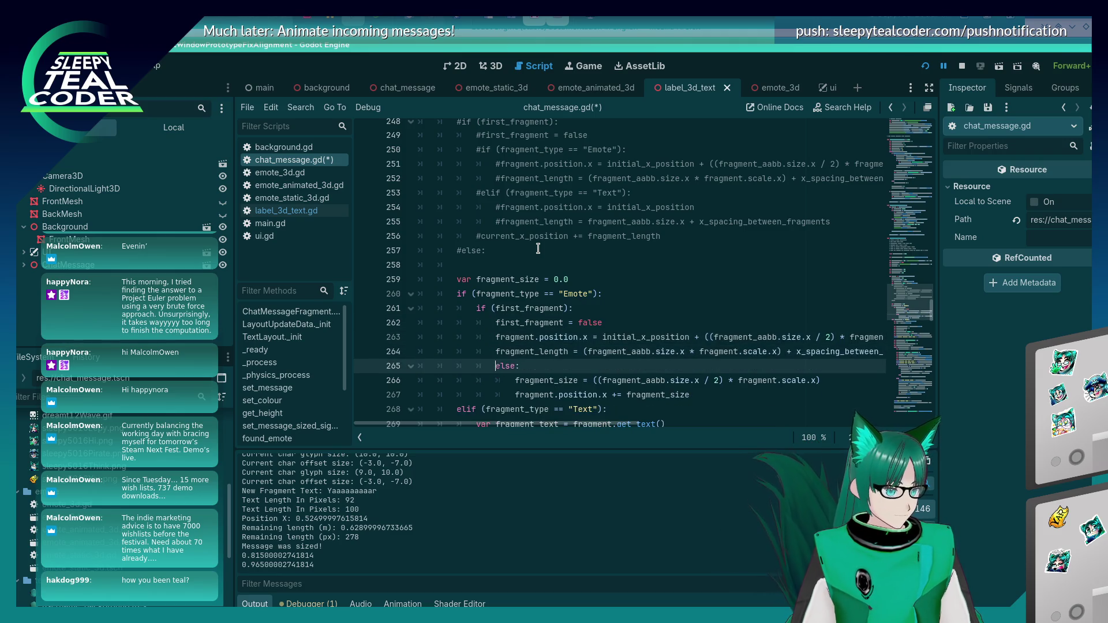
{"action": "key", "text": "shift+Tab"}
{"action": "key", "text": "Down"}
{"action": "key", "text": "shift+Tab"}
{"action": "key", "text": "Down"}
{"action": "key", "text": "shift+Tab"}
{"action": "key", "text": "ctrl+s"}
{"action": "key", "text": "Down"}
{"action": "key", "text": "Down"}
{"action": "key", "text": "Down"}
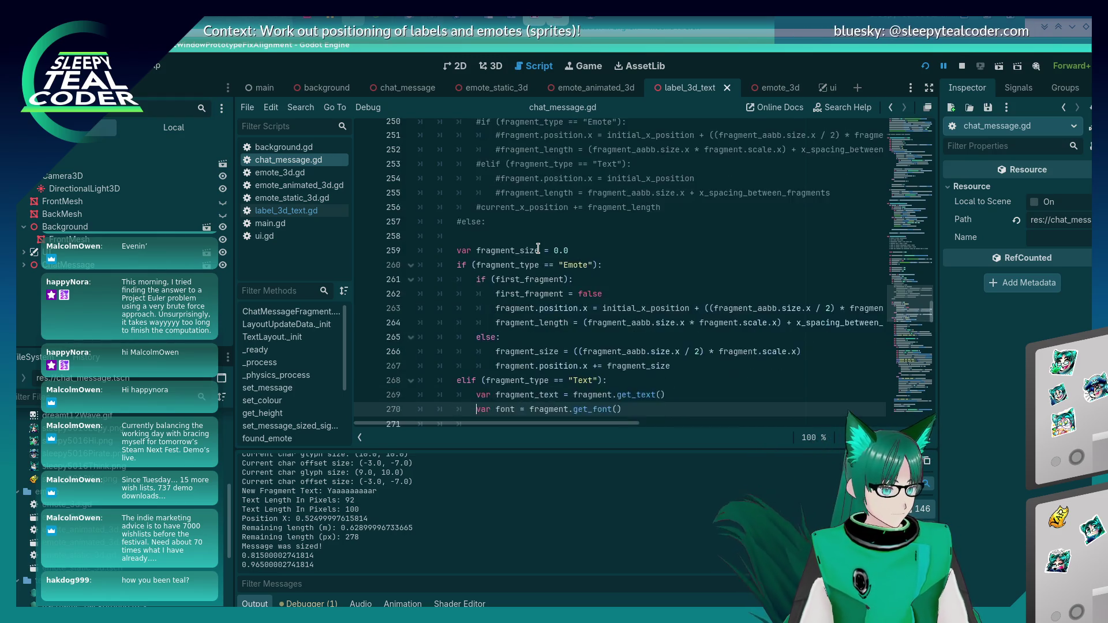
Review the emote positioning and commented fragment code, then bring up On screen notes.odt
{"action": "key", "text": "Up"}
{"action": "key", "text": "Up"}
{"action": "key", "text": "Up"}
{"action": "key", "text": "Up"}
{"action": "key", "text": "Up"}
{"action": "key", "text": "Up"}
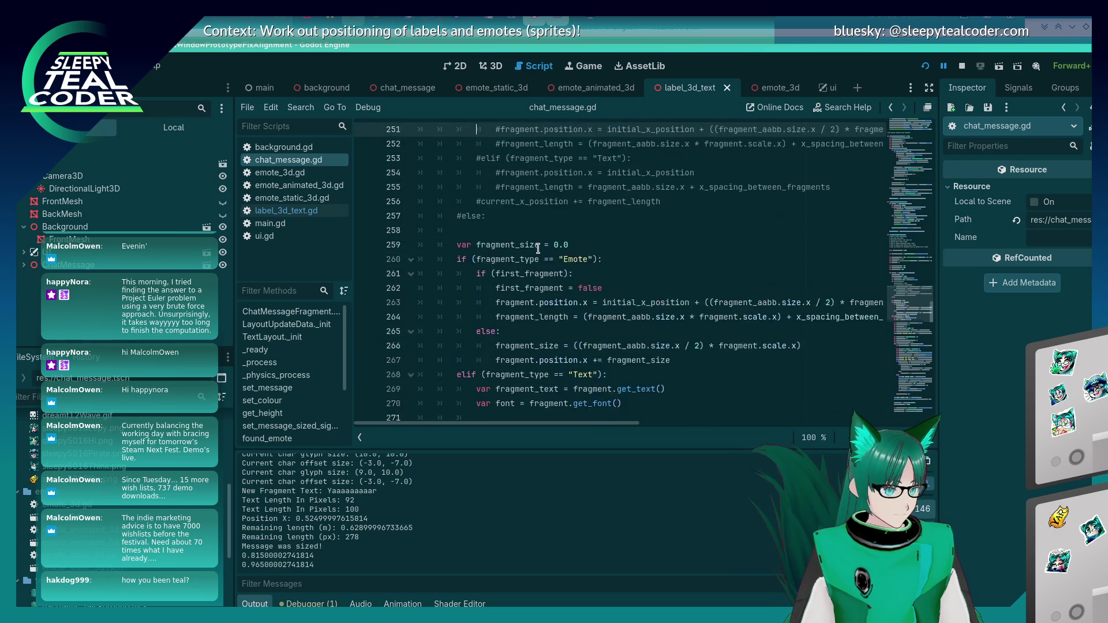
{"action": "key", "text": "Down"}
{"action": "key", "text": "Down"}
{"action": "key", "text": "Down"}
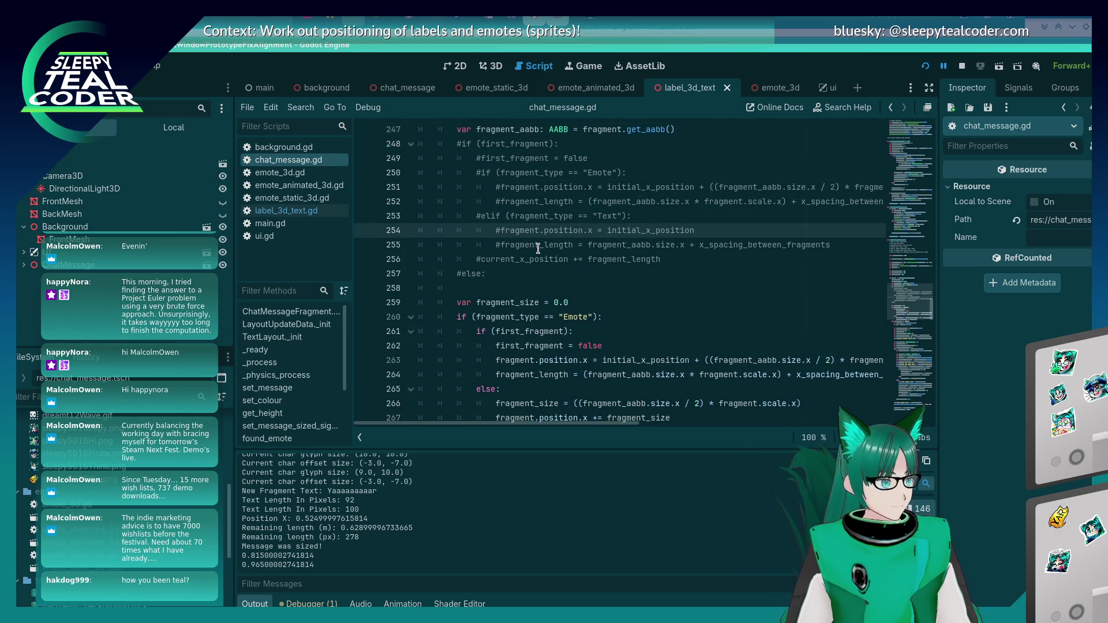
{"action": "key", "text": "alt+Tab"}
{"action": "key", "text": "alt+Tab"}
{"action": "key", "text": "alt+Tab"}
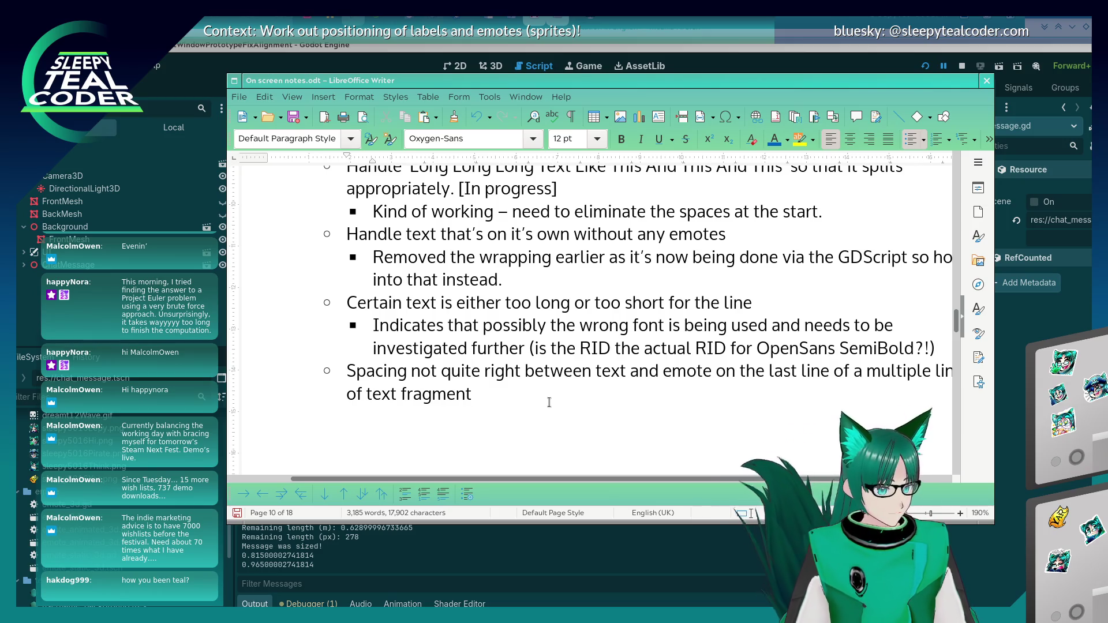
Append ' [Done]' to the spaces-at-start note
{"action": "key", "text": "Up"}
{"action": "key", "text": "Up"}
{"action": "key", "text": "Up"}
{"action": "key", "text": "End"}
{"action": "key", "text": "Up"}
{"action": "key", "text": "Up"}
{"action": "key", "text": "Up"}
{"action": "key", "text": "End"}
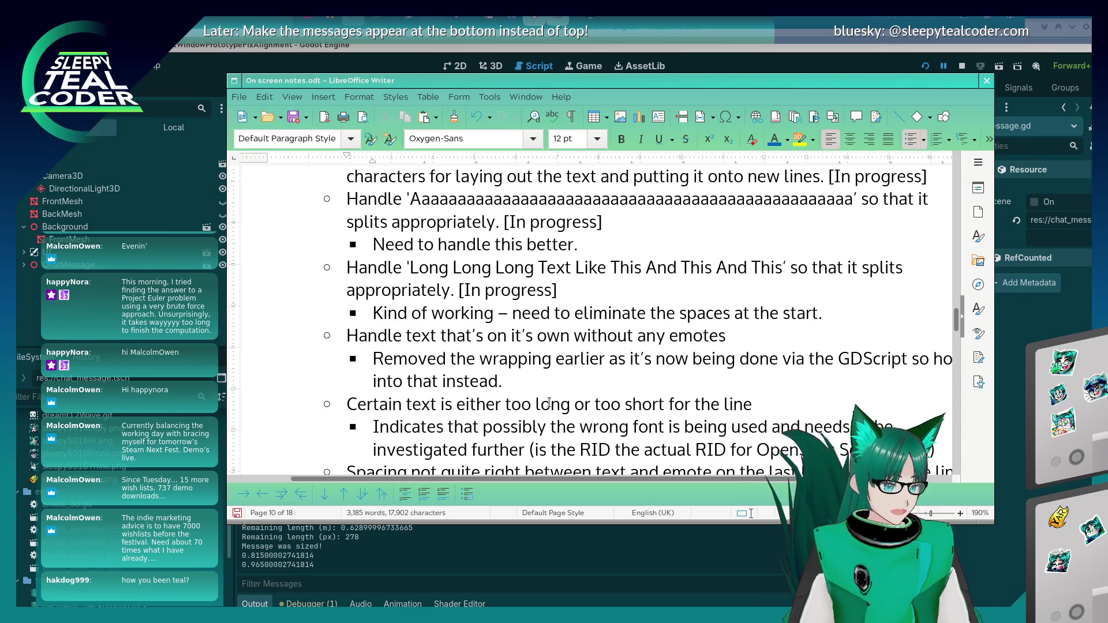
{"action": "type", "text": "["}
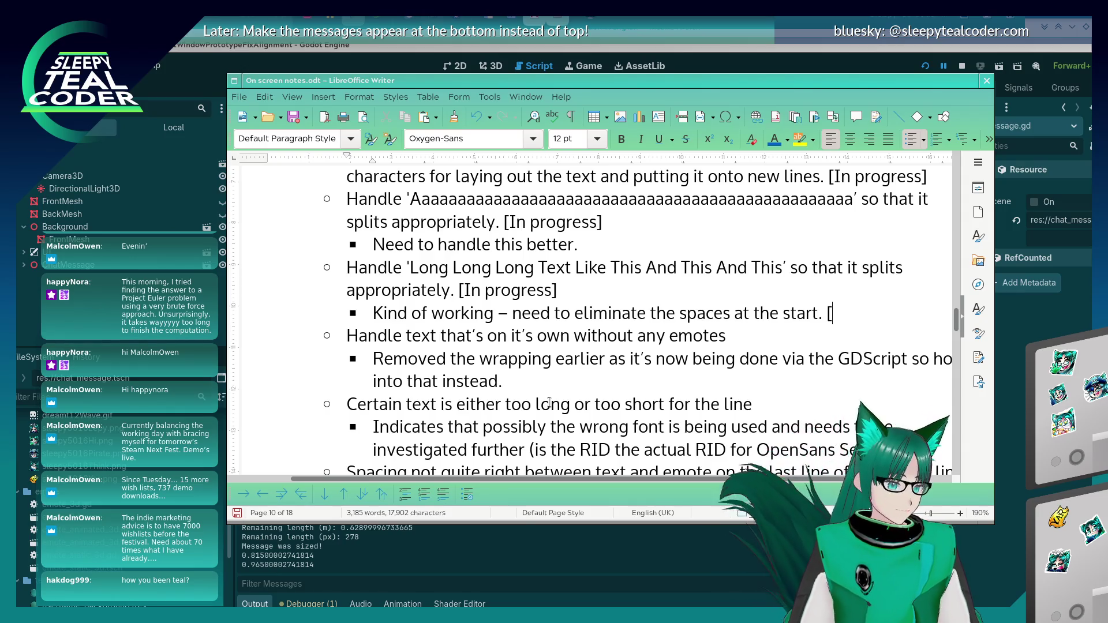
{"action": "type", "text": "Done]"}
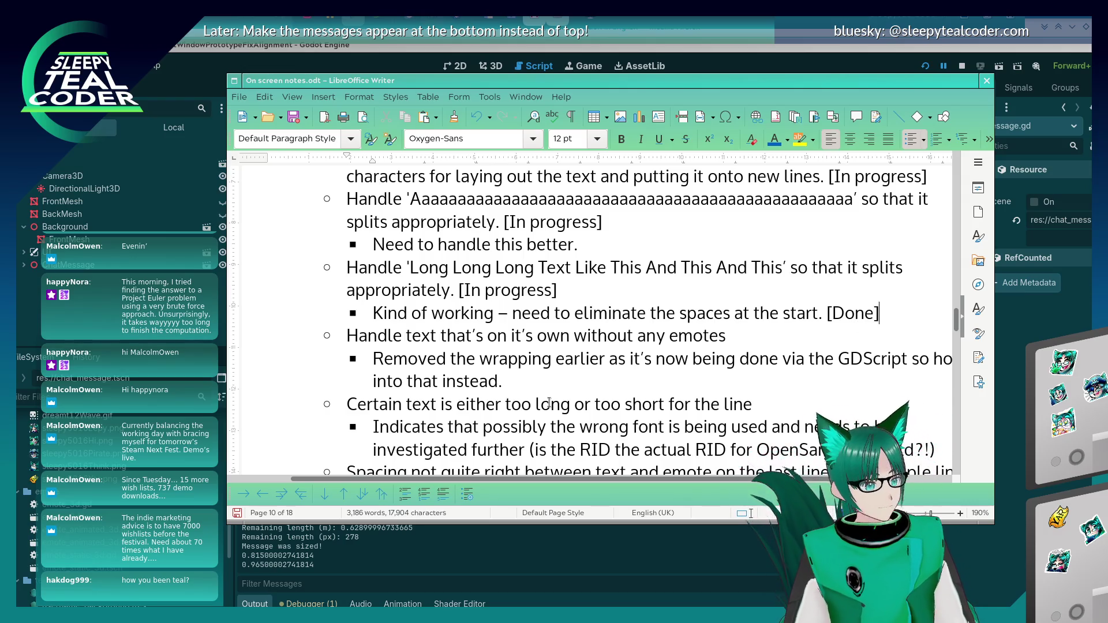
Tag the text-without-emotes item ' [In Progress]' and its wrapping sub-note ' [Done?]'
{"action": "key", "text": "Down"}
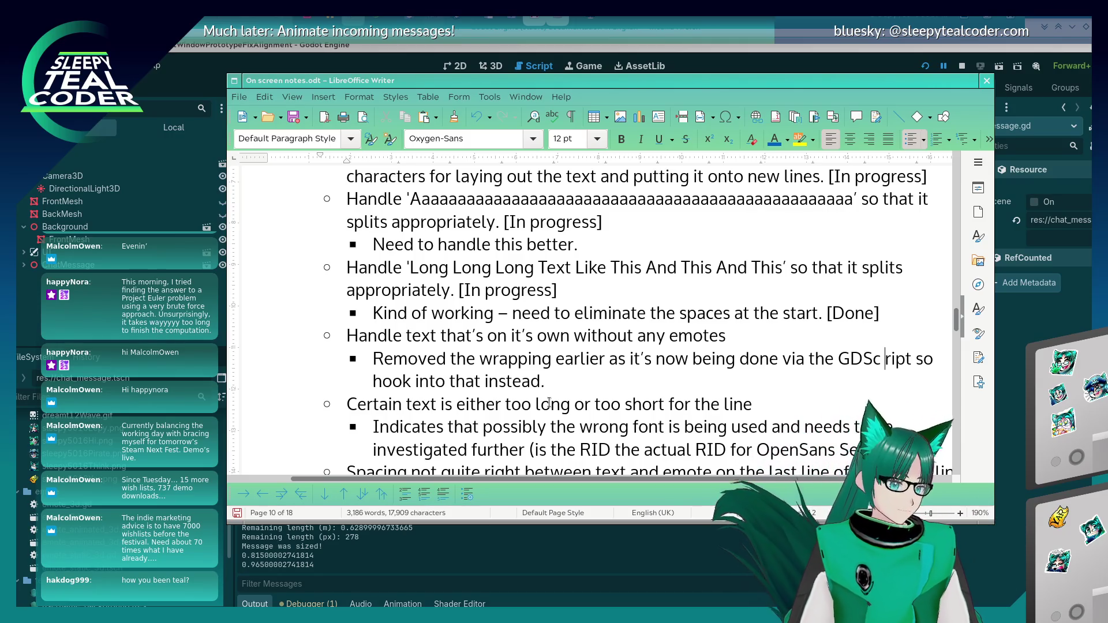
{"action": "key", "text": "BackSpace"}
{"action": "key", "text": "Up"}
{"action": "type", "text": "[In Progress]"}
{"action": "key", "text": "Down"}
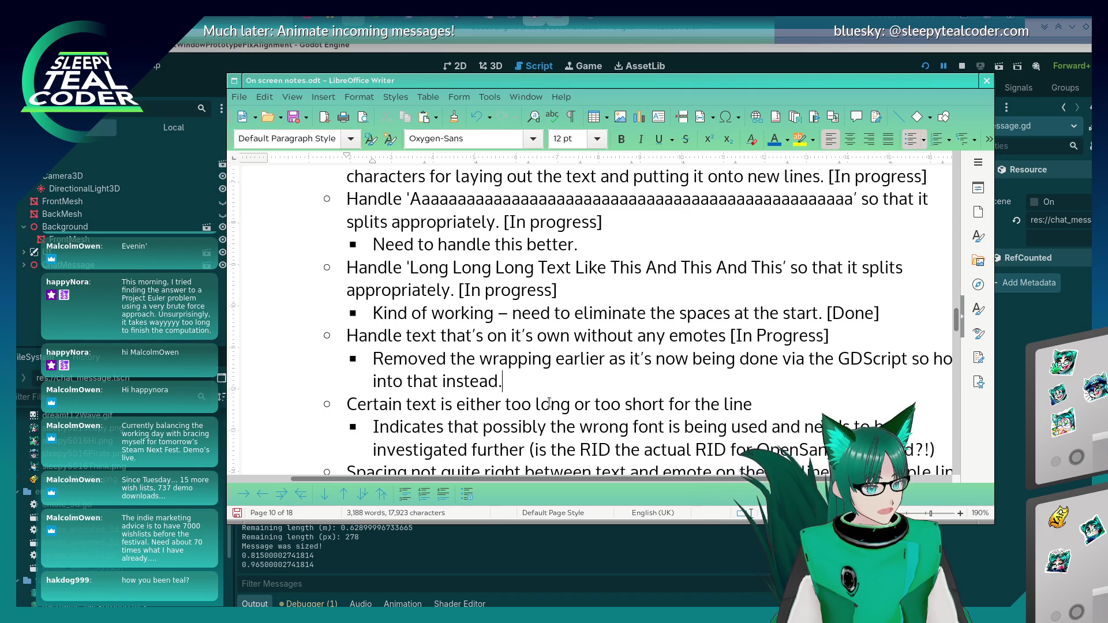
{"action": "key", "text": "End"}
{"action": "key", "text": "Down"}
{"action": "key", "text": "End"}
{"action": "type", "text": "[Done"}
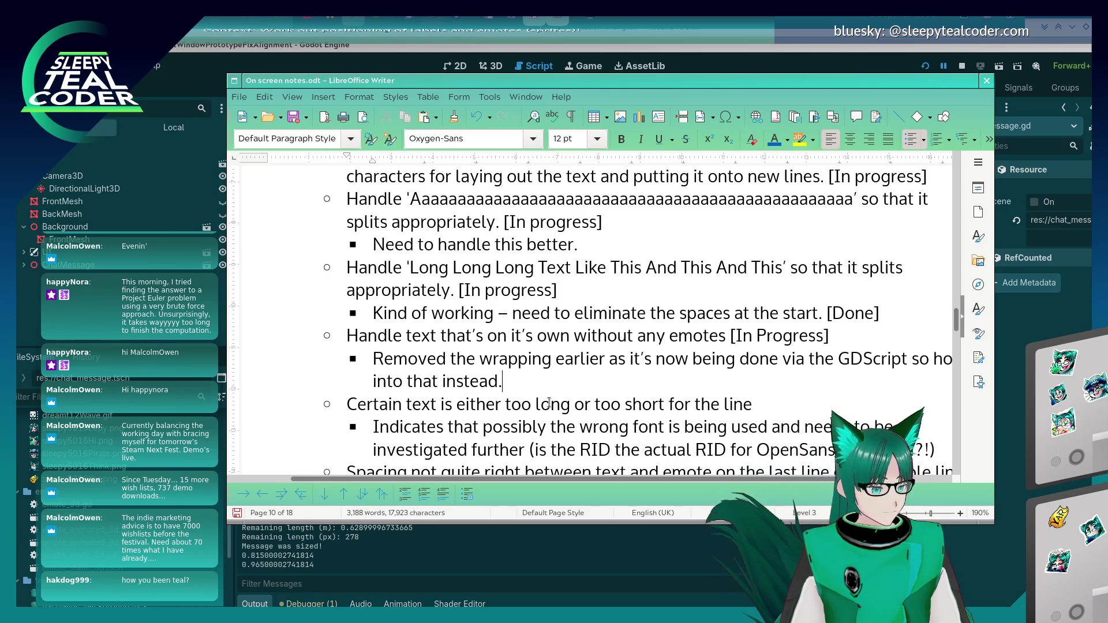
{"action": "type", "text": "?]"}
{"action": "scroll", "coordinate": [549, 403], "scroll_direction": "down", "scroll_amount": 3}
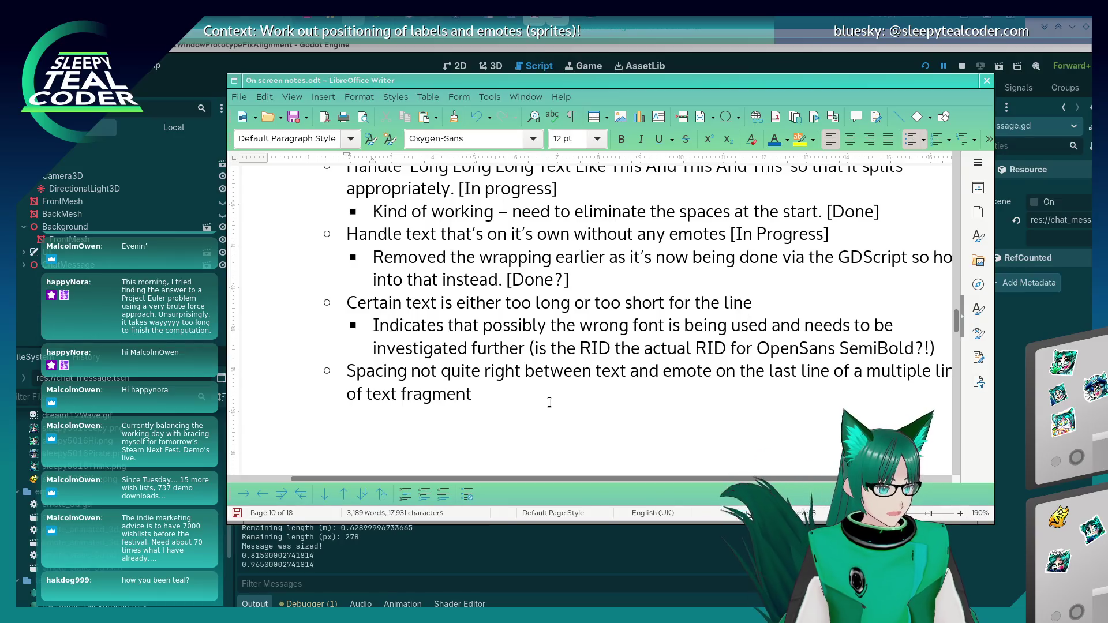
Add a sub-bullet under the font item: not a font issue, TextParagraph now generates the correct text length
{"action": "key", "text": "Return"}
{"action": "key", "text": "Tab"}
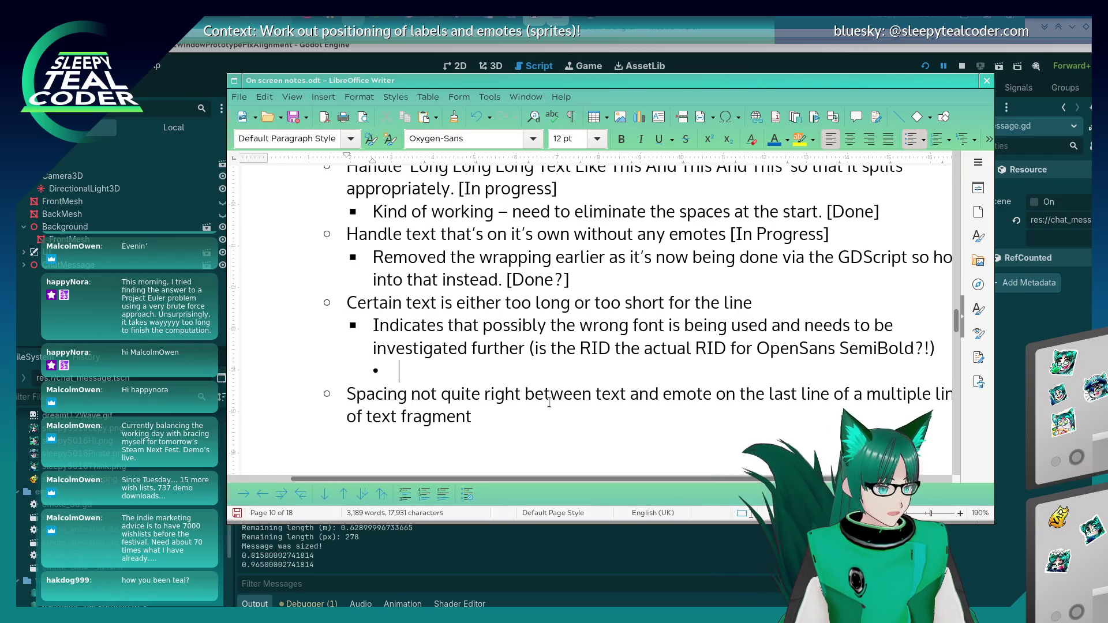
{"action": "type", "text": "Not a font i"}
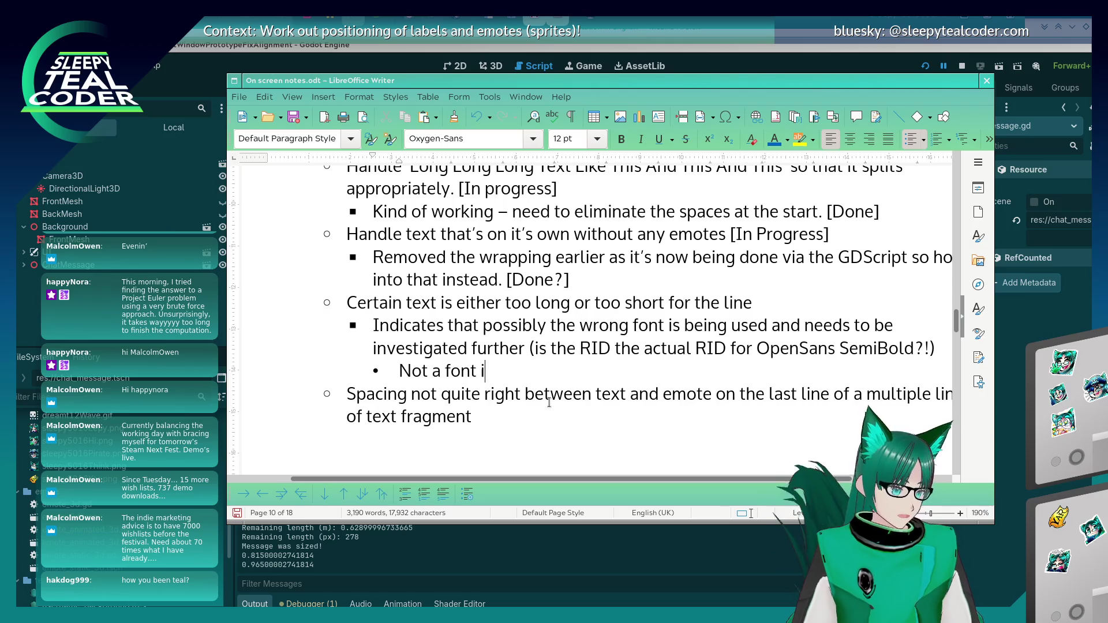
{"action": "type", "text": "ssue, used "}
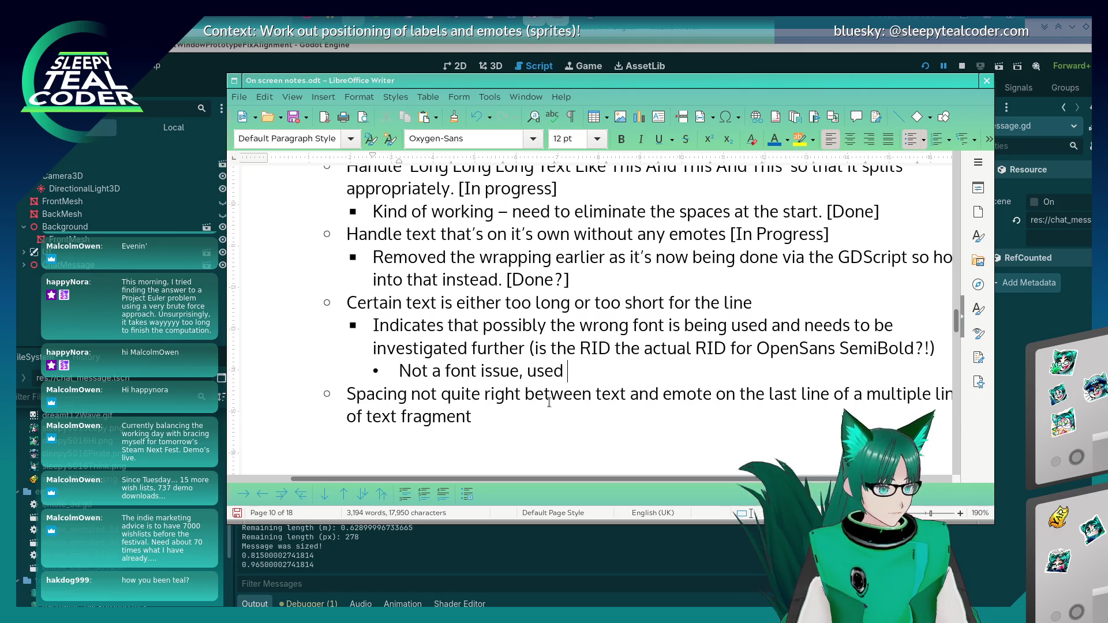
{"action": "type", "text": "TextParagraph "}
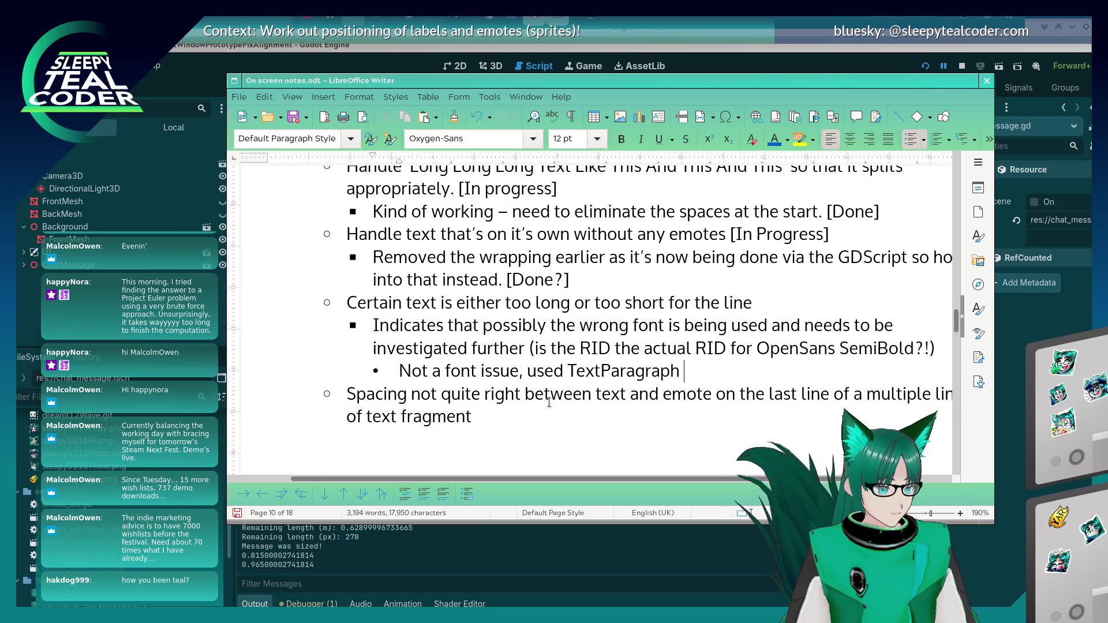
{"action": "type", "text": "instead to add the string a"}
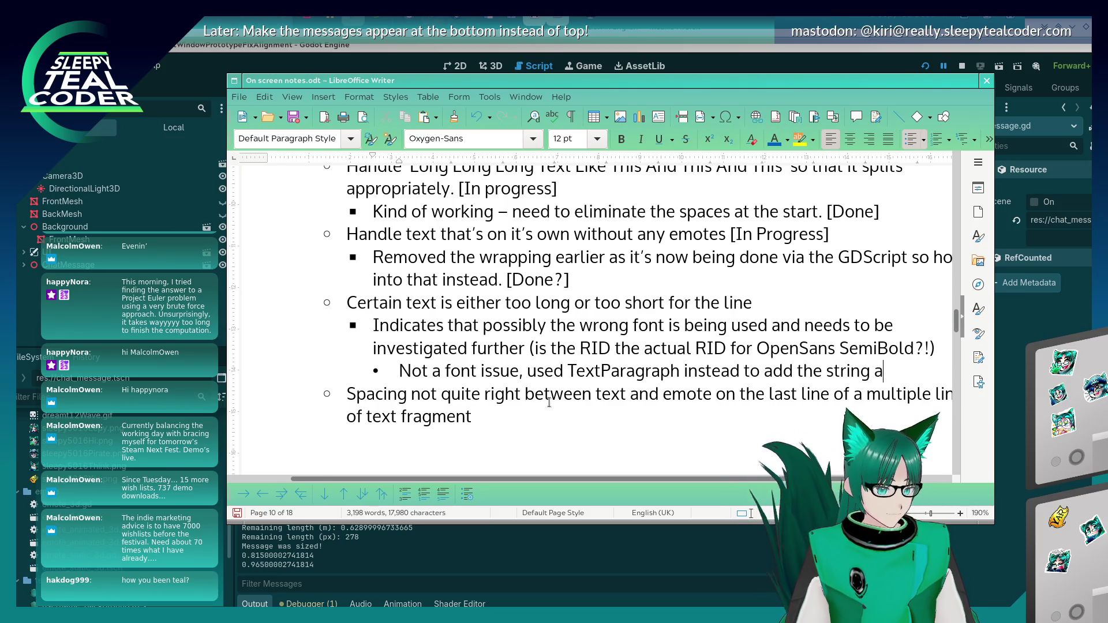
{"action": "type", "text": "nd then generate the "}
{"action": "type", "text": "length"}
{"action": "key", "text": "BackSpace"}
{"action": "key", "text": "BackSpace"}
{"action": "key", "text": "BackSpace"}
{"action": "type", "text": "correct length for the text"}
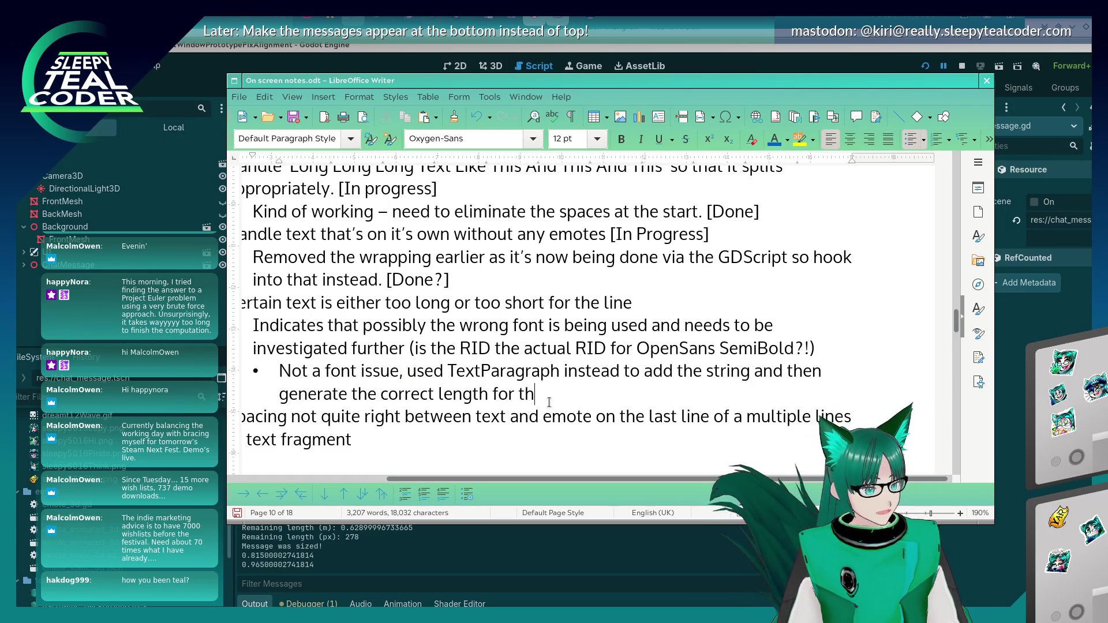
{"action": "type", "text": " so it c"}
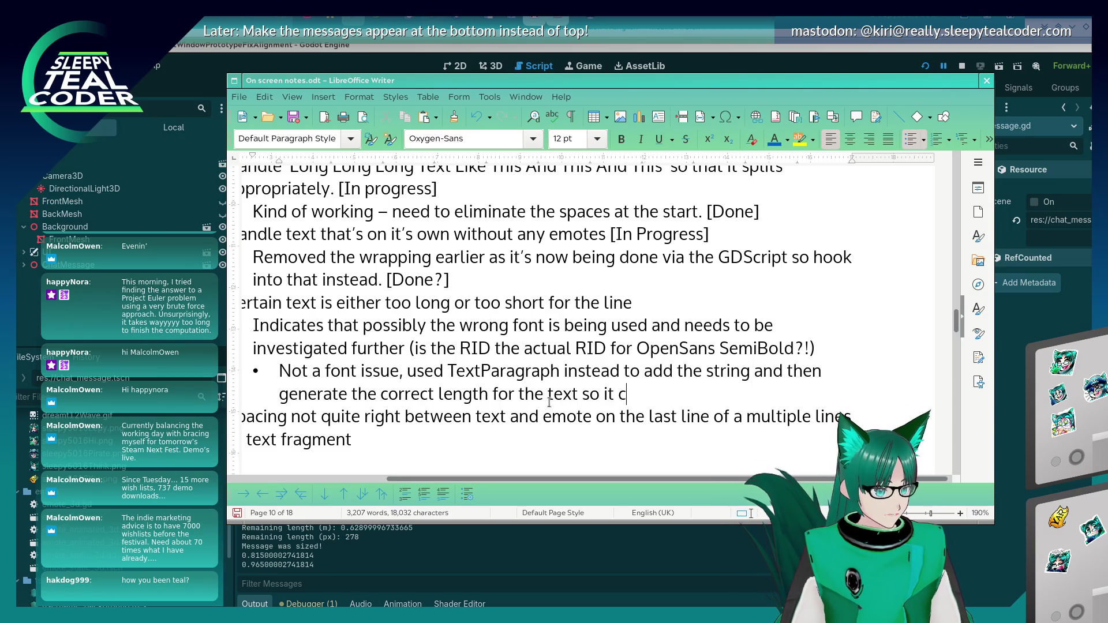
{"action": "type", "text": "an be laid"}
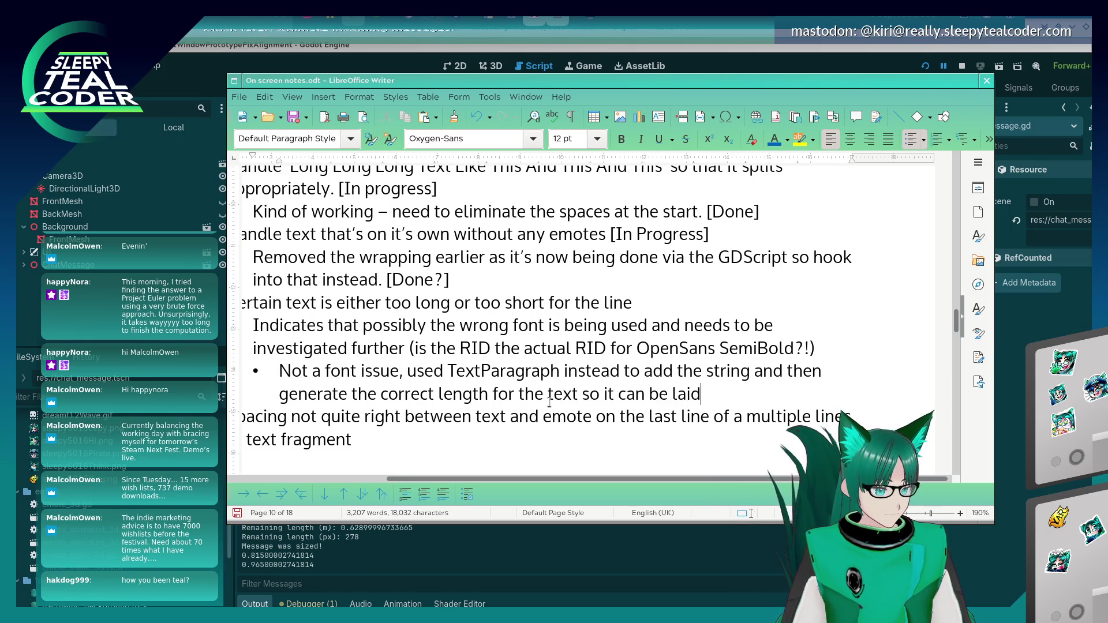
{"action": "type", "text": " out "}
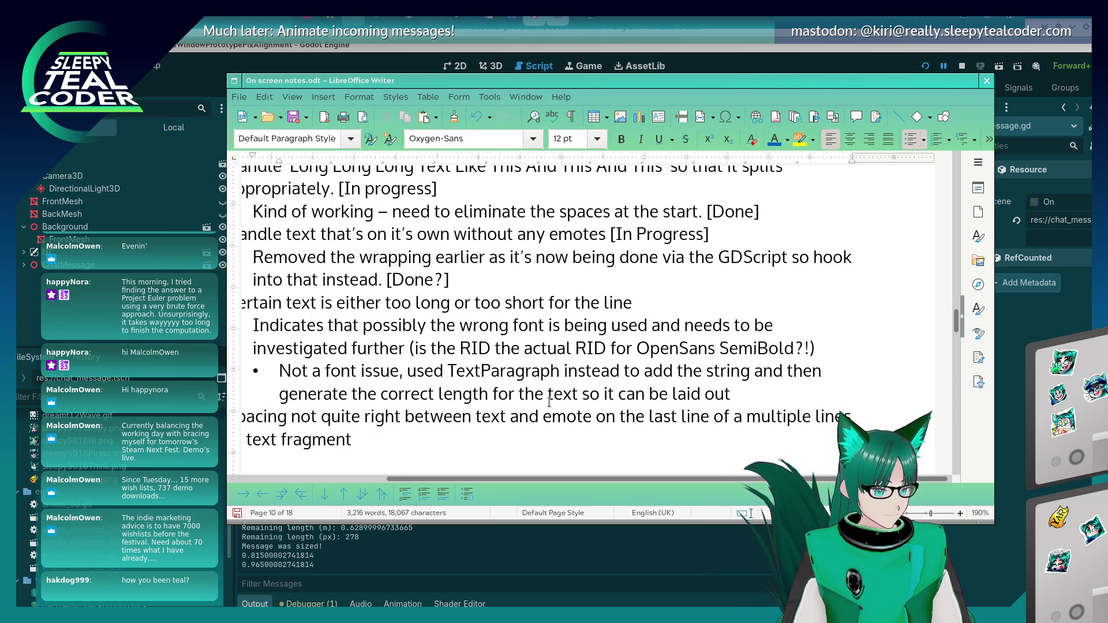
{"action": "type", "text": "appropriately."}
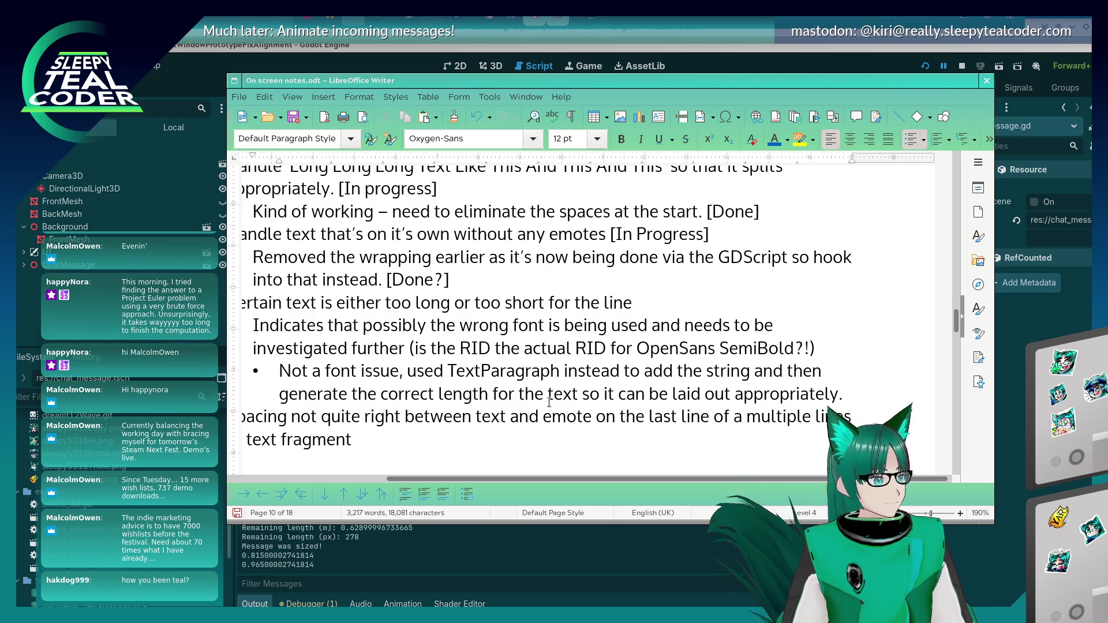
Append '[Is this still an issue?]' to the emote-spacing item
{"action": "key", "text": "Home"}
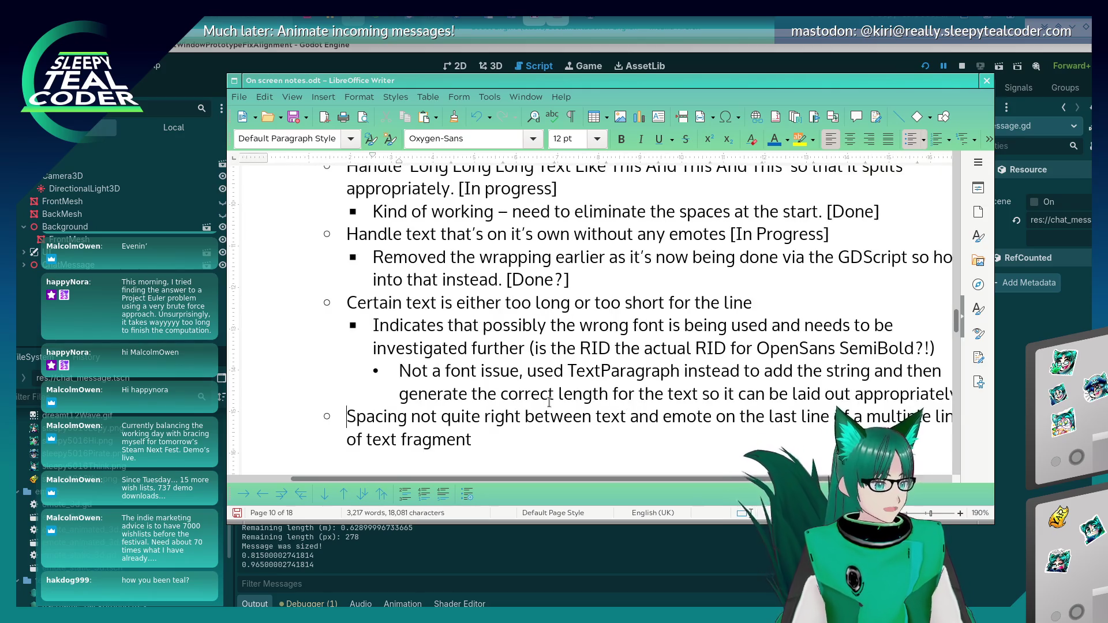
{"action": "key", "text": "Up"}
{"action": "key", "text": "Home"}
{"action": "type", "text": "["}
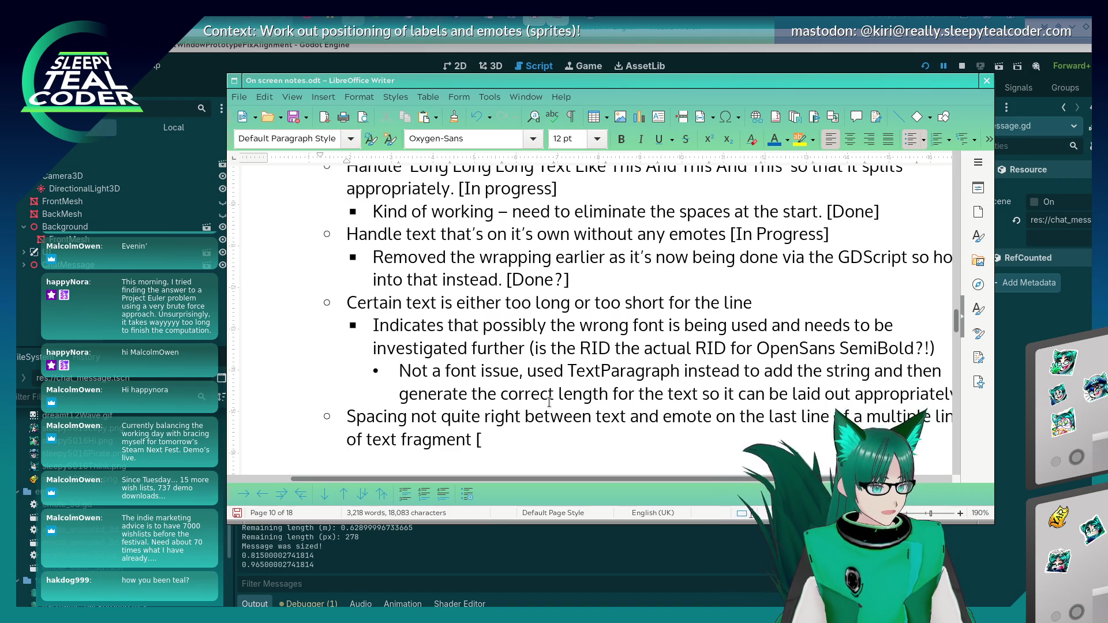
{"action": "type", "text": "Is this still an isue"}
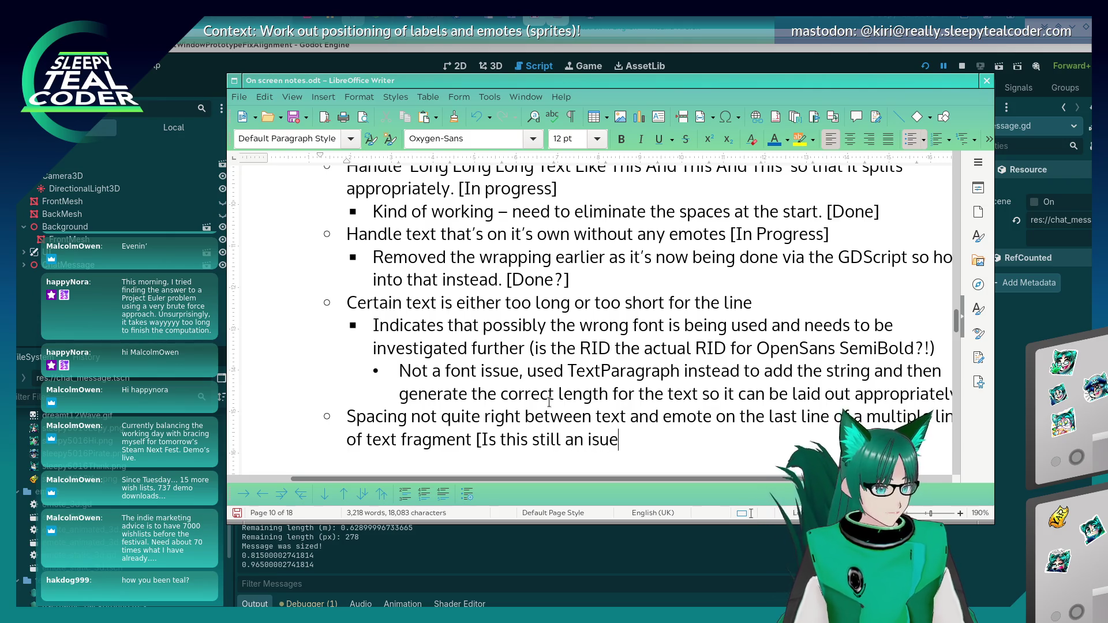
{"action": "key", "text": "BackSpace"}
{"action": "key", "text": "BackSpace"}
{"action": "type", "text": "sue?]"}
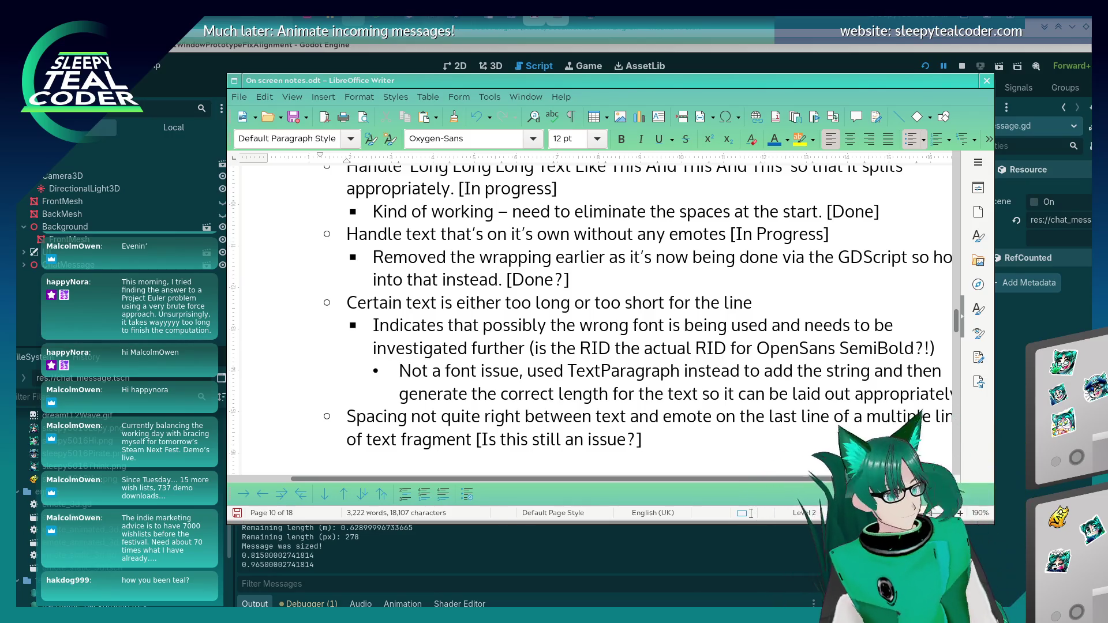
{"action": "scroll", "coordinate": [565, 426], "scroll_direction": "down", "scroll_amount": 1}
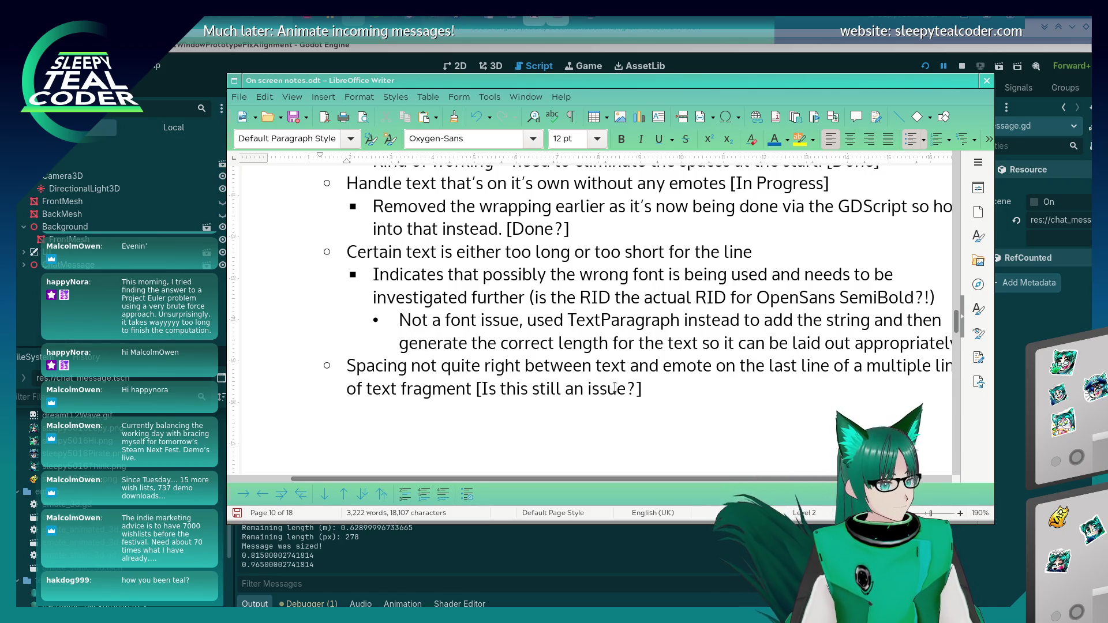
{"action": "scroll", "coordinate": [586, 409], "scroll_direction": "up", "scroll_amount": 1}
{"action": "scroll", "coordinate": [616, 388], "scroll_direction": "up", "scroll_amount": 2}
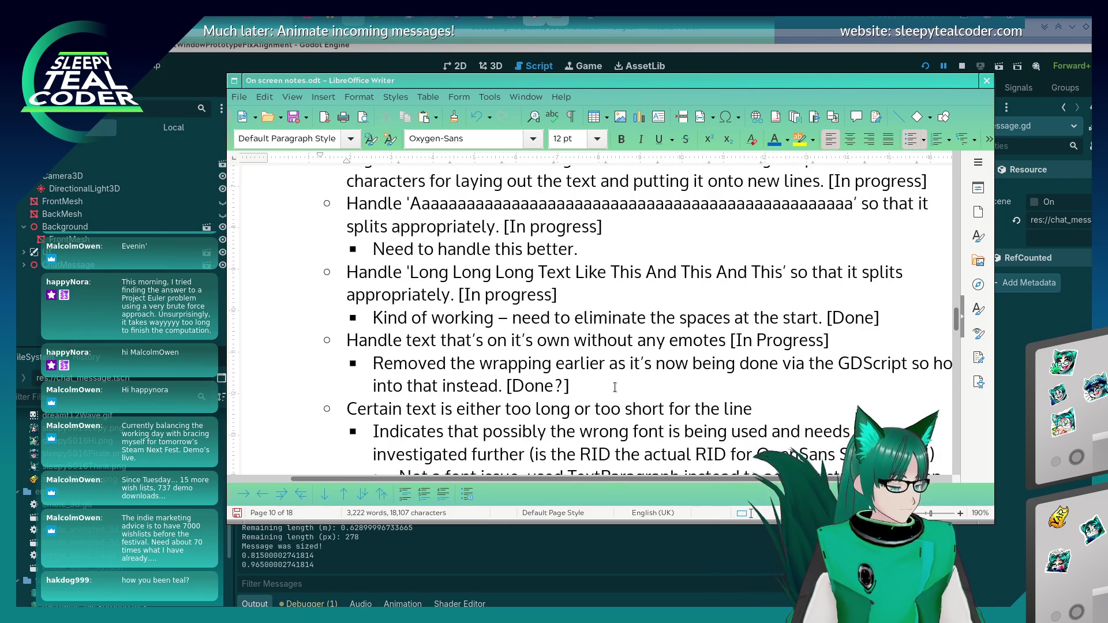
{"action": "scroll", "coordinate": [616, 388], "scroll_direction": "up", "scroll_amount": 4}
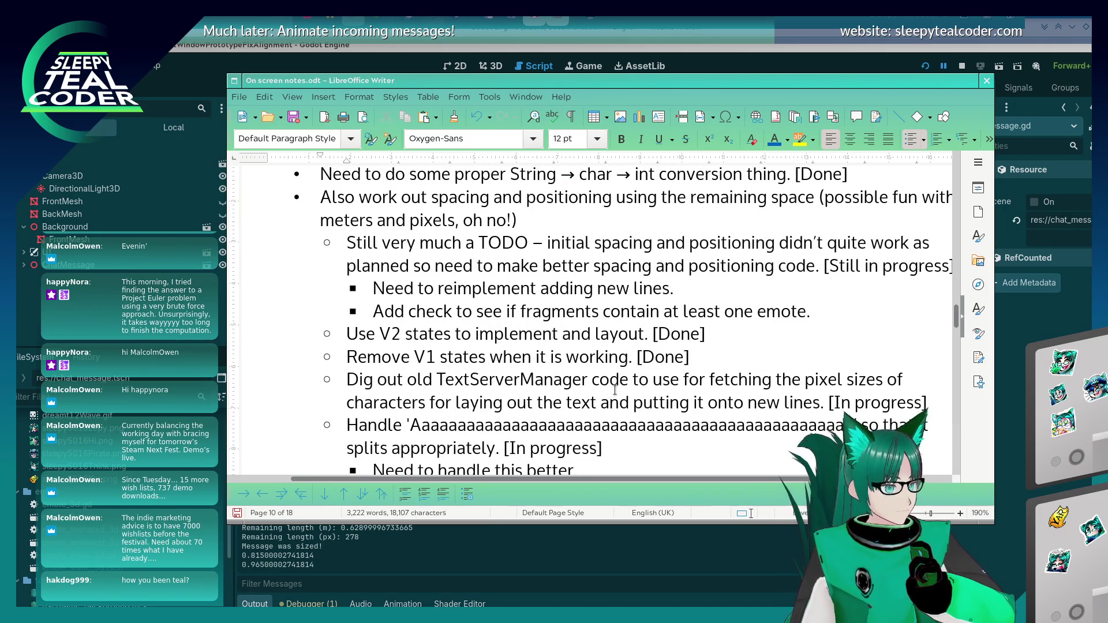
{"action": "scroll", "coordinate": [615, 390], "scroll_direction": "down", "scroll_amount": 7}
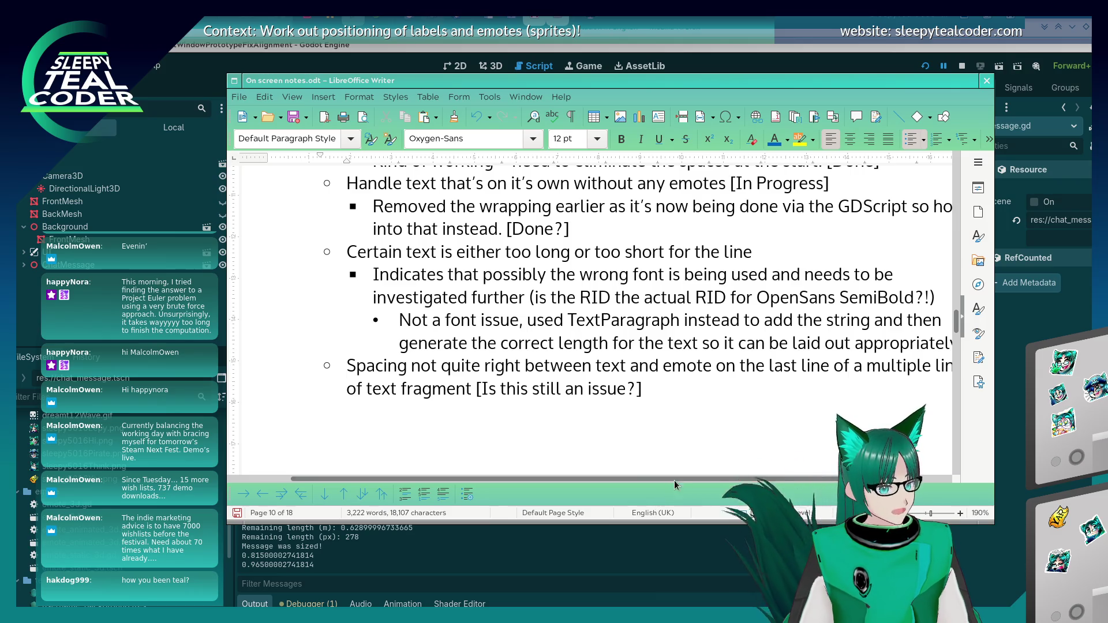
{"action": "left_click_drag", "start_coordinate": [676, 481], "coordinate": [712, 481]}
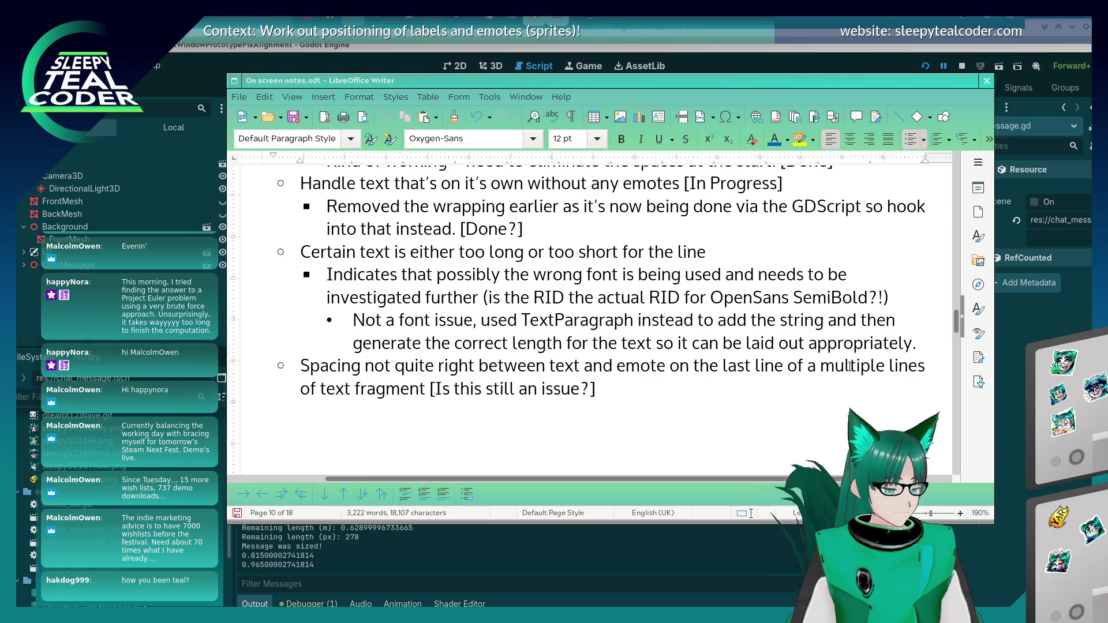
Reword the spacing note to end 'on the last line of text fragment that has multiple lines'
{"action": "key", "text": "BackSpace"}
{"action": "key", "text": "BackSpace"}
{"action": "key", "text": "BackSpace"}
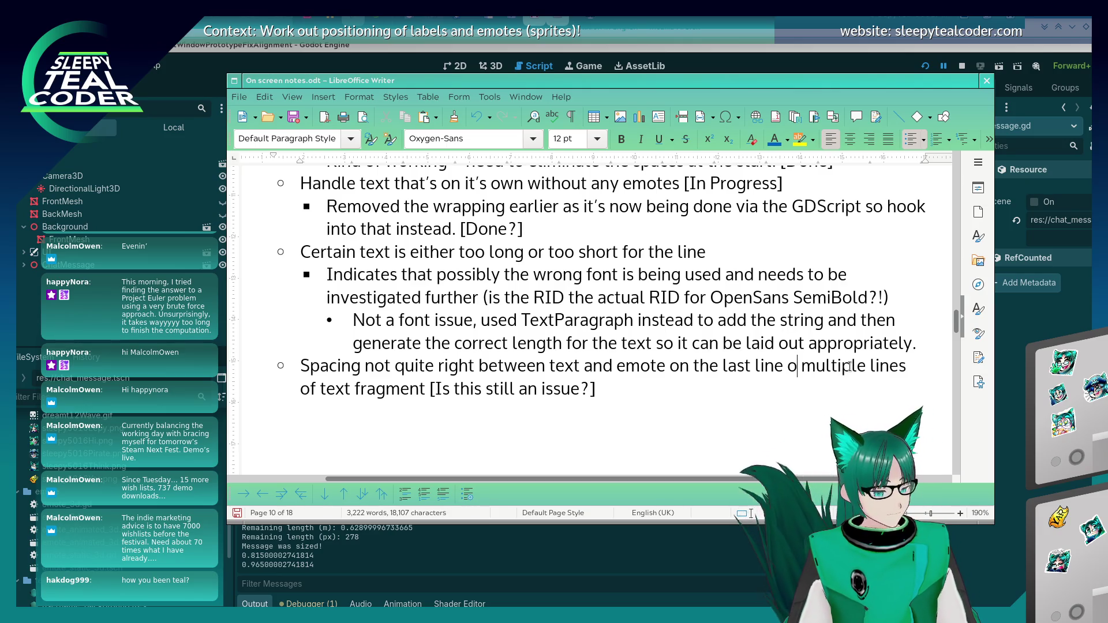
{"action": "type", "text": "of"}
{"action": "key", "text": "End"}
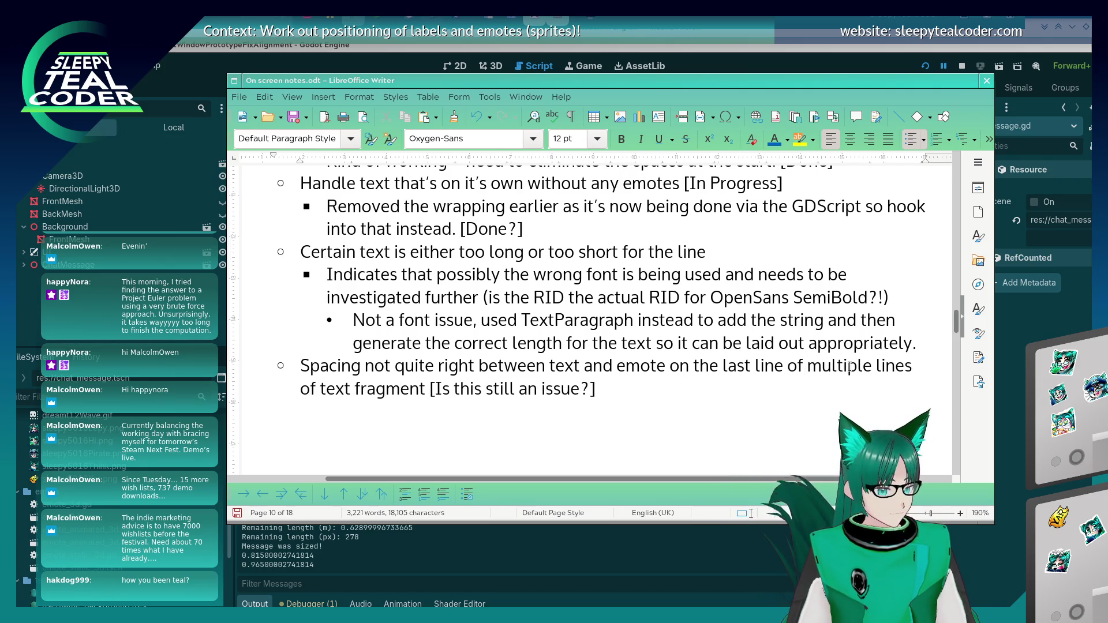
{"action": "key", "text": "ctrl+BackSpace"}
{"action": "key", "text": "ctrl+BackSpace"}
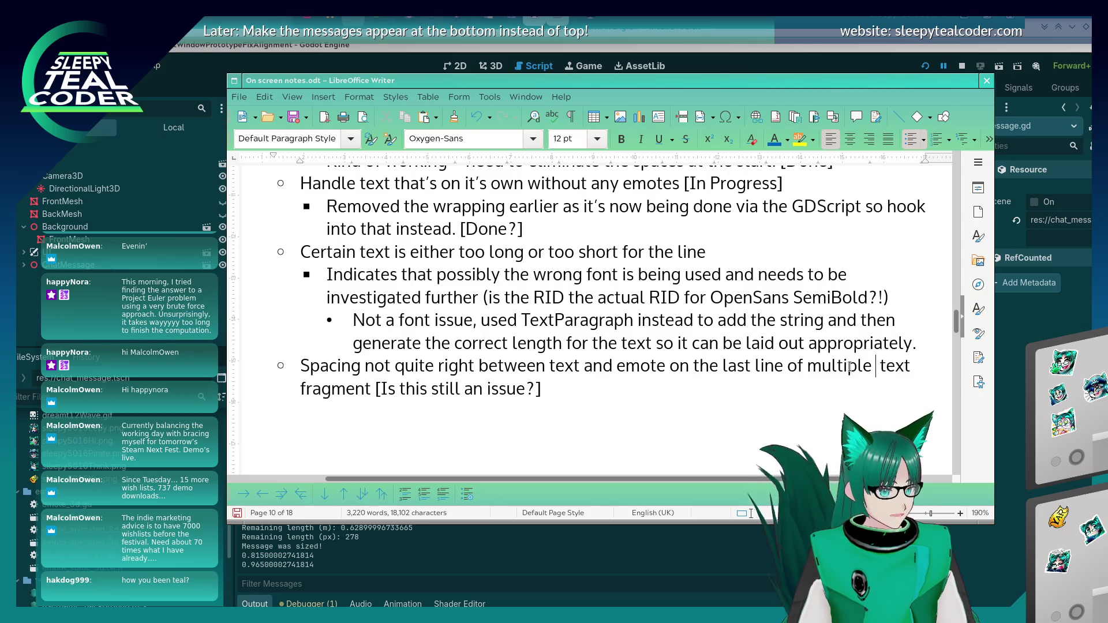
{"action": "key", "text": "ctrl+BackSpace"}
{"action": "type", "text": "that has mul"}
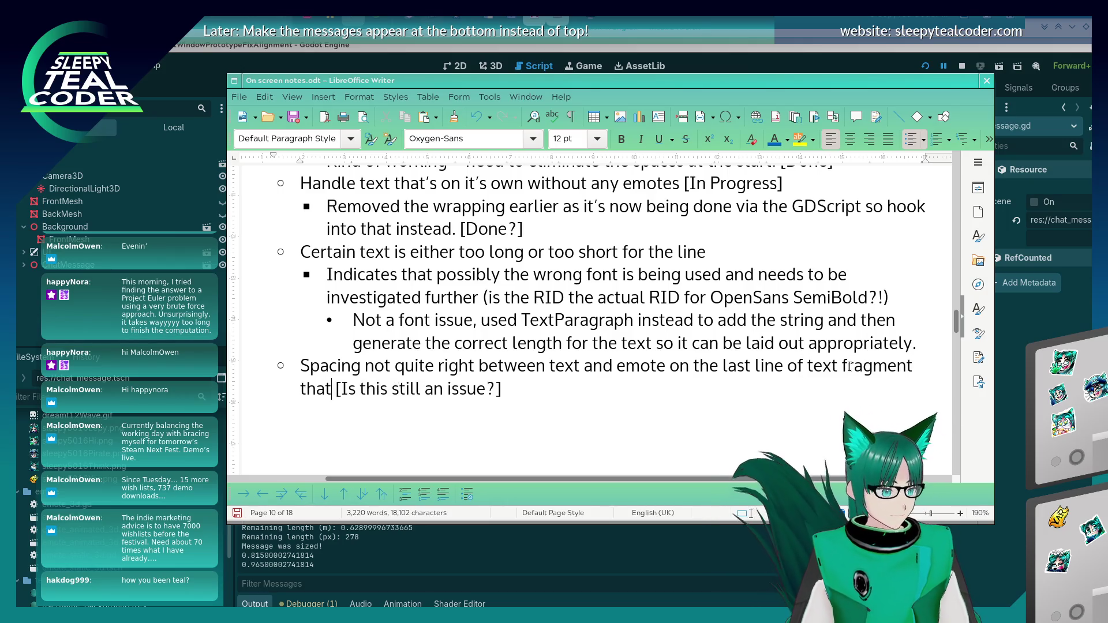
{"action": "key", "text": "Return"}
{"action": "type", "text": "lines"}
{"action": "key", "text": "End"}
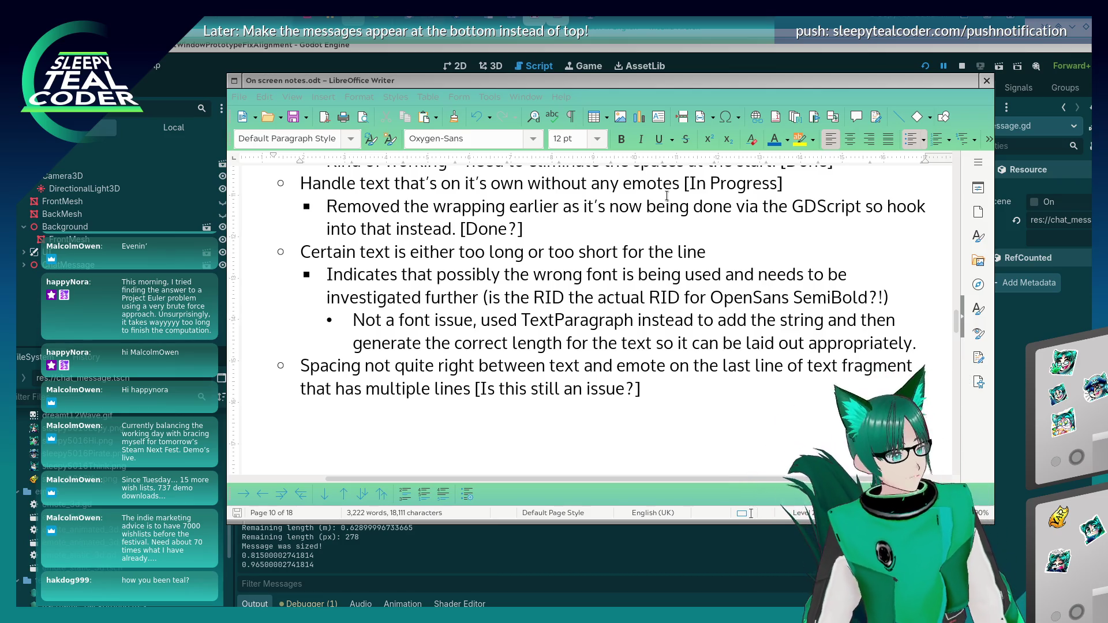
Switch back to chat_message.gd in the Godot script editor
{"action": "left_click", "coordinate": [666, 197]}
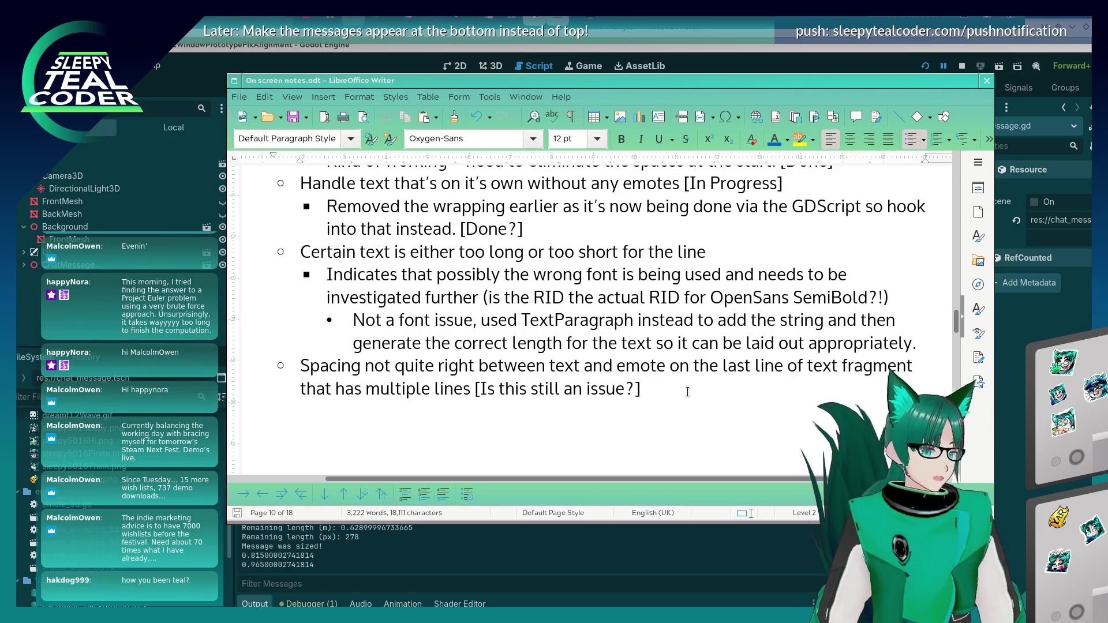
{"action": "key", "text": "alt+Tab"}
{"action": "left_click", "coordinate": [681, 287]}
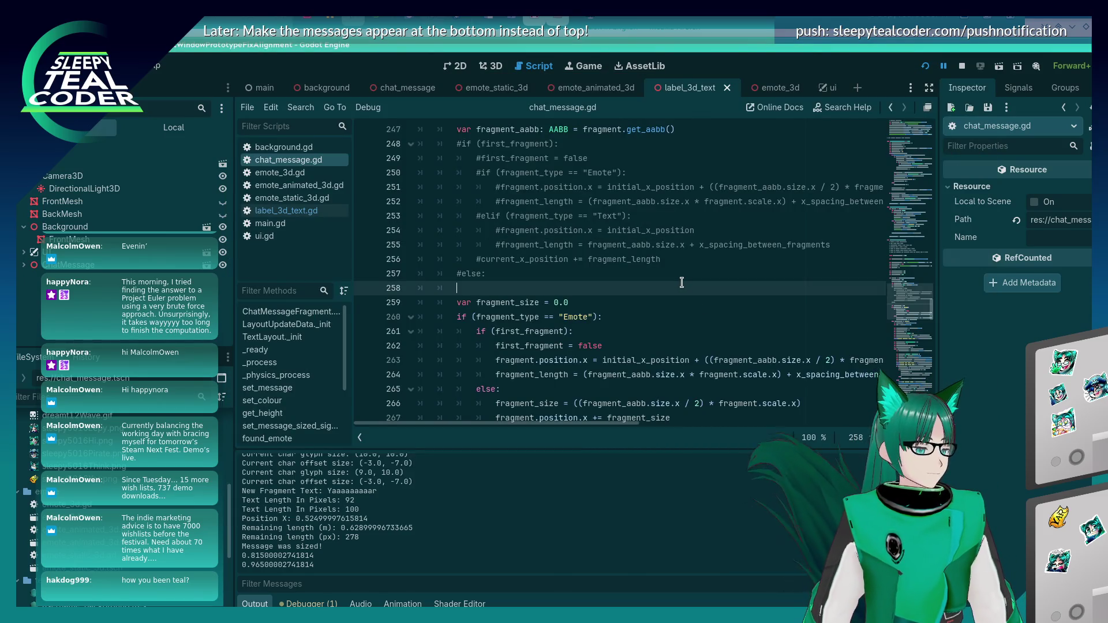
Copy the commented position and length lines, and add a first_fragment check setting first_fragment = false in the Text branch
{"action": "scroll", "coordinate": [665, 323], "scroll_direction": "up", "scroll_amount": 2}
{"action": "scroll", "coordinate": [665, 323], "scroll_direction": "down", "scroll_amount": 3}
{"action": "left_click", "coordinate": [711, 247]}
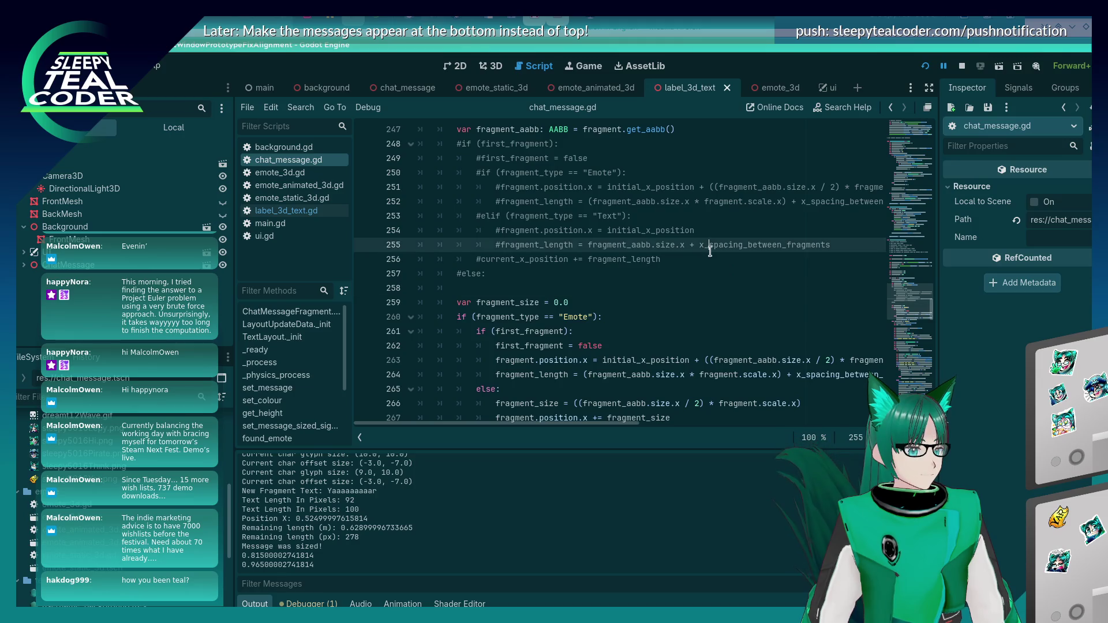
{"action": "mouse_move", "coordinate": [849, 250]}
{"action": "left_mouse_down"}
{"action": "mouse_move", "coordinate": [514, 231]}
{"action": "mouse_move", "coordinate": [504, 218]}
{"action": "mouse_move", "coordinate": [494, 228]}
{"action": "left_mouse_up"}
{"action": "key", "text": "ctrl+c"}
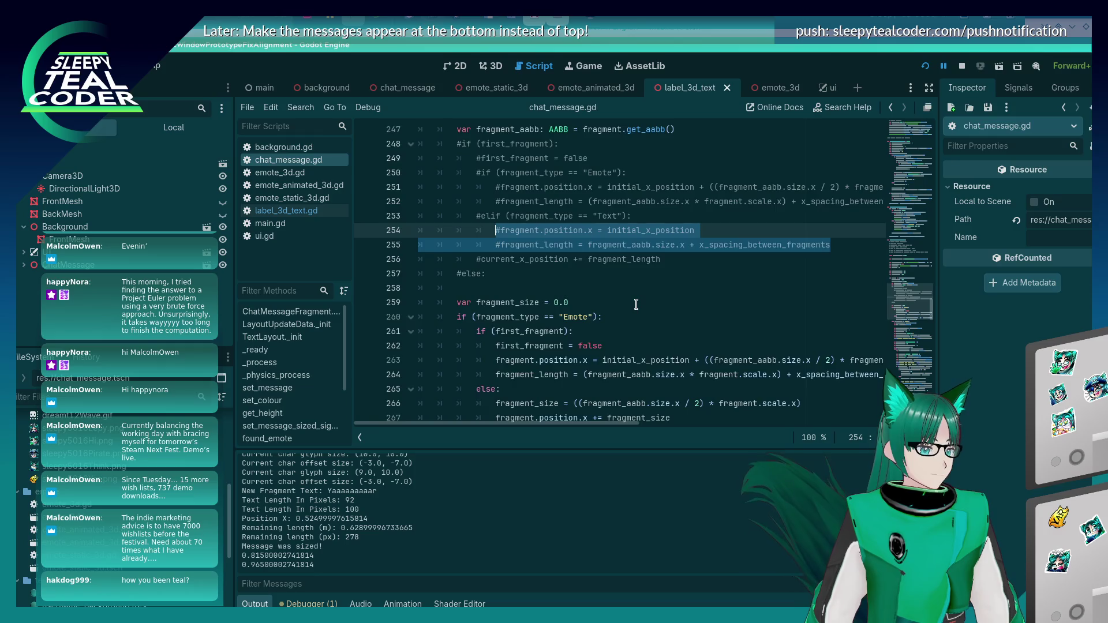
{"action": "scroll", "coordinate": [636, 305], "scroll_direction": "down", "scroll_amount": 5}
{"action": "scroll", "coordinate": [637, 311], "scroll_direction": "up", "scroll_amount": 3}
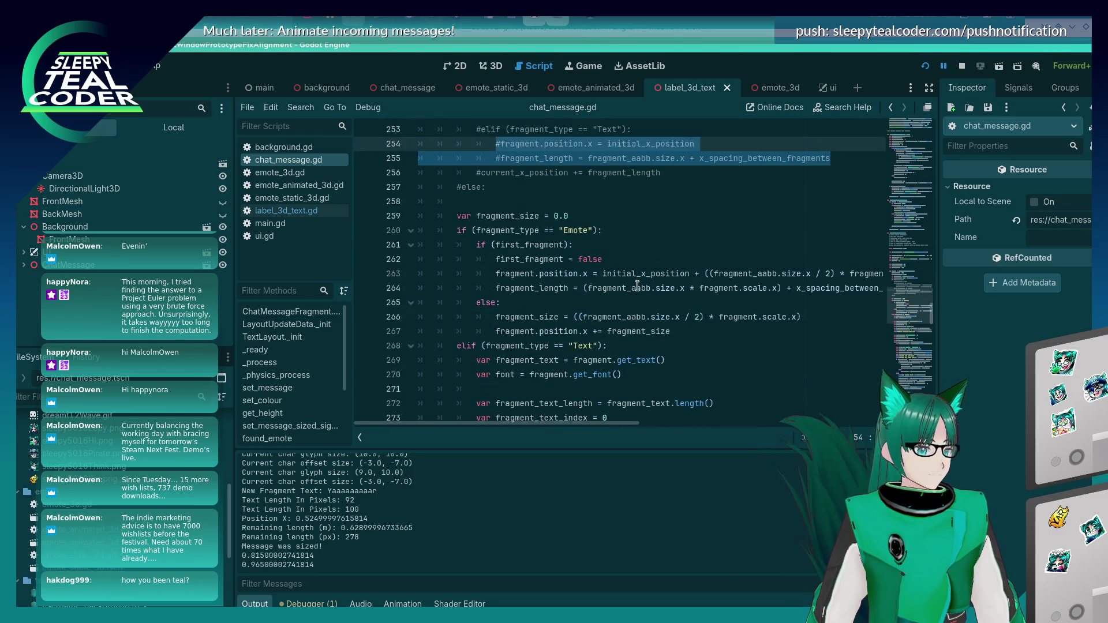
{"action": "left_click", "coordinate": [637, 343]}
{"action": "key", "text": "Return"}
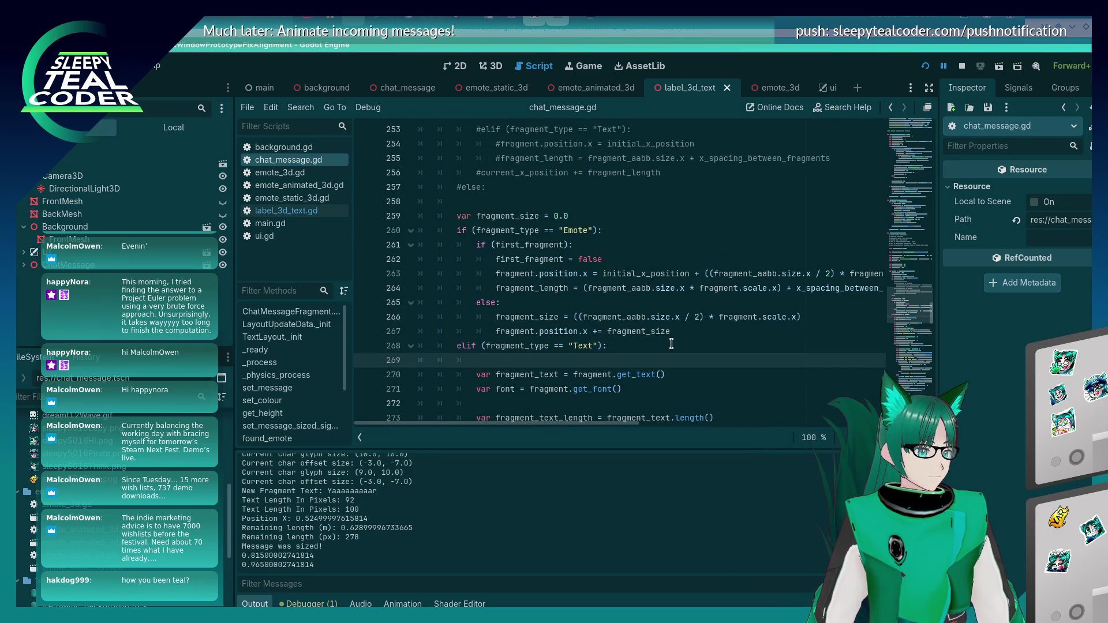
{"action": "type", "text": "if (first_fr"}
{"action": "type", "text": "agment):"}
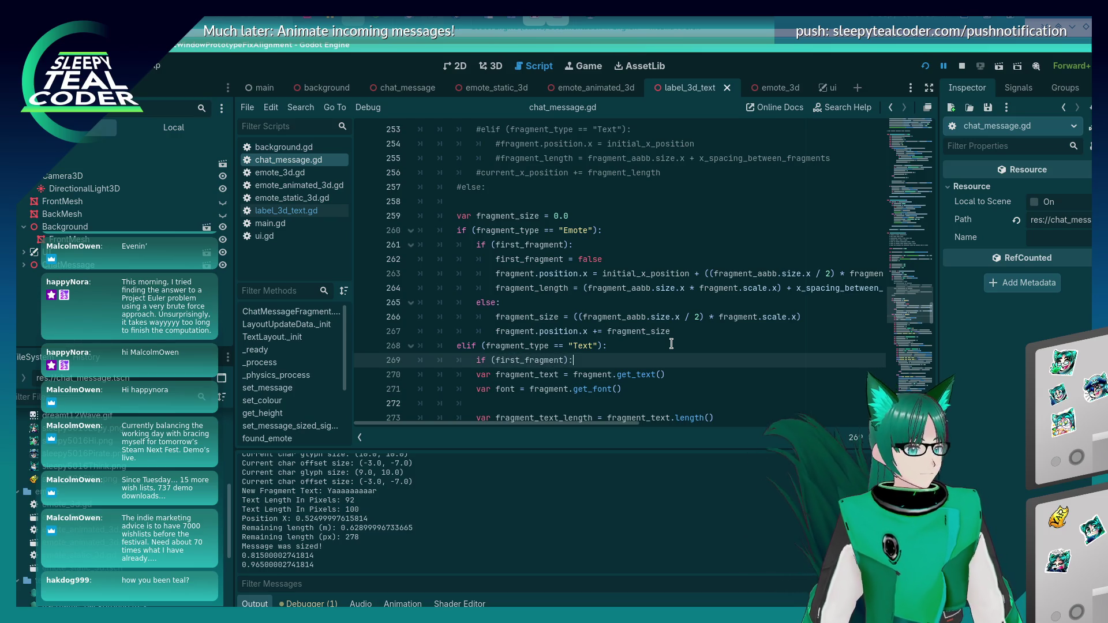
{"action": "key", "text": "Return"}
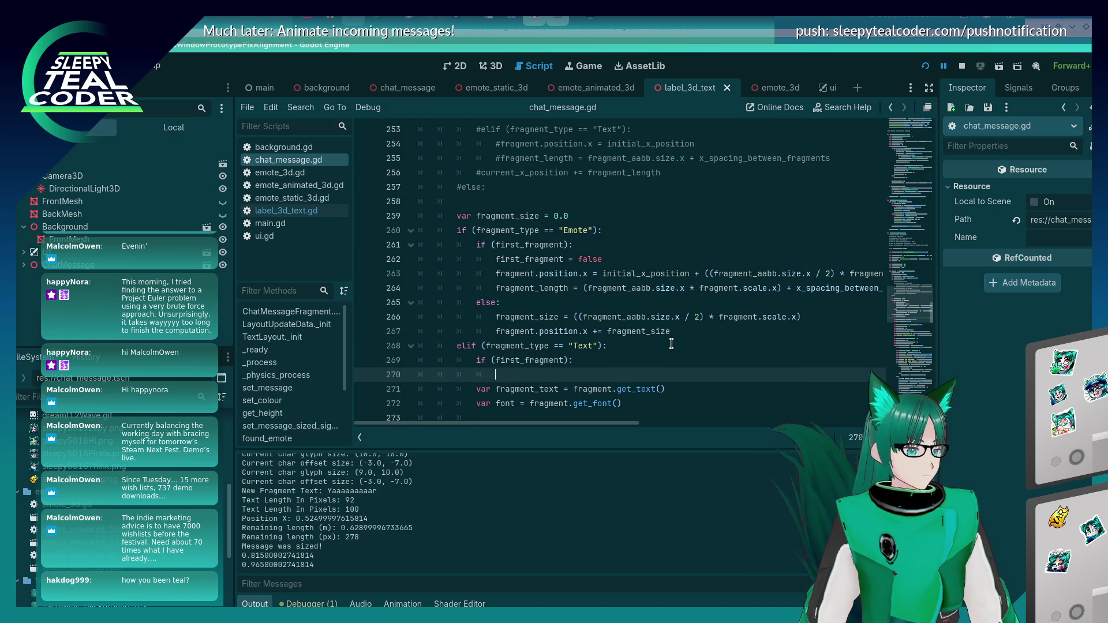
{"action": "type", "text": "first_fa"}
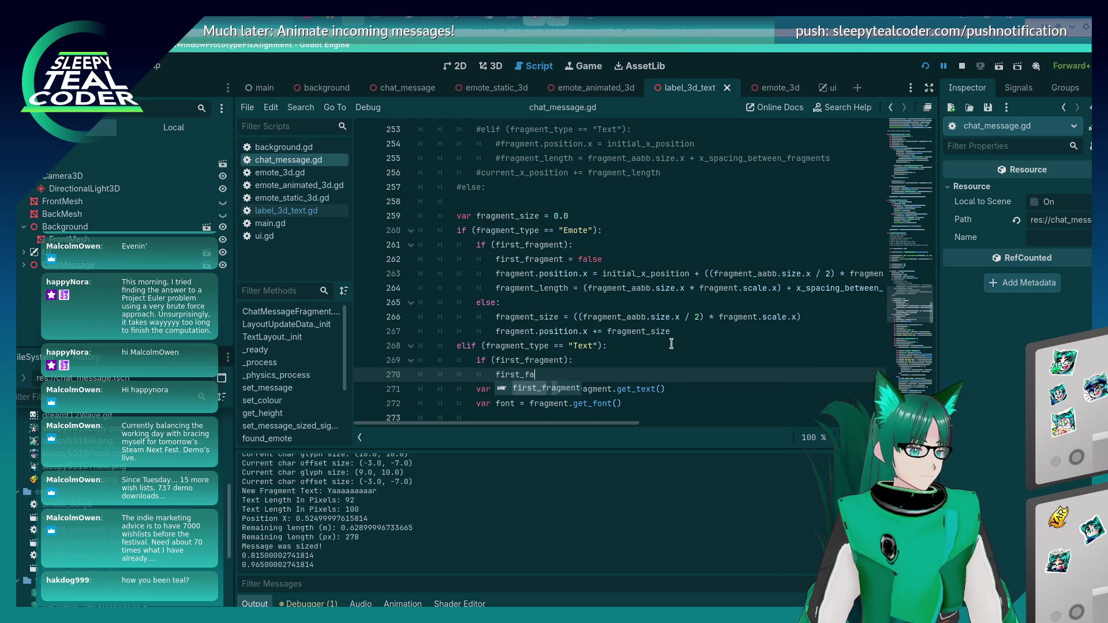
{"action": "key", "text": "Return"}
{"action": "type", "text": "= fal"}
{"action": "key", "text": "Return"}
{"action": "key", "text": "Return"}
Paste the position.x and fragment_length lines uncommented, then end the branch with continue
{"action": "key", "text": "ctrl+v"}
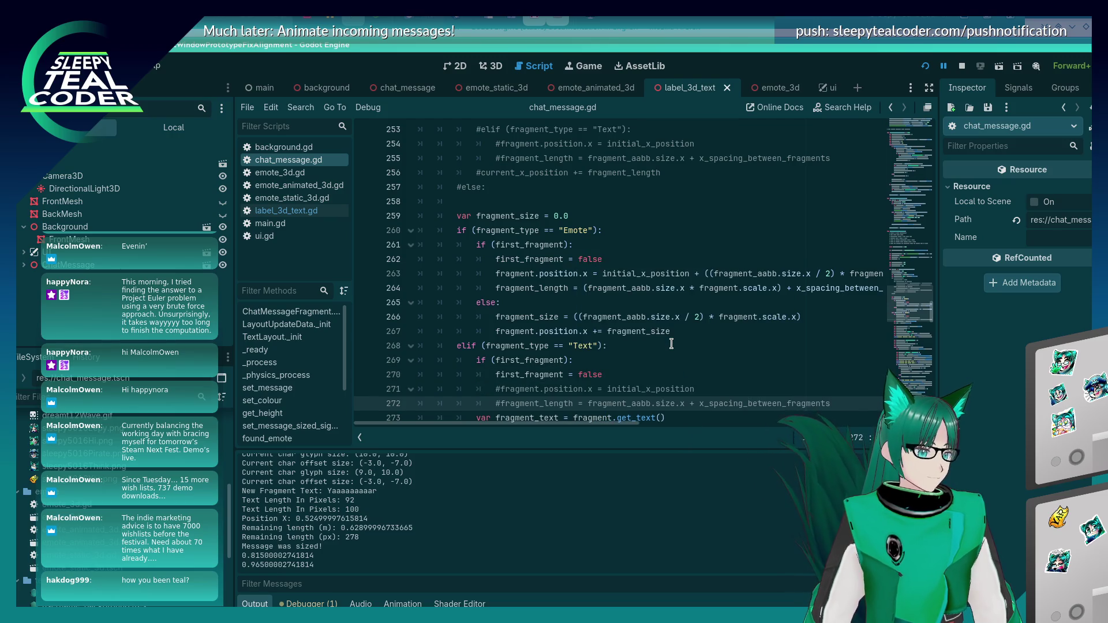
{"action": "key", "text": "shift+Up"}
{"action": "key", "text": "ctrl+k"}
{"action": "key", "text": "Home"}
{"action": "key", "text": "Return"}
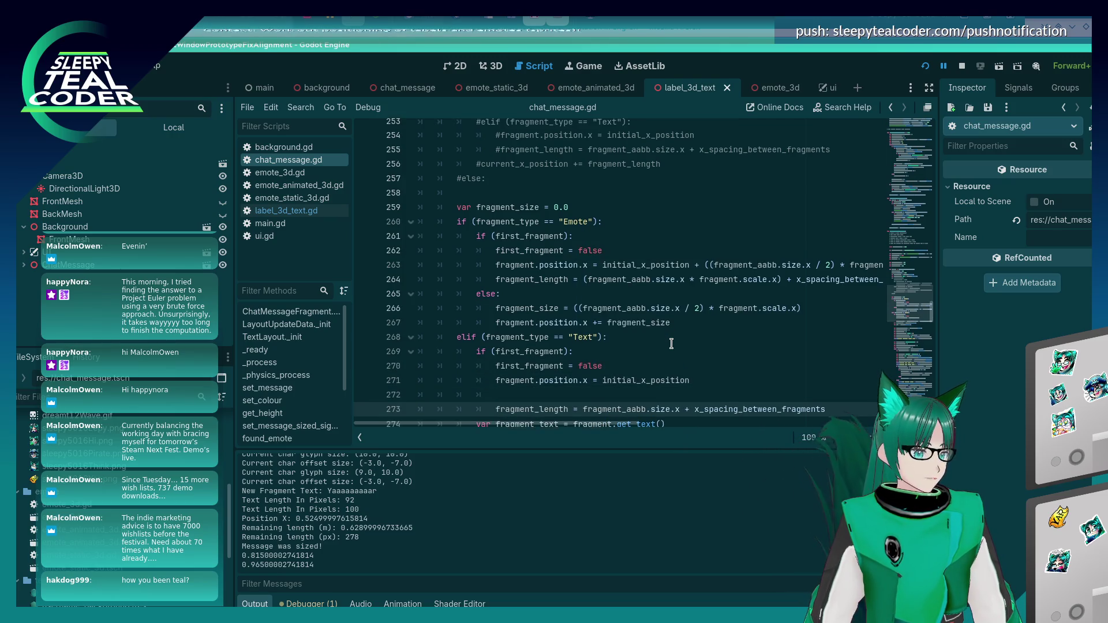
{"action": "key", "text": "ctrl+z"}
{"action": "key", "text": "Return"}
{"action": "type", "text": "continue"}
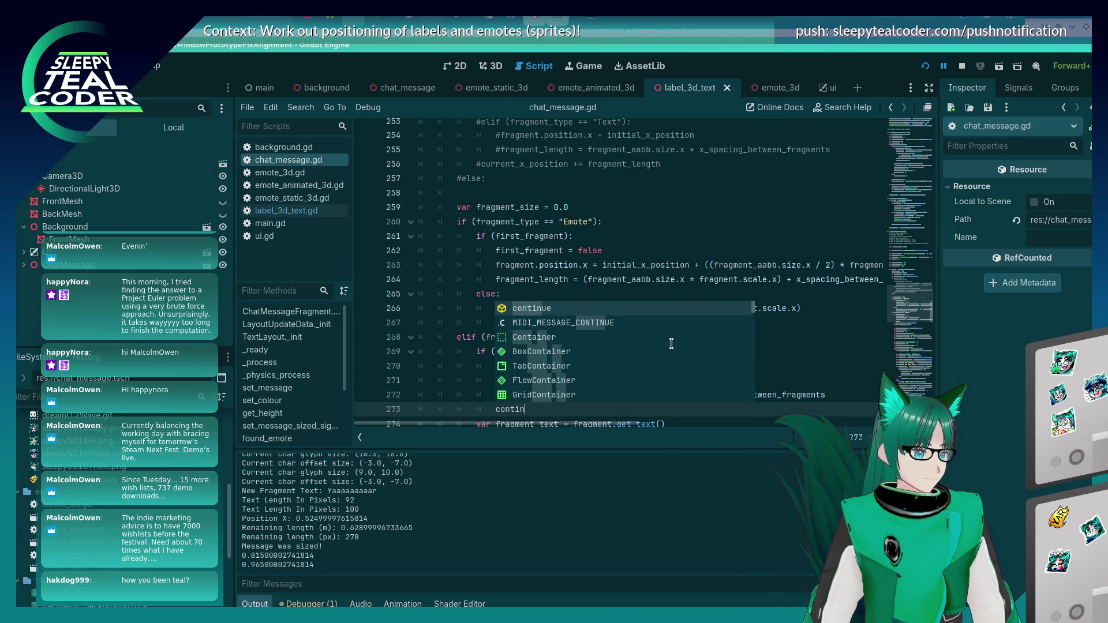
{"action": "scroll", "coordinate": [671, 343], "scroll_direction": "down", "scroll_amount": 1}
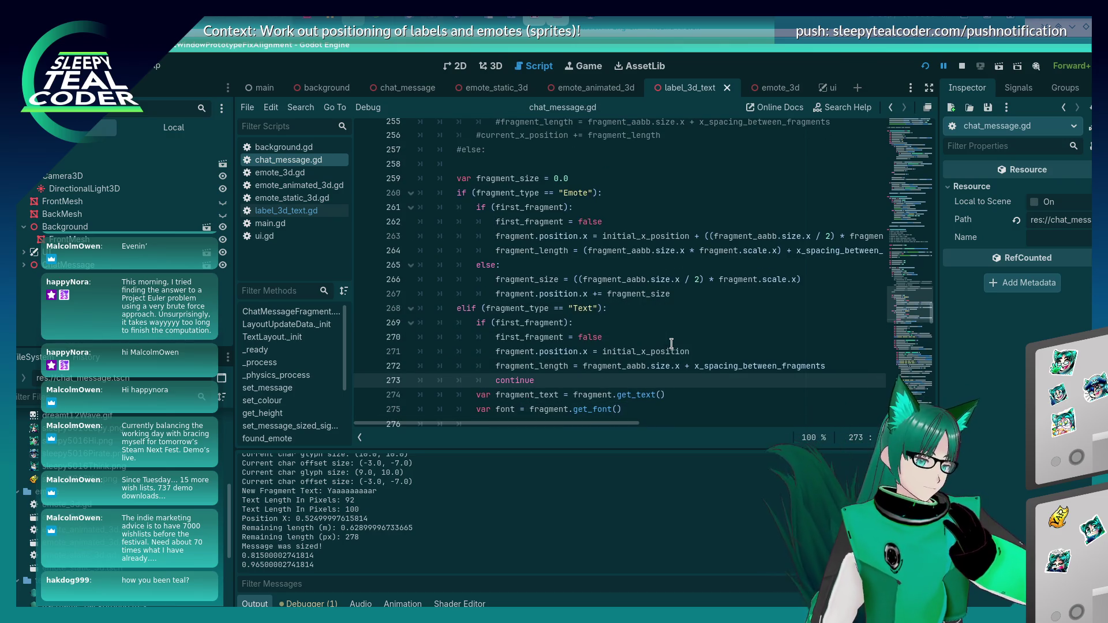
{"action": "key", "text": "alt+Tab"}
{"action": "key", "text": "alt+Tab"}
{"action": "left_click", "coordinate": [667, 181]}
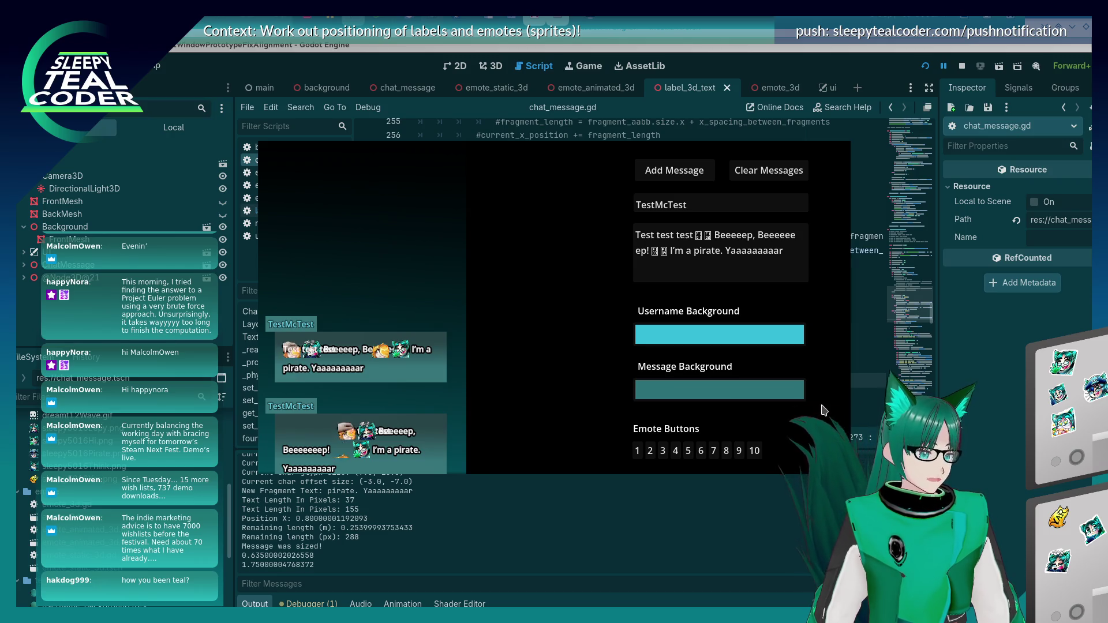
Glance at chat_message.gd, then add another test message in the running game
{"action": "key", "text": "alt+Tab"}
{"action": "scroll", "coordinate": [580, 359], "scroll_direction": "down", "scroll_amount": 3}
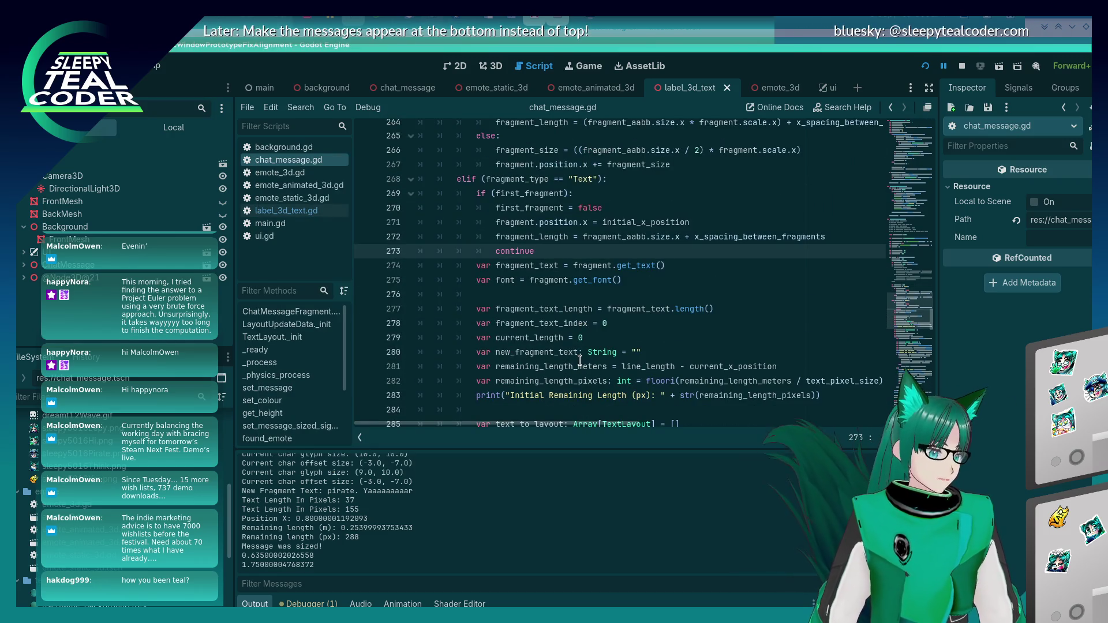
{"action": "key", "text": "alt+Tab"}
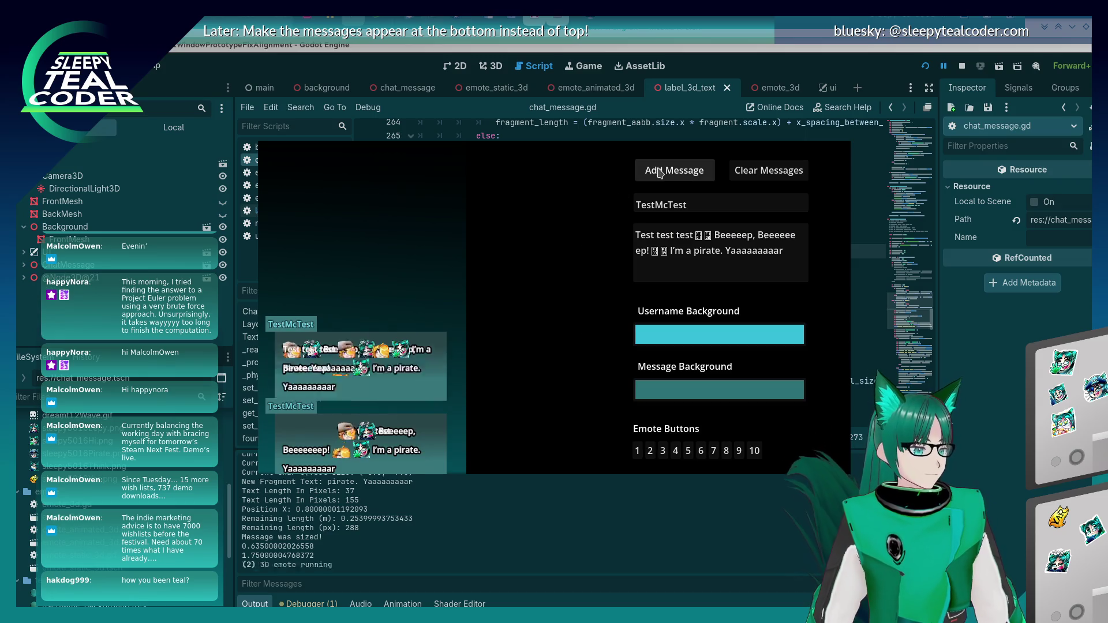
{"action": "left_click", "coordinate": [660, 171]}
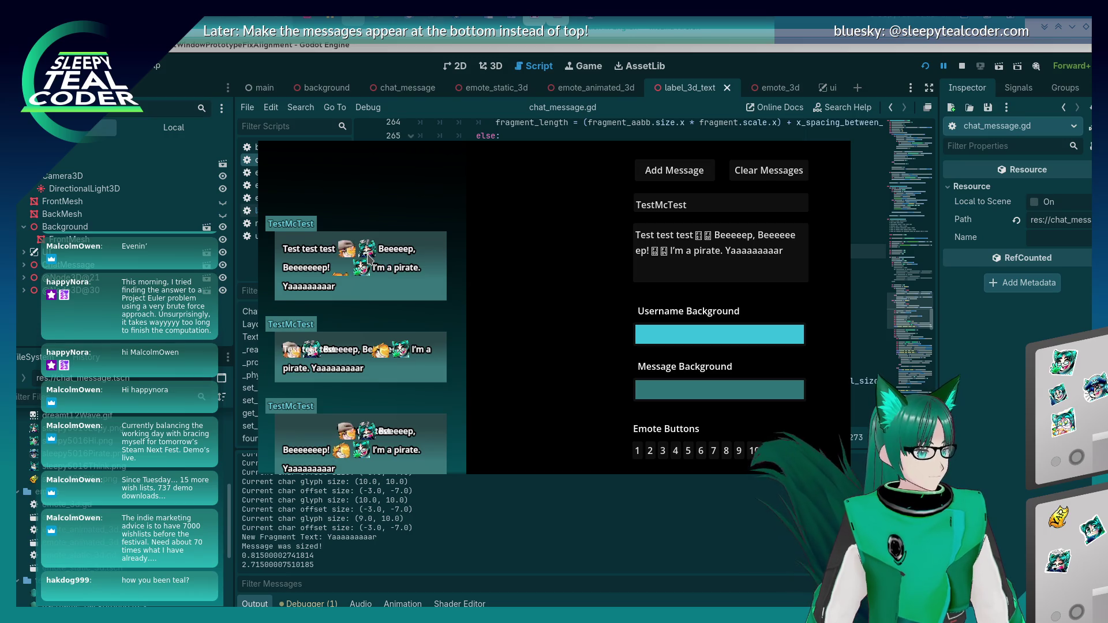
Remove 'Test test test' from the message box and post the emote-first message
{"action": "left_click_drag", "start_coordinate": [636, 236], "coordinate": [692, 235]}
{"action": "key", "text": "BackSpace"}
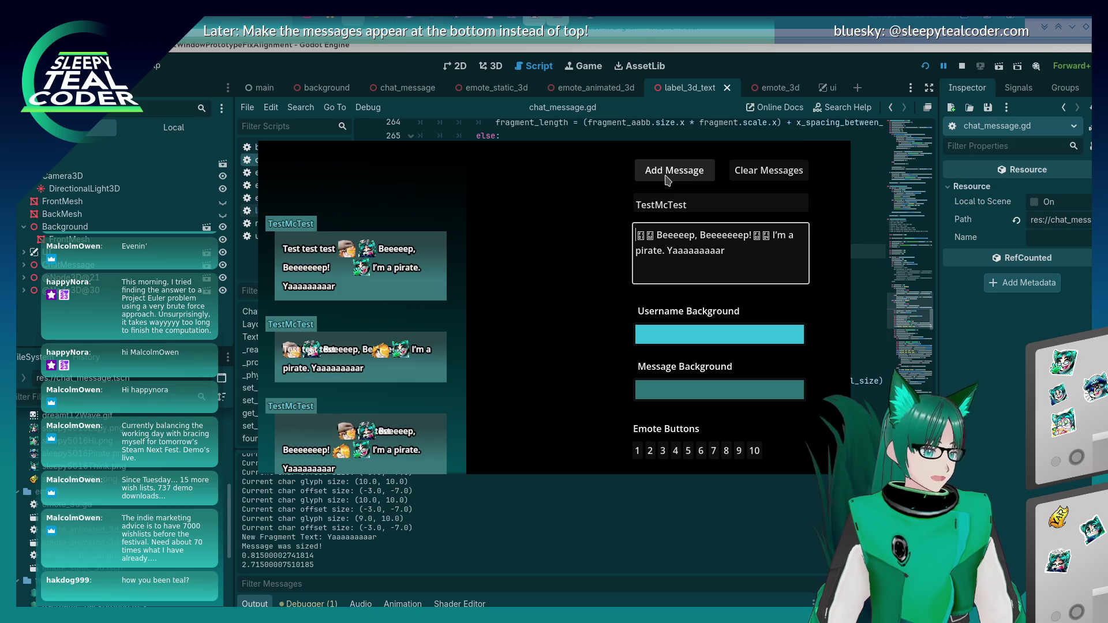
{"action": "key", "text": "Delete"}
{"action": "left_click", "coordinate": [666, 184]}
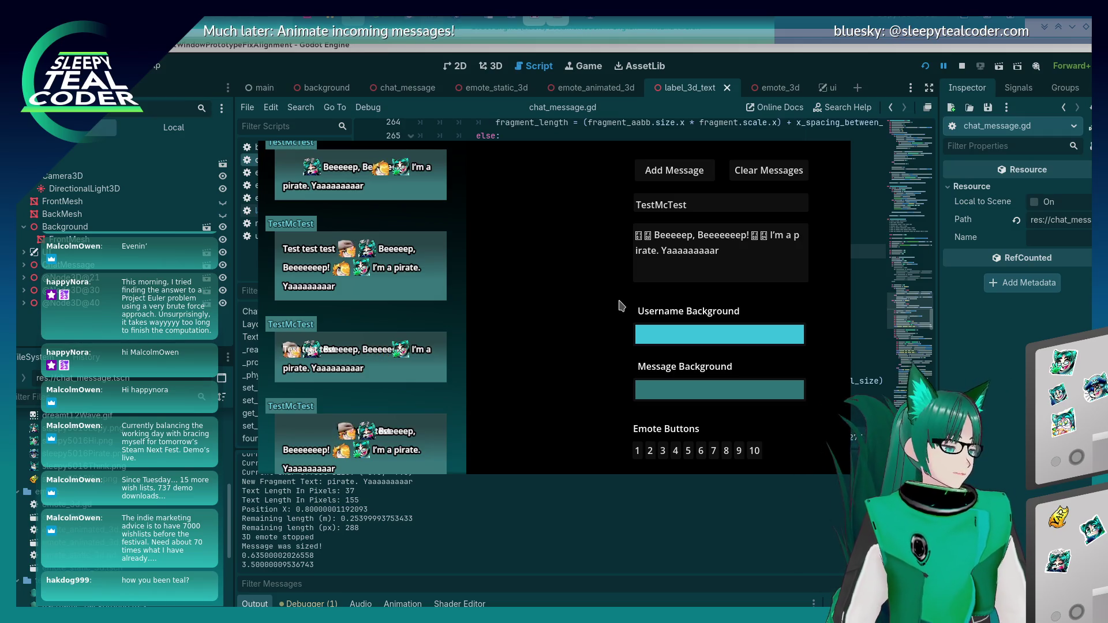
{"action": "key", "text": "alt+Tab"}
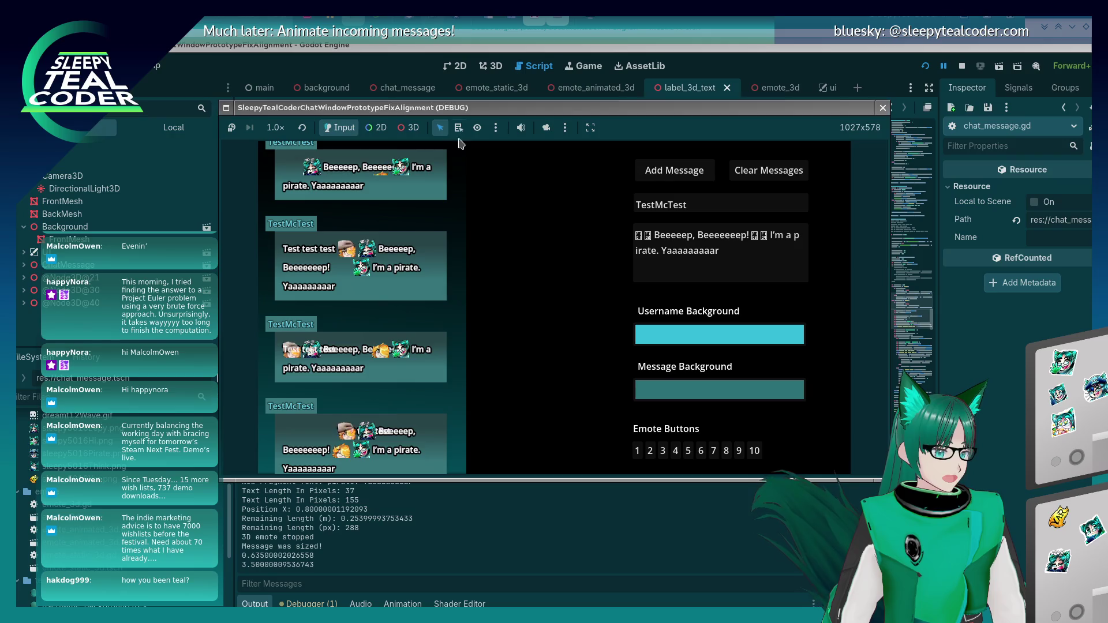
Switch to the free camera and orbit to view the chat messages in perspective
{"action": "left_click", "coordinate": [546, 128]}
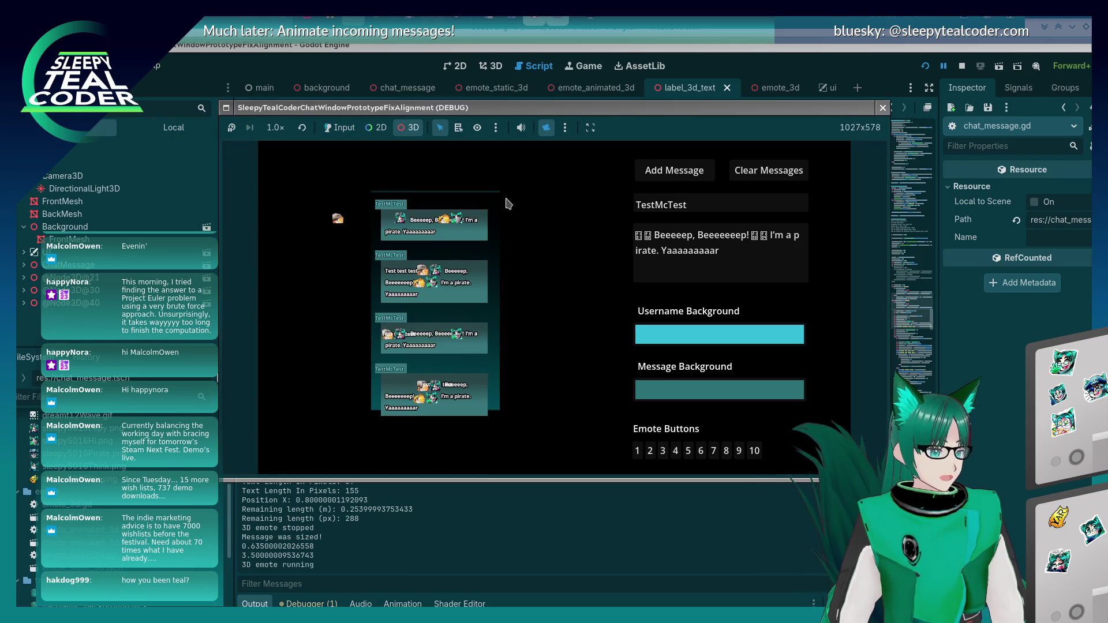
{"action": "scroll", "coordinate": [433, 222], "scroll_direction": "up", "scroll_amount": 2}
{"action": "scroll", "coordinate": [426, 231], "scroll_direction": "up", "scroll_amount": 1}
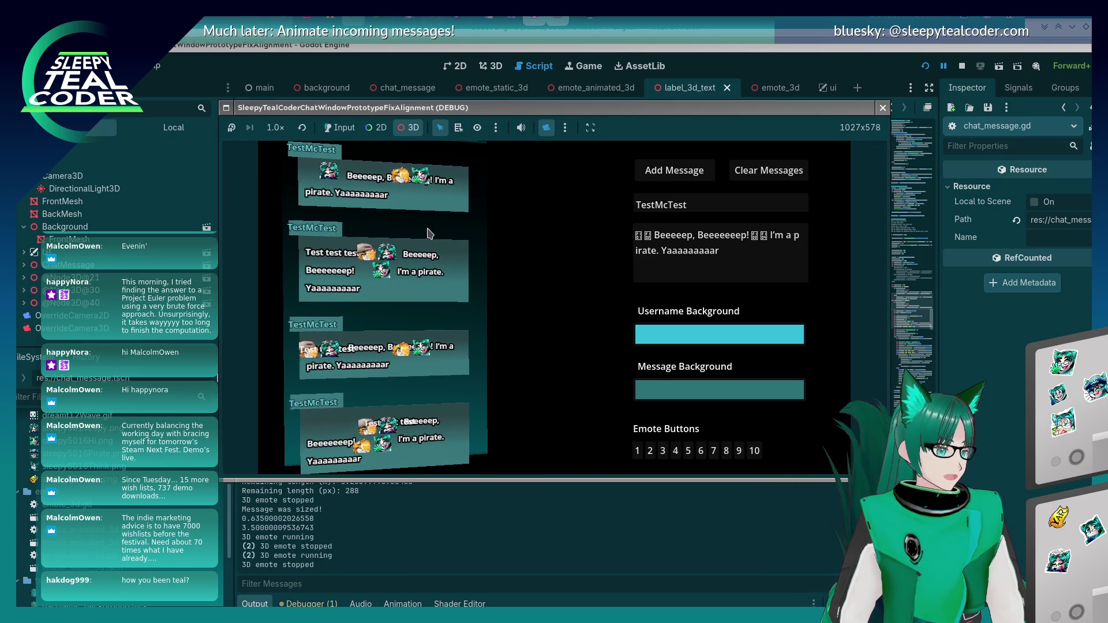
{"action": "mouse_move", "coordinate": [426, 234]}
{"action": "left_mouse_down"}
{"action": "mouse_move", "coordinate": [451, 228]}
{"action": "mouse_move", "coordinate": [487, 277]}
{"action": "left_mouse_up"}
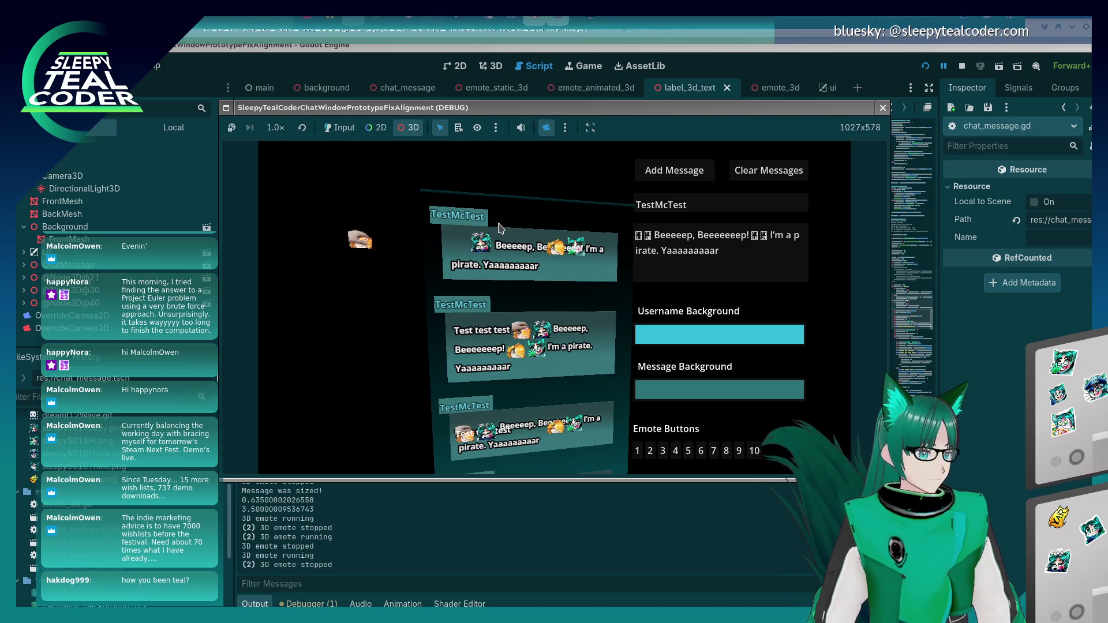
{"action": "left_click", "coordinate": [406, 130]}
Reset the game camera, return to input mode, and post a message starting 'Oh no!'
{"action": "left_click", "coordinate": [302, 128]}
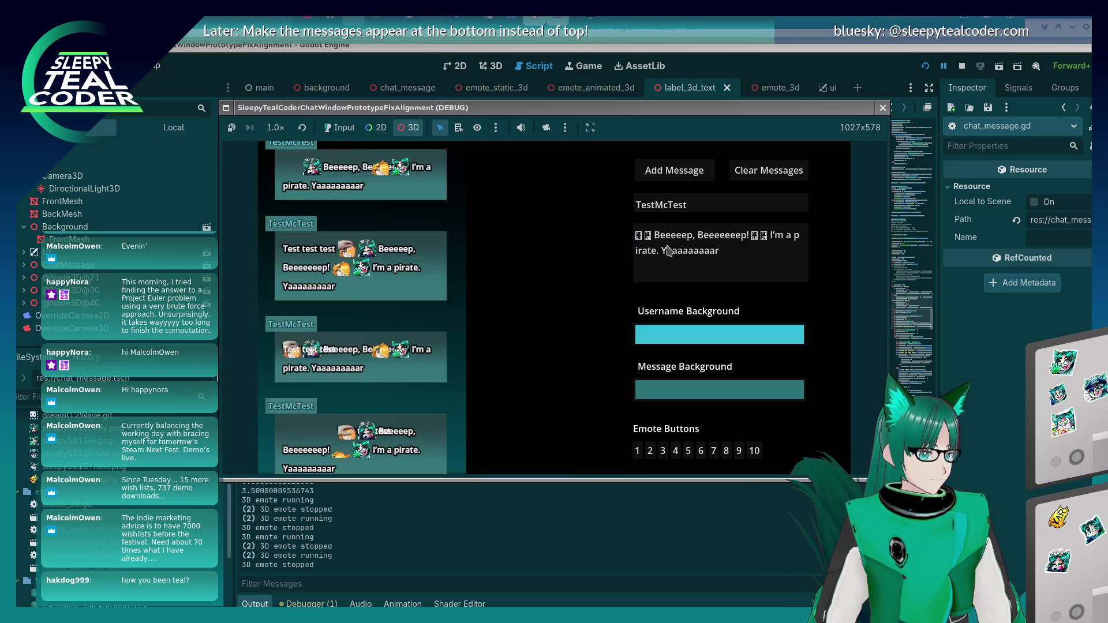
{"action": "left_click", "coordinate": [341, 127]}
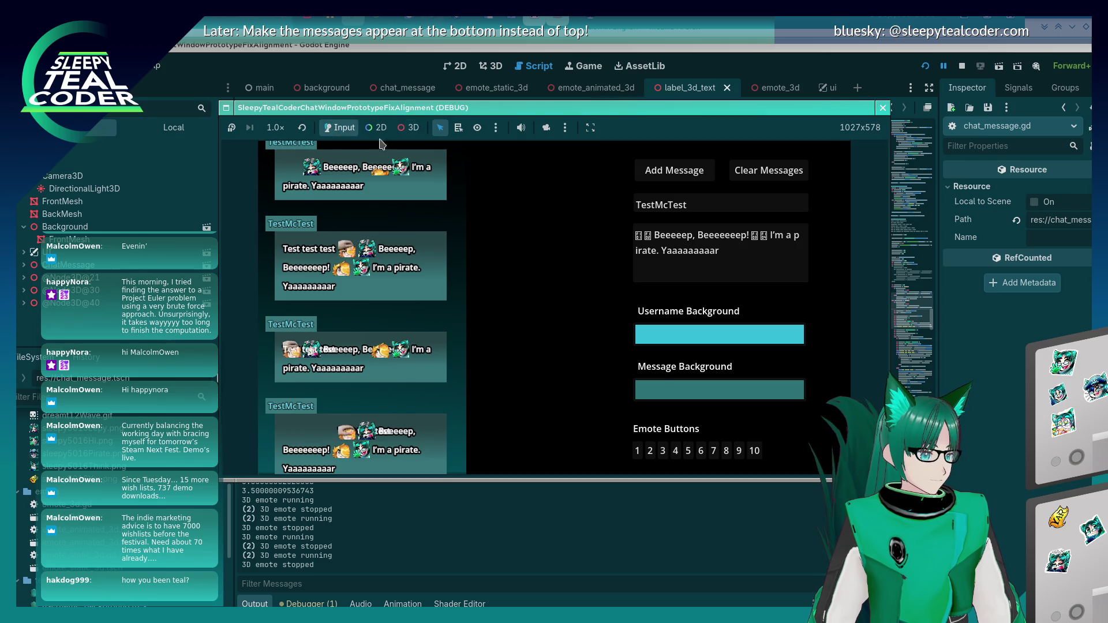
{"action": "left_click", "coordinate": [669, 236]}
{"action": "type", "text": "Oh no!"}
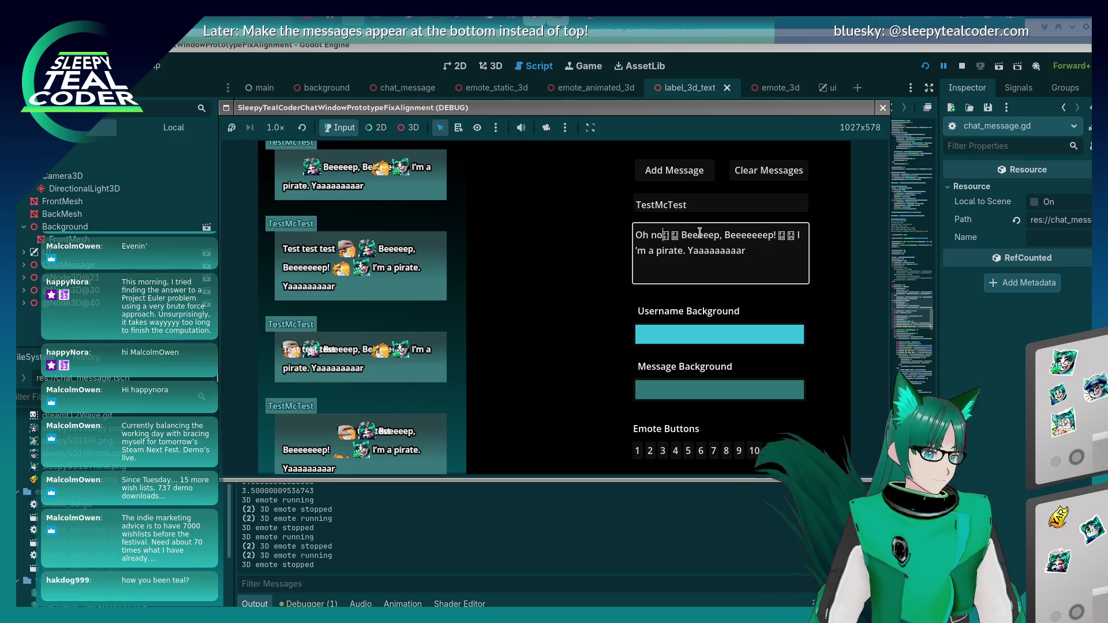
{"action": "left_click", "coordinate": [669, 182]}
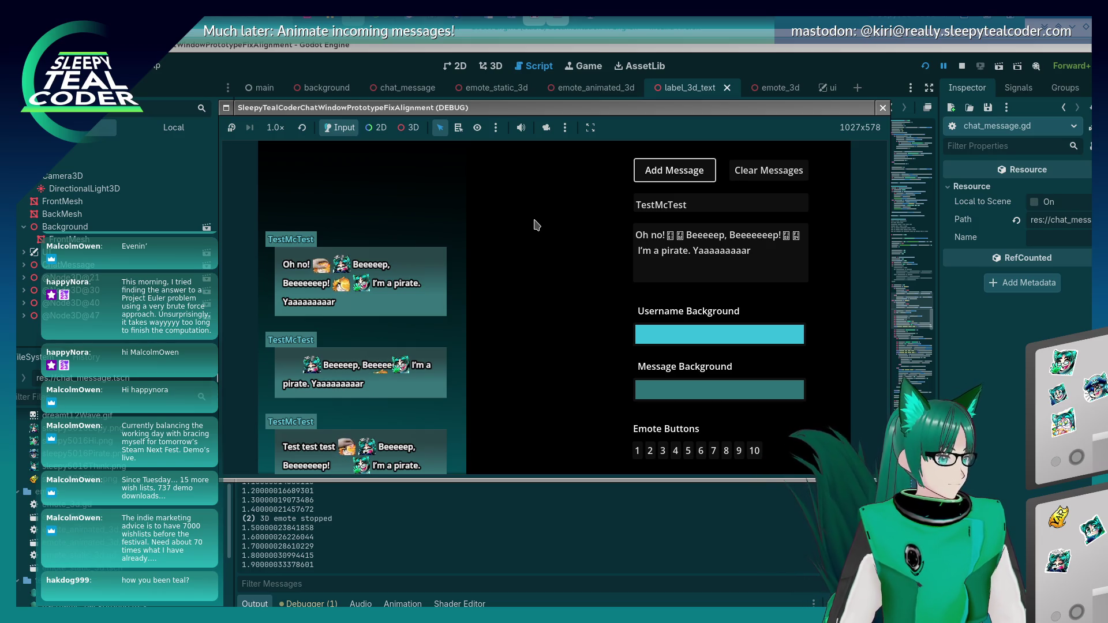
Post three messages with the Beeeeep word lengthened, then trimmed, then lengthened again
{"action": "left_click", "coordinate": [763, 239]}
{"action": "type", "text": "eeeeeeeeeeeee"}
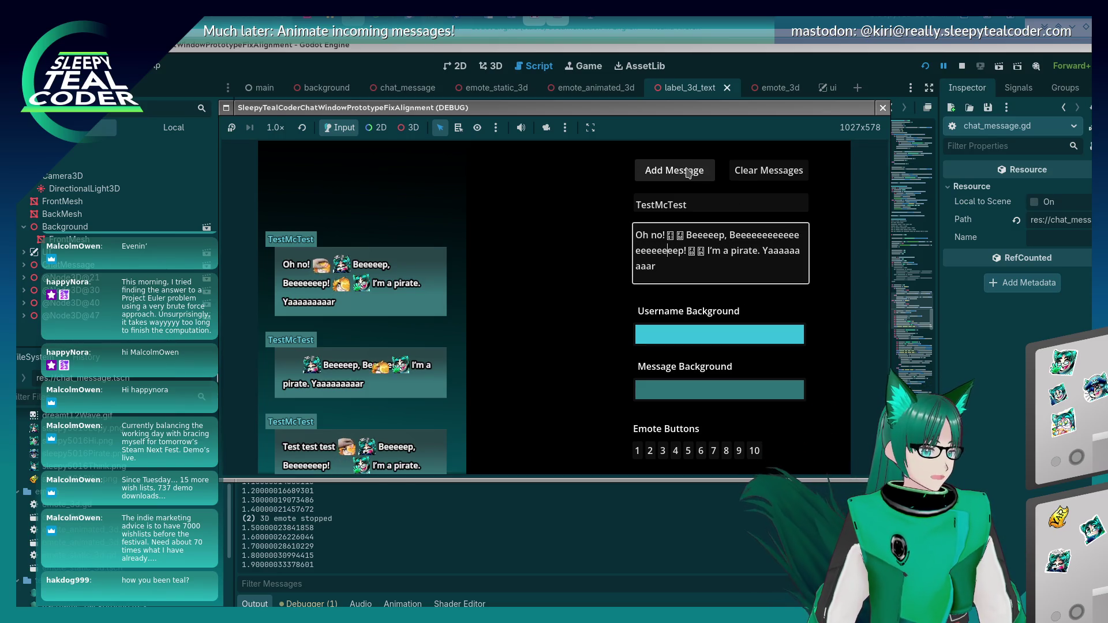
{"action": "left_click", "coordinate": [688, 174]}
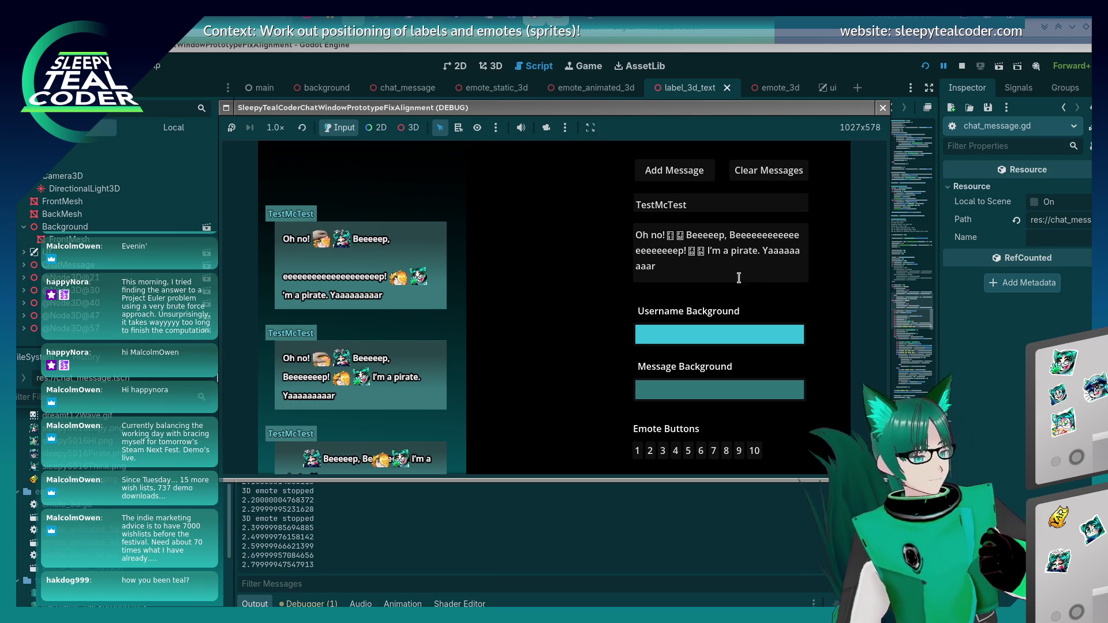
{"action": "left_click", "coordinate": [665, 247]}
{"action": "key", "text": "BackSpace"}
{"action": "key", "text": "BackSpace"}
{"action": "key", "text": "BackSpace"}
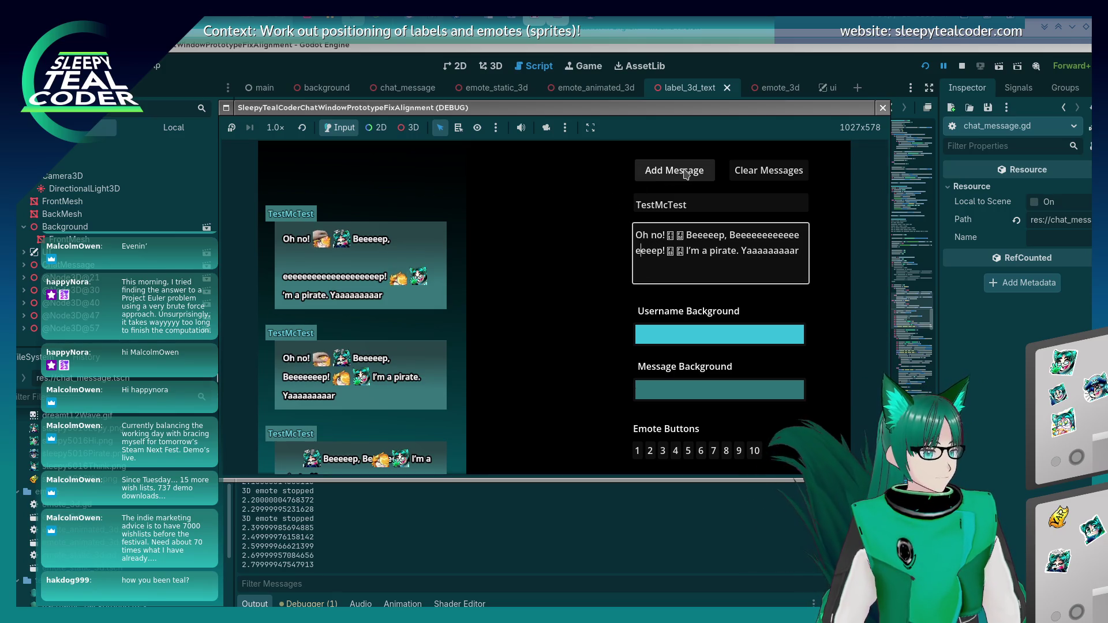
{"action": "left_click", "coordinate": [663, 173]}
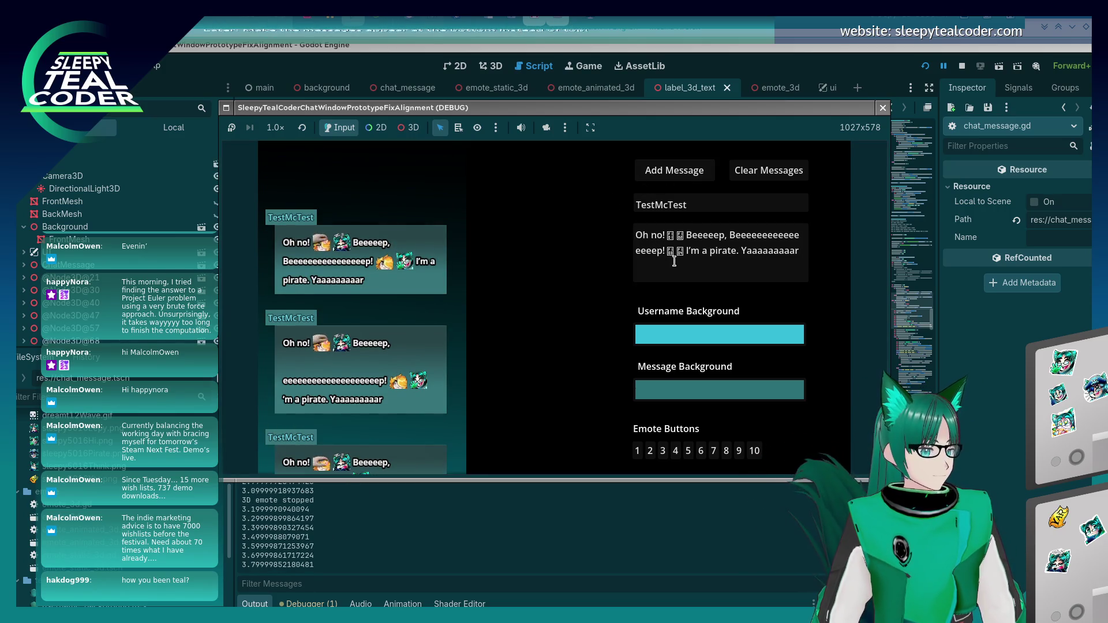
{"action": "left_click", "coordinate": [652, 251]}
{"action": "type", "text": "ee"}
{"action": "left_click", "coordinate": [682, 182]}
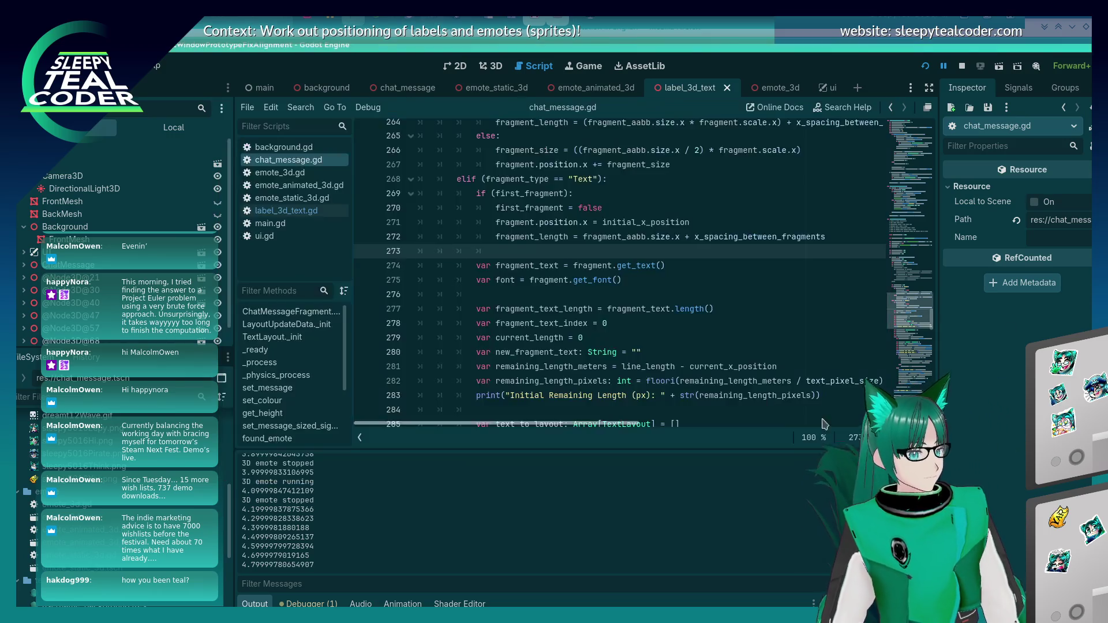
{"action": "left_click", "coordinate": [958, 327]}
{"action": "scroll", "coordinate": [643, 351], "scroll_direction": "up", "scroll_amount": 5}
{"action": "scroll", "coordinate": [643, 351], "scroll_direction": "up", "scroll_amount": 1}
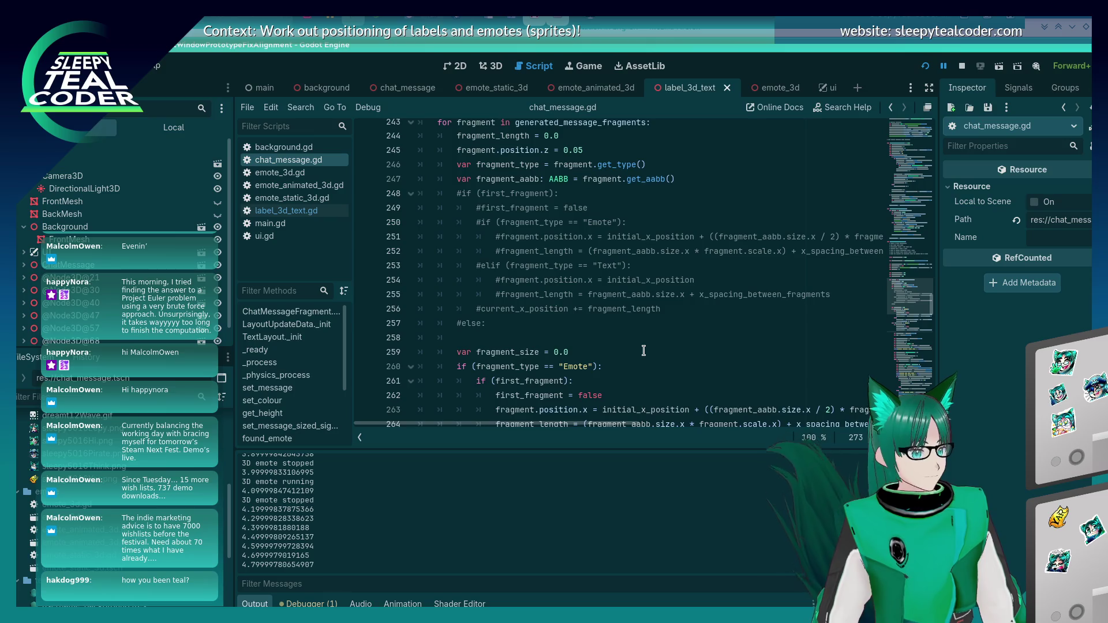
{"action": "scroll", "coordinate": [644, 351], "scroll_direction": "down", "scroll_amount": 3}
{"action": "scroll", "coordinate": [644, 351], "scroll_direction": "up", "scroll_amount": 3}
{"action": "left_click", "coordinate": [533, 324]}
{"action": "mouse_move", "coordinate": [533, 324]}
{"action": "left_mouse_down"}
{"action": "mouse_move", "coordinate": [473, 278]}
{"action": "mouse_move", "coordinate": [410, 196]}
{"action": "left_mouse_up"}
{"action": "scroll", "coordinate": [588, 288], "scroll_direction": "down", "scroll_amount": 3}
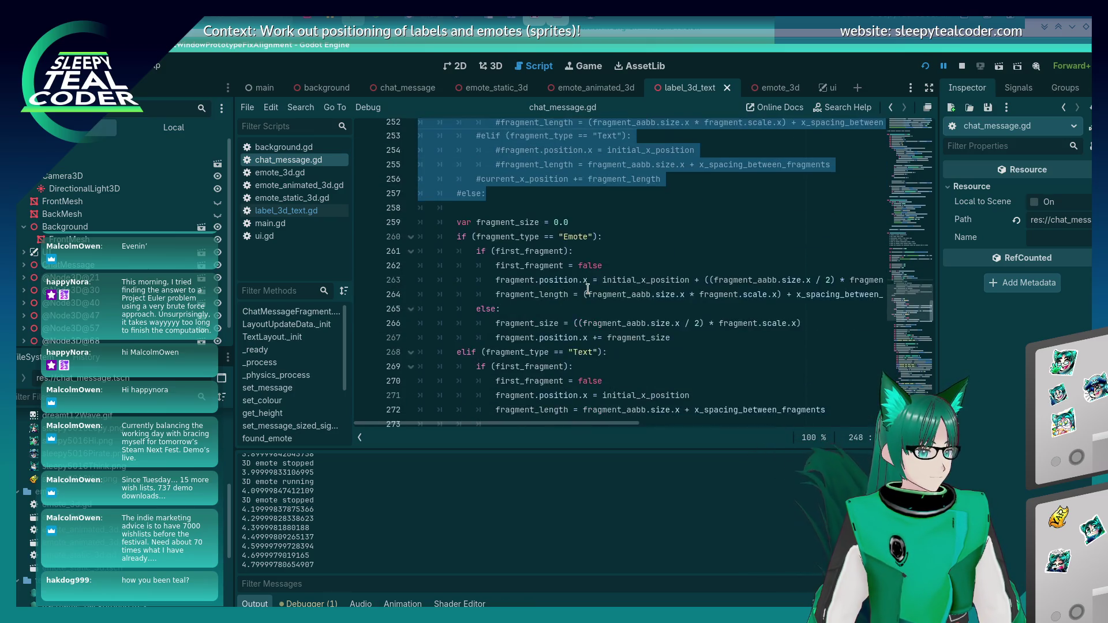
{"action": "left_click", "coordinate": [589, 311]}
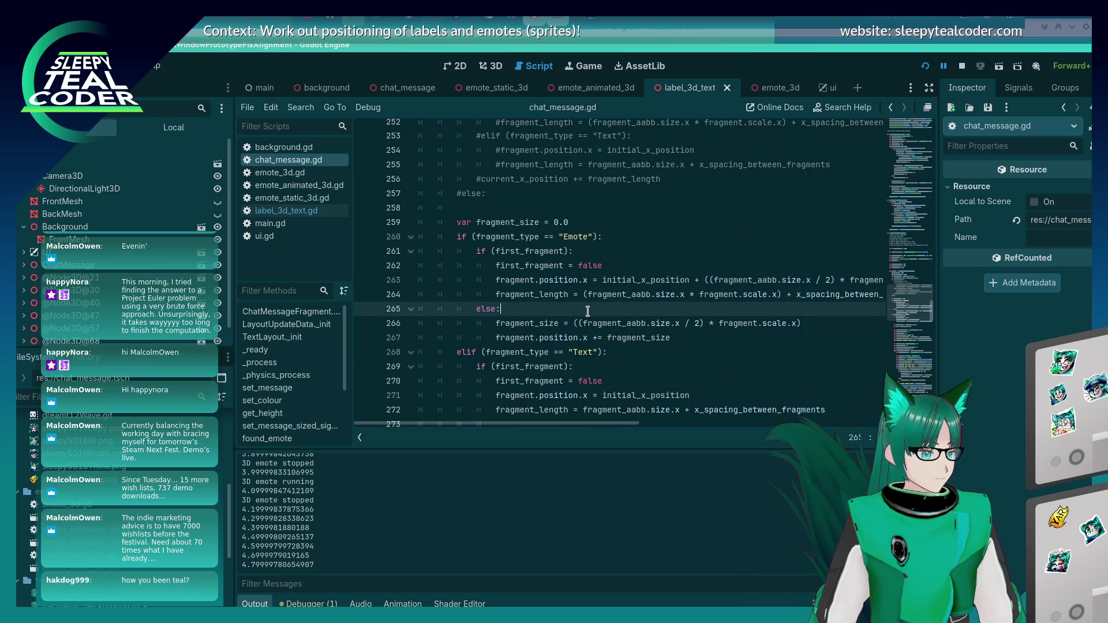
{"action": "scroll", "coordinate": [588, 310], "scroll_direction": "up", "scroll_amount": 2}
{"action": "scroll", "coordinate": [588, 311], "scroll_direction": "down", "scroll_amount": 7}
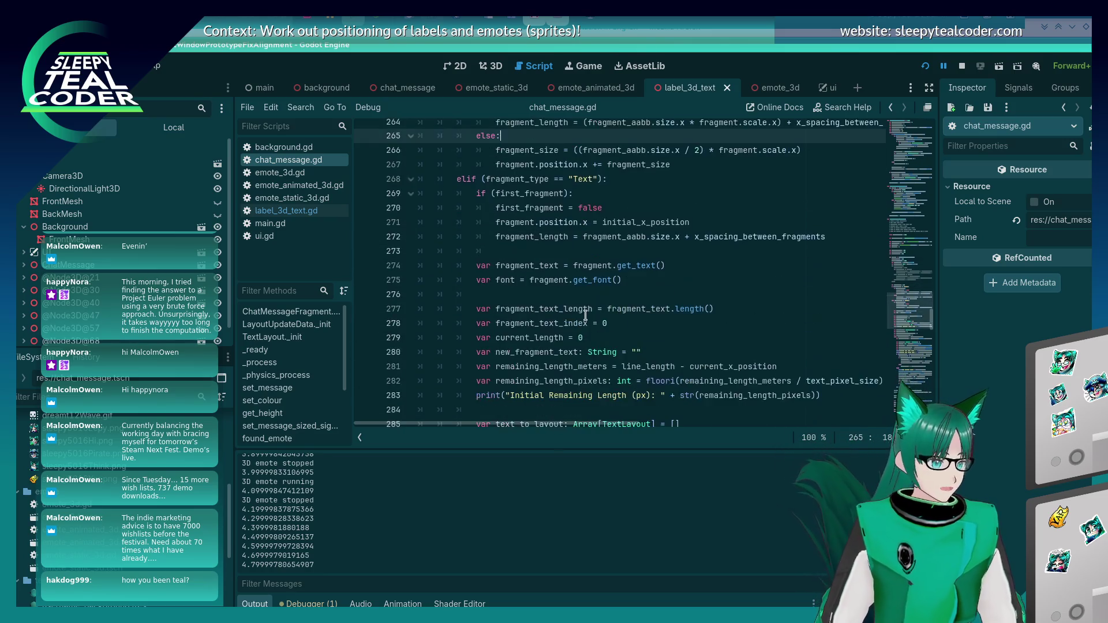
{"action": "key", "text": "alt+Tab"}
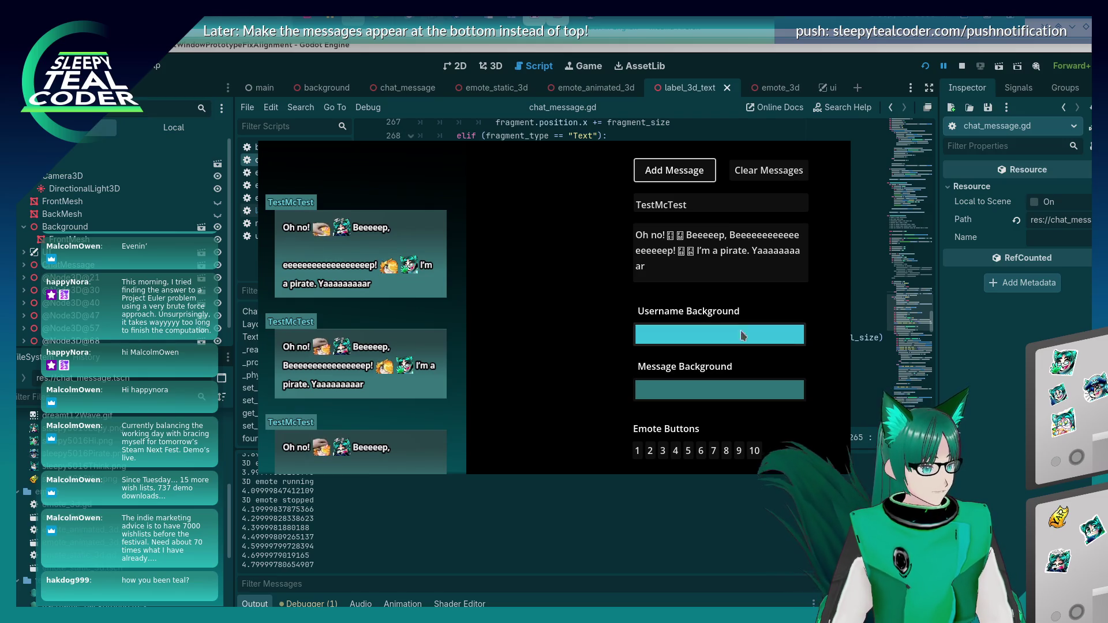
Post a message with a much longer 'Oh nooo…', then one with a trimmed Beeeeep!
{"action": "left_click", "coordinate": [663, 236]}
{"action": "type", "text": "ooooooooooooooo"}
{"action": "left_click", "coordinate": [668, 183]}
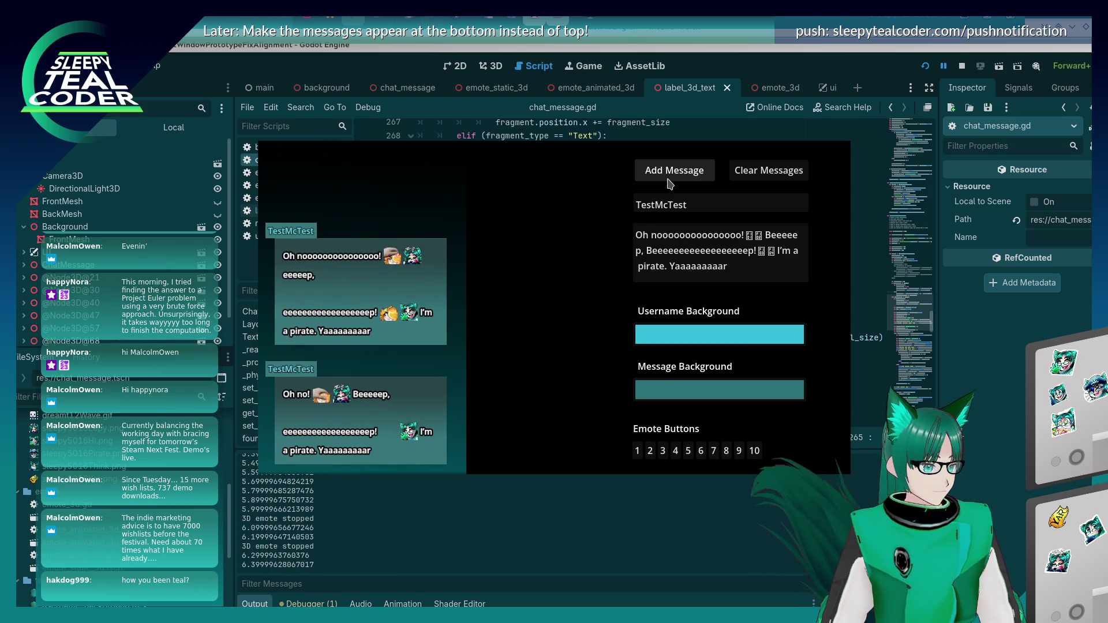
{"action": "left_click", "coordinate": [713, 249]}
{"action": "key", "text": "BackSpace"}
{"action": "key", "text": "BackSpace"}
{"action": "key", "text": "BackSpace"}
{"action": "key", "text": "BackSpace"}
{"action": "key", "text": "BackSpace"}
{"action": "left_click", "coordinate": [684, 182]}
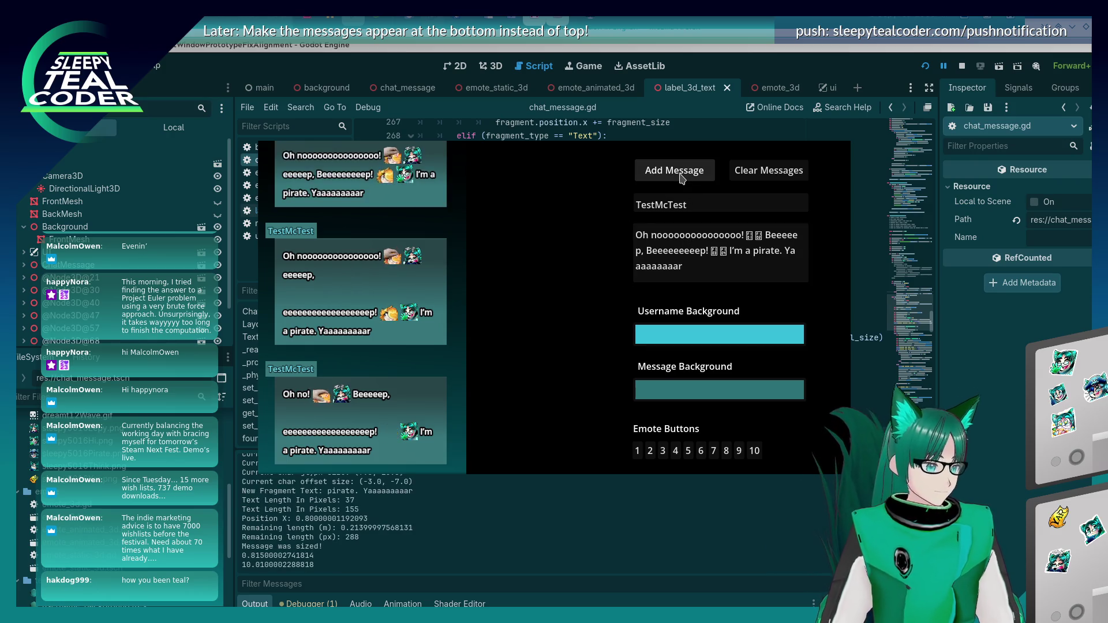
Post three more messages with a progressively longer 'nooo', then return to chat_message.gd
{"action": "left_click", "coordinate": [684, 233]}
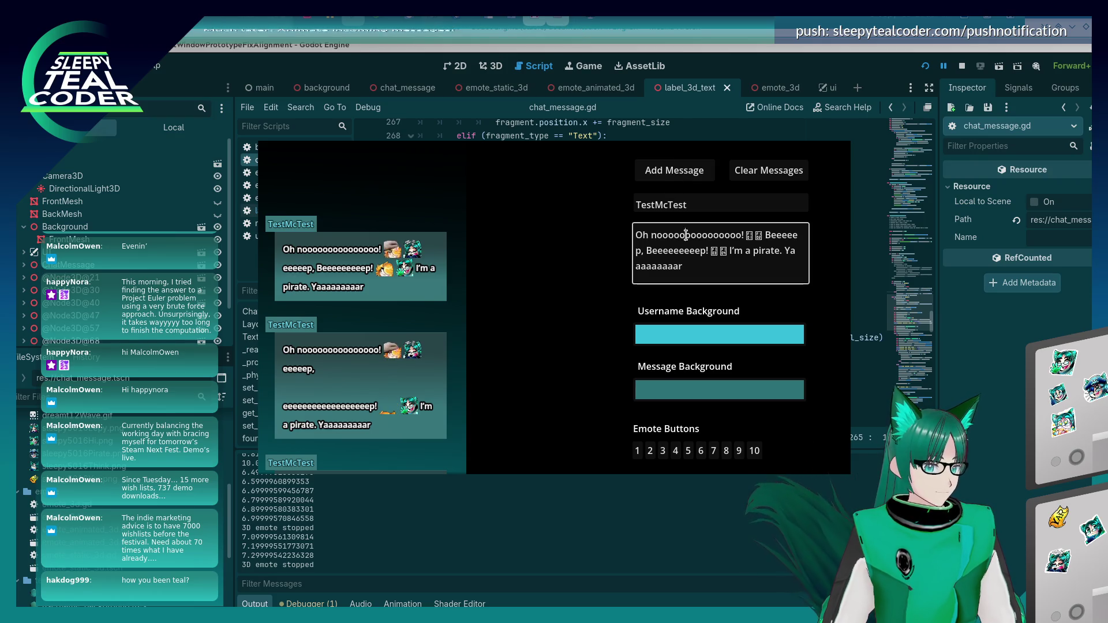
{"action": "type", "text": "oooo"}
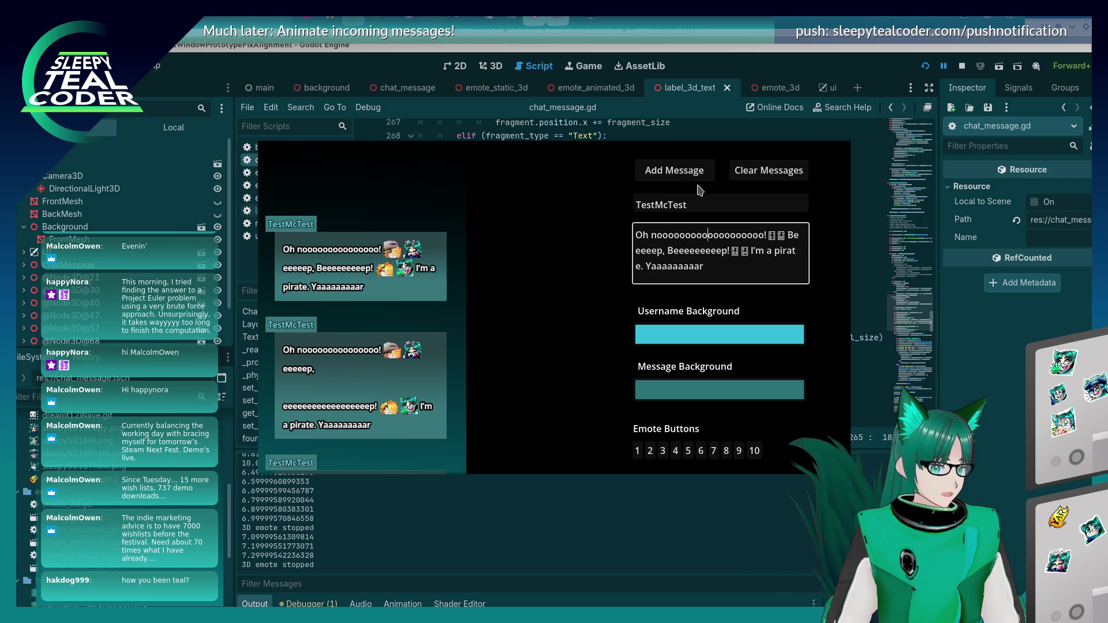
{"action": "left_click", "coordinate": [696, 183]}
{"action": "left_click", "coordinate": [686, 237]}
{"action": "type", "text": "o"}
{"action": "left_click", "coordinate": [683, 183]}
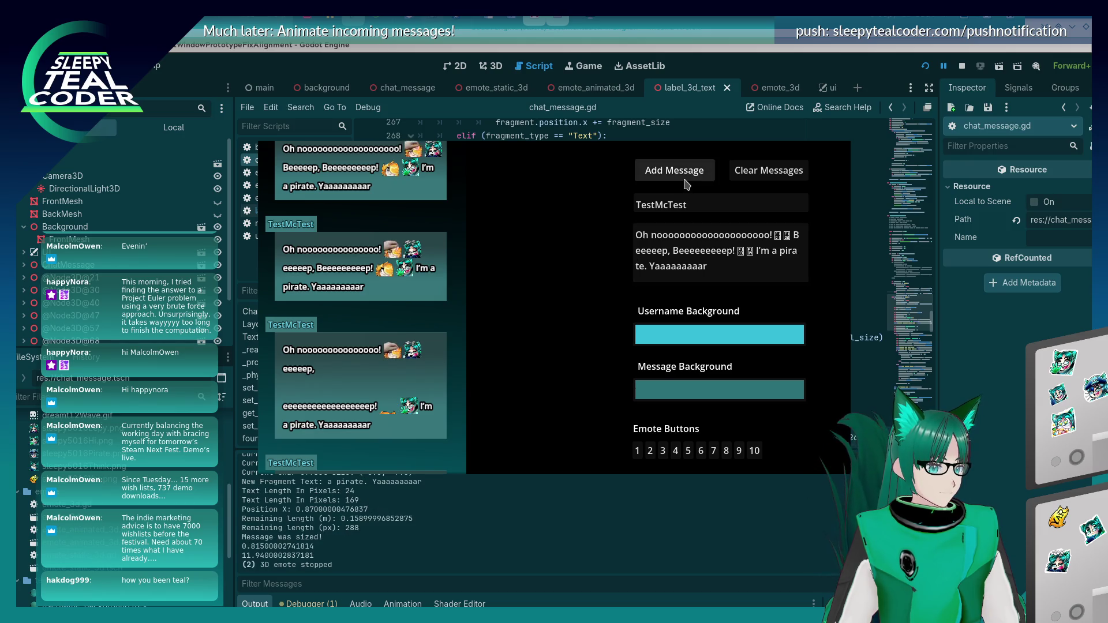
{"action": "left_click", "coordinate": [692, 232]}
{"action": "type", "text": "ooo"}
{"action": "left_click", "coordinate": [674, 171]}
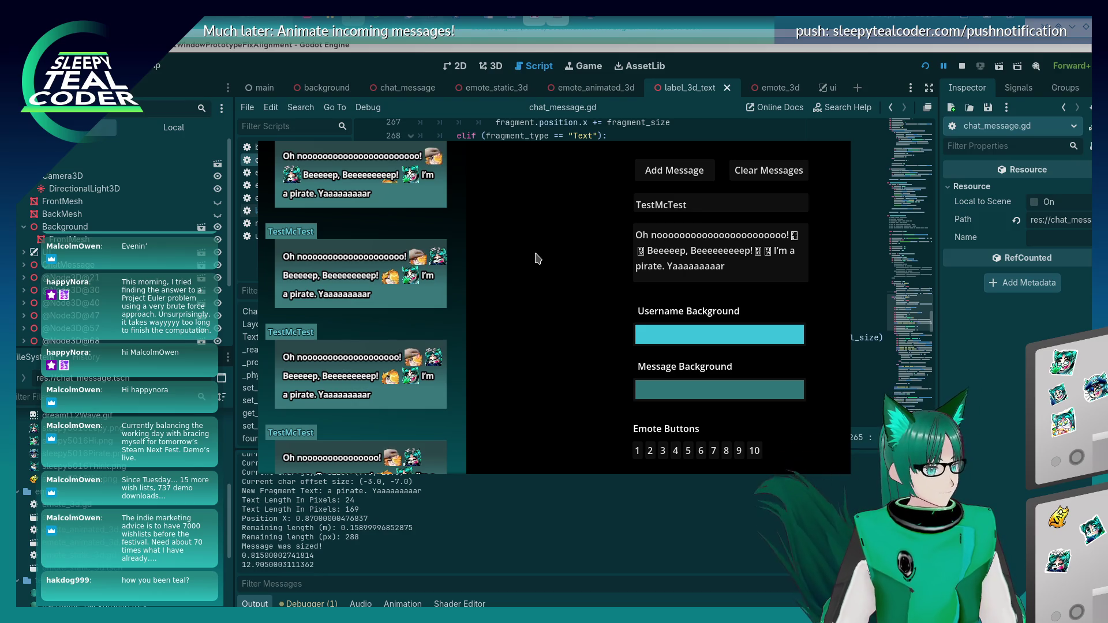
{"action": "left_click", "coordinate": [983, 397]}
{"action": "scroll", "coordinate": [720, 262], "scroll_direction": "down", "scroll_amount": 6}
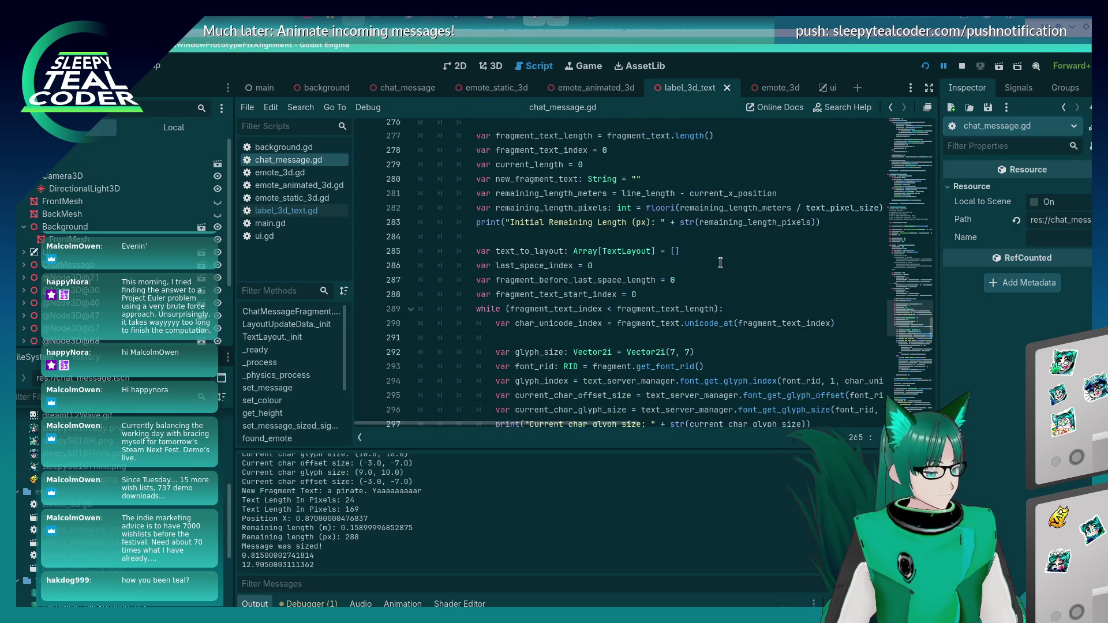
{"action": "scroll", "coordinate": [720, 262], "scroll_direction": "down", "scroll_amount": 7}
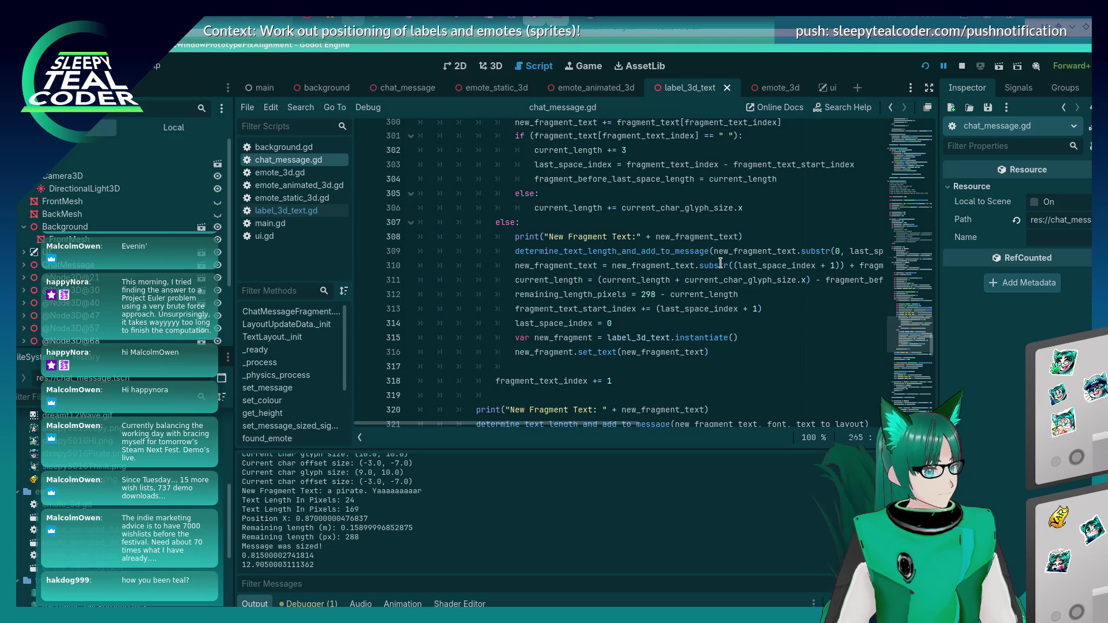
{"action": "scroll", "coordinate": [721, 262], "scroll_direction": "up", "scroll_amount": 2}
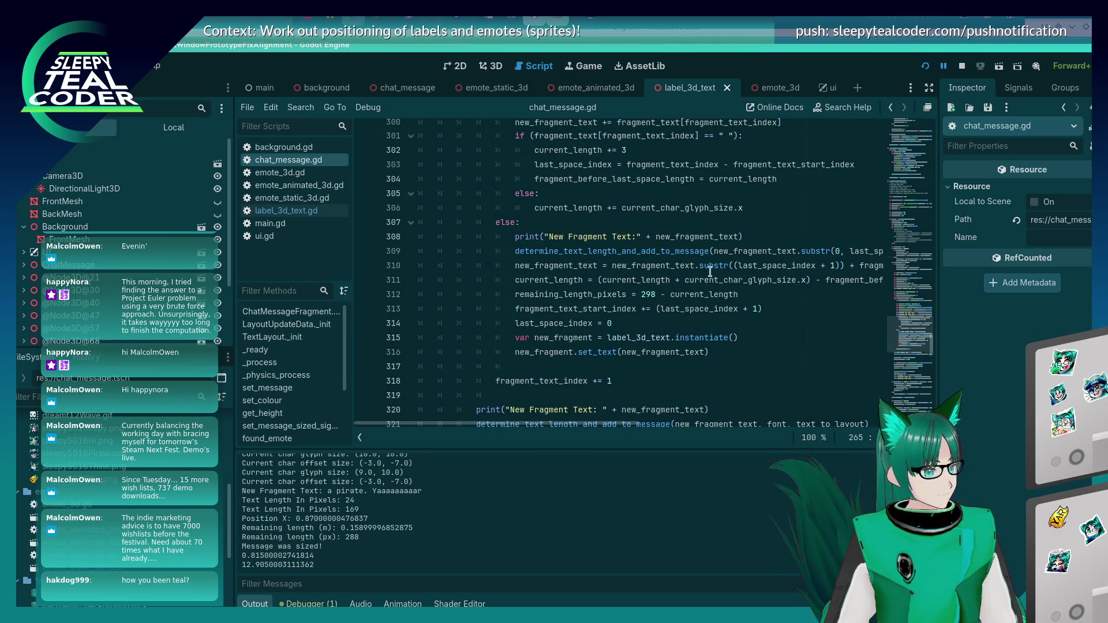
{"action": "scroll", "coordinate": [602, 302], "scroll_direction": "up", "scroll_amount": 3}
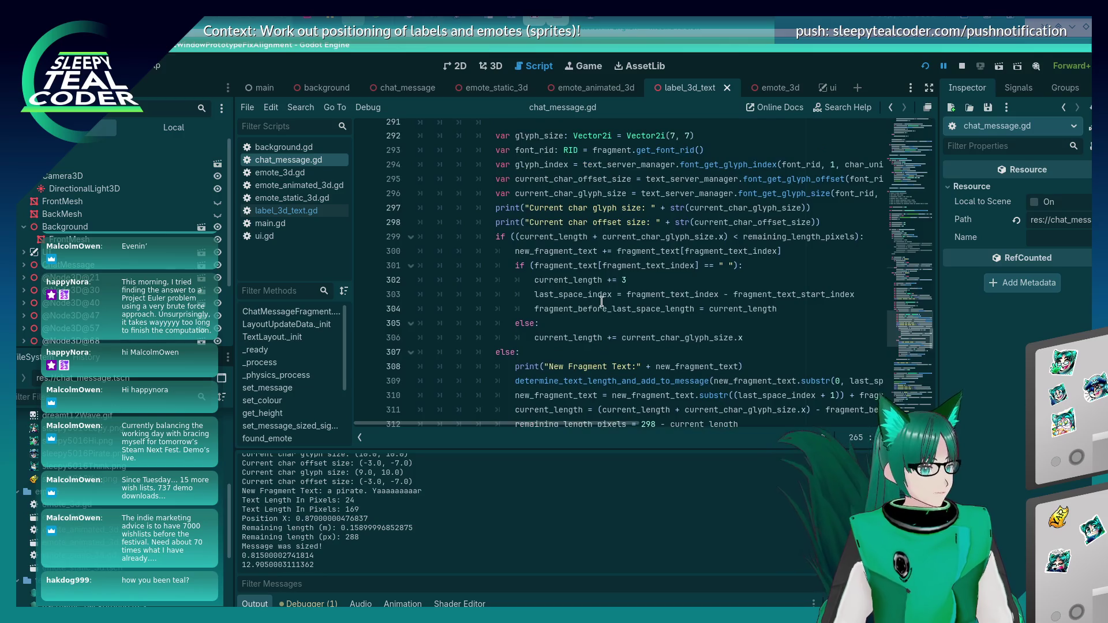
{"action": "mouse_move", "coordinate": [594, 307]}
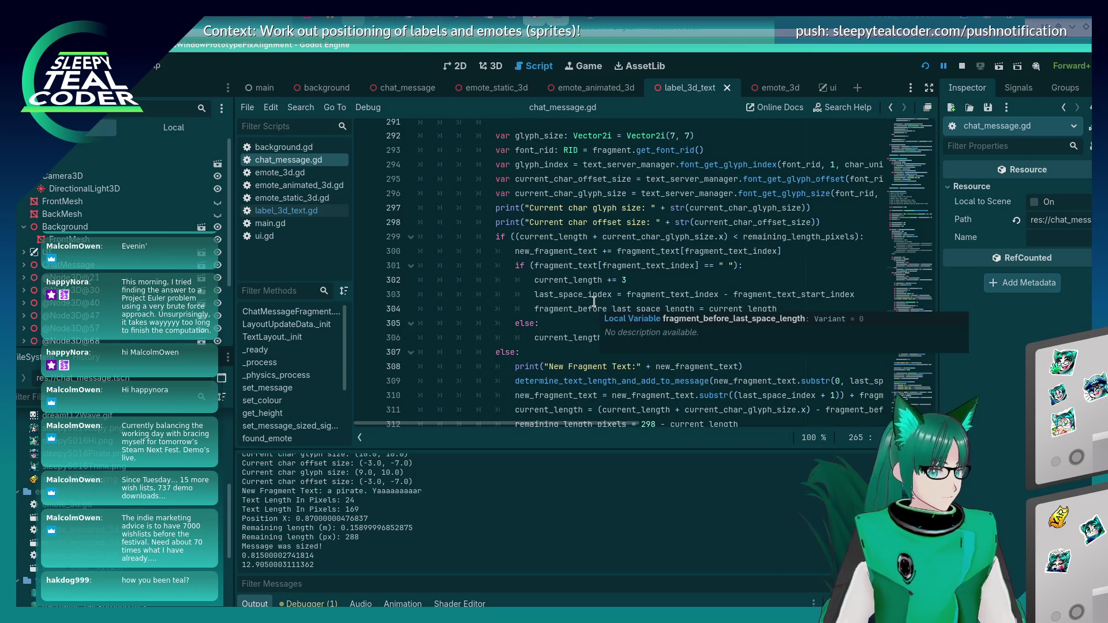
{"action": "scroll", "coordinate": [582, 312], "scroll_direction": "up", "scroll_amount": 2}
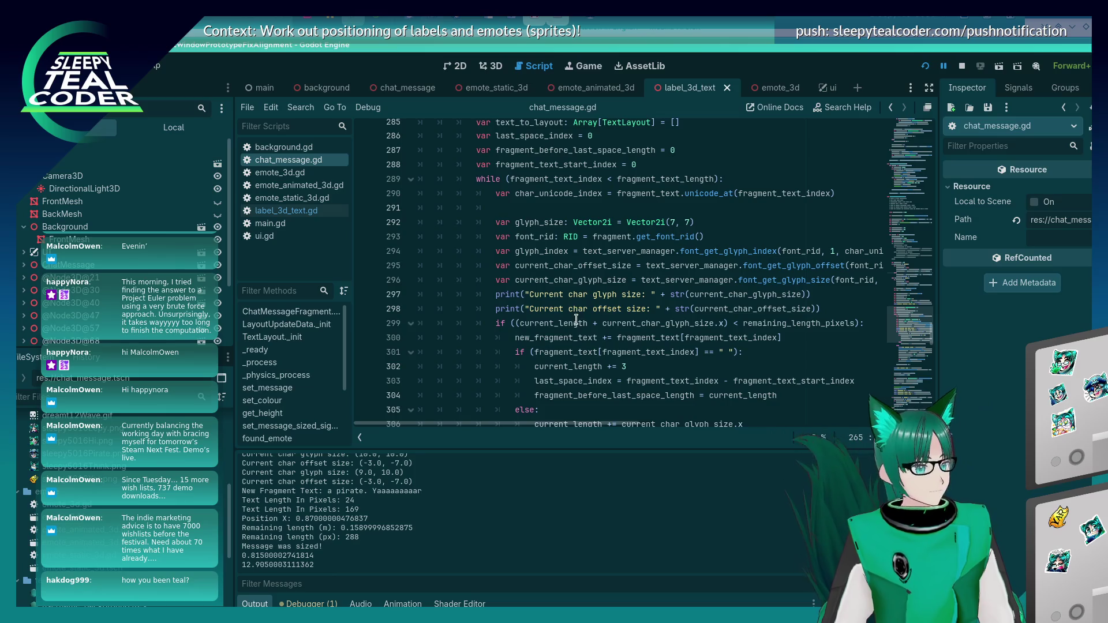
{"action": "double_click", "coordinate": [566, 281]}
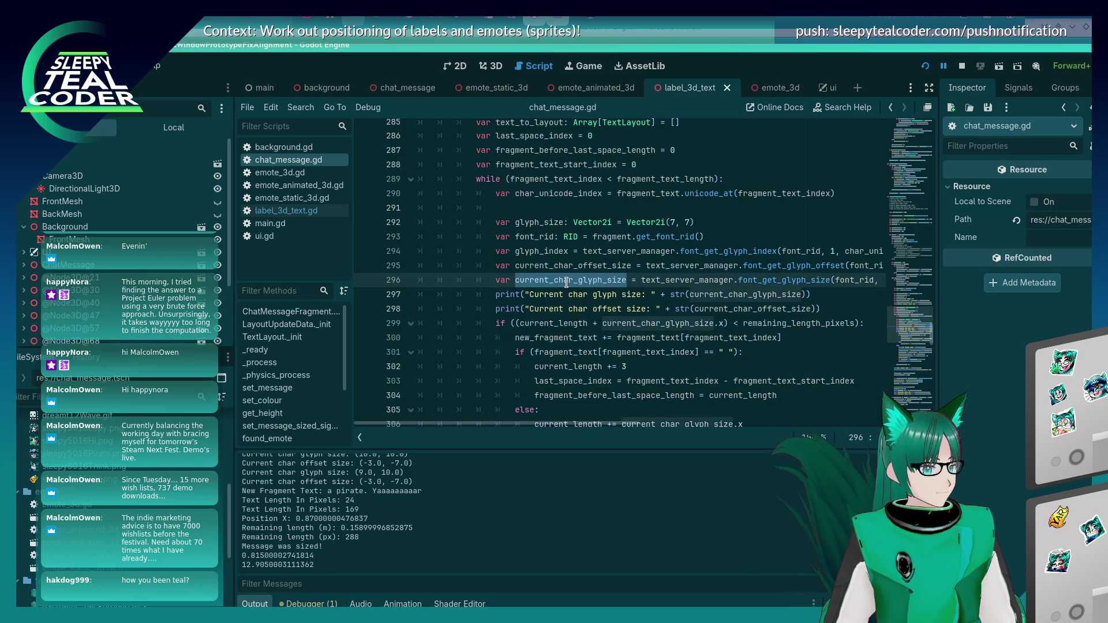
{"action": "left_click", "coordinate": [566, 281]}
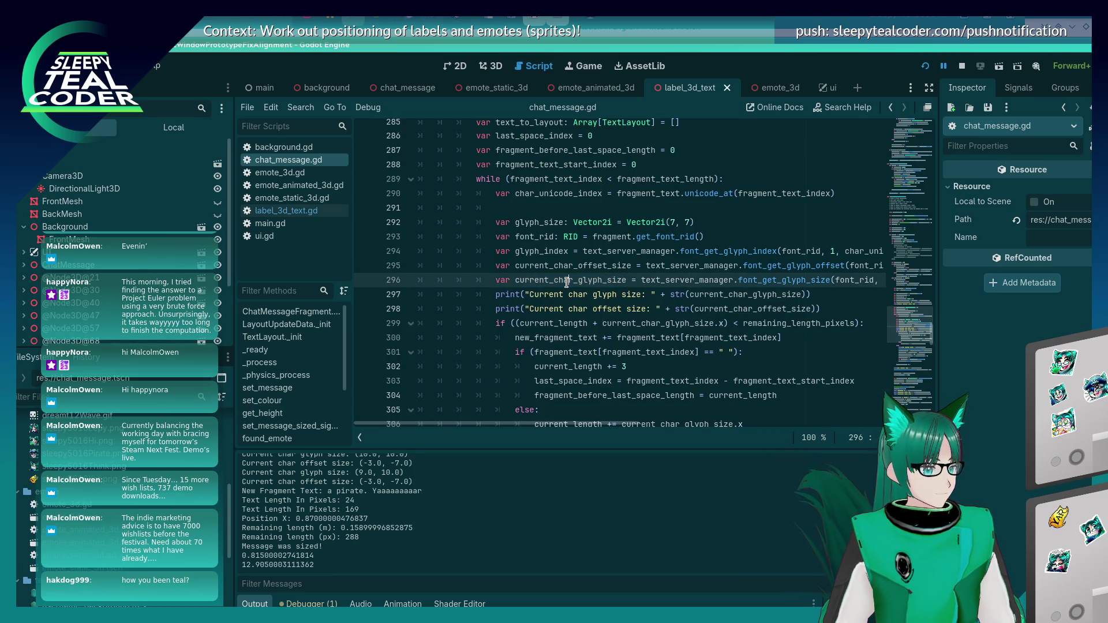
{"action": "key", "text": "Up"}
{"action": "key", "text": "Up"}
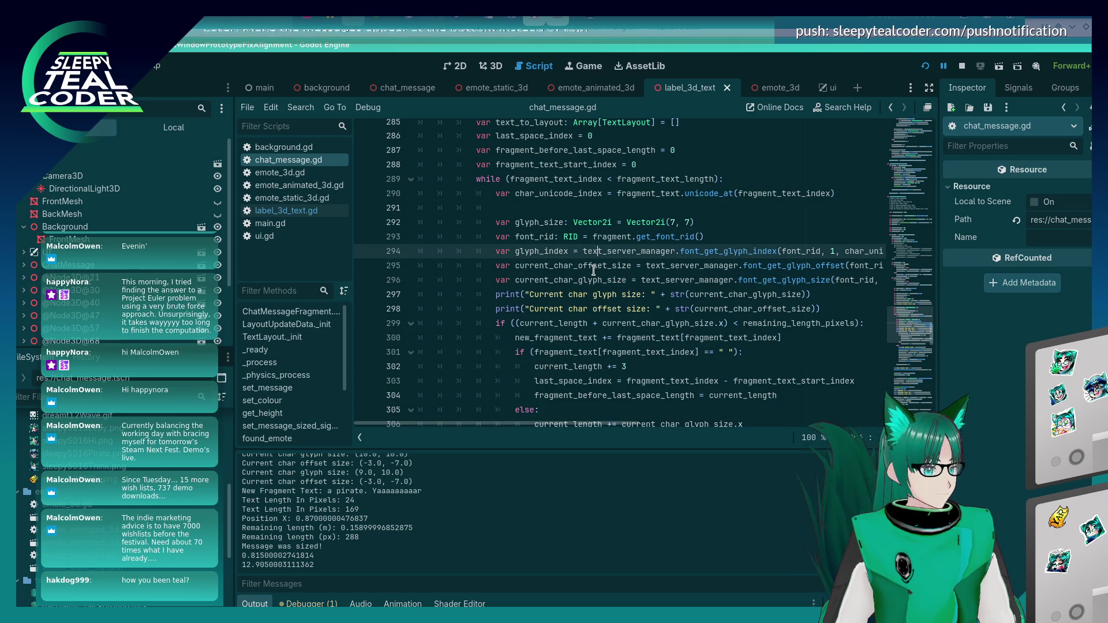
{"action": "key", "text": "Up"}
{"action": "key", "text": "Home"}
{"action": "scroll", "coordinate": [537, 306], "scroll_direction": "up", "scroll_amount": 3}
{"action": "scroll", "coordinate": [527, 303], "scroll_direction": "down", "scroll_amount": 3}
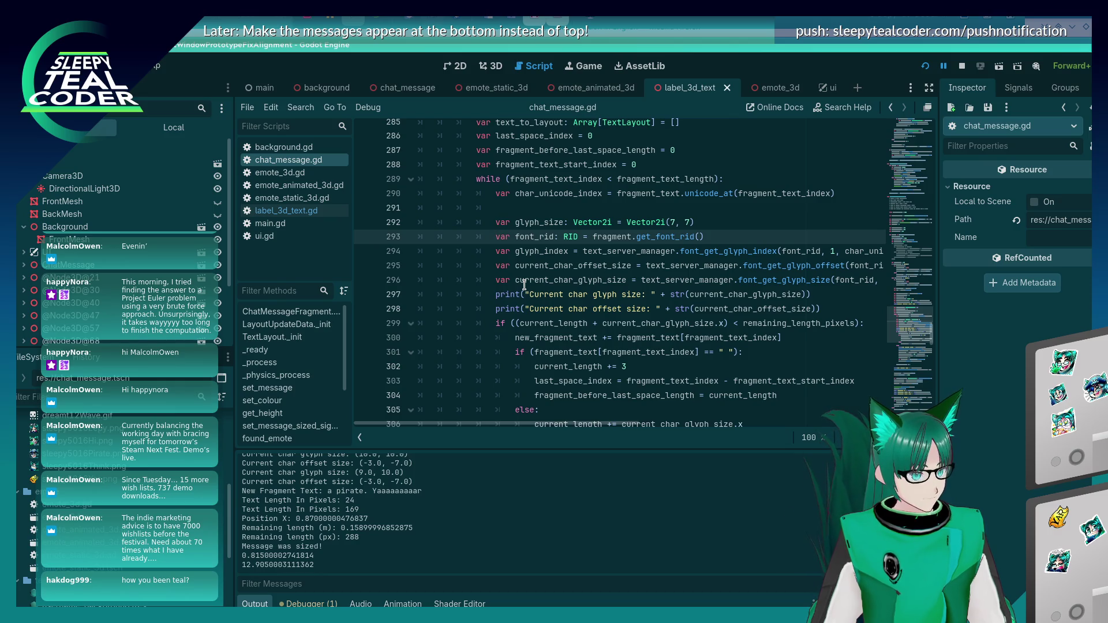
{"action": "scroll", "coordinate": [524, 285], "scroll_direction": "down", "scroll_amount": 3}
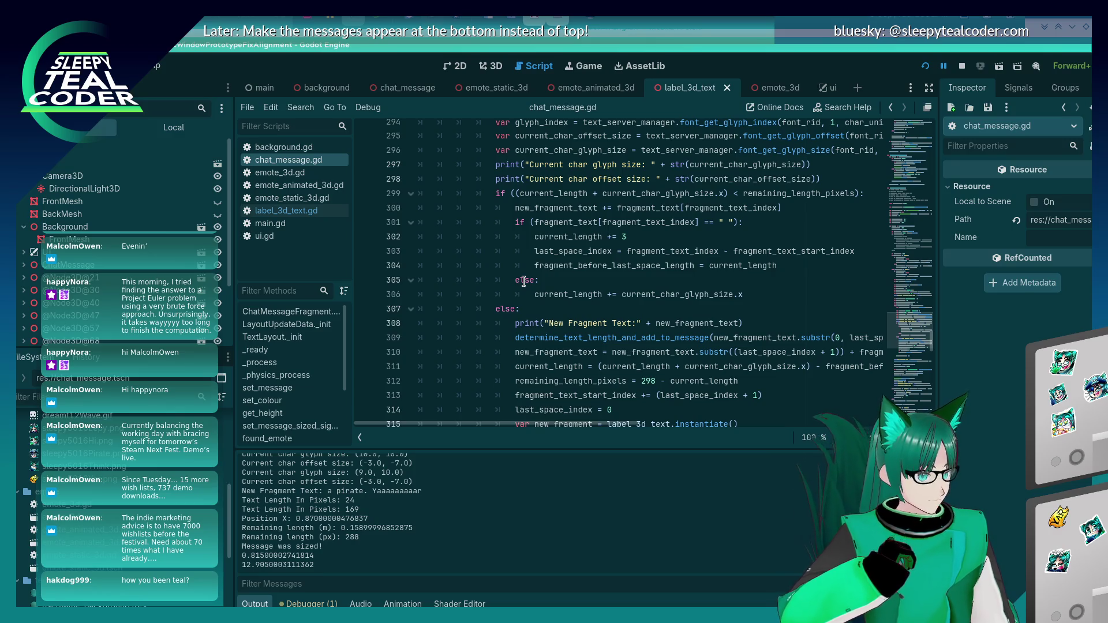
{"action": "scroll", "coordinate": [576, 273], "scroll_direction": "down", "scroll_amount": 2}
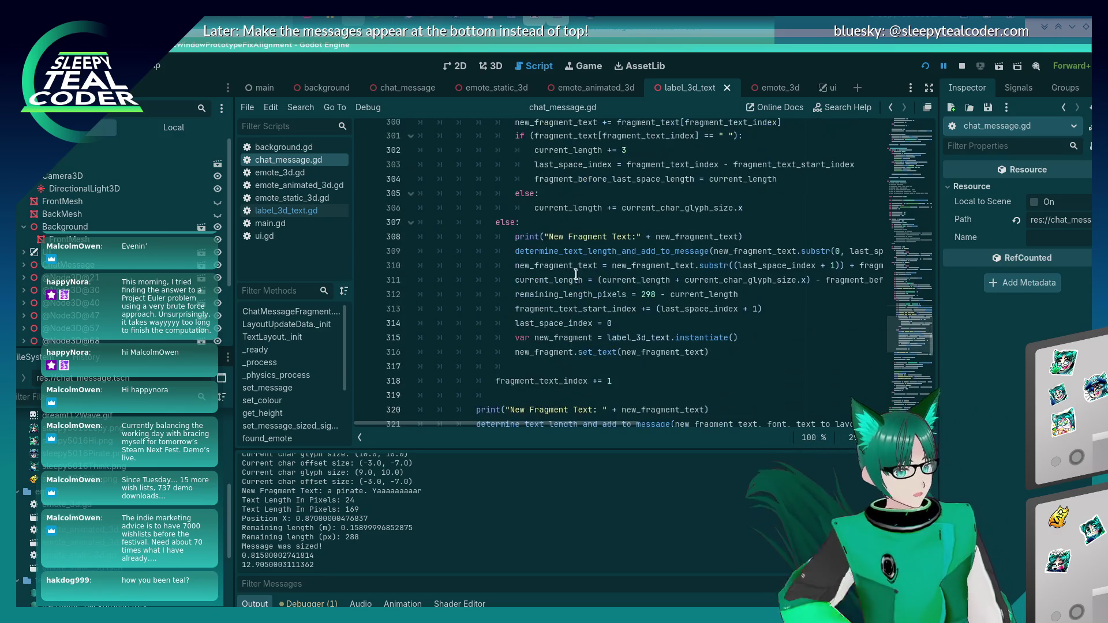
{"action": "scroll", "coordinate": [574, 277], "scroll_direction": "up", "scroll_amount": 6}
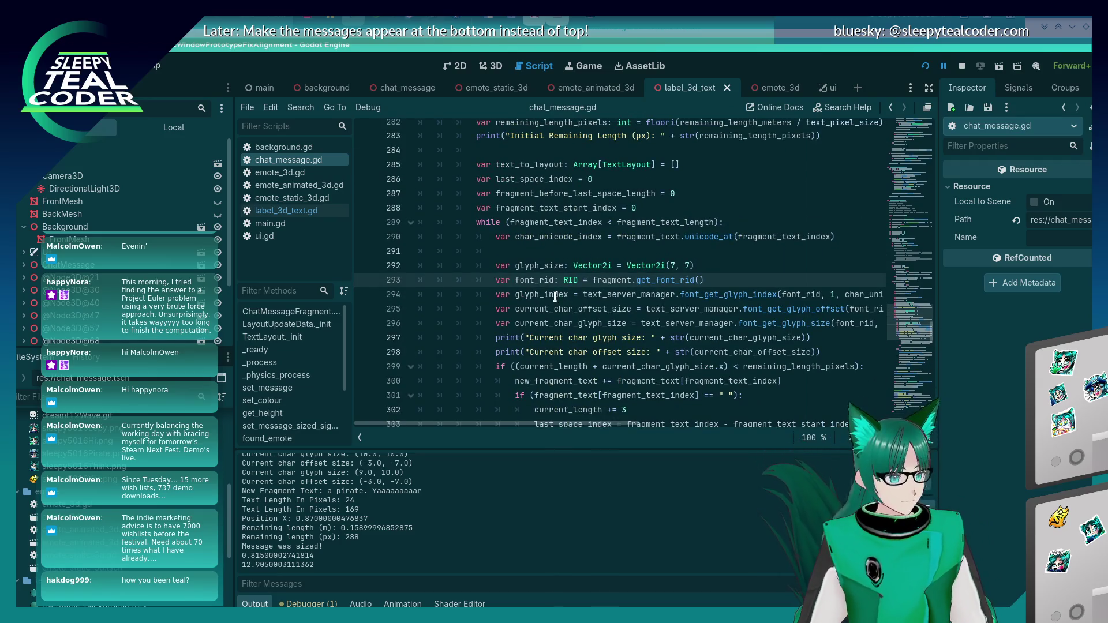
{"action": "scroll", "coordinate": [554, 296], "scroll_direction": "up", "scroll_amount": 1}
{"action": "left_click", "coordinate": [664, 249]}
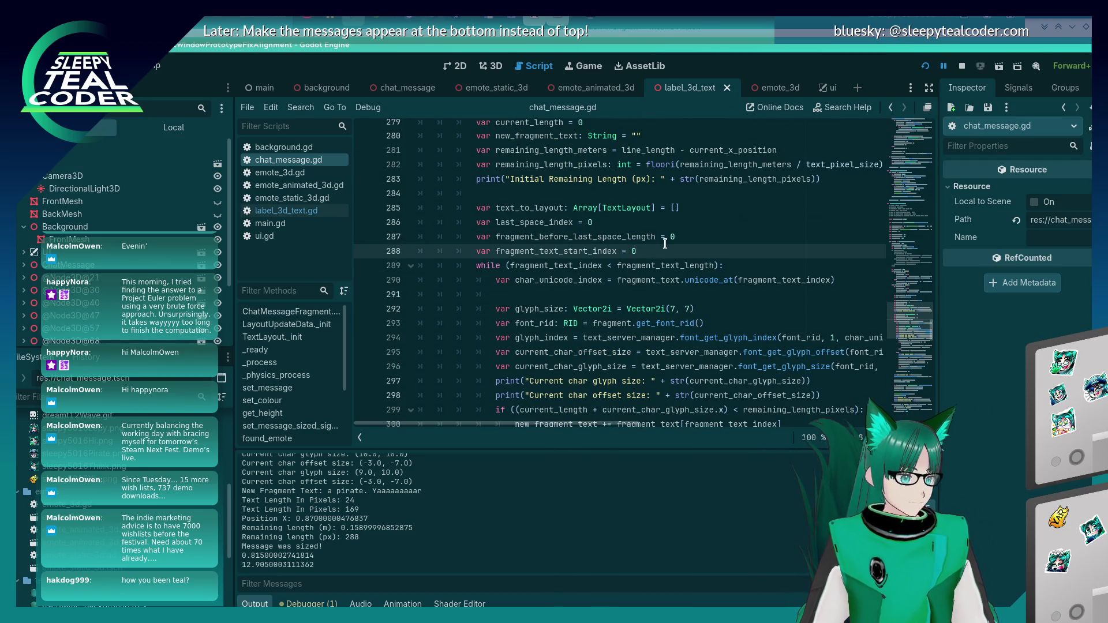
Add line 289 'var text_paragraph: TextParagraph = TextParagraph.new()' and save the script
{"action": "key", "text": "Return"}
{"action": "type", "text": "var Text"}
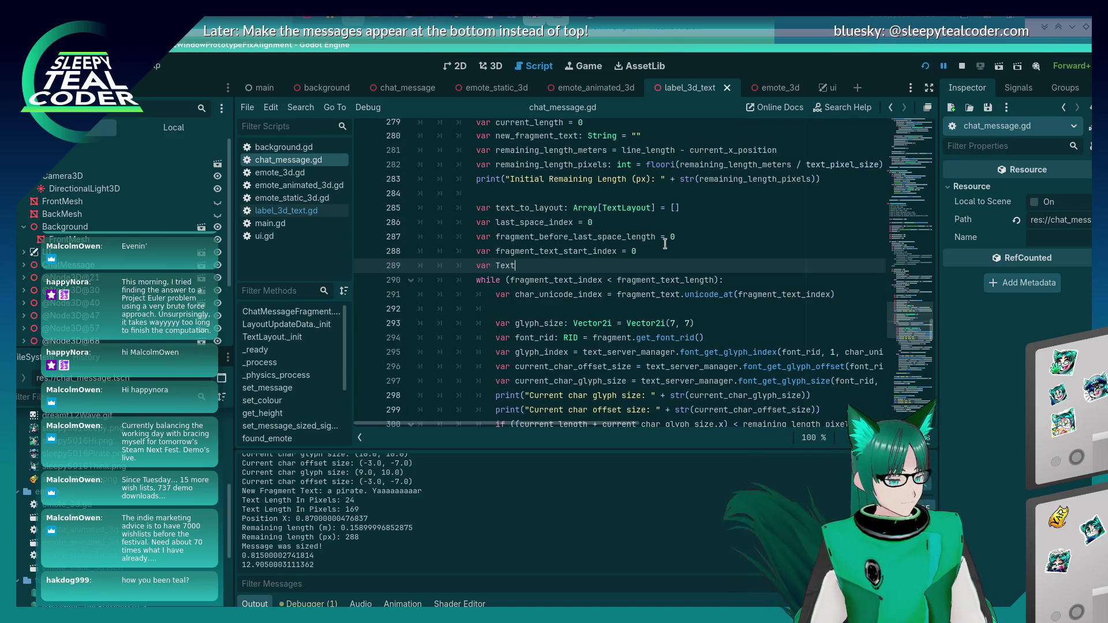
{"action": "key", "text": "alt+Tab"}
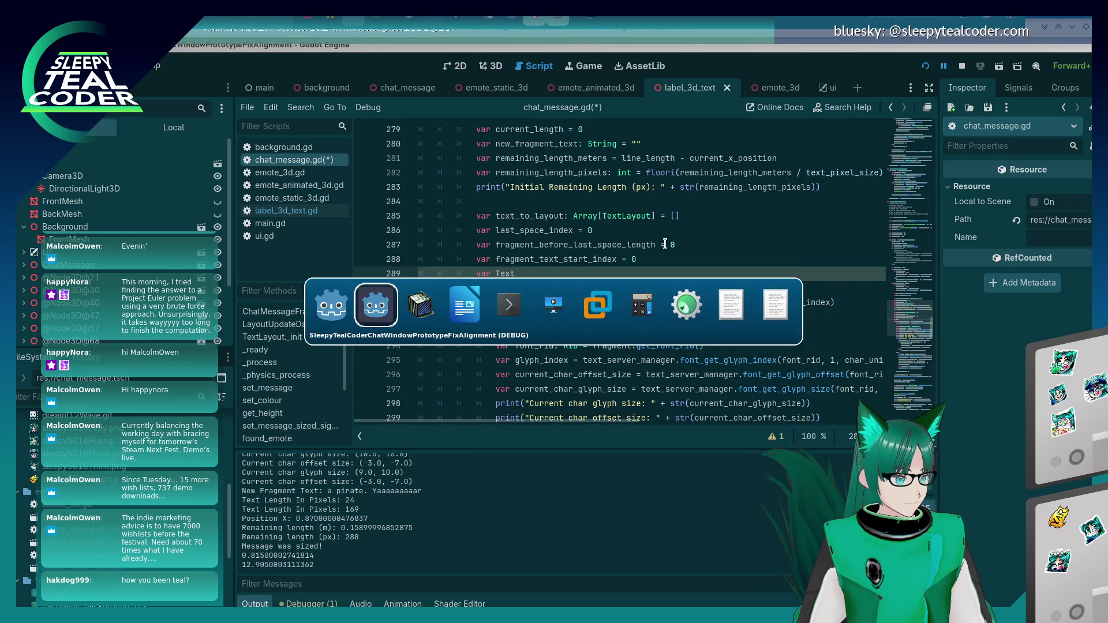
{"action": "type", "text": "P"}
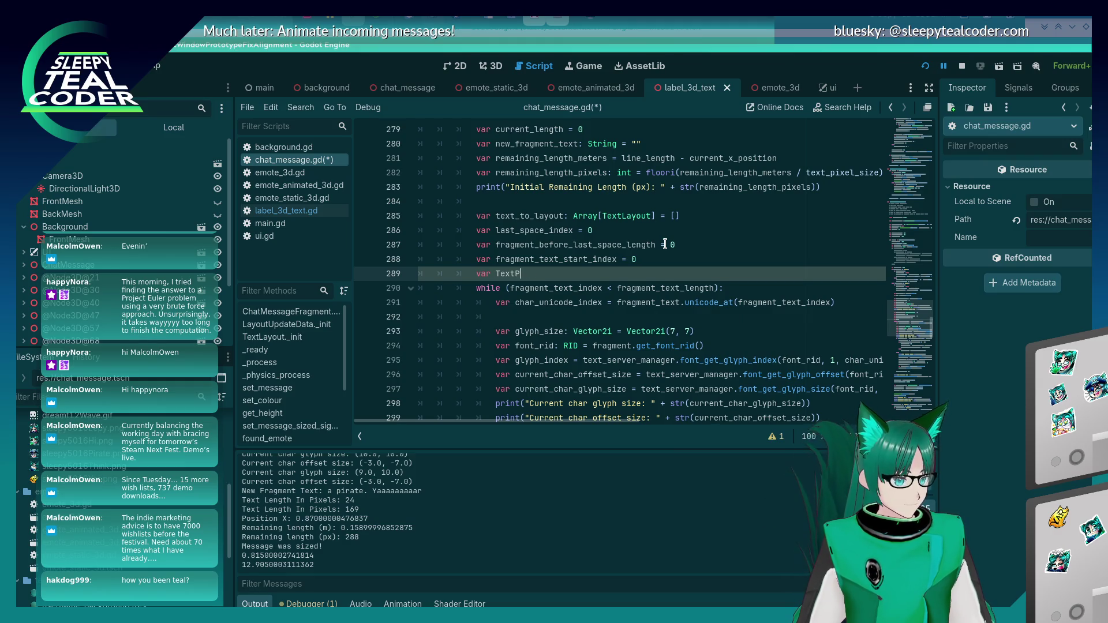
{"action": "type", "text": "para"}
{"action": "type", "text": ": "}
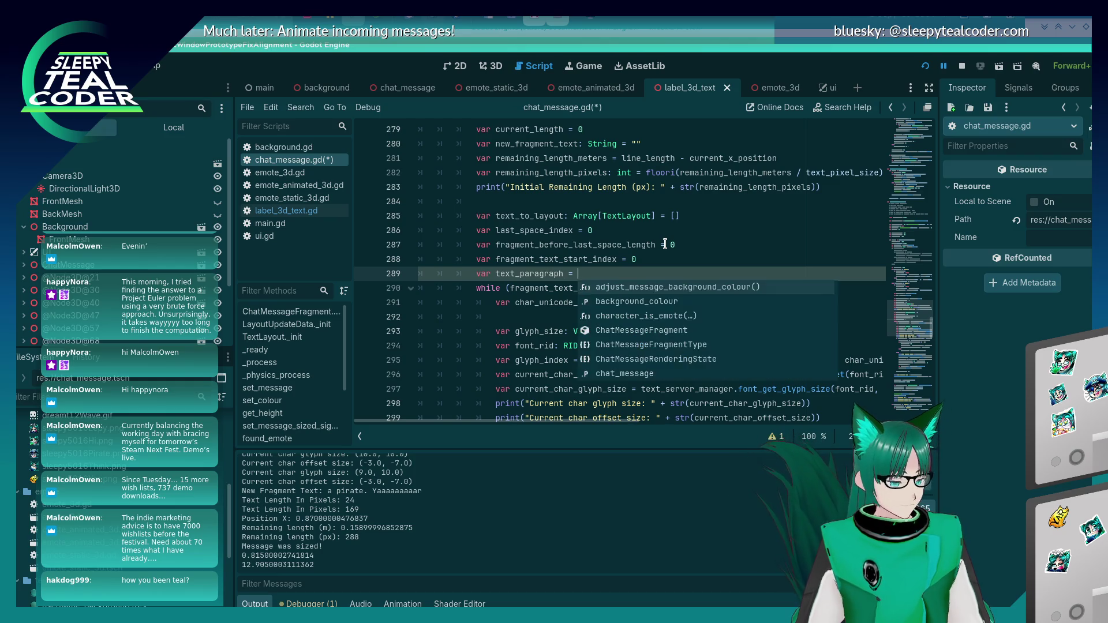
{"action": "type", "text": "tP"}
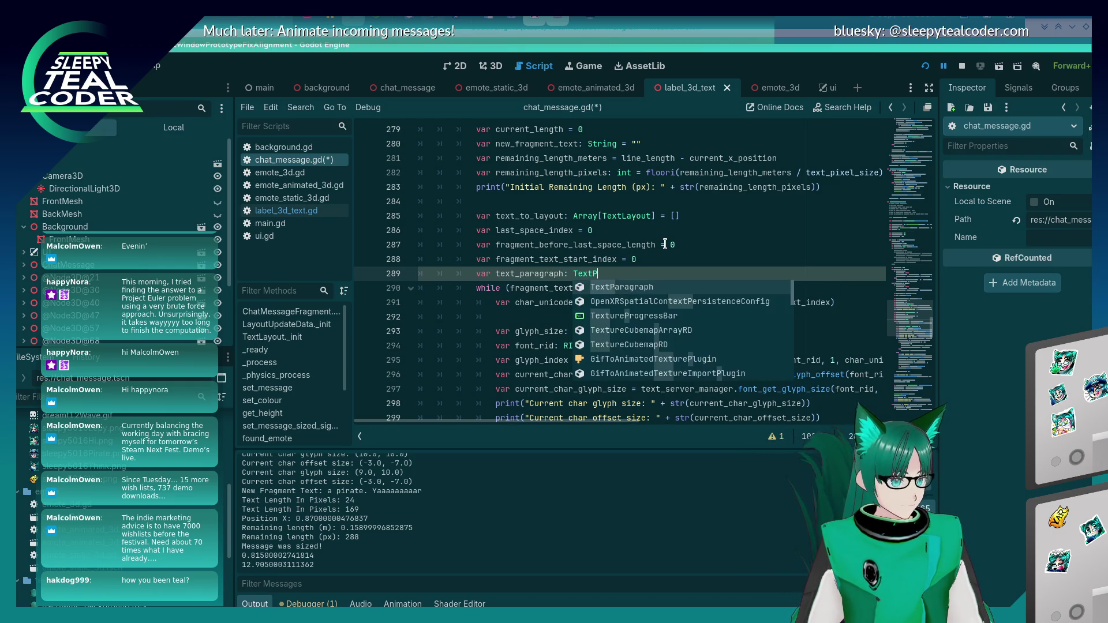
{"action": "key", "text": "Return"}
{"action": "type", "text": "= Tex"}
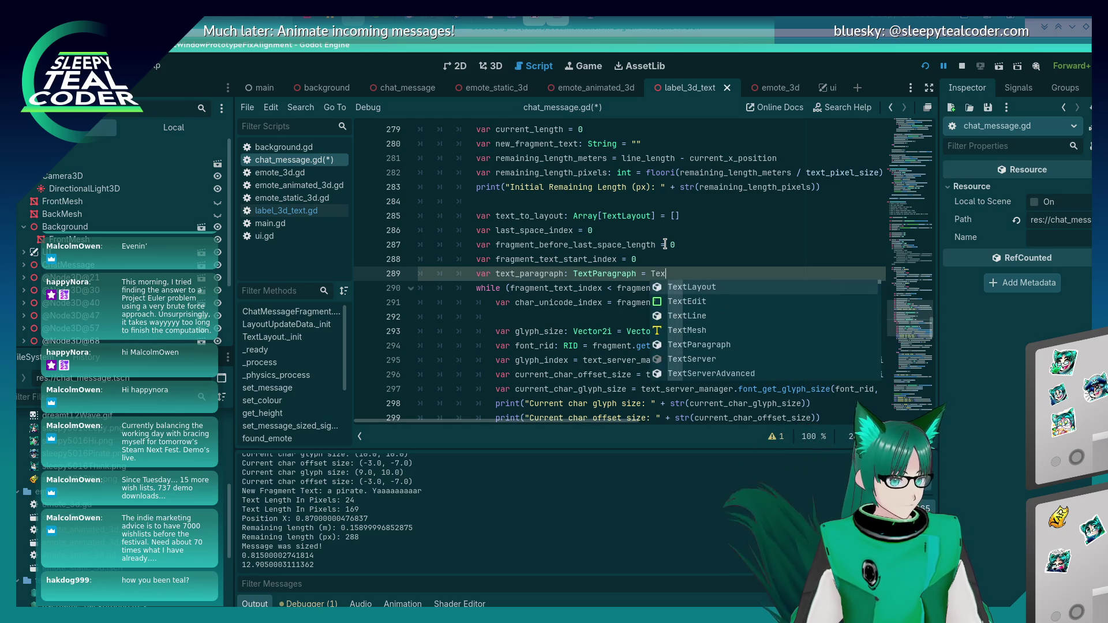
{"action": "type", "text": "tP"}
{"action": "key", "text": "Return"}
{"action": "type", "text": "w()"}
{"action": "key", "text": "ctrl+s"}
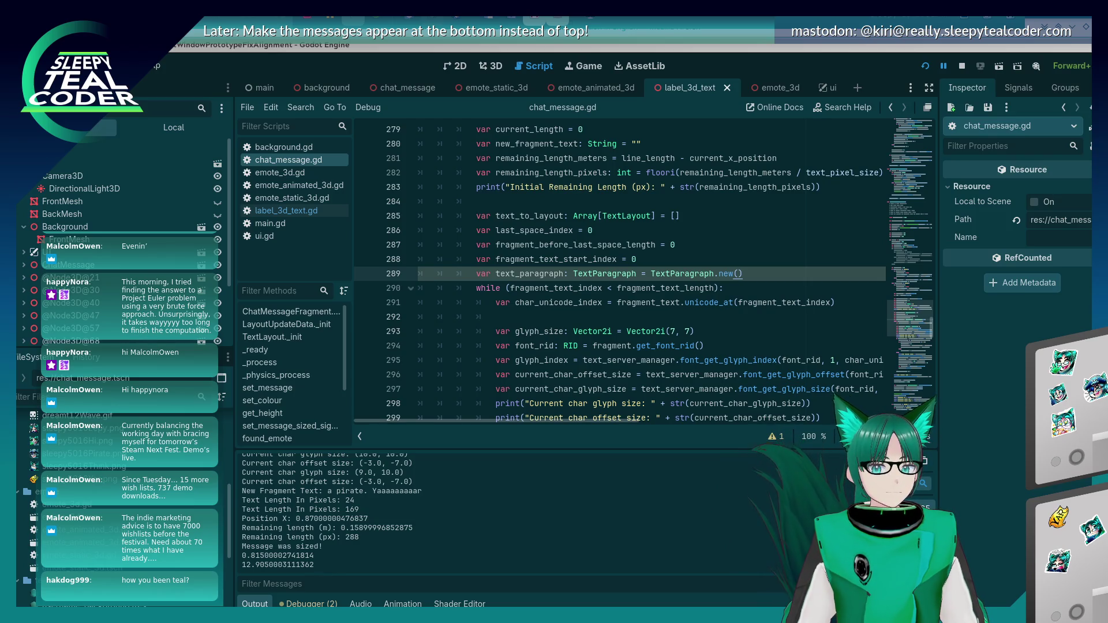
Stage chat_message.gd in git by rerunning the previous git add command in the terminal
{"action": "left_click", "coordinate": [696, 273]}
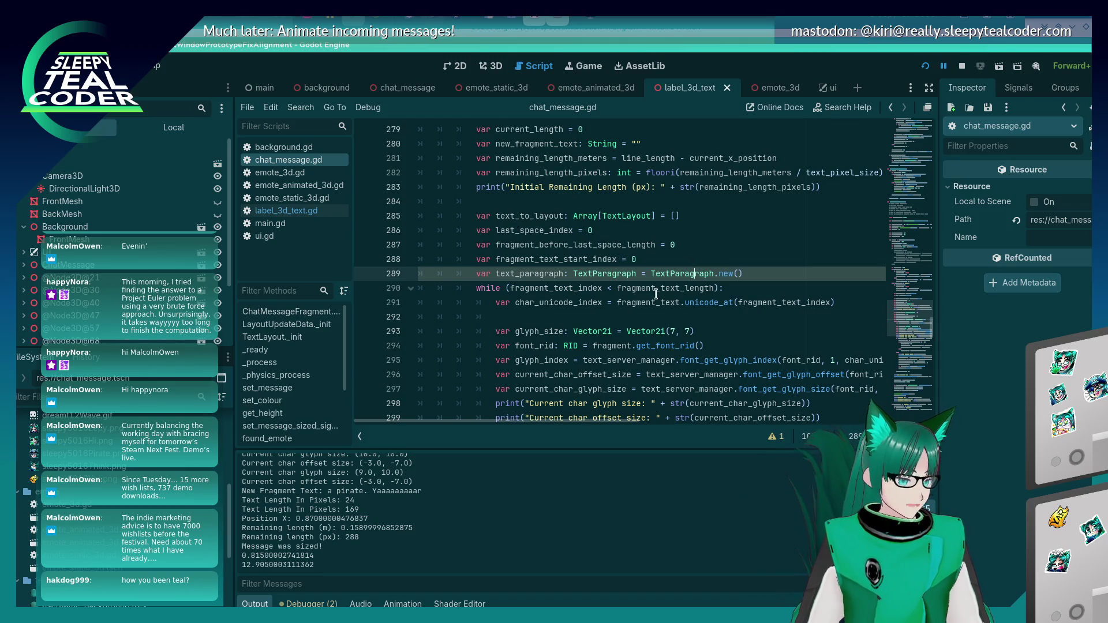
{"action": "key", "text": "alt+Tab"}
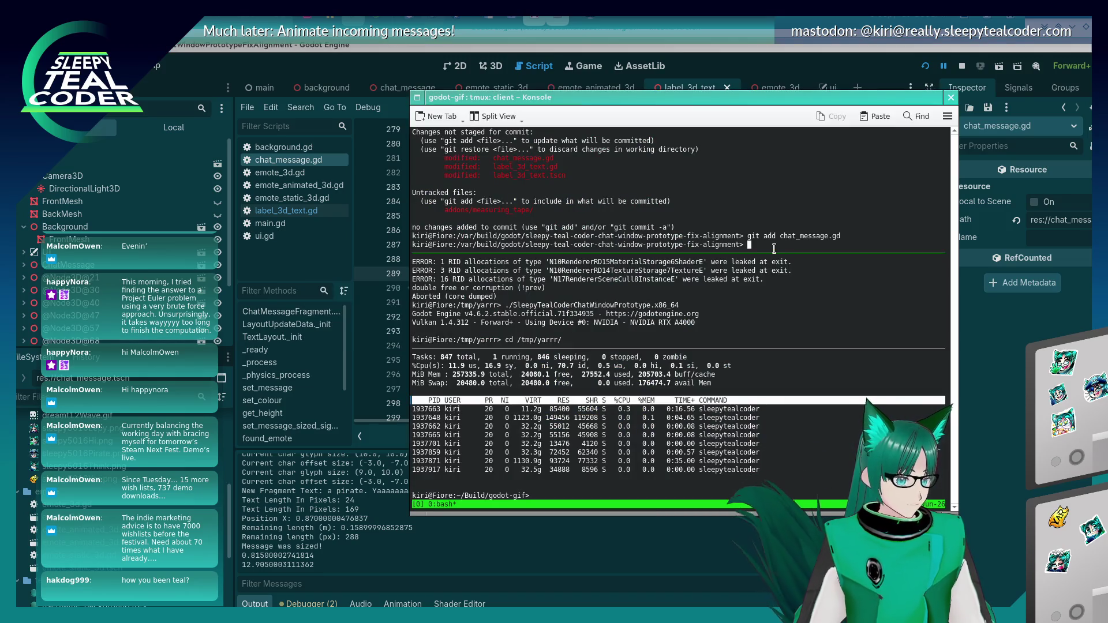
{"action": "key", "text": "Up"}
{"action": "key", "text": "Return"}
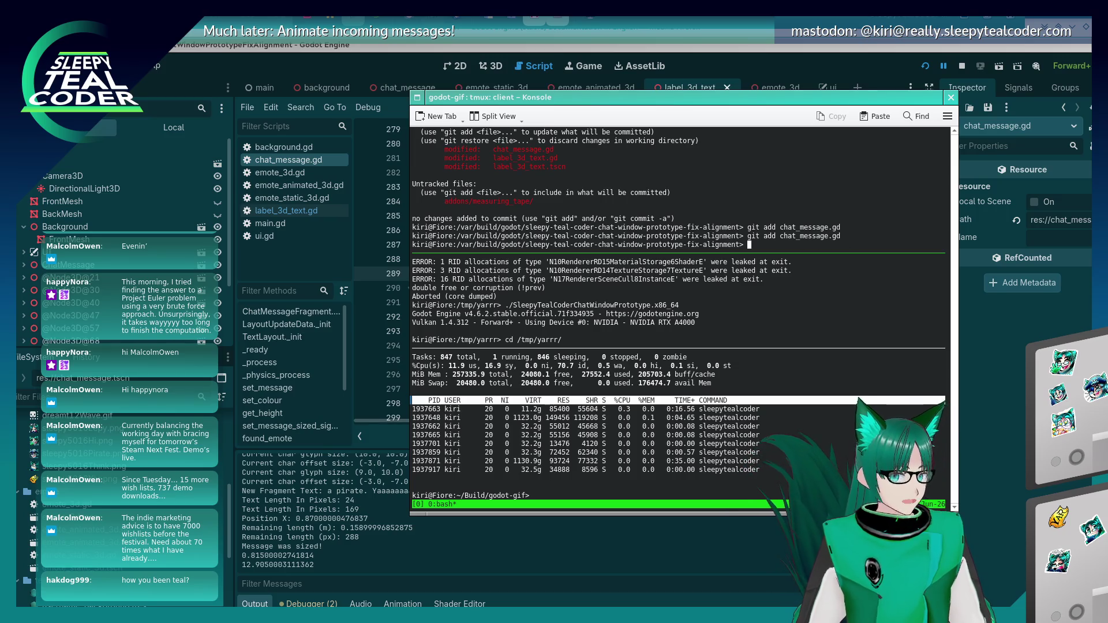
{"action": "key", "text": "alt+Tab"}
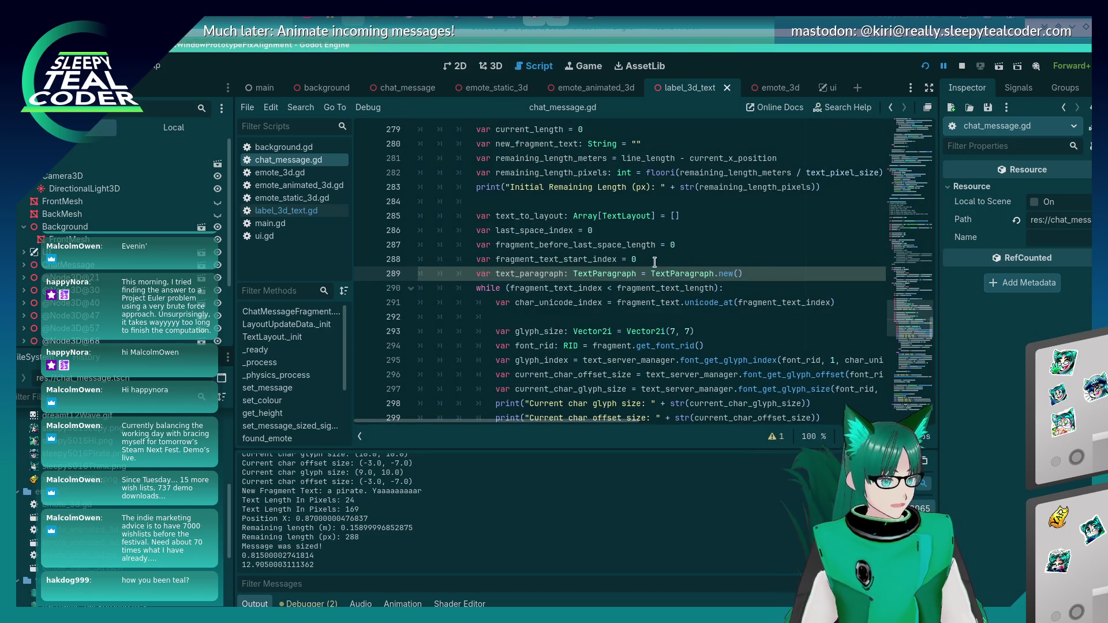
{"action": "scroll", "coordinate": [655, 263], "scroll_direction": "down", "scroll_amount": 3}
Comment out the glyph-size, offset, glyph_index, font_rid, glyph_size and char_unicode_index lines with Ctrl+K
{"action": "left_click", "coordinate": [627, 259]}
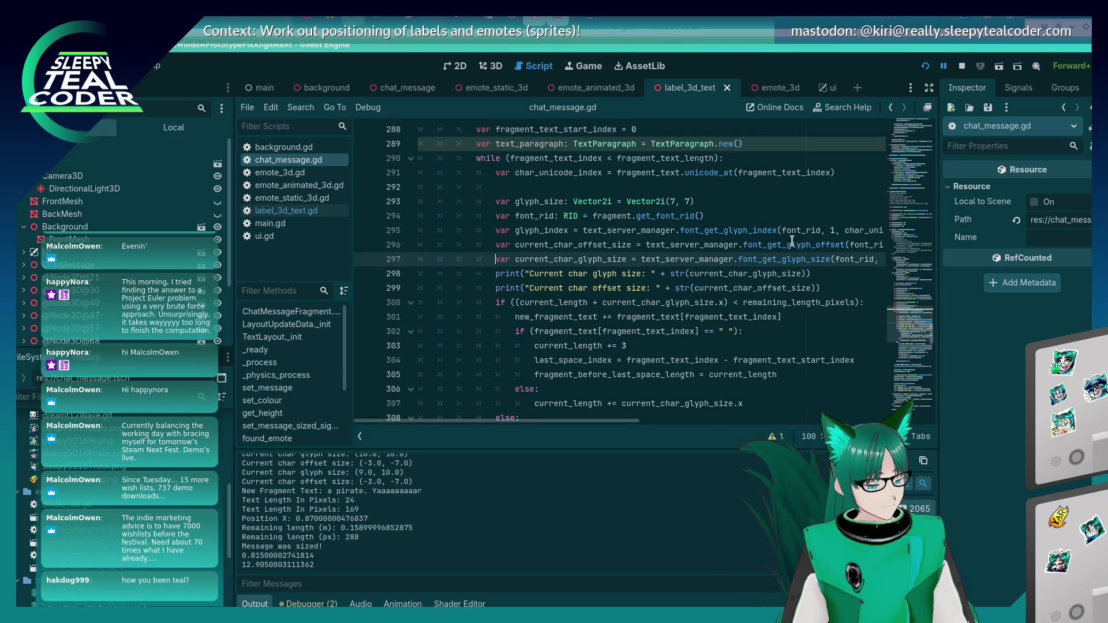
{"action": "key", "text": "ctrl+k"}
{"action": "key", "text": "Up"}
{"action": "key", "text": "ctrl+k"}
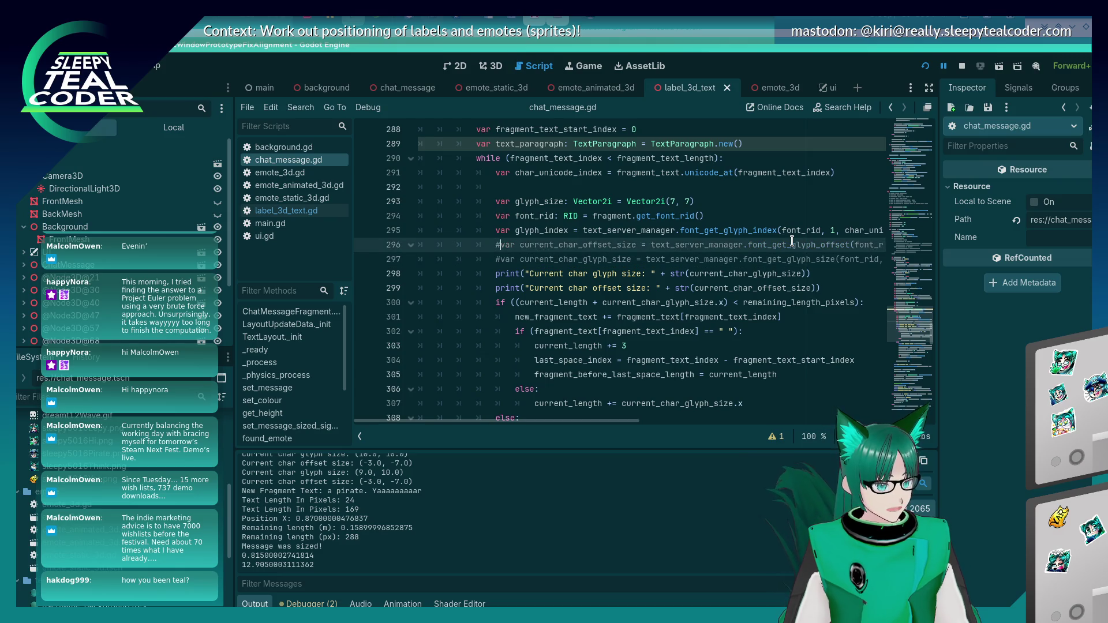
{"action": "key", "text": "Up"}
{"action": "key", "text": "ctrl+k"}
{"action": "key", "text": "Up"}
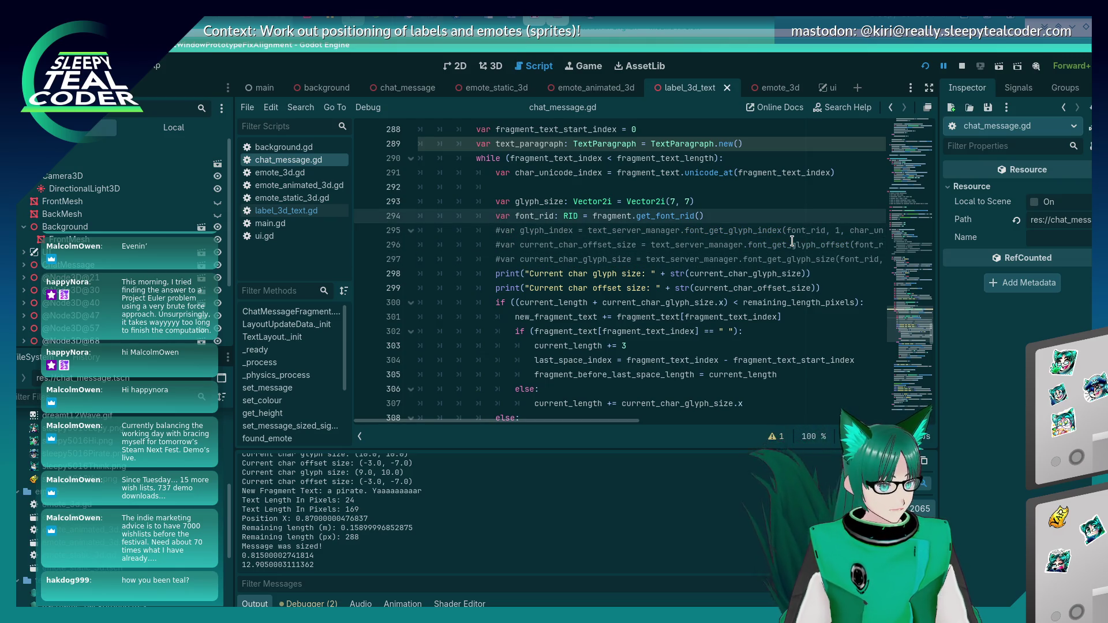
{"action": "key", "text": "ctrl+k"}
{"action": "key", "text": "Up"}
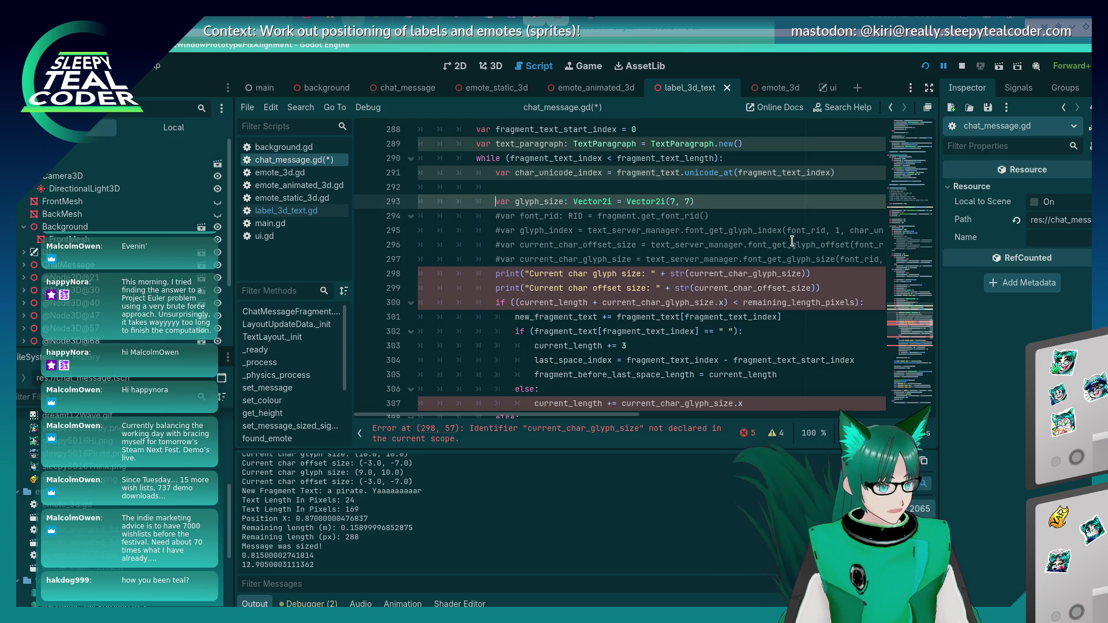
{"action": "key", "text": "ctrl+k"}
{"action": "key", "text": "Up"}
{"action": "key", "text": "Up"}
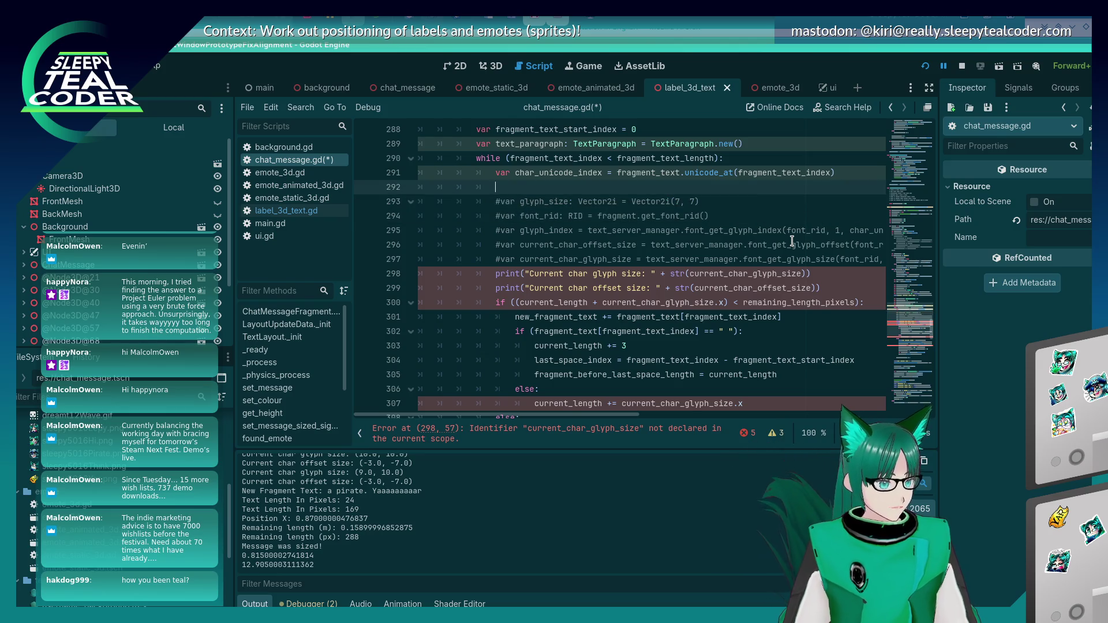
{"action": "key", "text": "ctrl+k"}
Insert a blank line after line 291 and go to the while loop on line 290
{"action": "key", "text": "Up"}
{"action": "key", "text": "Up"}
{"action": "key", "text": "Up"}
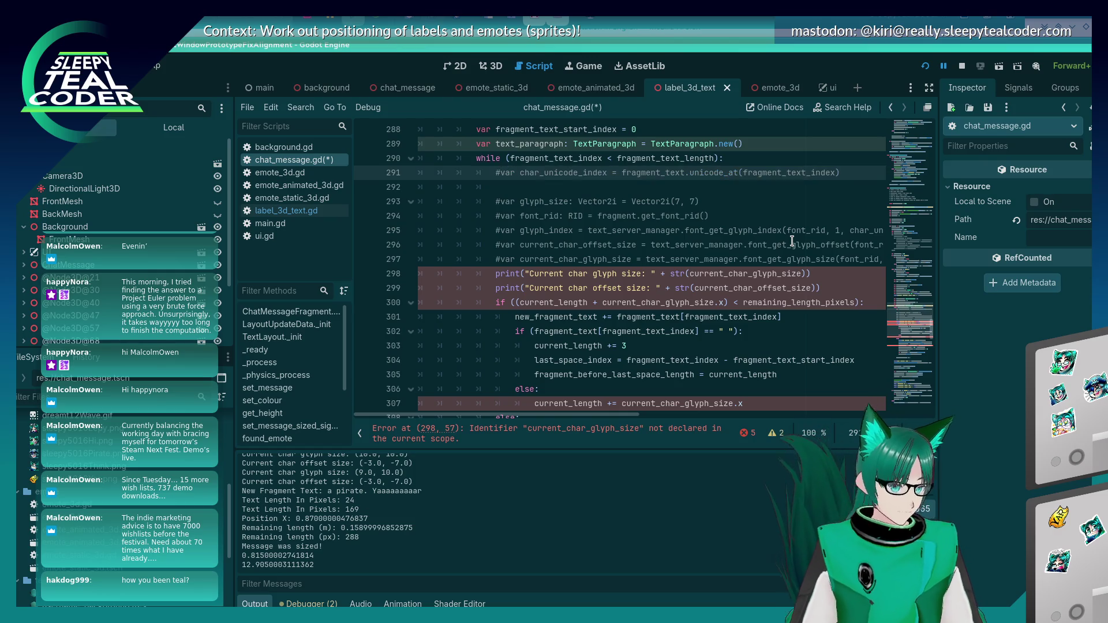
{"action": "key", "text": "Down"}
{"action": "key", "text": "Down"}
{"action": "key", "text": "Down"}
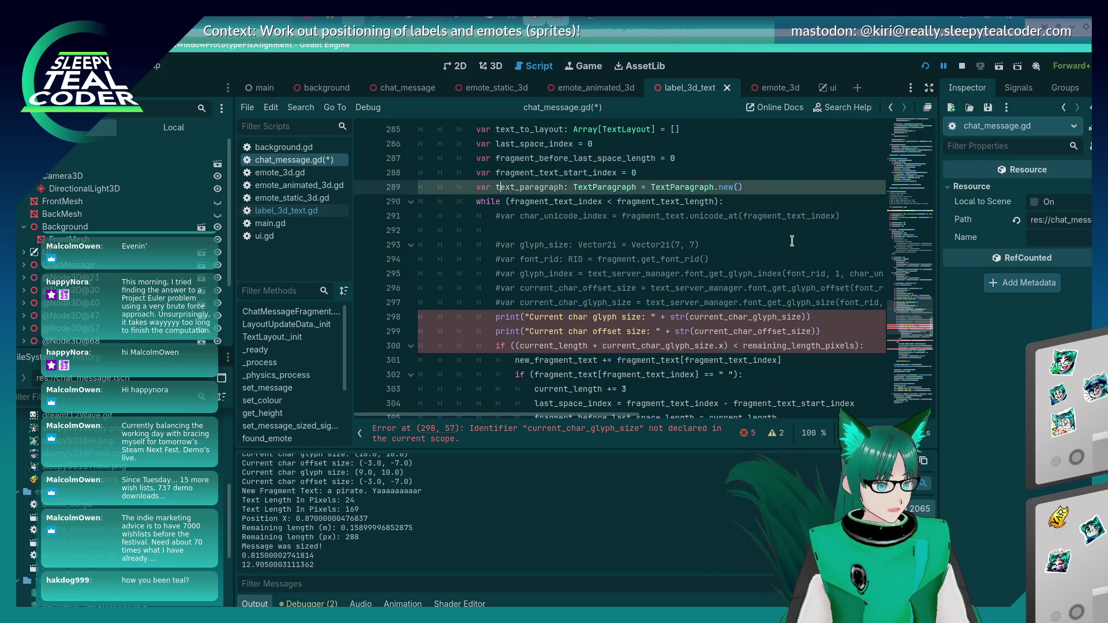
{"action": "key", "text": "Return"}
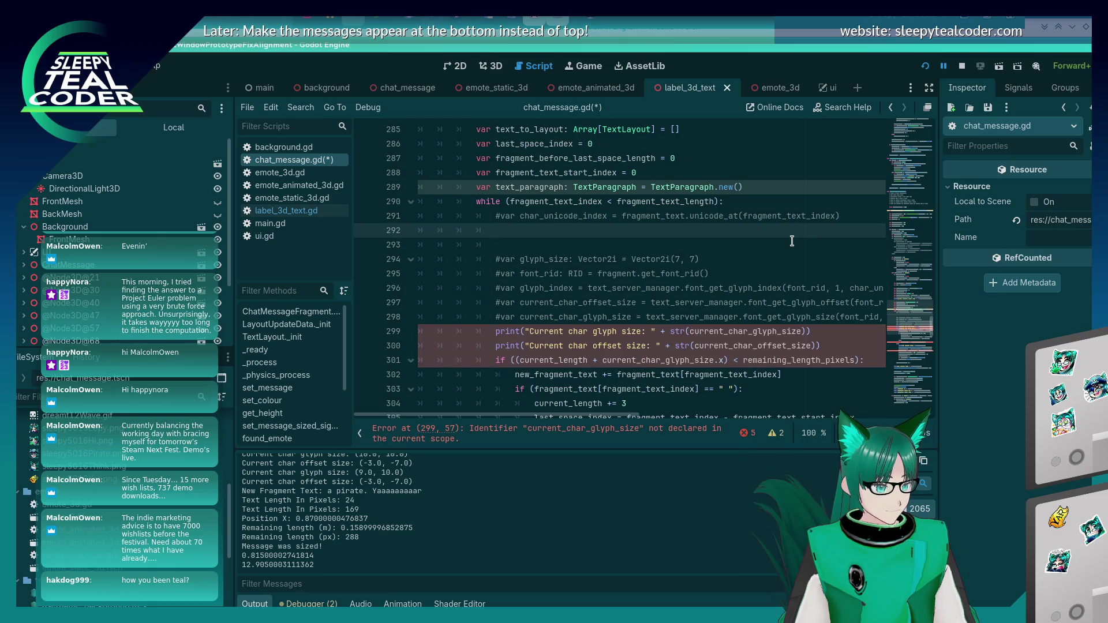
{"action": "key", "text": "Up"}
{"action": "key", "text": "Up"}
{"action": "key", "text": "Up"}
{"action": "key", "text": "Down"}
{"action": "key", "text": "Down"}
{"action": "key", "text": "Down"}
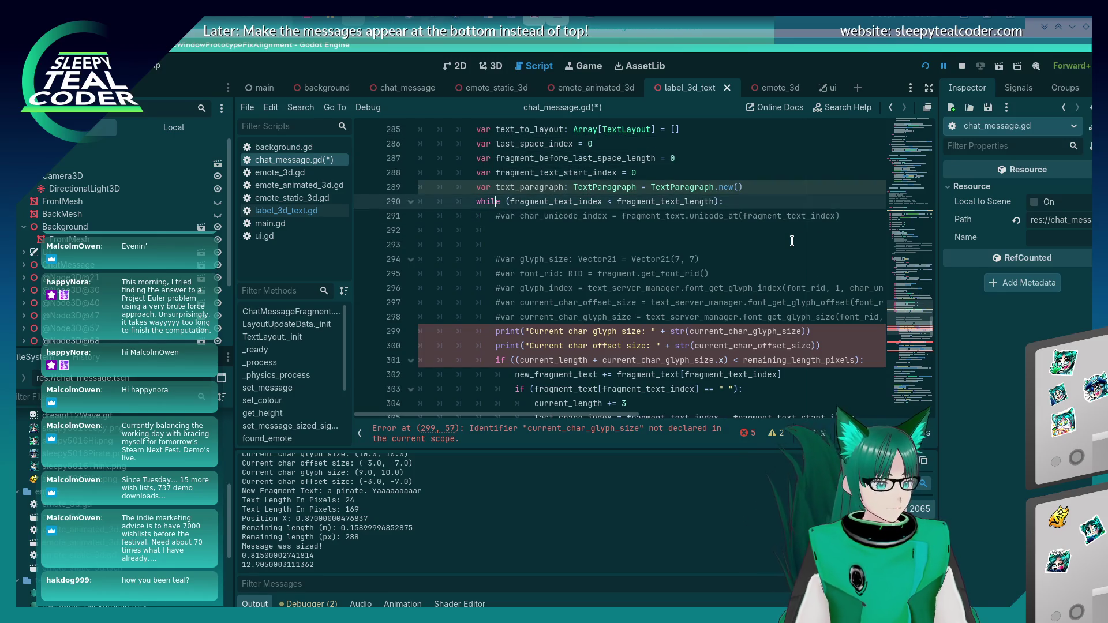
{"action": "key", "text": "Up"}
{"action": "key", "text": "Up"}
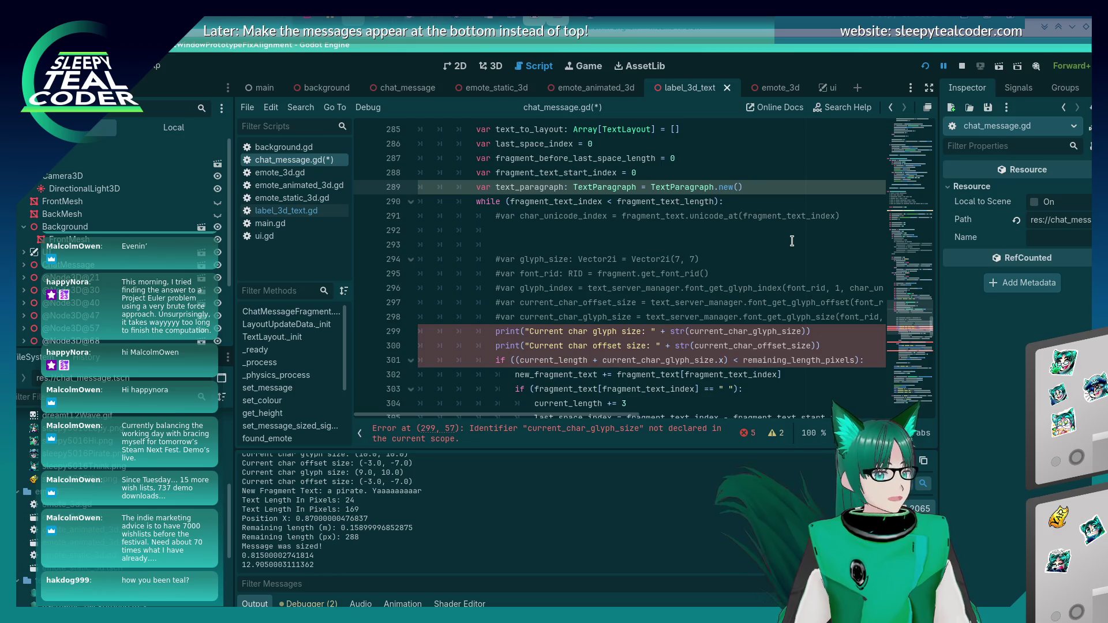